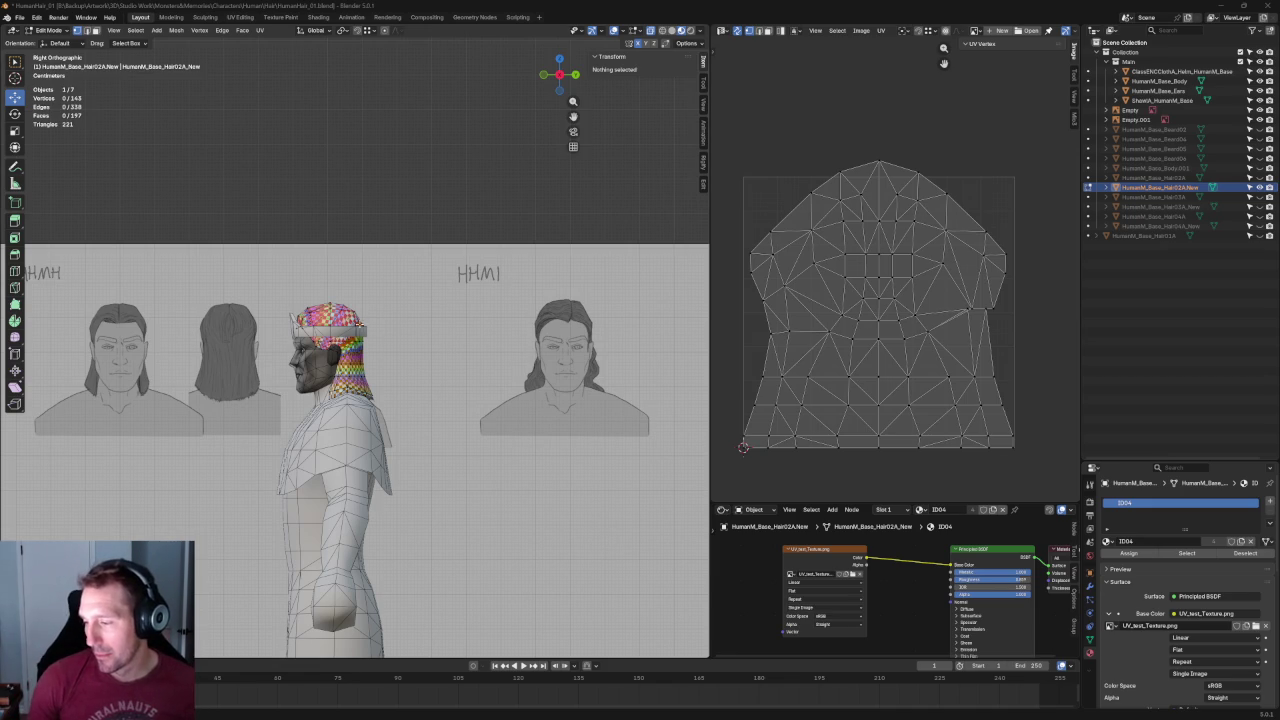
# Align the bottom row of the hair cap's UV vertices into a straight line.
pyautogui.scroll(4, 378, 395)
pyautogui.scroll(2, 372, 375)
pyautogui.scroll(2, 369, 368)
pyautogui.scroll(-4, 369, 368)
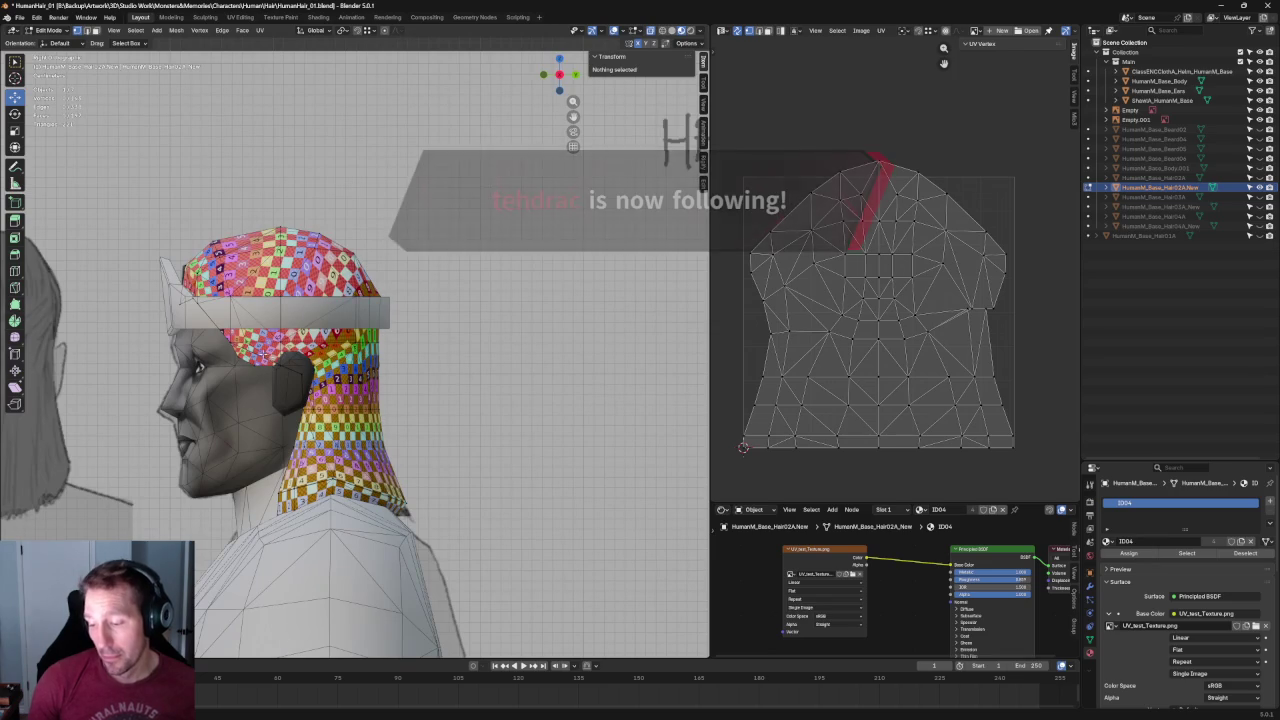
pyautogui.scroll(3, 290, 370)
pyautogui.scroll(2, 290, 370)
pyautogui.scroll(2, 290, 370)
pyautogui.scroll(-3, 385, 370)
pyautogui.scroll(3, 385, 370)
pyautogui.scroll(1, 385, 370)
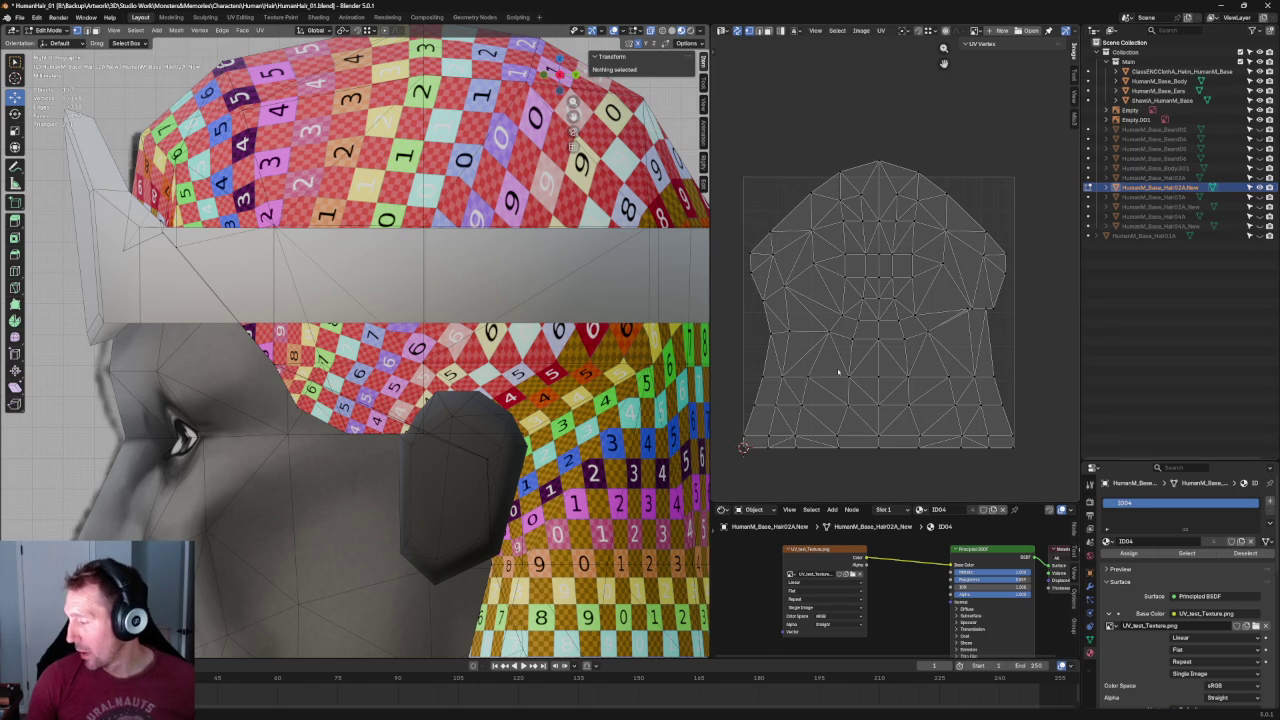
pyautogui.moveTo(828, 361); pyautogui.dragTo(875, 458)
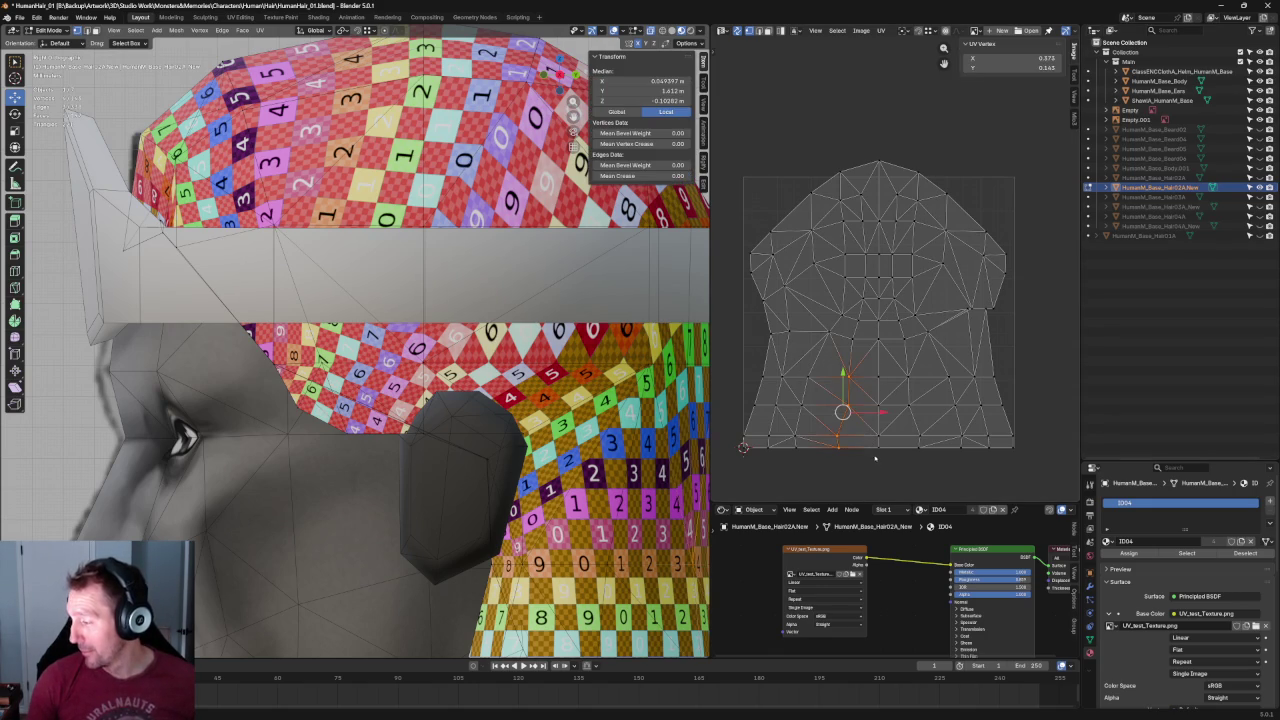
pyautogui.hotkey('shift', 'w')
pyautogui.click(943, 358)
# Nudge a second group of UV vertices to the left.
pyautogui.moveTo(938, 360); pyautogui.dragTo(892, 464)
pyautogui.press('KP_Divide')
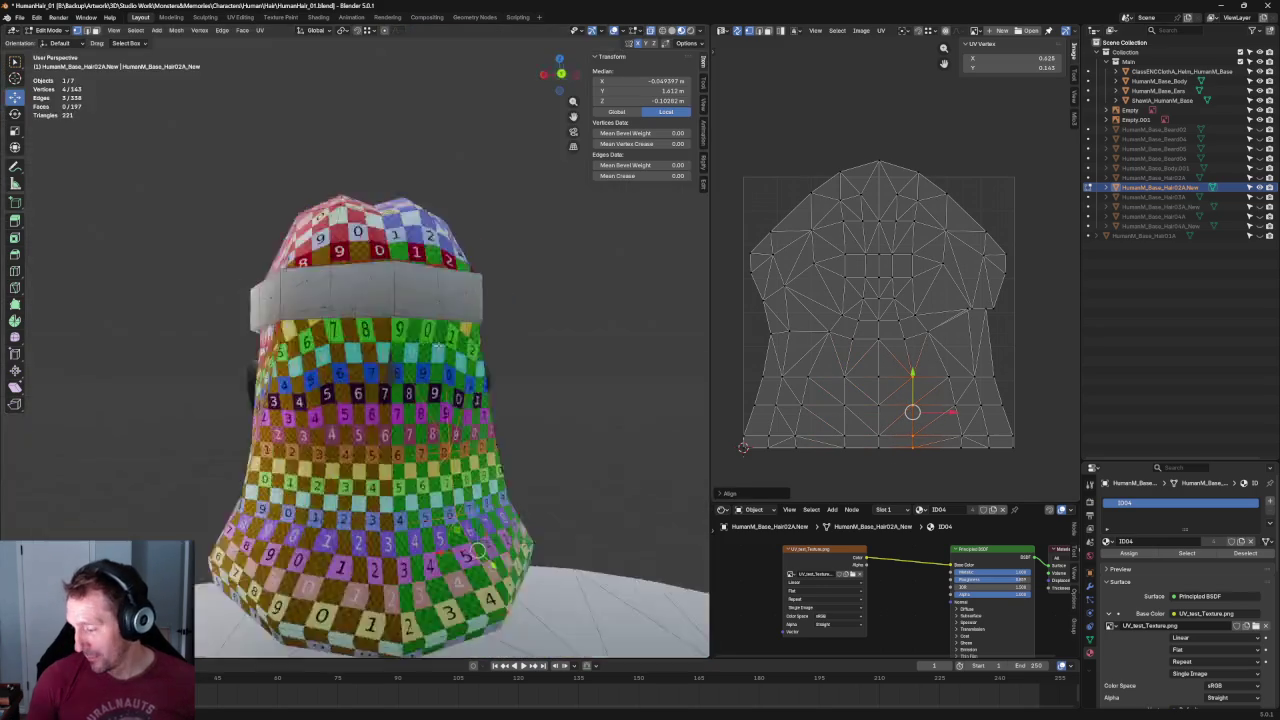
pyautogui.moveTo(444, 340); pyautogui.dragTo(470, 345, button='middle')
pyautogui.press('g')
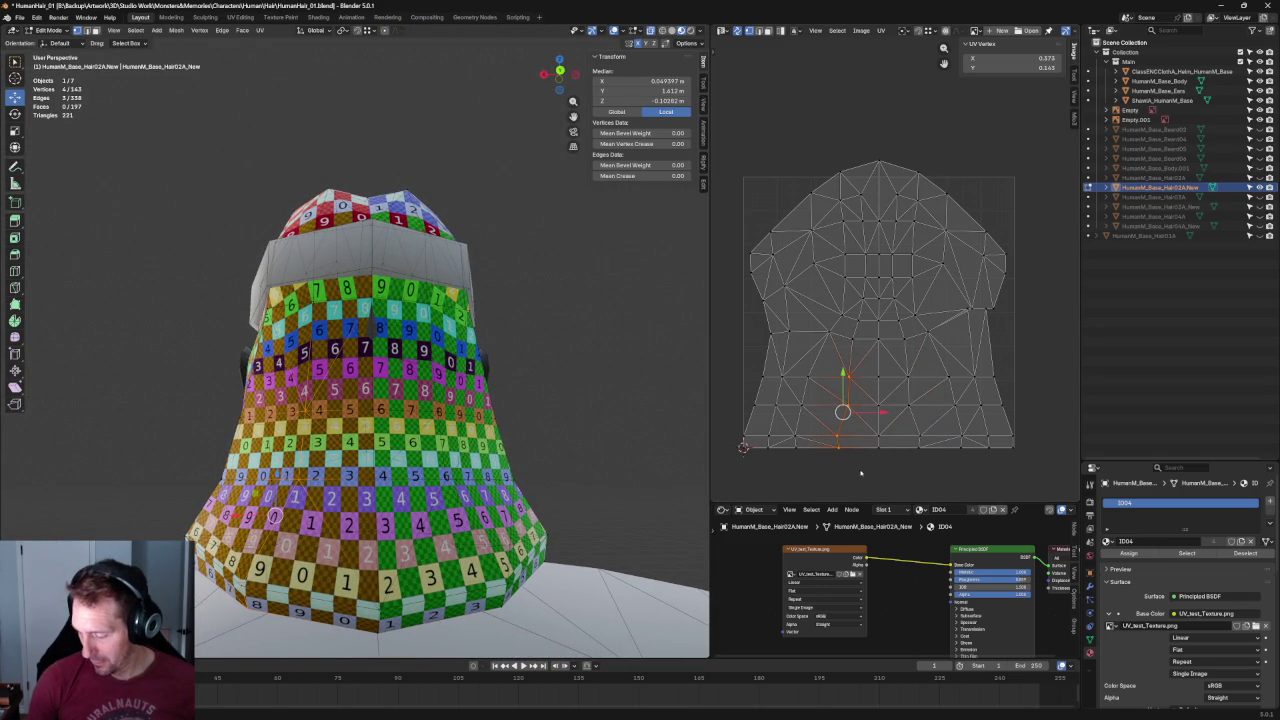
# Widen the bottom edge of the UV island by scaling it.
pyautogui.hotkey('alt', 'a')
pyautogui.moveTo(937, 423); pyautogui.dragTo(805, 478)
pyautogui.press('s')
pyautogui.click(927, 443)
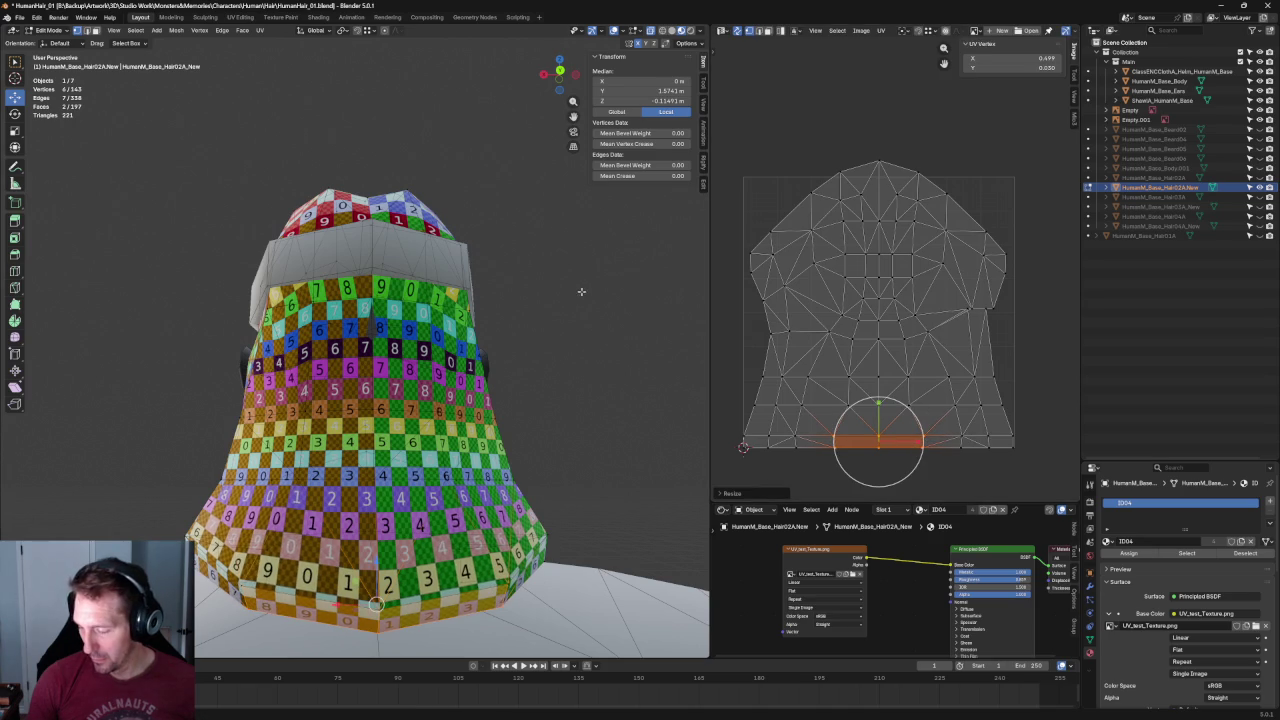
# Re-unwrap the selected right-side part of the cap and re-centre the UV view.
pyautogui.scroll(-4, 581, 292)
pyautogui.scroll(-2, 579, 357)
pyautogui.moveTo(579, 357); pyautogui.dragTo(570, 330, button='middle')
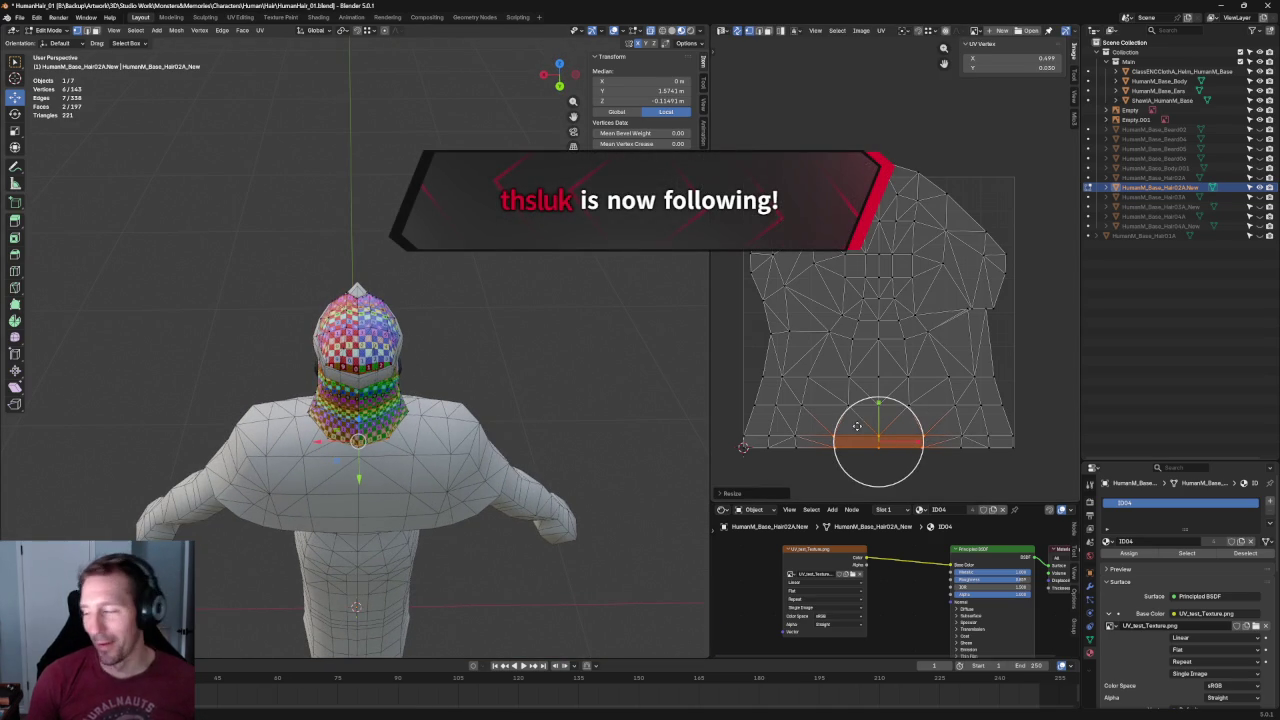
pyautogui.scroll(5, 960, 280)
pyautogui.scroll(-2, 940, 286)
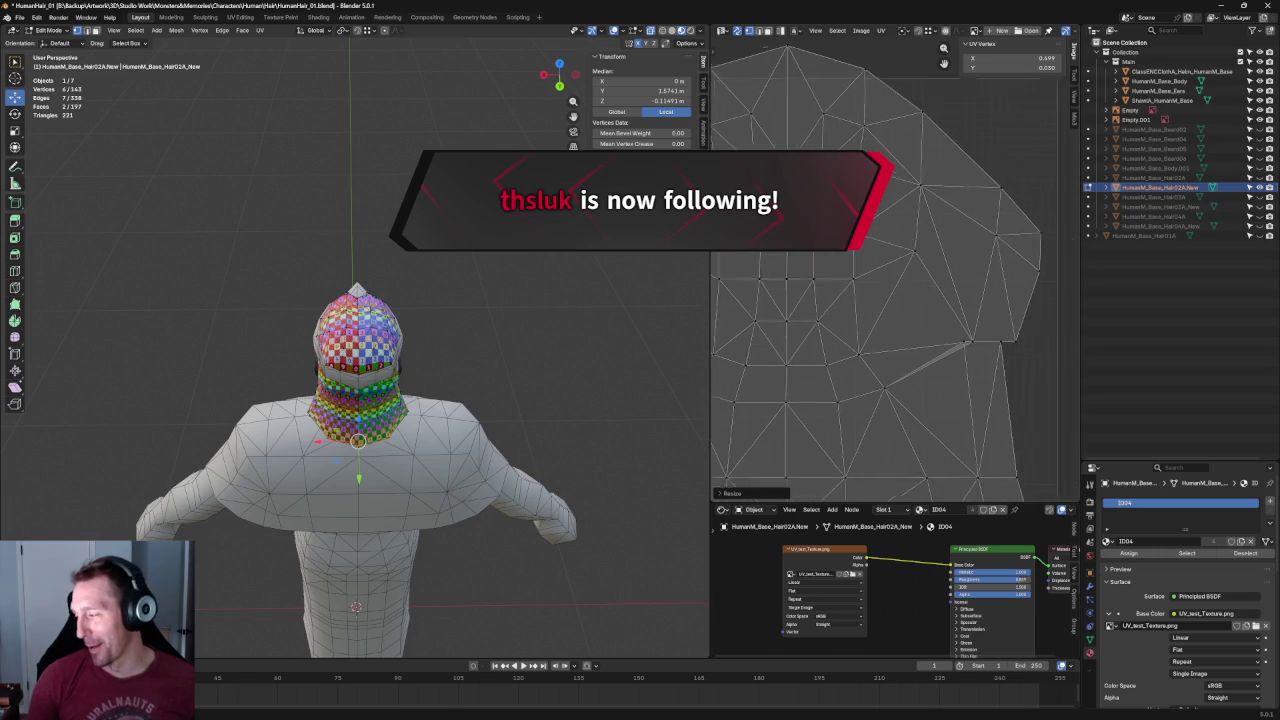
pyautogui.scroll(2, 910, 295)
pyautogui.scroll(-2, 910, 310)
pyautogui.press('u')
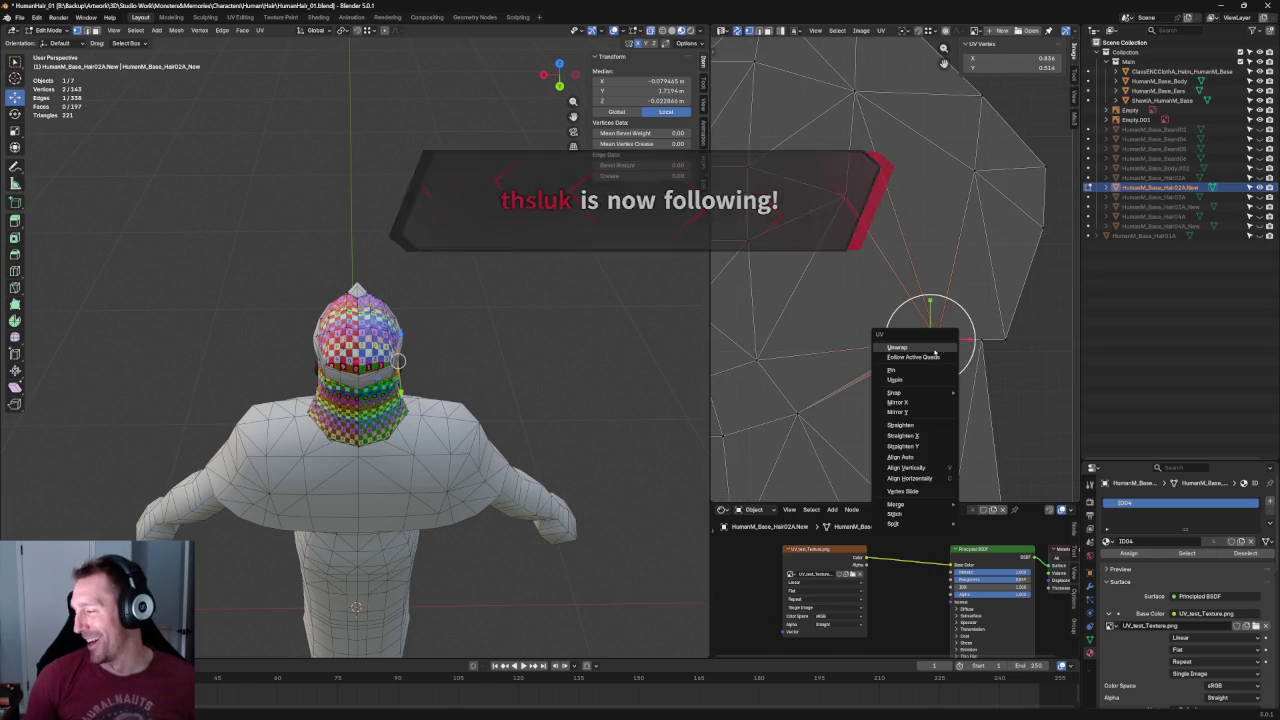
pyautogui.click(916, 343)
pyautogui.press('Home')
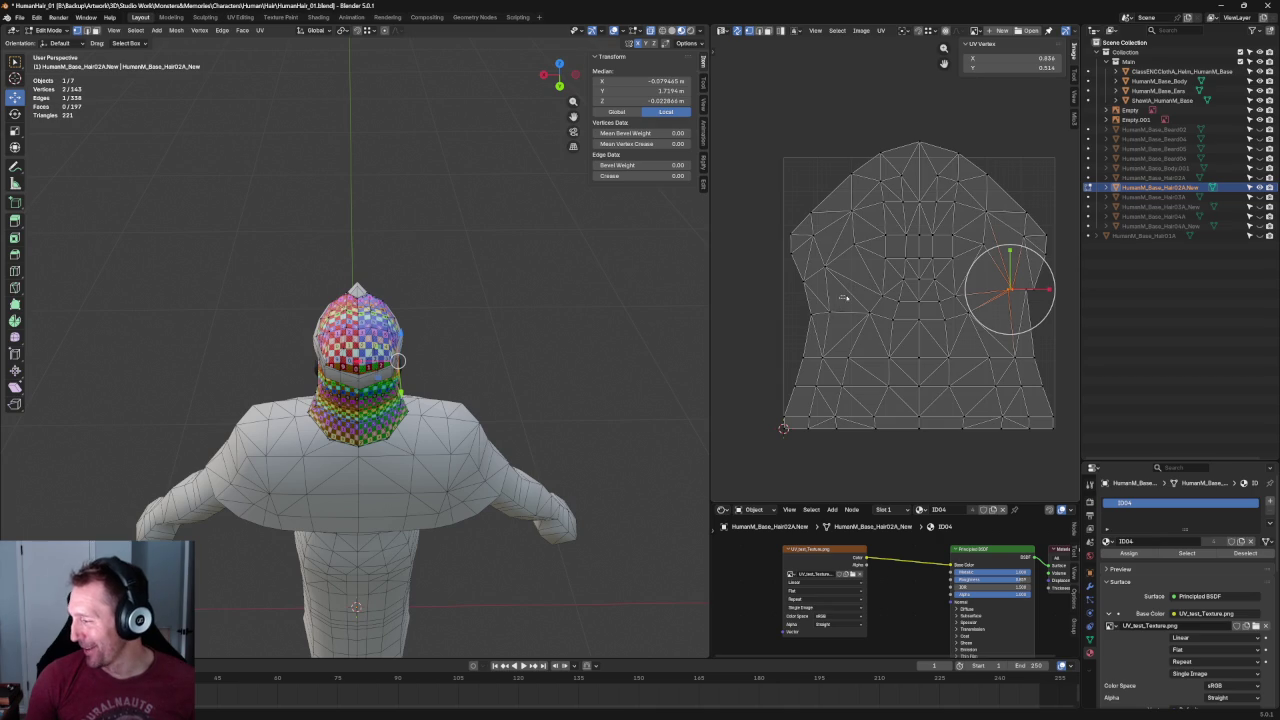
# Re-unwrap the cap around matching right- and left-side edges of the island.
pyautogui.keyDown('shift'); pyautogui.moveTo(857, 283); pyautogui.dragTo(823, 325); pyautogui.keyUp('shift')
pyautogui.moveTo(984, 279); pyautogui.dragTo(1048, 315)
pyautogui.rightClick(975, 290)
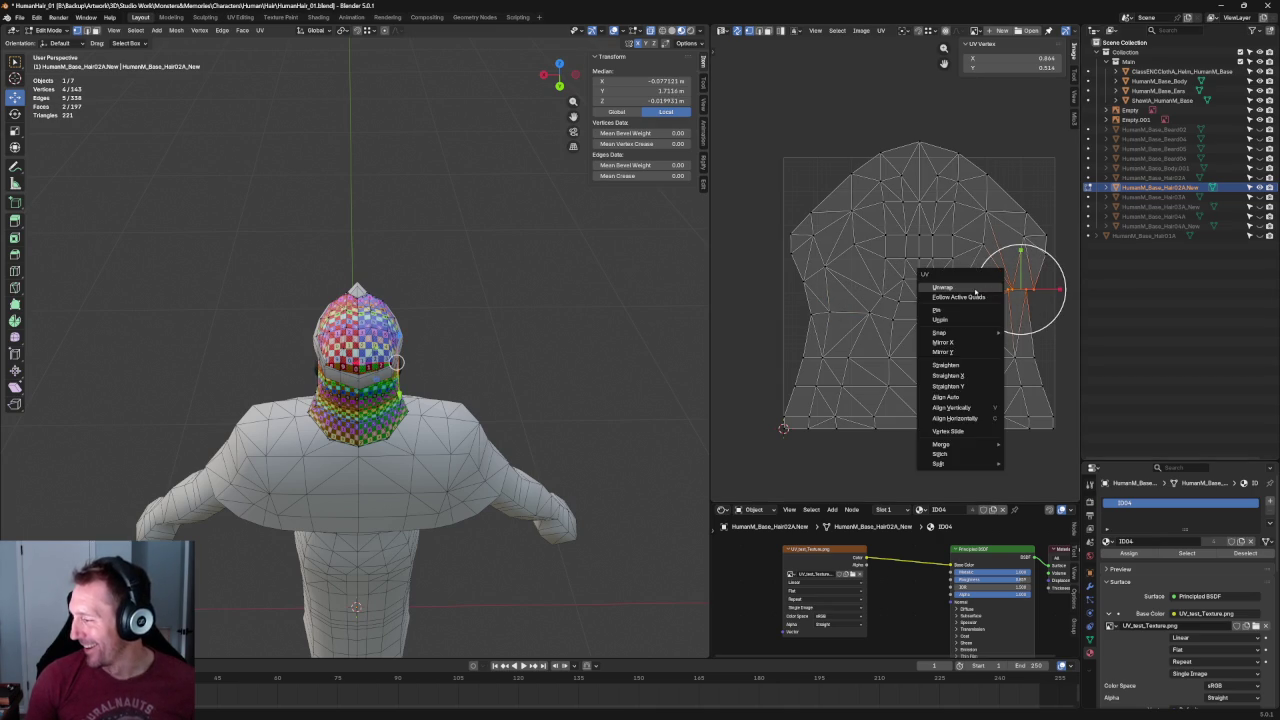
pyautogui.press('Escape')
pyautogui.click(1020, 314)
pyautogui.click(979, 259)
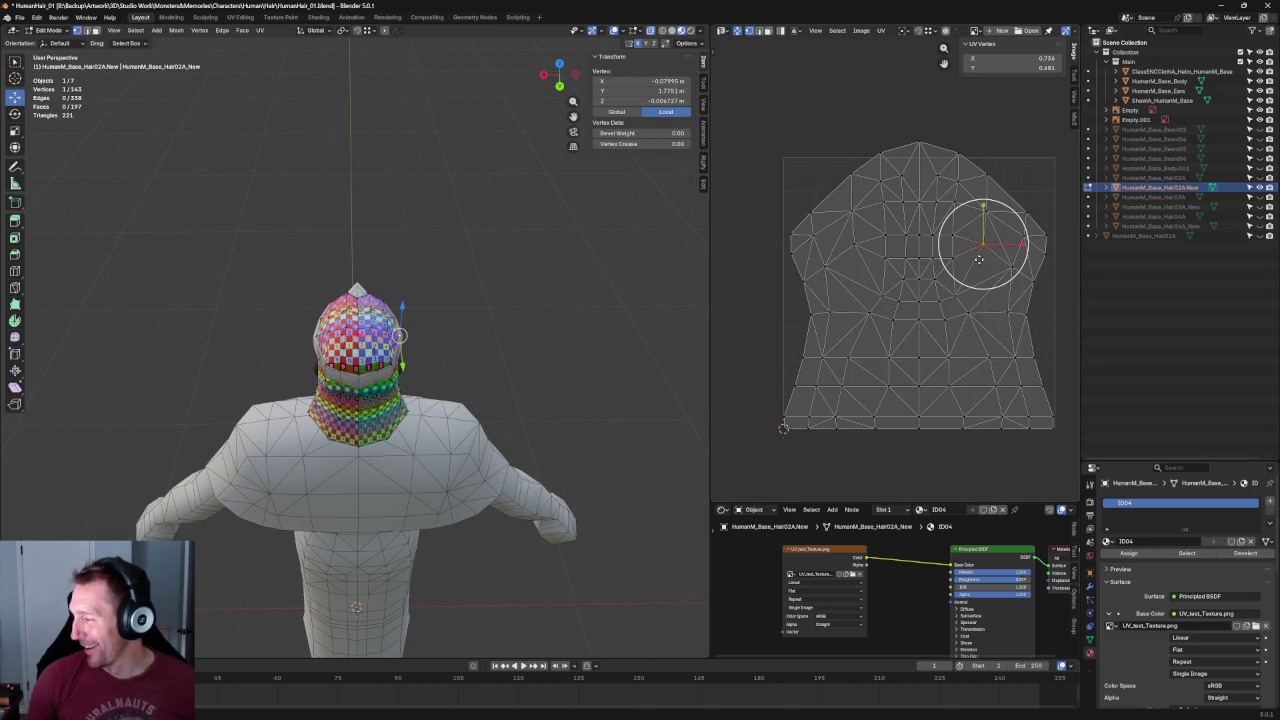
pyautogui.moveTo(1000, 262); pyautogui.dragTo(1062, 293)
pyautogui.keyDown('shift'); pyautogui.click(815, 275); pyautogui.keyUp('shift')
pyautogui.press('u')
pyautogui.click(775, 283)
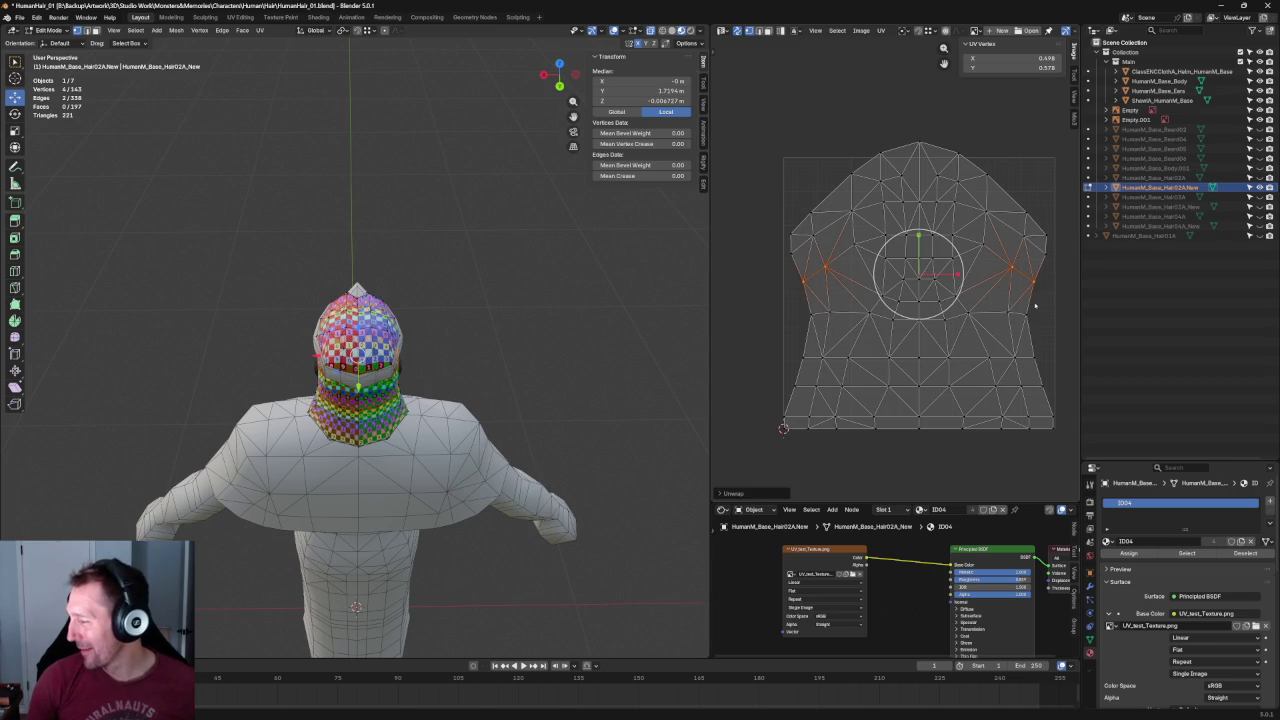
# Re-unwrap the cap with horizontal rows of UV vertices selected.
pyautogui.moveTo(1034, 308); pyautogui.dragTo(770, 338)
pyautogui.press('u')
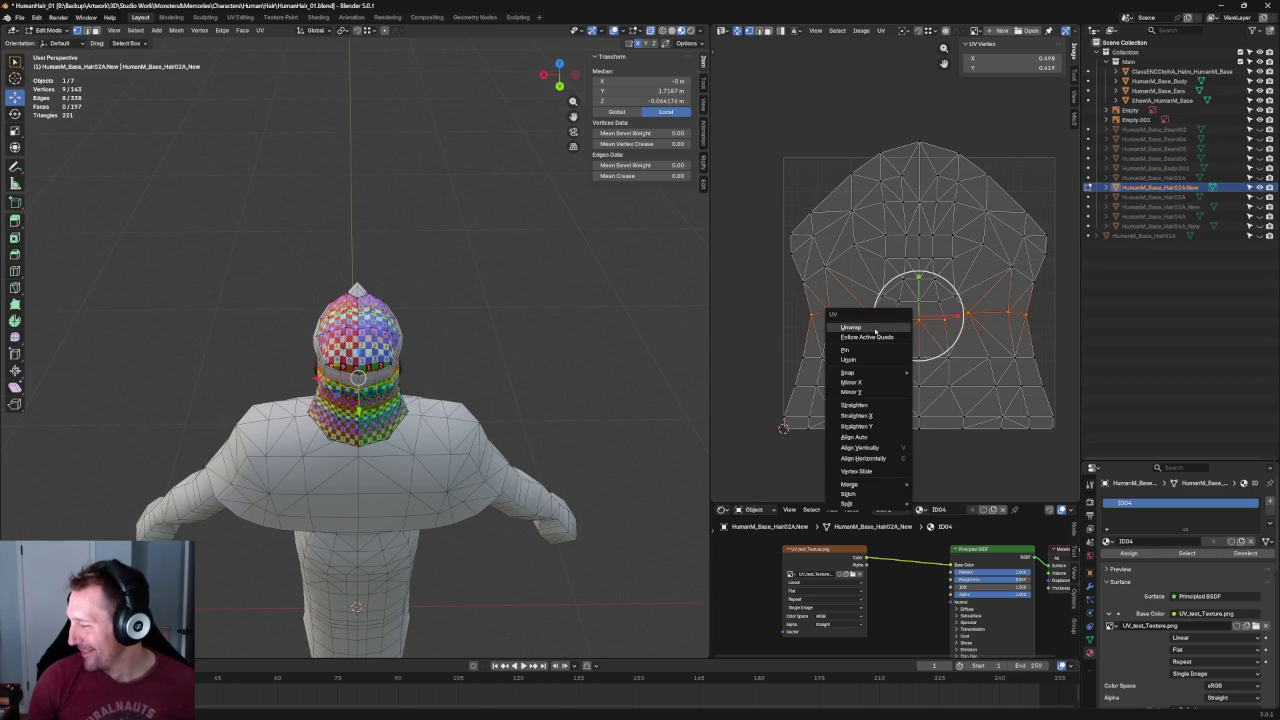
pyautogui.click(876, 329)
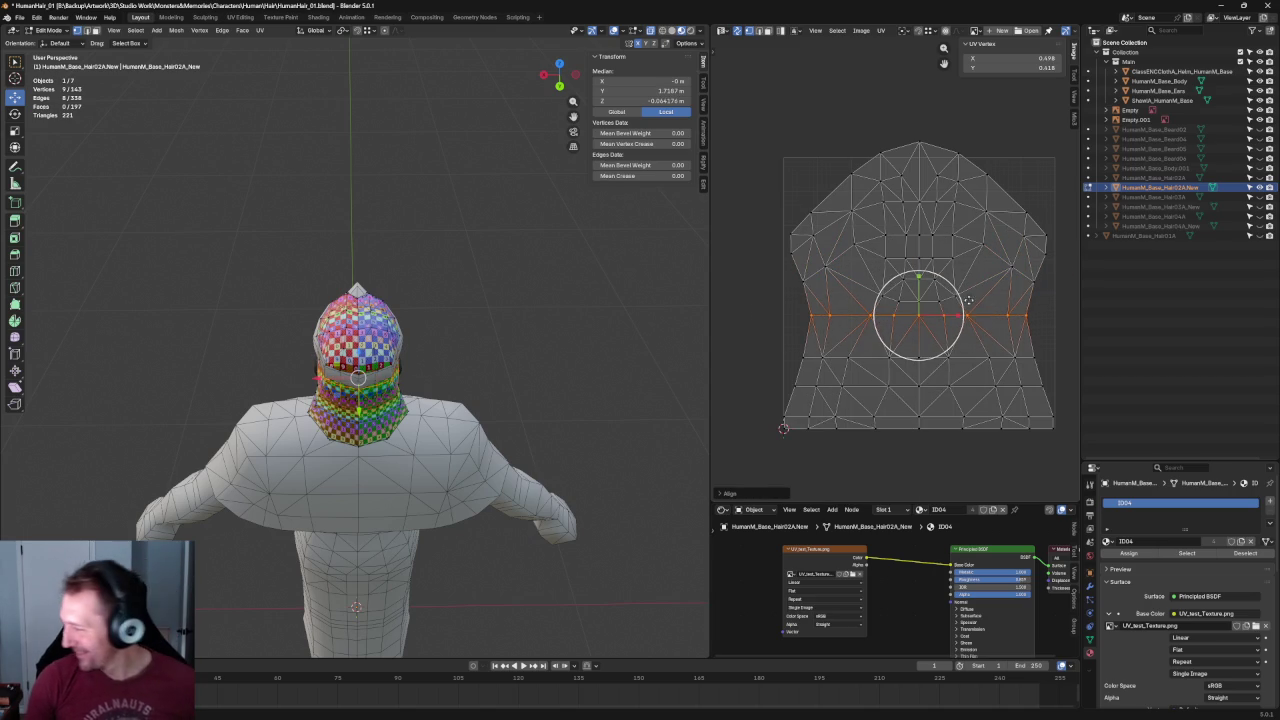
pyautogui.click(1011, 270)
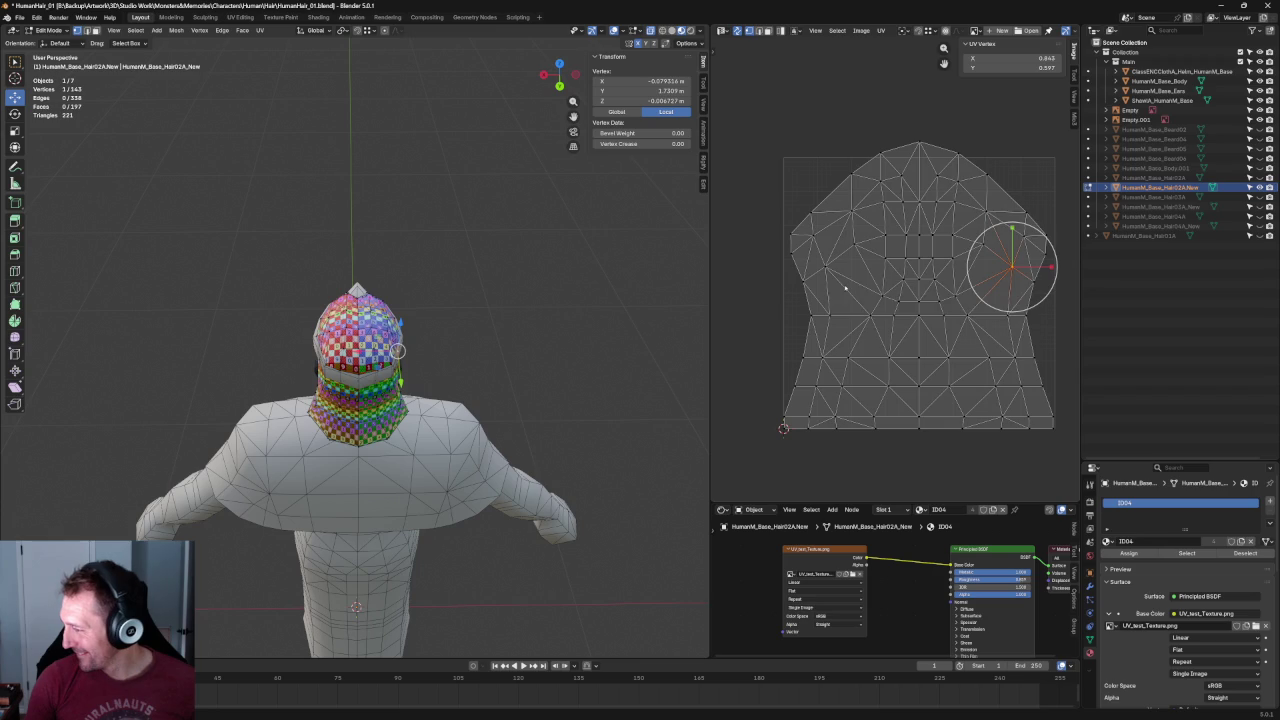
pyautogui.moveTo(845, 286); pyautogui.dragTo(1014, 316)
pyautogui.press('u')
pyautogui.click(905, 300)
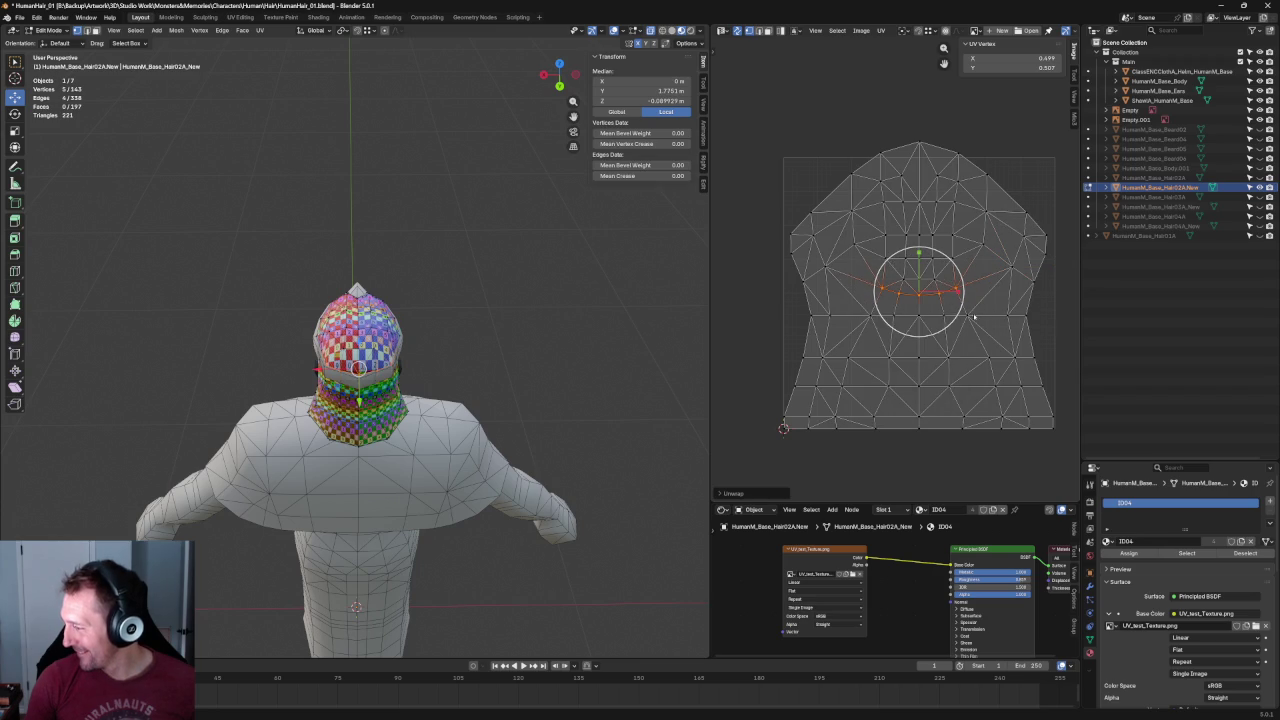
# Re-unwrap with three, then five vertices on higher rows straightened.
pyautogui.click(1043, 306)
pyautogui.moveTo(895, 262); pyautogui.dragTo(945, 285)
pyautogui.press('u')
pyautogui.click(905, 280)
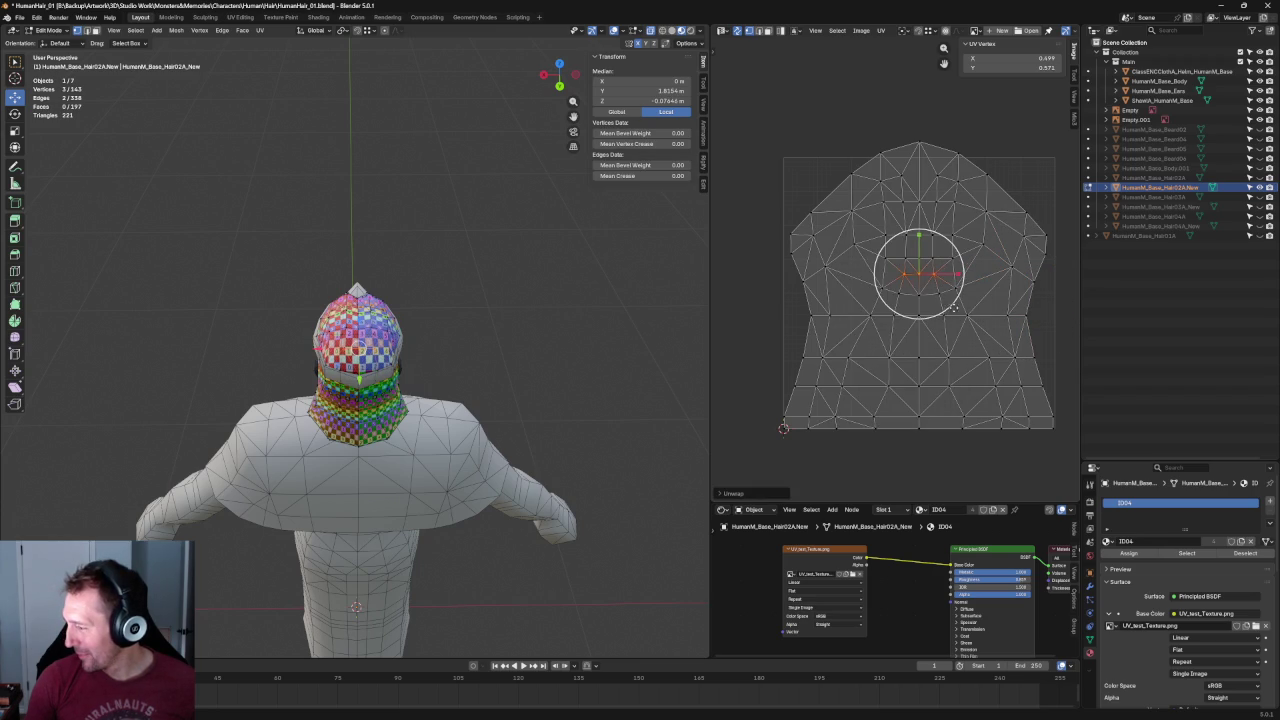
pyautogui.click(1010, 286)
pyautogui.moveTo(885, 248); pyautogui.dragTo(965, 268)
pyautogui.press('u')
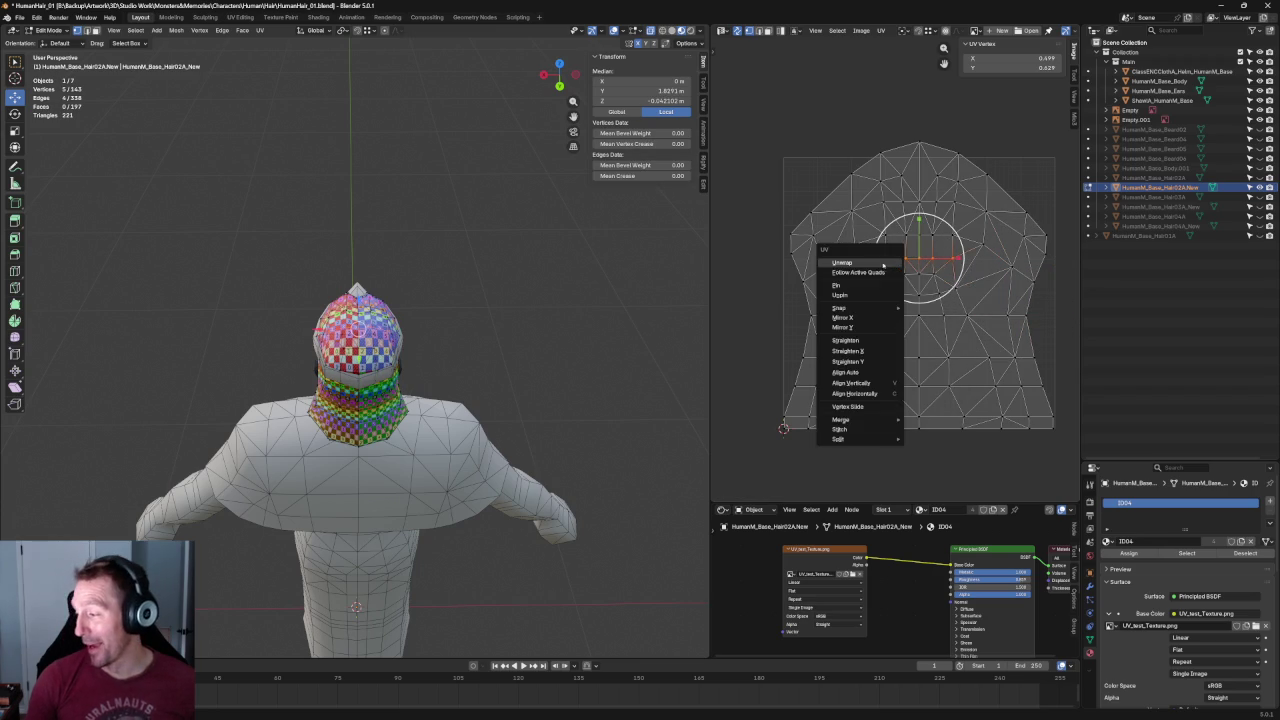
pyautogui.click(883, 264)
pyautogui.hotkey('alt', 'a')
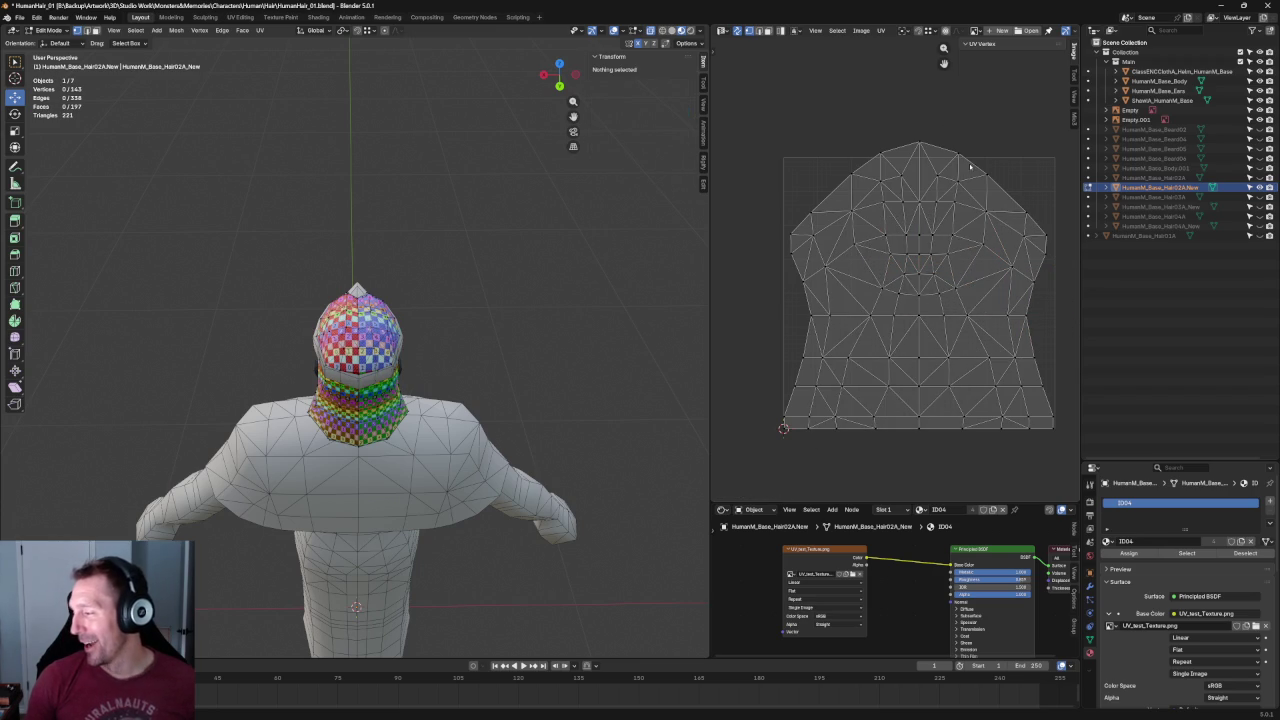
# Scale a central UV row, then shrink it after checking the head's texture.
pyautogui.scroll(2, 955, 215)
pyautogui.moveTo(942, 275); pyautogui.dragTo(848, 298)
pyautogui.press('s')
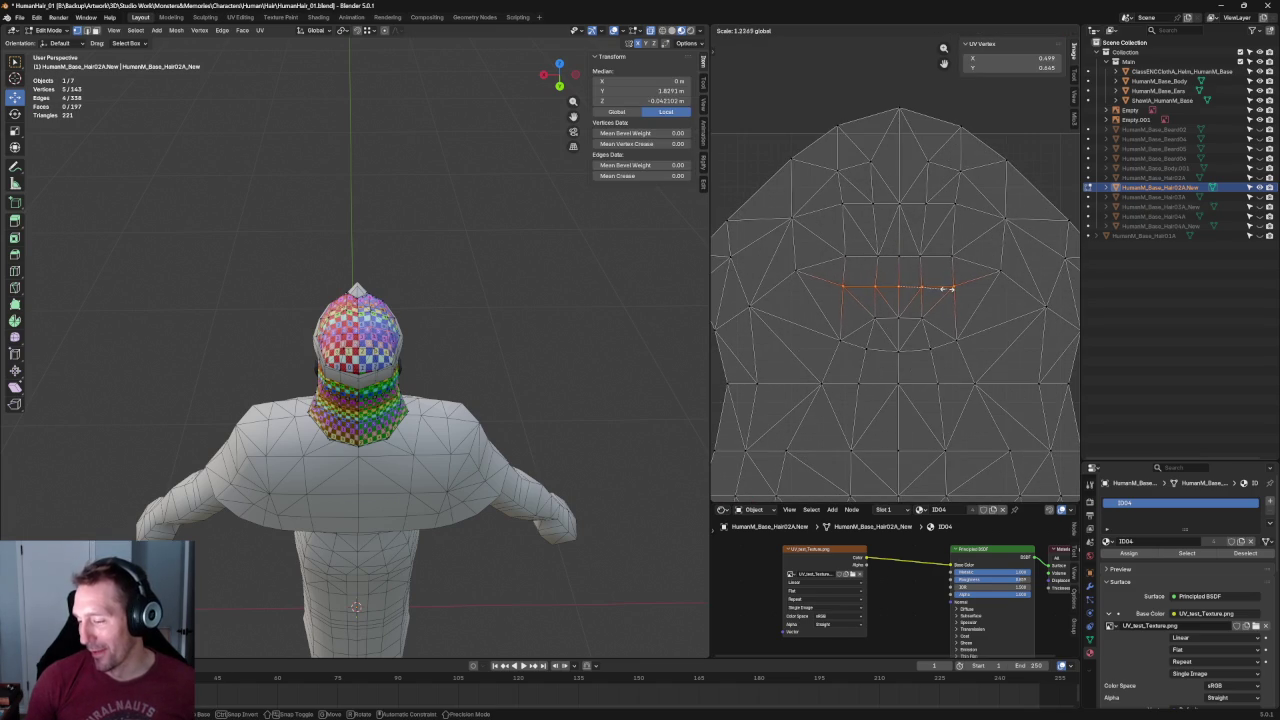
pyautogui.click(948, 288)
pyautogui.press('KP_Decimal')
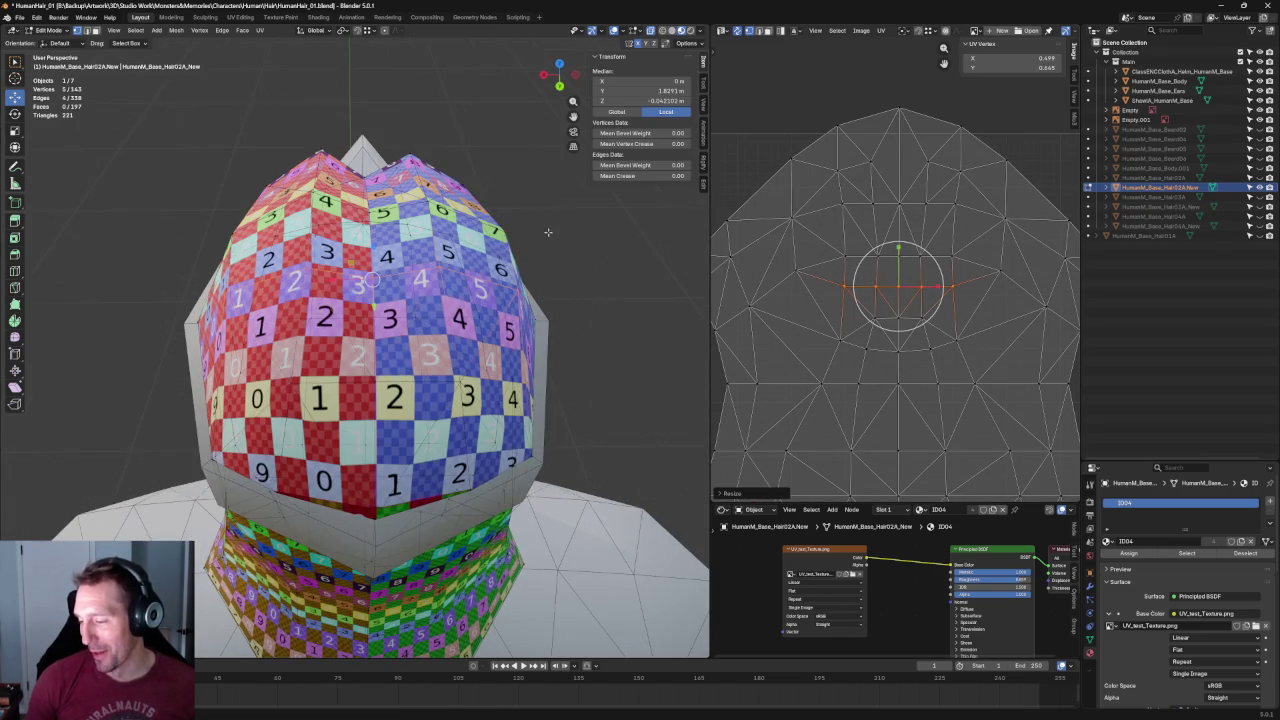
pyautogui.moveTo(548, 232); pyautogui.dragTo(576, 267, button='middle')
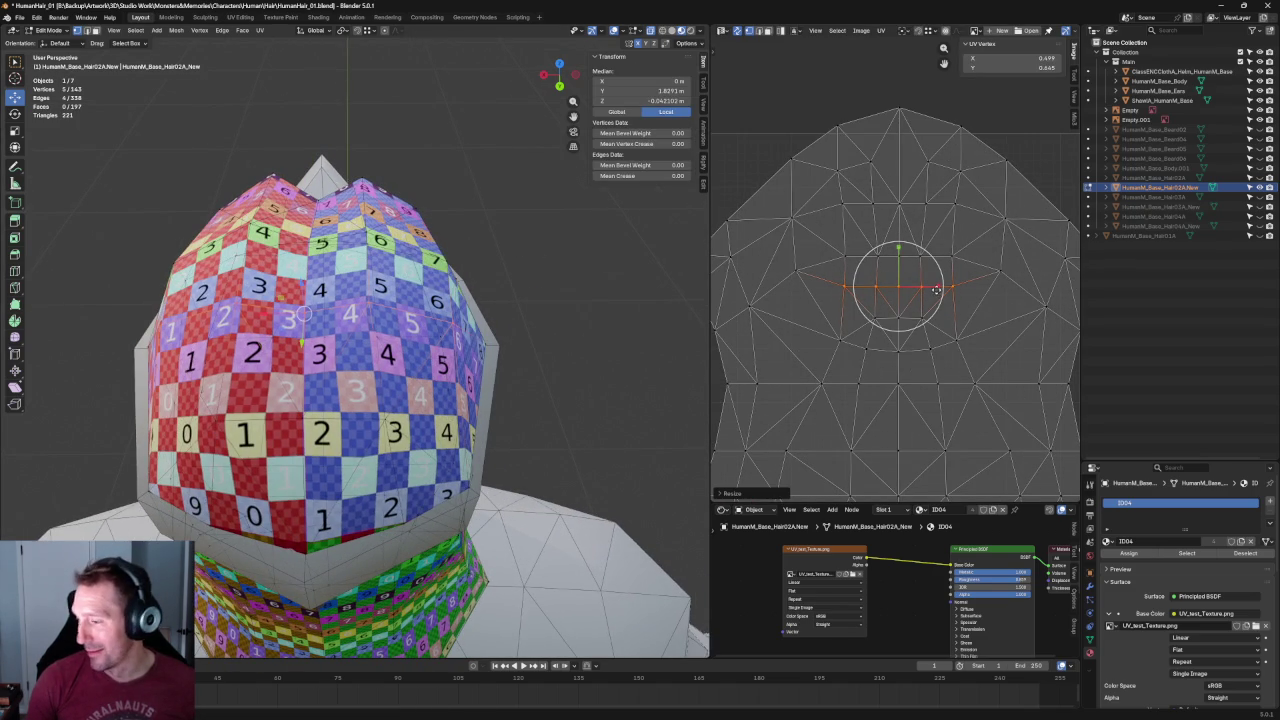
pyautogui.press('s')
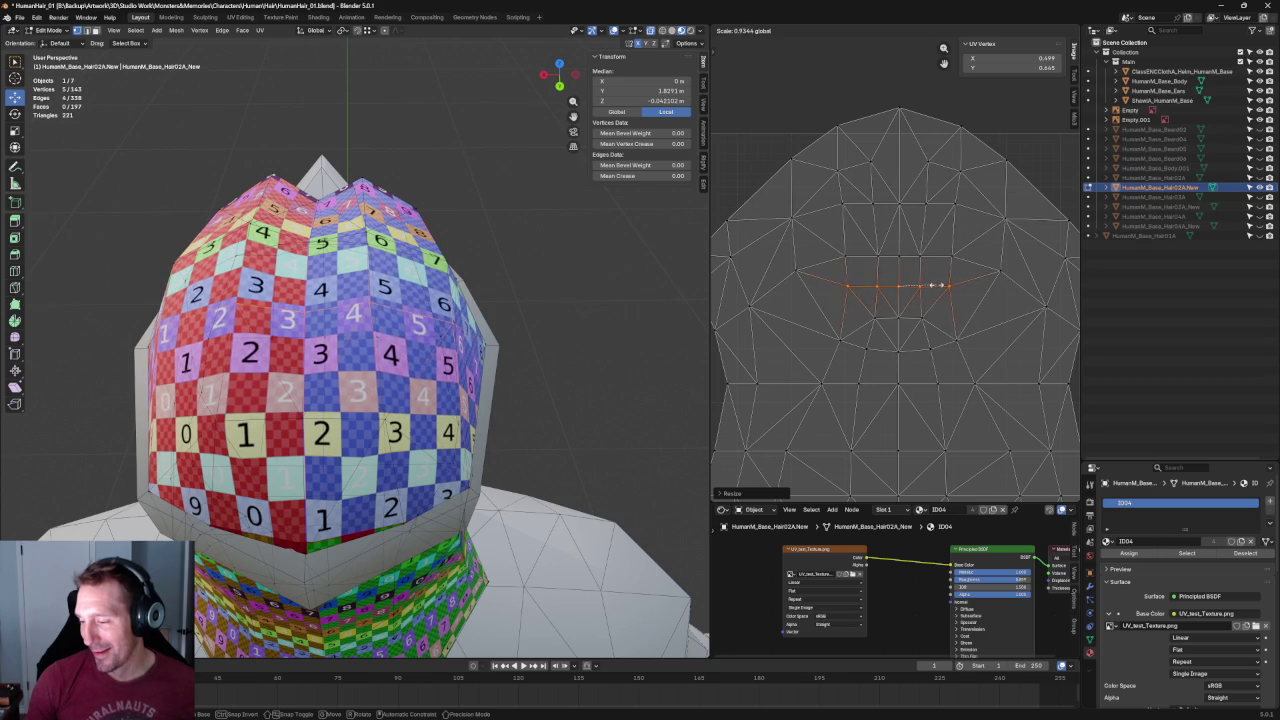
pyautogui.click(941, 294)
# Resize the faces around the island's centre, then clear the selection.
pyautogui.moveTo(832, 306); pyautogui.dragTo(1000, 362)
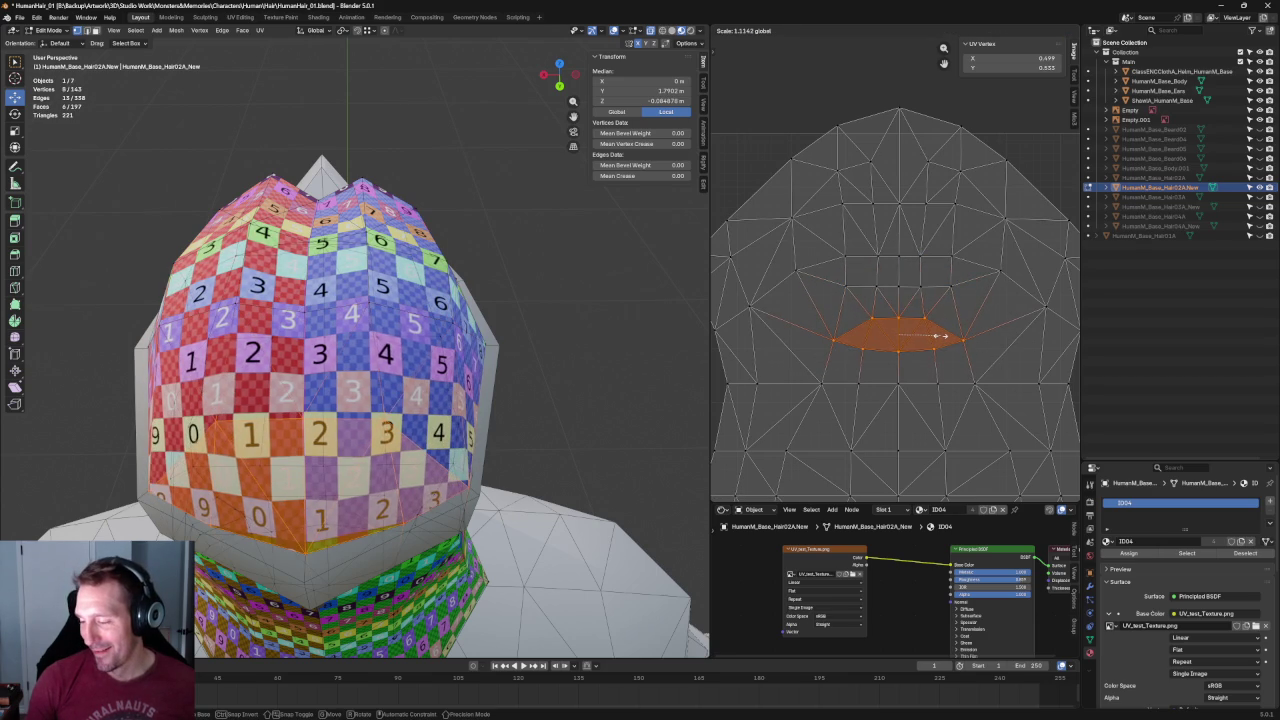
pyautogui.click(941, 336)
pyautogui.scroll(-3, 941, 336)
pyautogui.hotkey('alt', 'a')
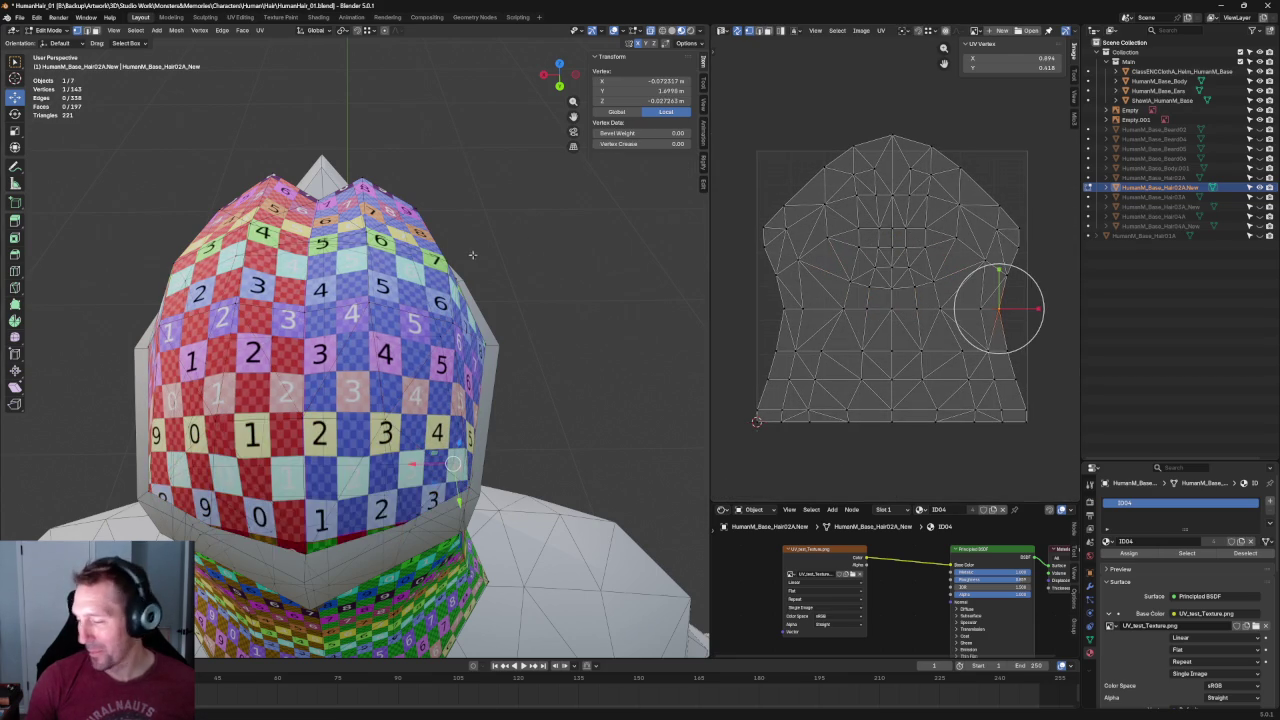
pyautogui.scroll(-2, 997, 309)
pyautogui.scroll(-3, 476, 230)
pyautogui.scroll(2, 476, 230)
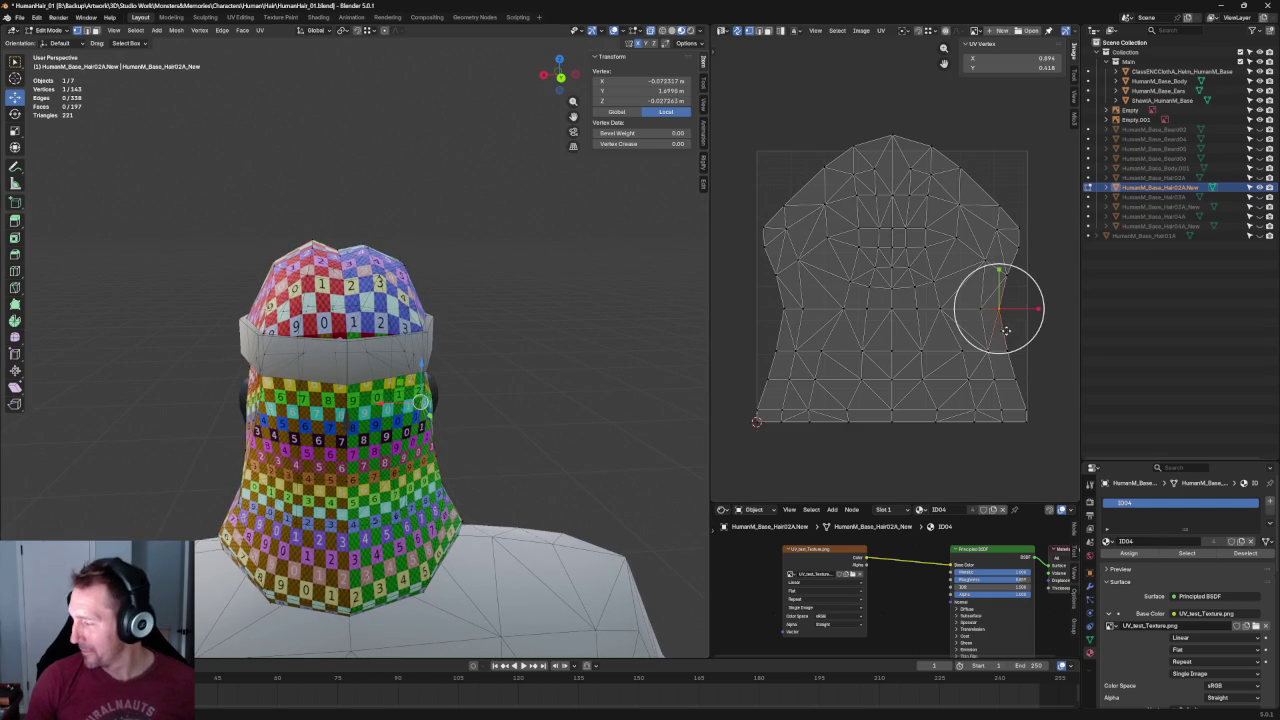
pyautogui.moveTo(833, 300); pyautogui.dragTo(974, 326)
pyautogui.moveTo(762, 300); pyautogui.dragTo(1021, 333)
pyautogui.press('g')
pyautogui.press('y')
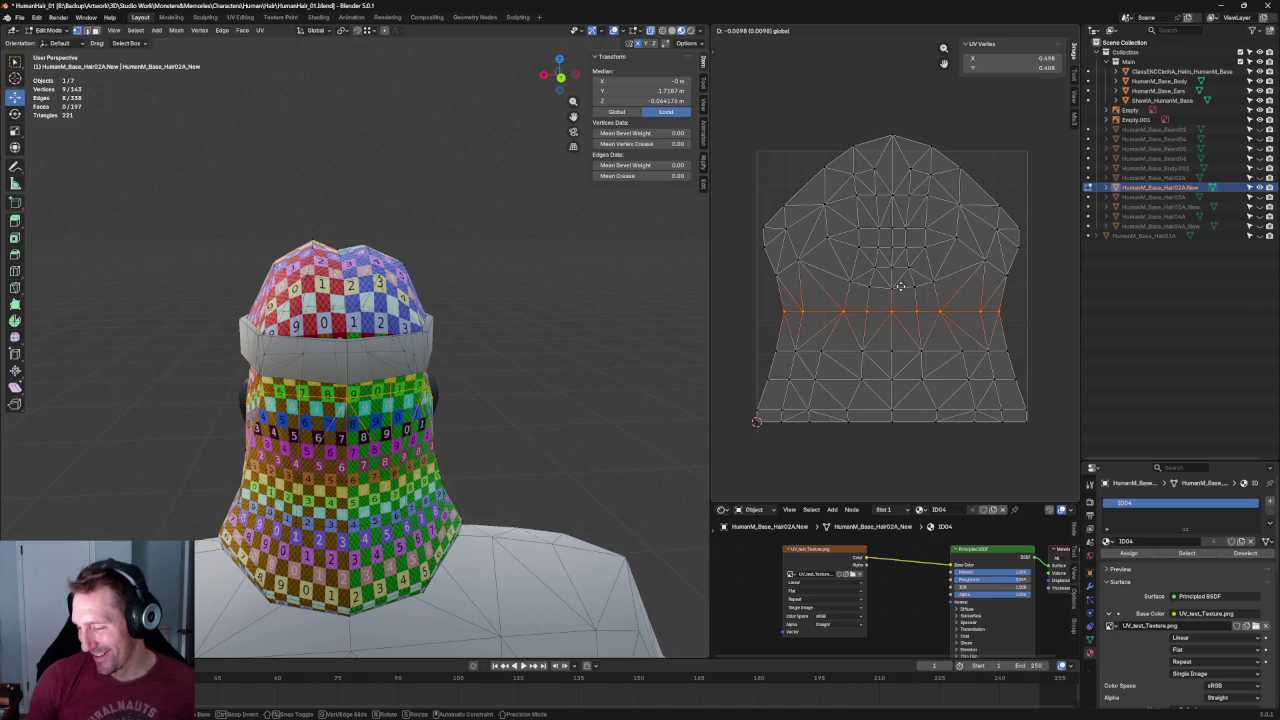
pyautogui.click(901, 288)
pyautogui.click(509, 388)
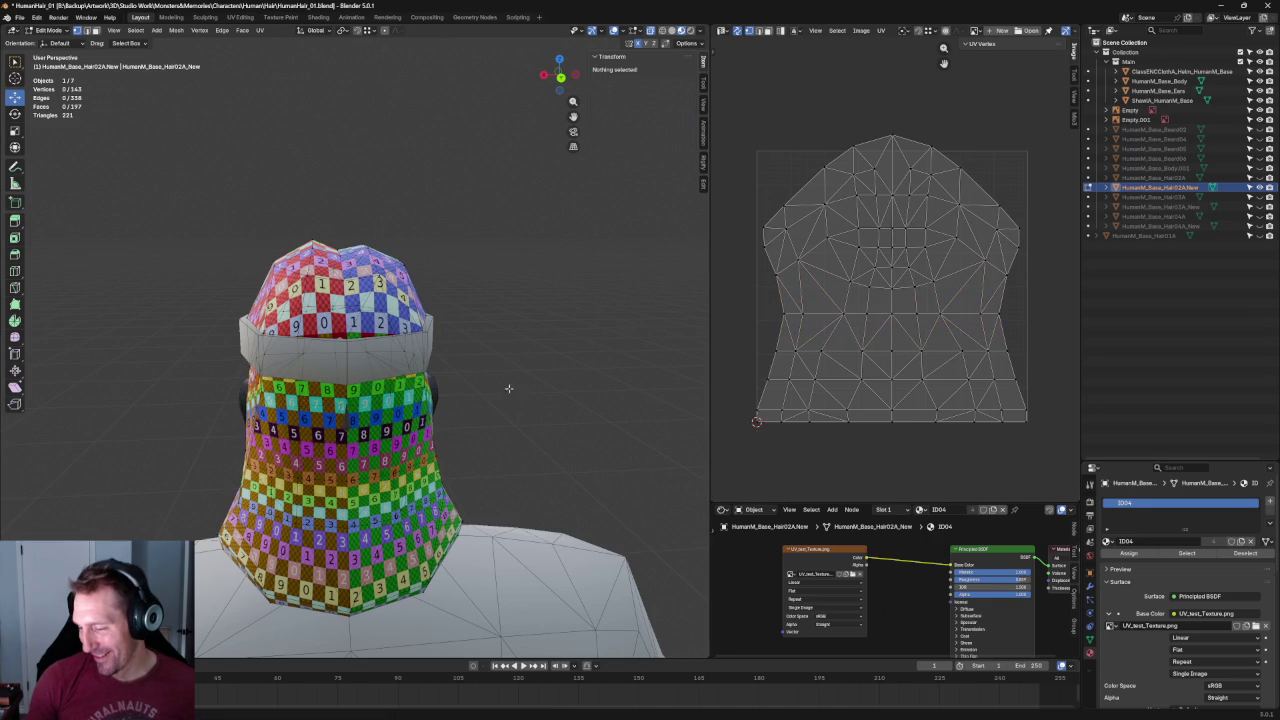
pyautogui.click(1030, 248)
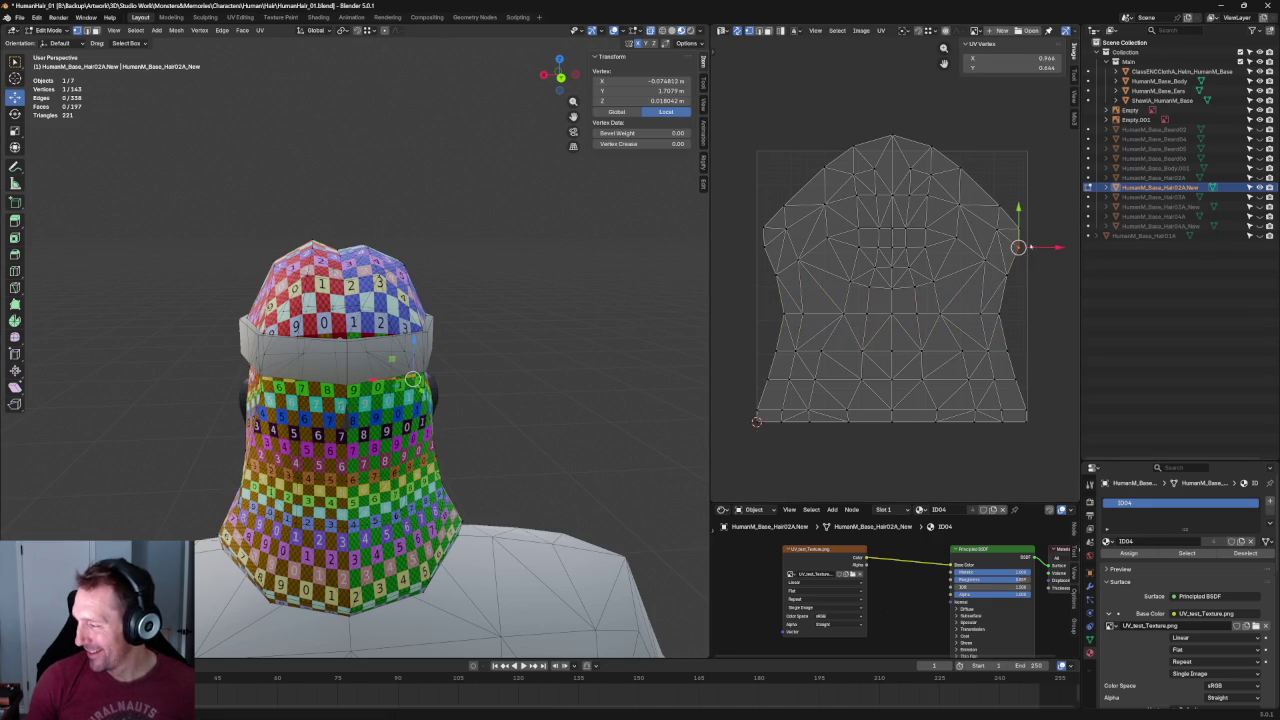
pyautogui.click(1024, 355)
pyautogui.press('KP_3')
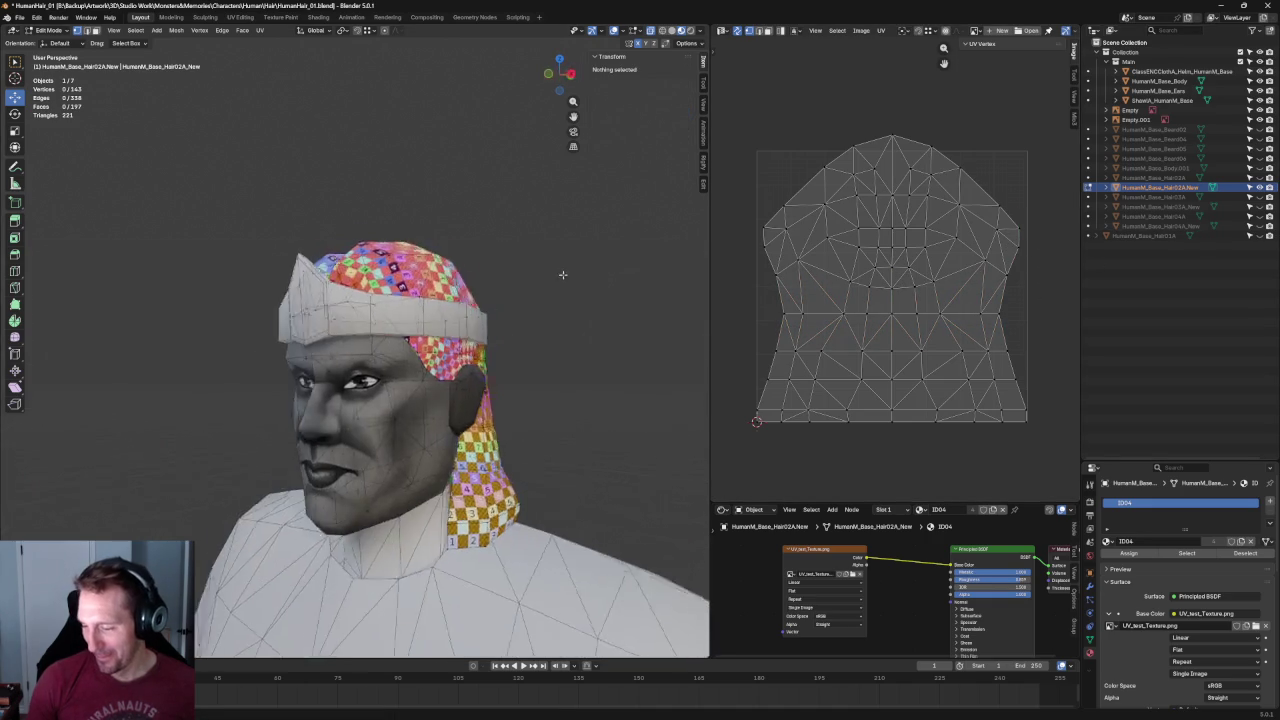
# Align the right-side vertices of the upper UV outline vertically.
pyautogui.scroll(5, 566, 266)
pyautogui.scroll(1, 566, 266)
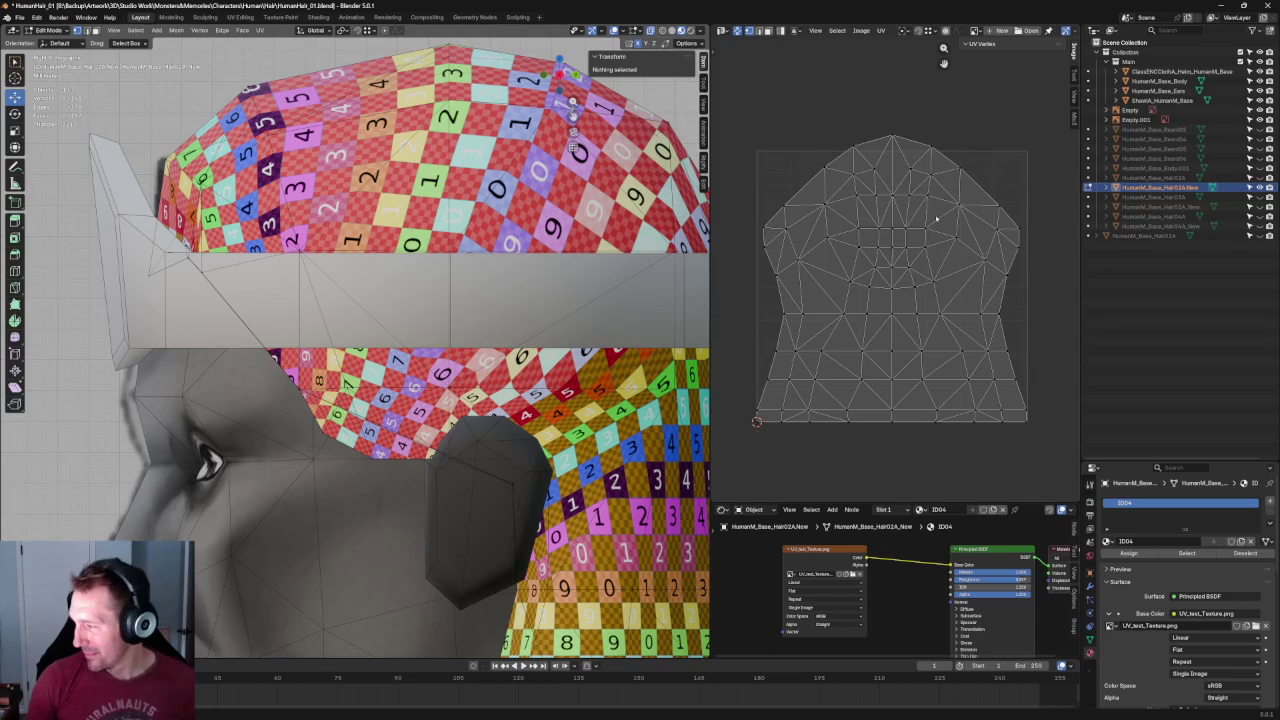
pyautogui.moveTo(1051, 223); pyautogui.dragTo(1017, 259, button='middle')
pyautogui.moveTo(980, 224); pyautogui.dragTo(928, 312)
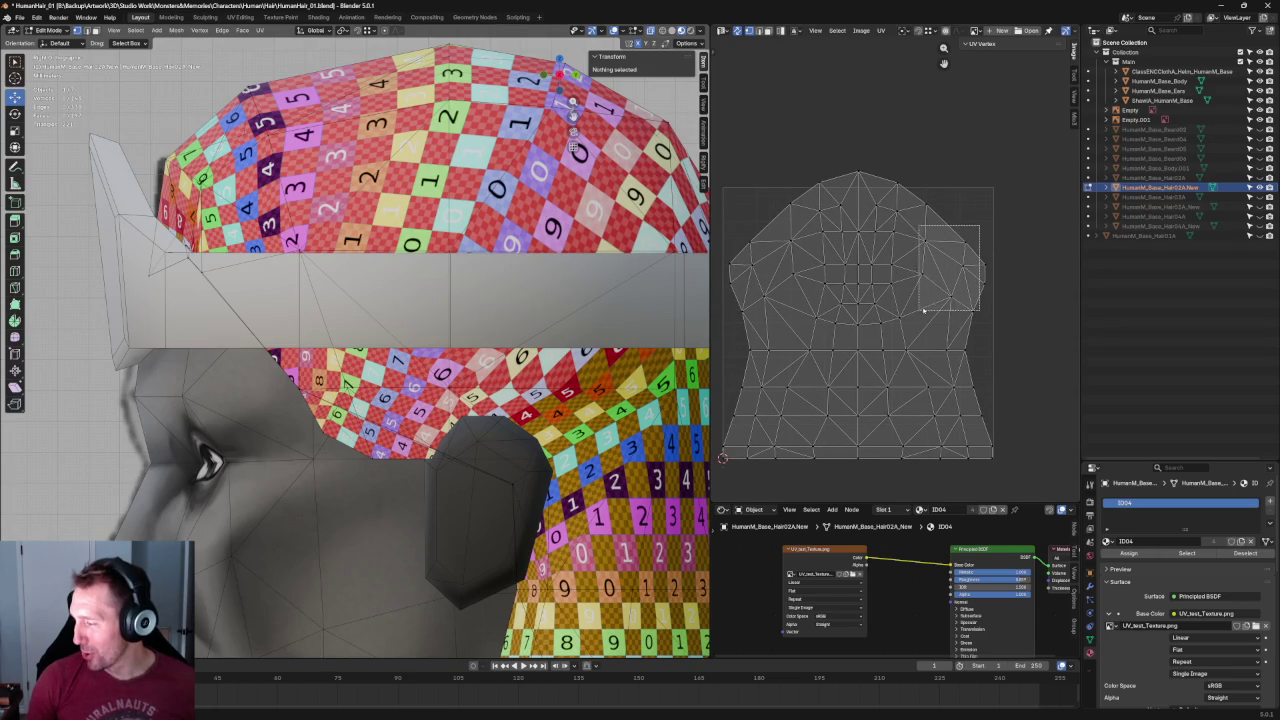
pyautogui.hotkey('shift', 'w')
pyautogui.click(957, 263)
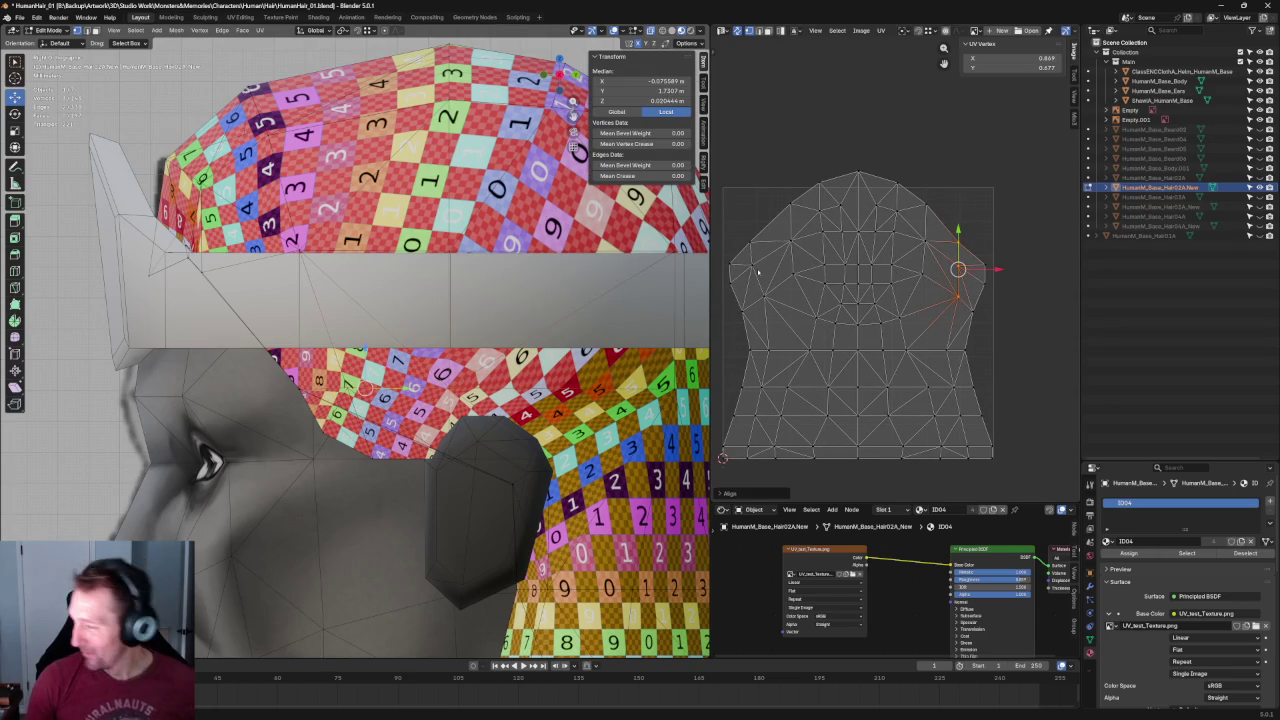
# Align the left-side vertices vertically, pin them, and re-unwrap the cap.
pyautogui.moveTo(777, 227); pyautogui.dragTo(742, 310)
pyautogui.hotkey('shift', 'w')
pyautogui.click(861, 273)
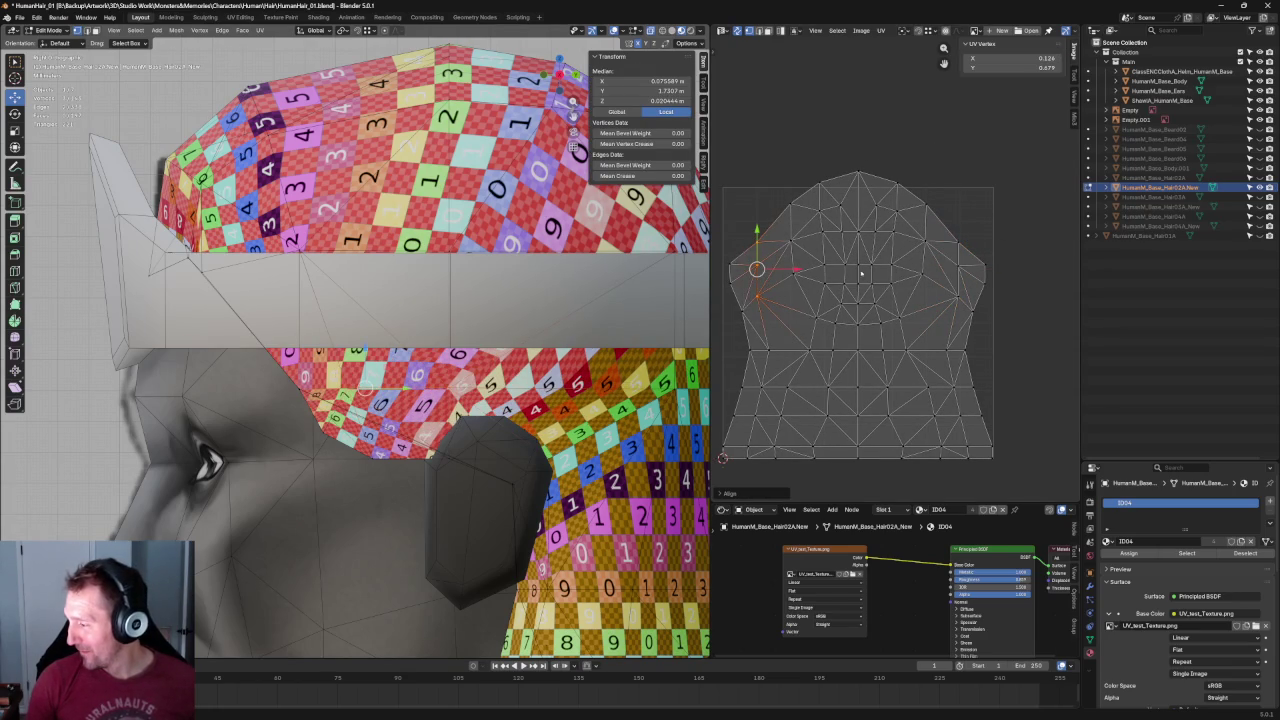
pyautogui.press('p')
pyautogui.press('u')
pyautogui.click(700, 310)
# Re-unwrap the cap twice with right-side edge vertices selected.
pyautogui.moveTo(975, 300); pyautogui.dragTo(966, 322)
pyautogui.press('u')
pyautogui.click(965, 292)
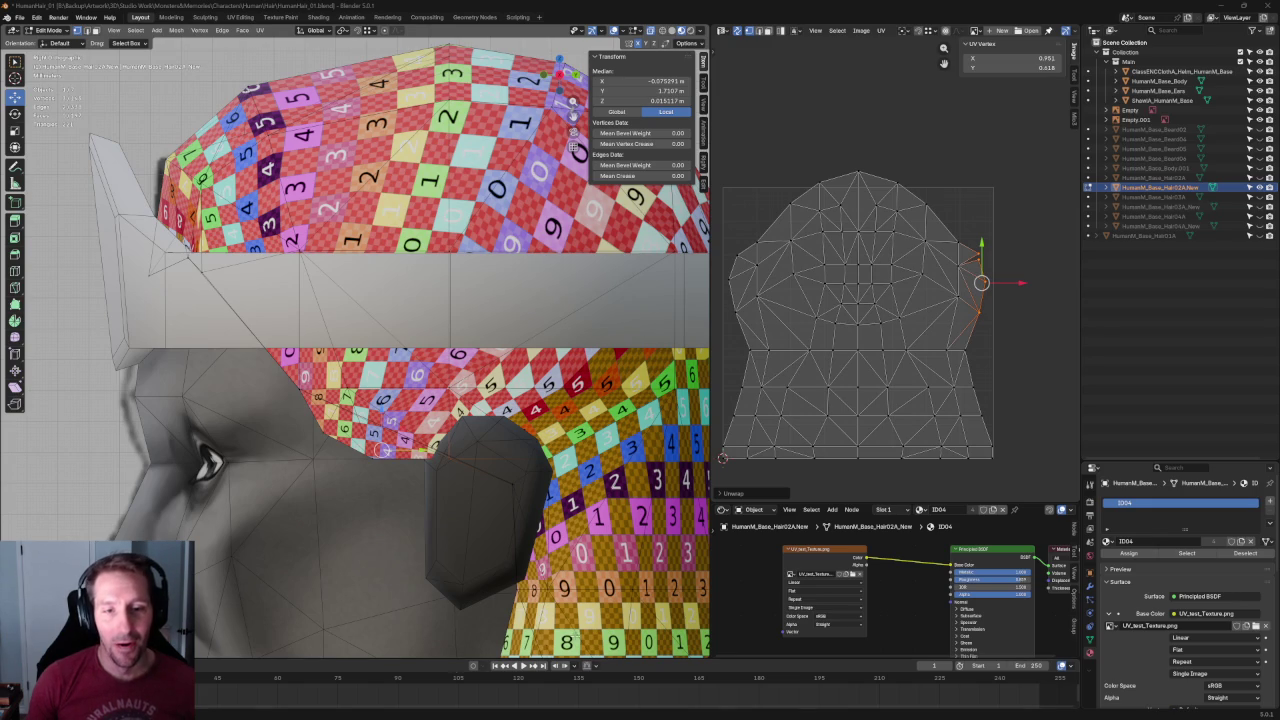
pyautogui.moveTo(966, 280); pyautogui.dragTo(898, 297, button='middle')
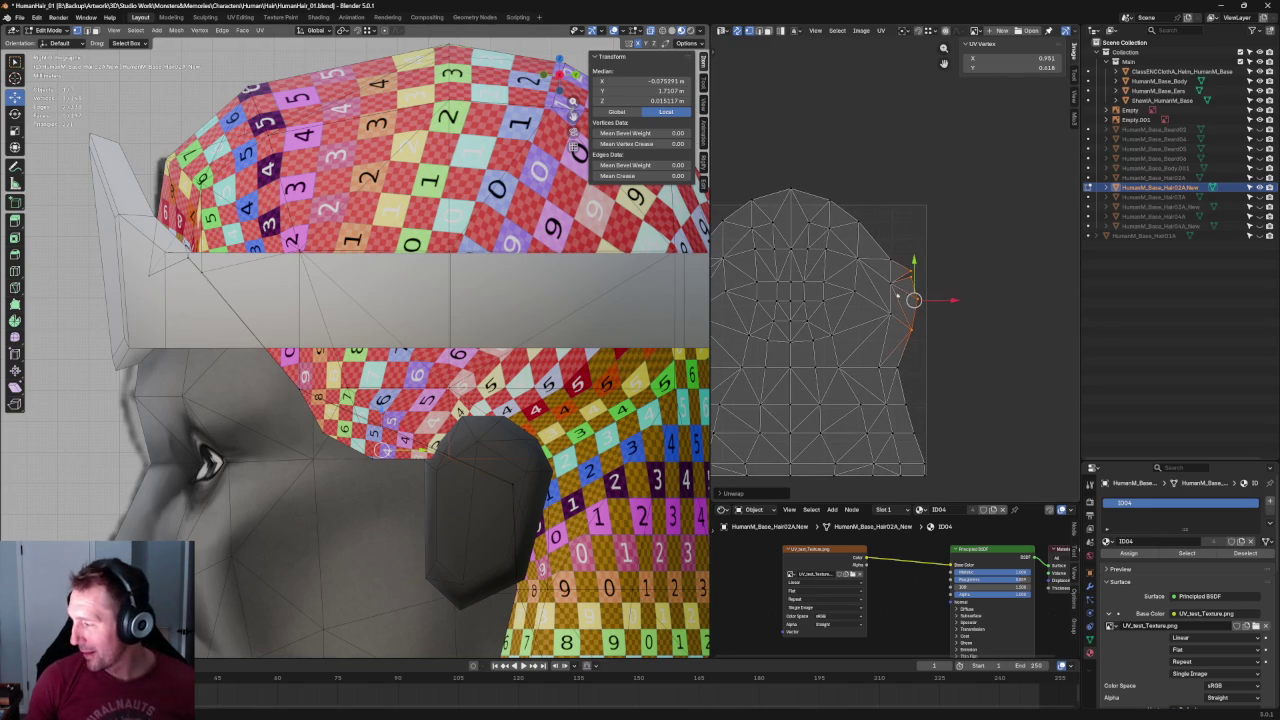
pyautogui.press('u')
pyautogui.click(868, 296)
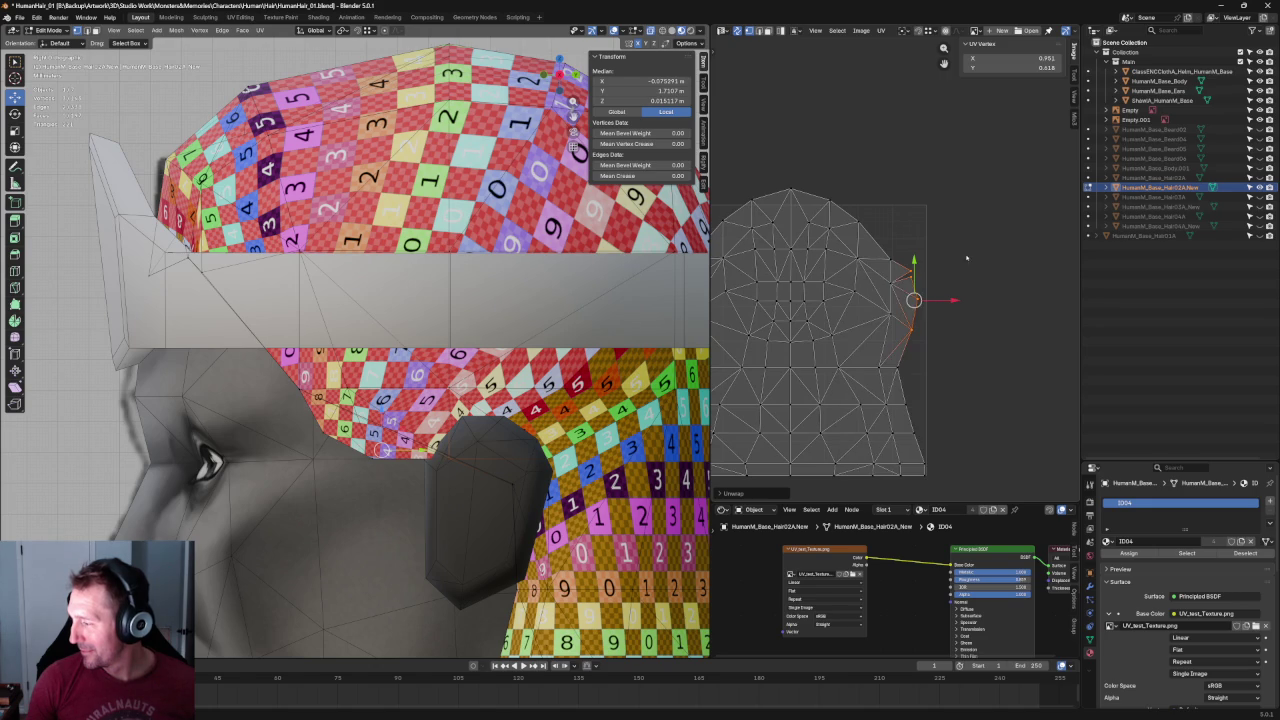
# Level a right-edge vertex and its matching left-edge vertex at the same height.
pyautogui.click(909, 277)
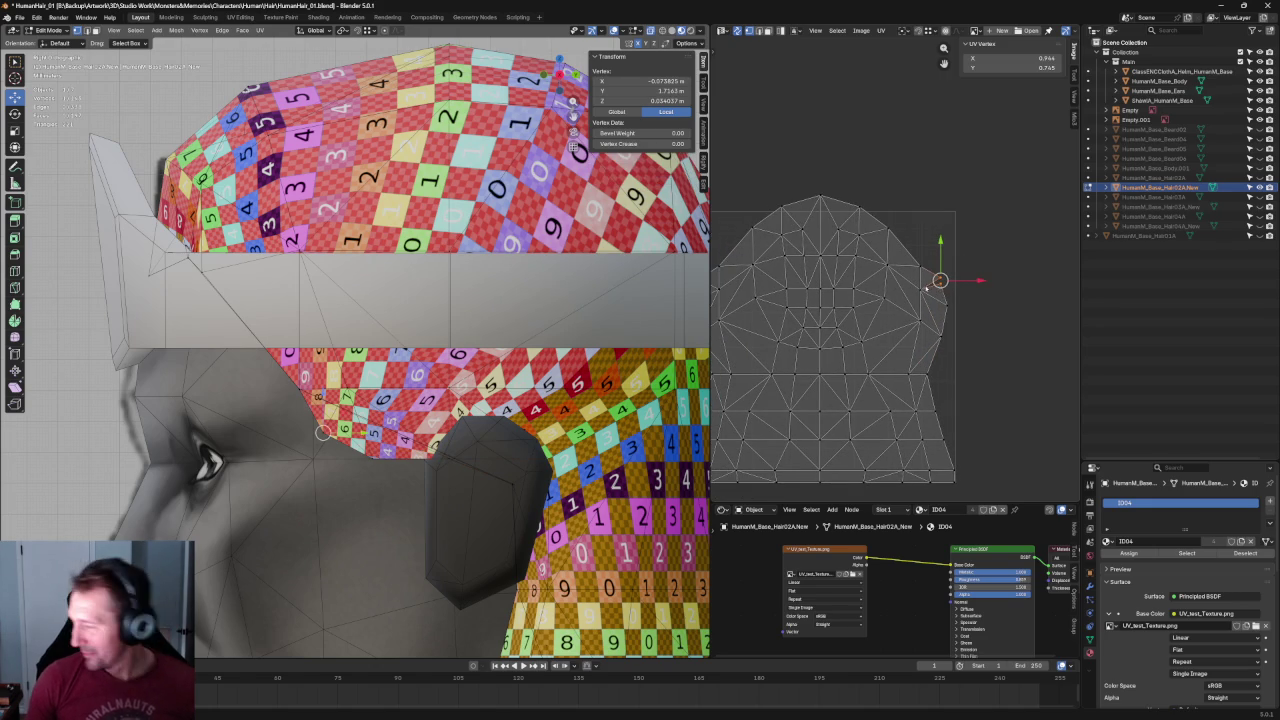
pyautogui.hotkey('shift', 'w')
pyautogui.press('Home')
pyautogui.keyDown('shift'); pyautogui.click(818, 280); pyautogui.keyUp('shift')
pyautogui.hotkey('shift', 'w')
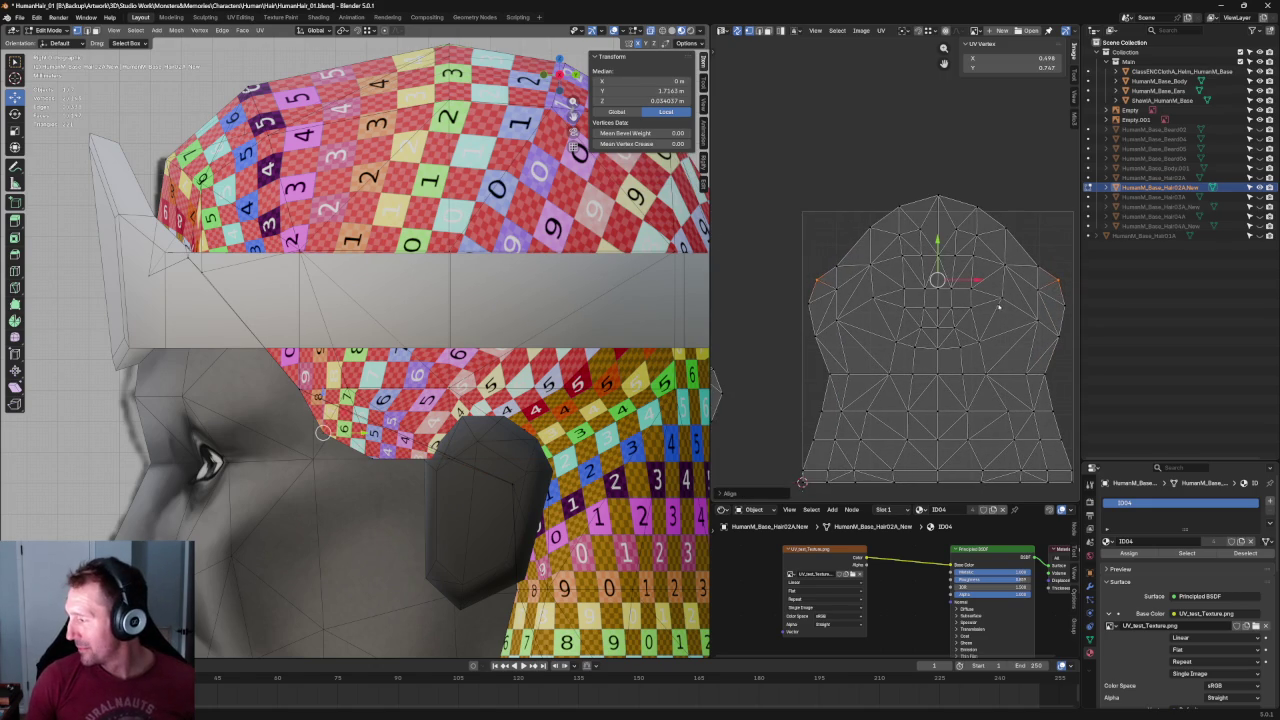
pyautogui.click(1073, 300)
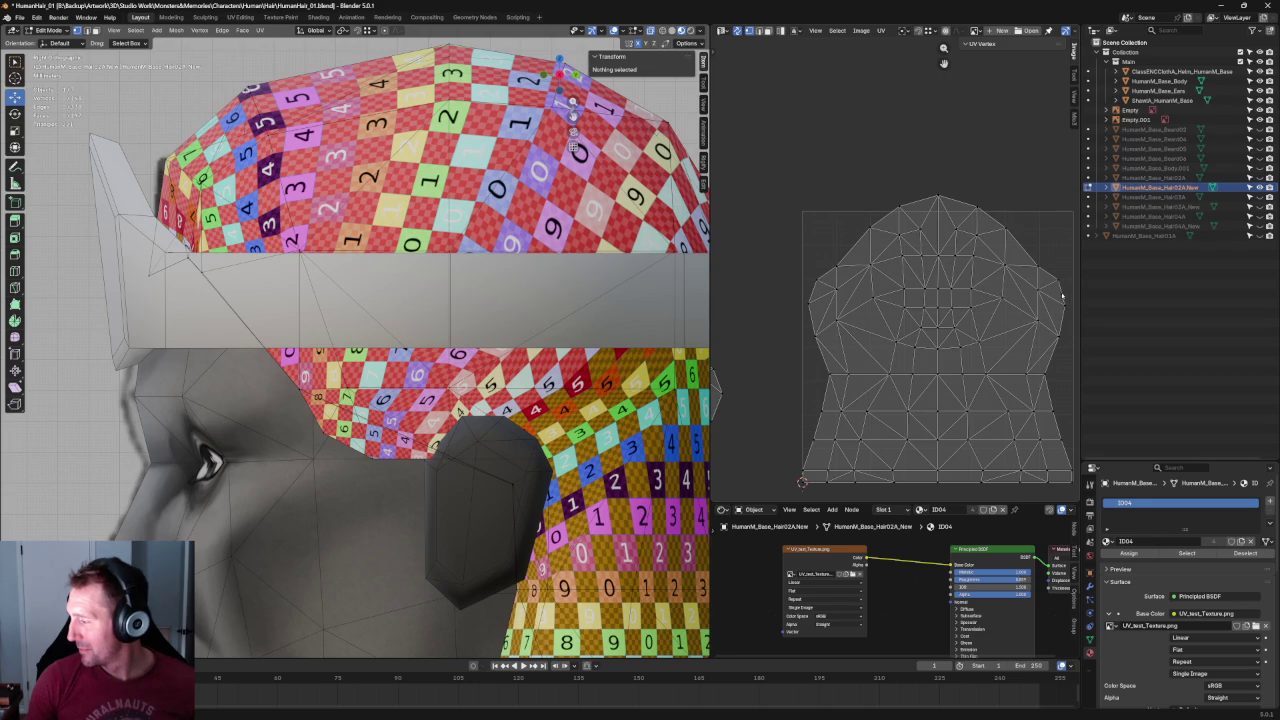
# Select matching pairs of left- and right-edge vertices lower on the layout.
pyautogui.moveTo(1070, 323); pyautogui.dragTo(1070, 323)
pyautogui.moveTo(865, 319); pyautogui.dragTo(823, 313, button='middle')
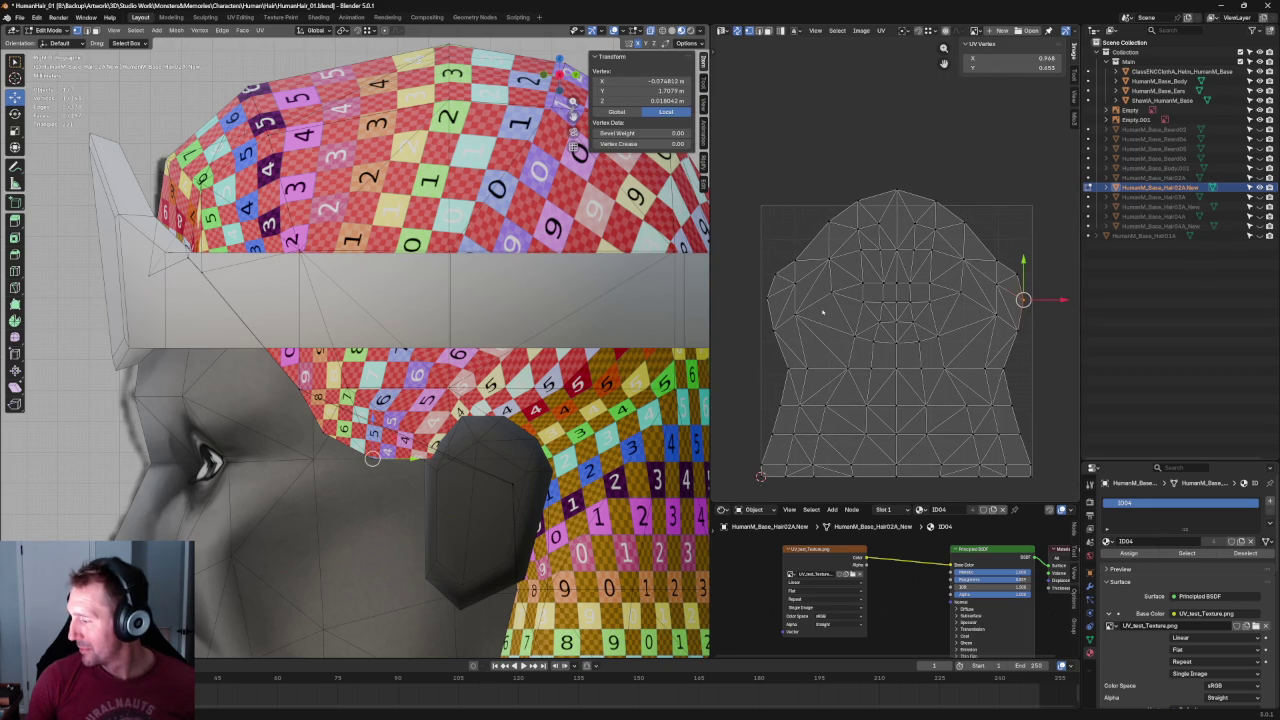
pyautogui.keyDown('shift'); pyautogui.click(776, 292); pyautogui.keyUp('shift')
pyautogui.scroll(-1, 769, 300)
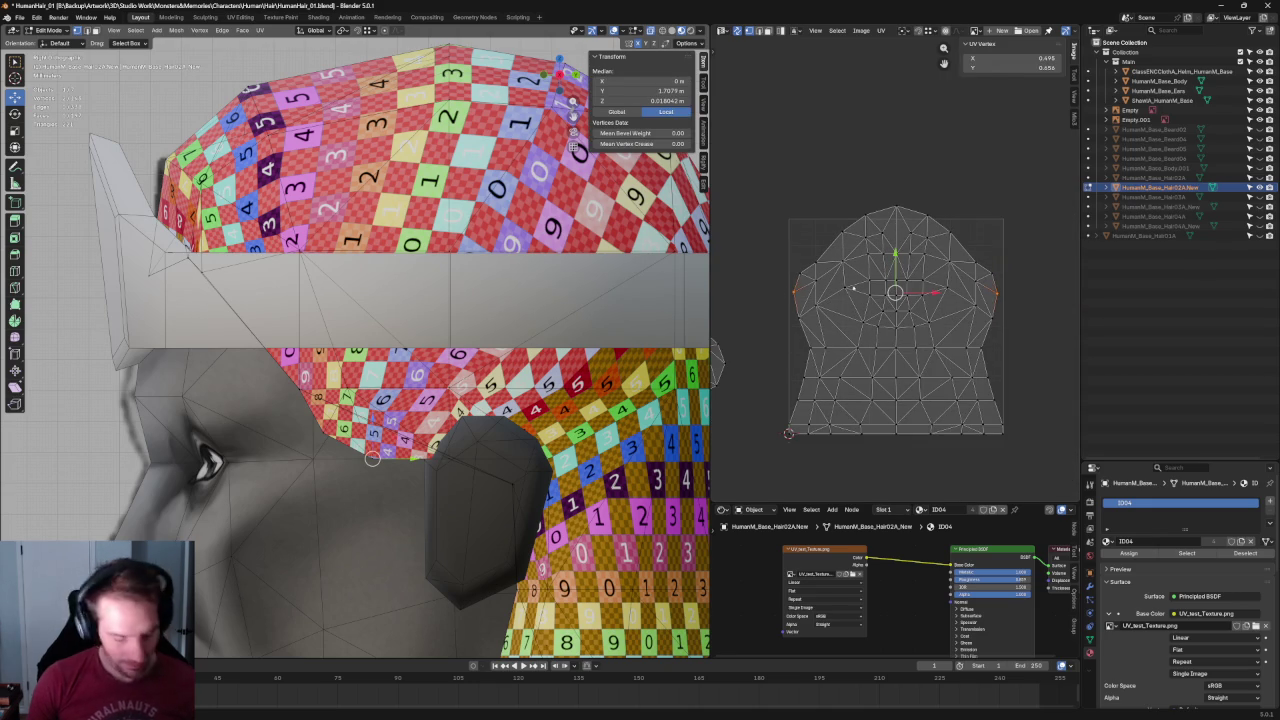
pyautogui.click(991, 318)
pyautogui.keyDown('shift'); pyautogui.click(800, 318); pyautogui.keyUp('shift')
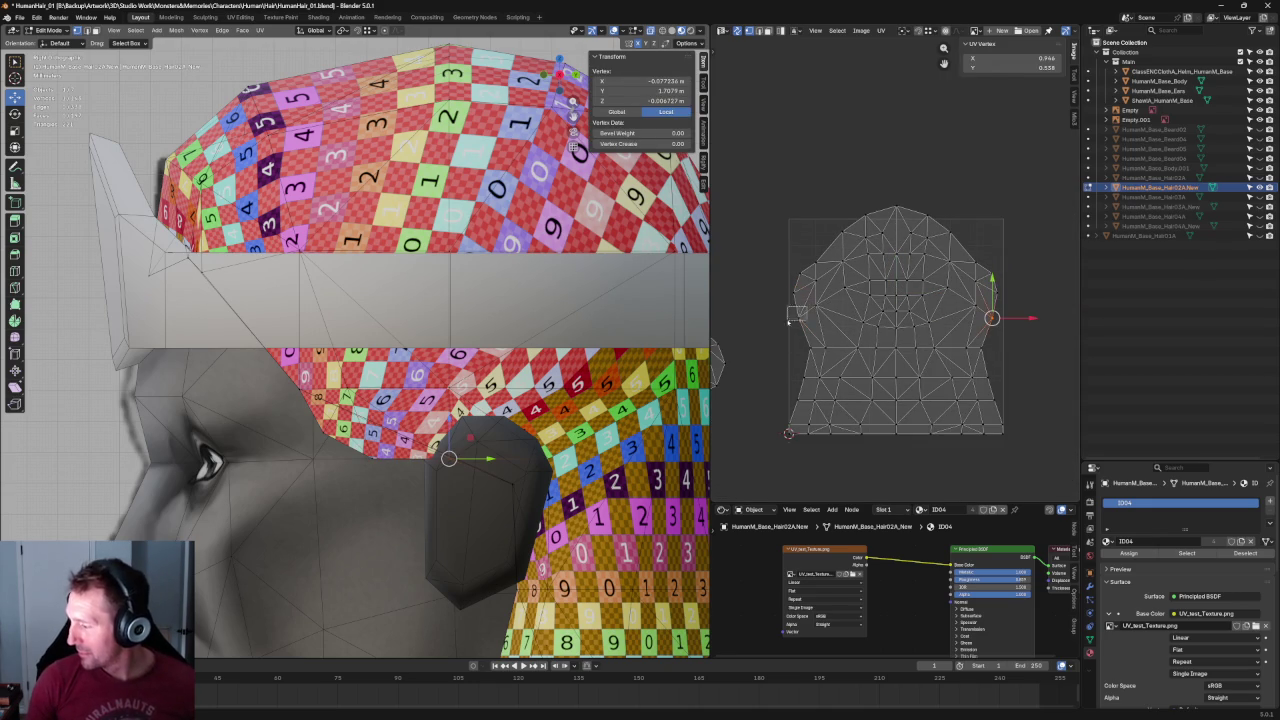
# Apply Align Y to the selected left and right edge vertex pair.
pyautogui.hotkey('shift', 'w')
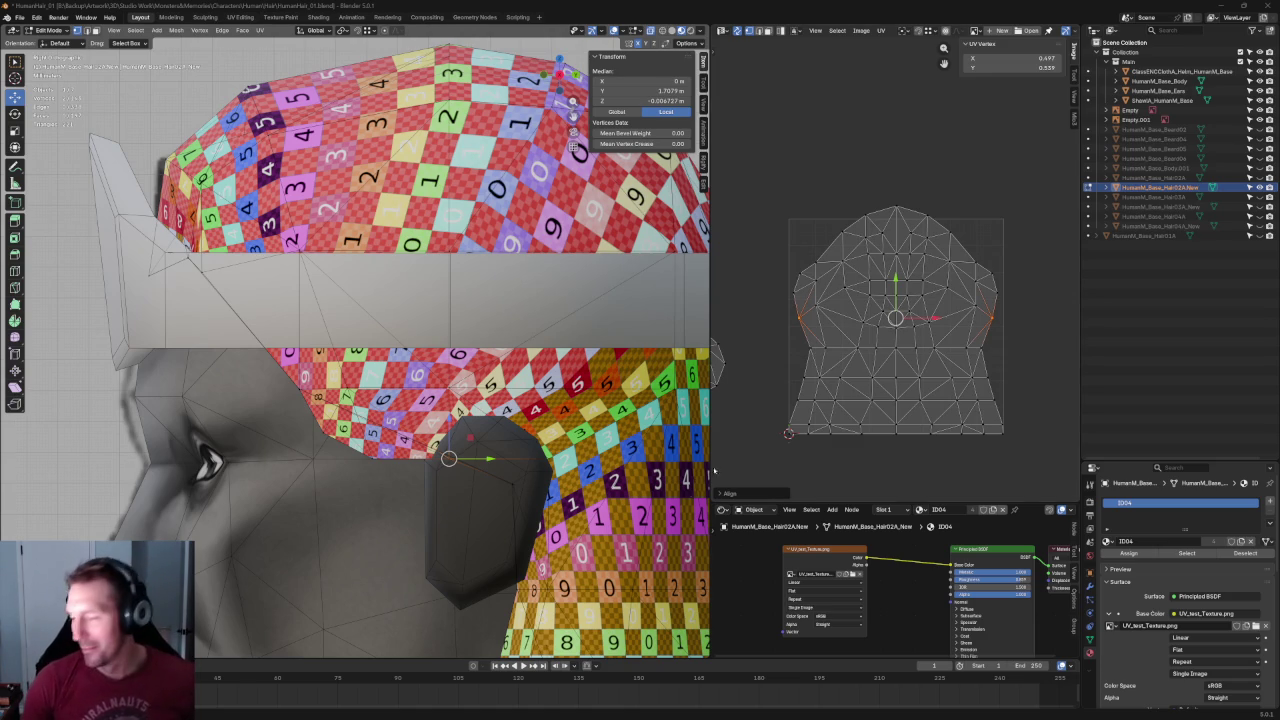
# Scale the left and right edge vertices slightly toward the centre.
pyautogui.scroll(-5, 400, 350)
pyautogui.scroll(5, 400, 350)
pyautogui.scroll(4, 973, 319)
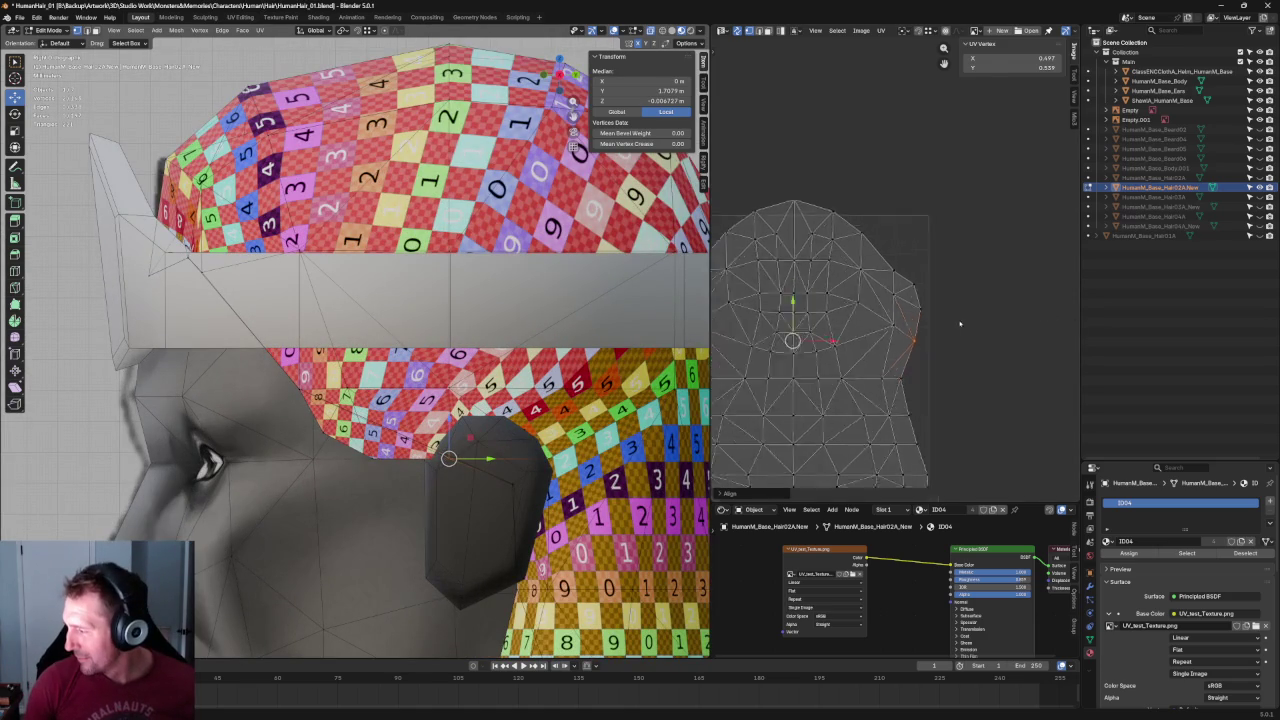
pyautogui.moveTo(982, 256); pyautogui.dragTo(904, 382)
pyautogui.scroll(-3, 900, 330)
pyautogui.scroll(-2, 900, 330)
pyautogui.moveTo(752, 283); pyautogui.dragTo(792, 378)
pyautogui.press('s')
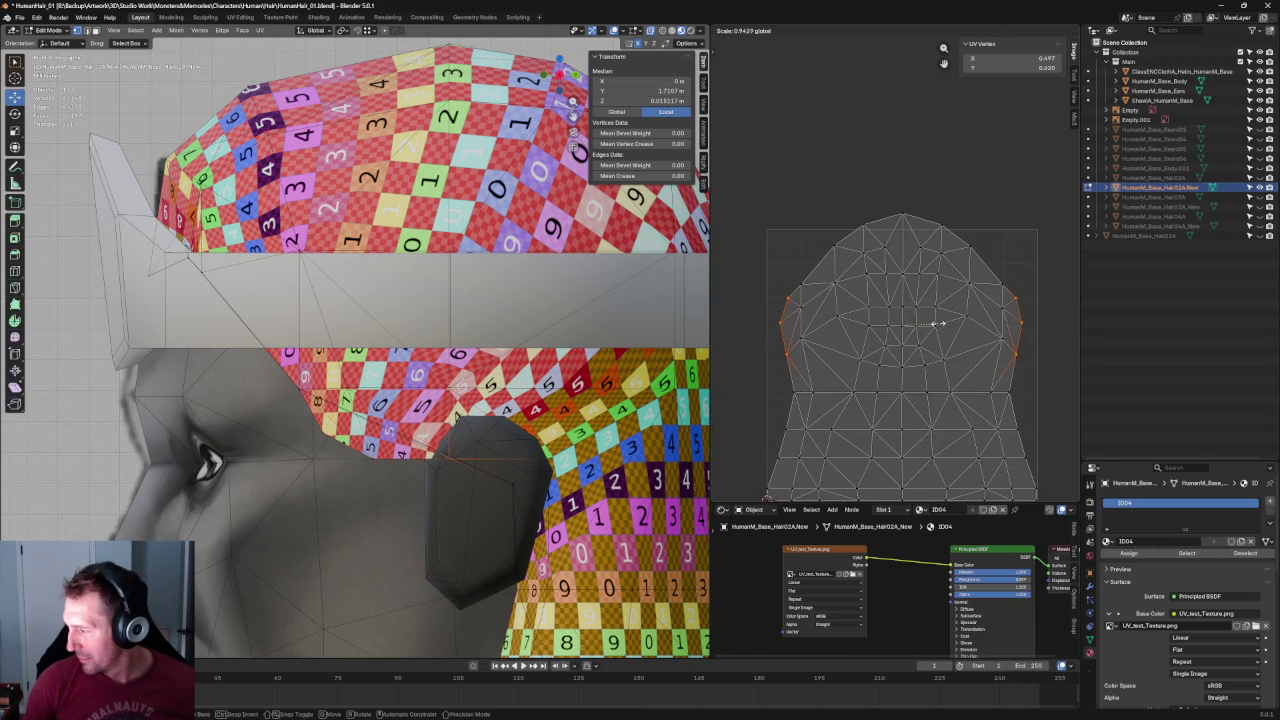
pyautogui.click(936, 323)
# Shift two left/right edge vertex pairs slightly downward.
pyautogui.click(1020, 321)
pyautogui.keyDown('shift'); pyautogui.click(782, 322); pyautogui.keyUp('shift')
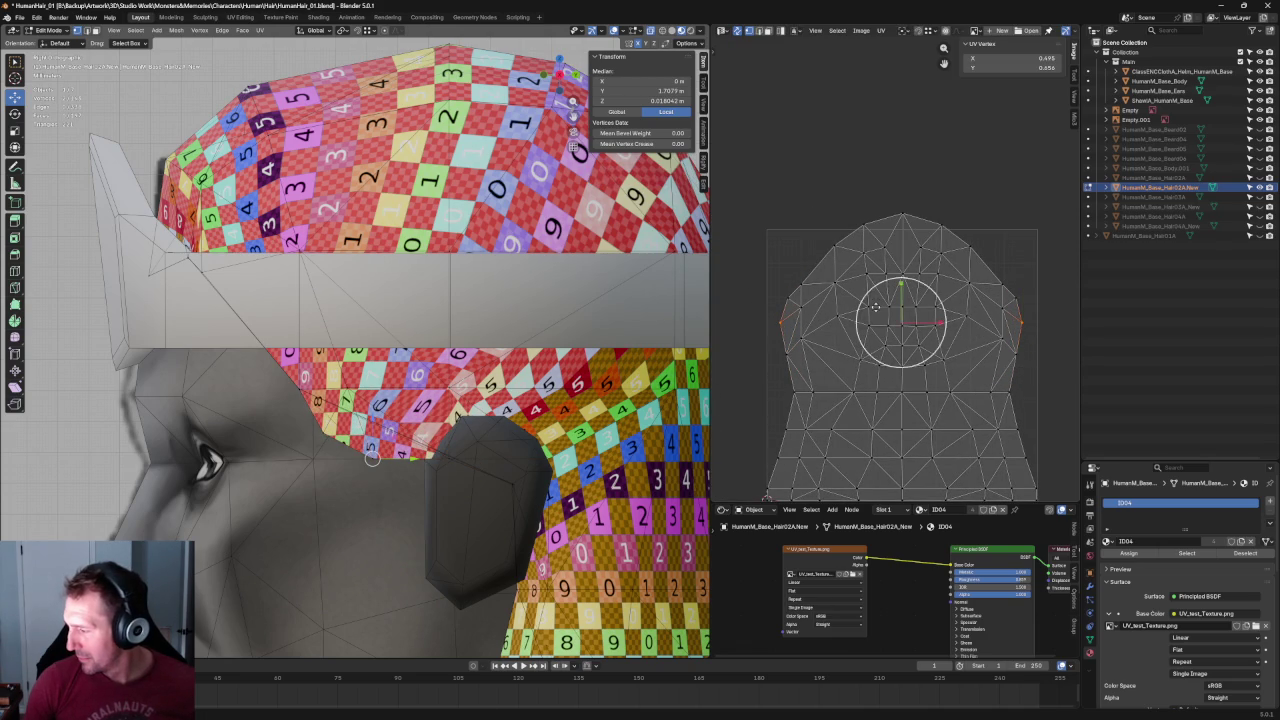
pyautogui.press('g')
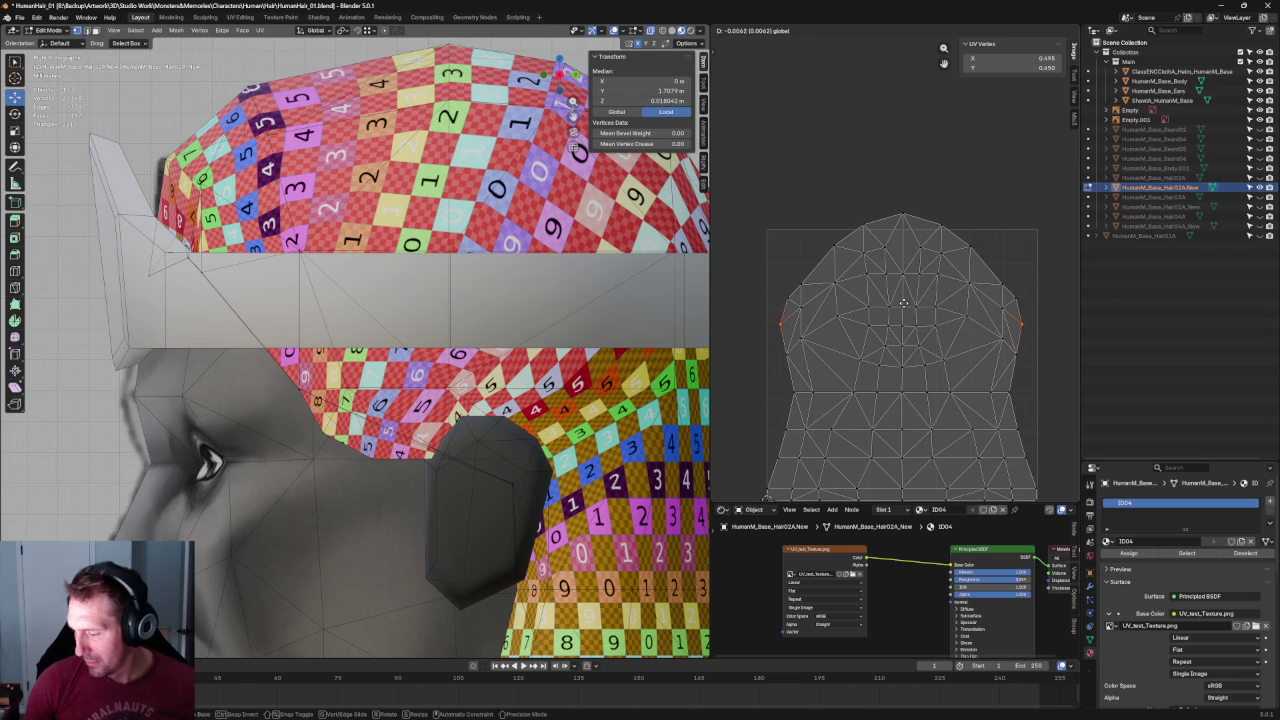
pyautogui.click(901, 307)
pyautogui.click(1016, 354)
pyautogui.keyDown('shift'); pyautogui.click(794, 348); pyautogui.keyUp('shift')
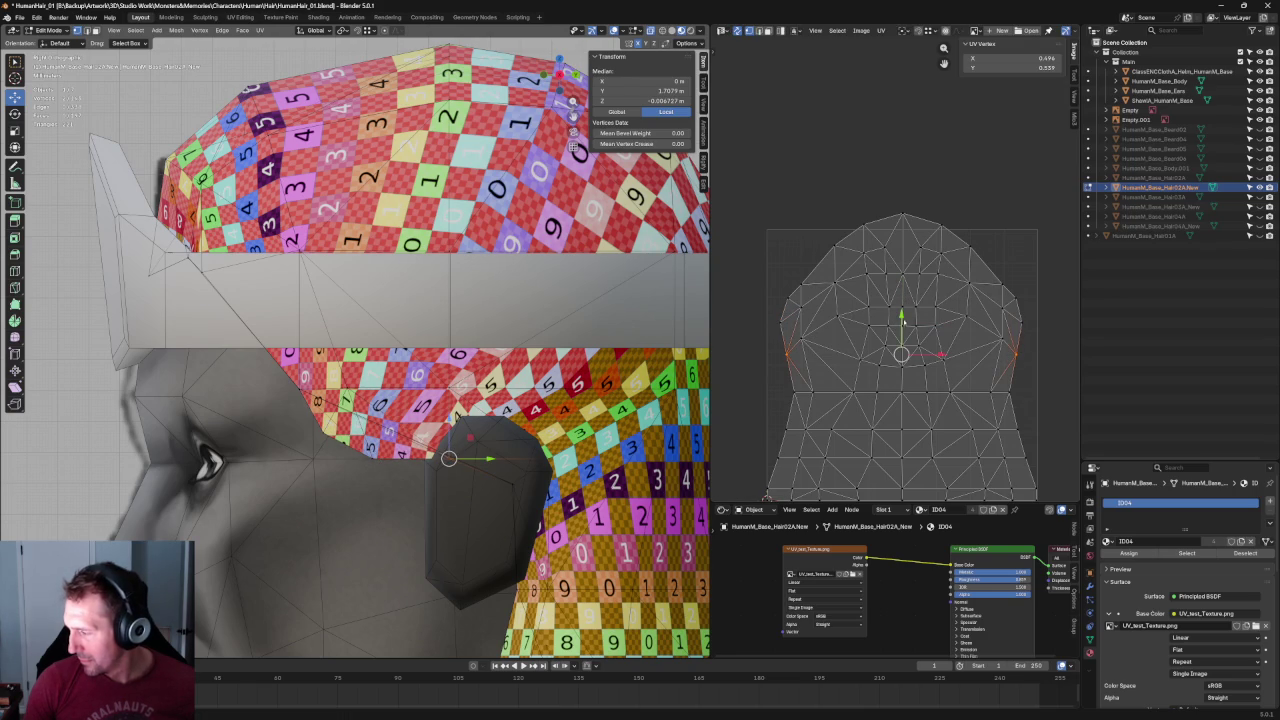
pyautogui.press('g')
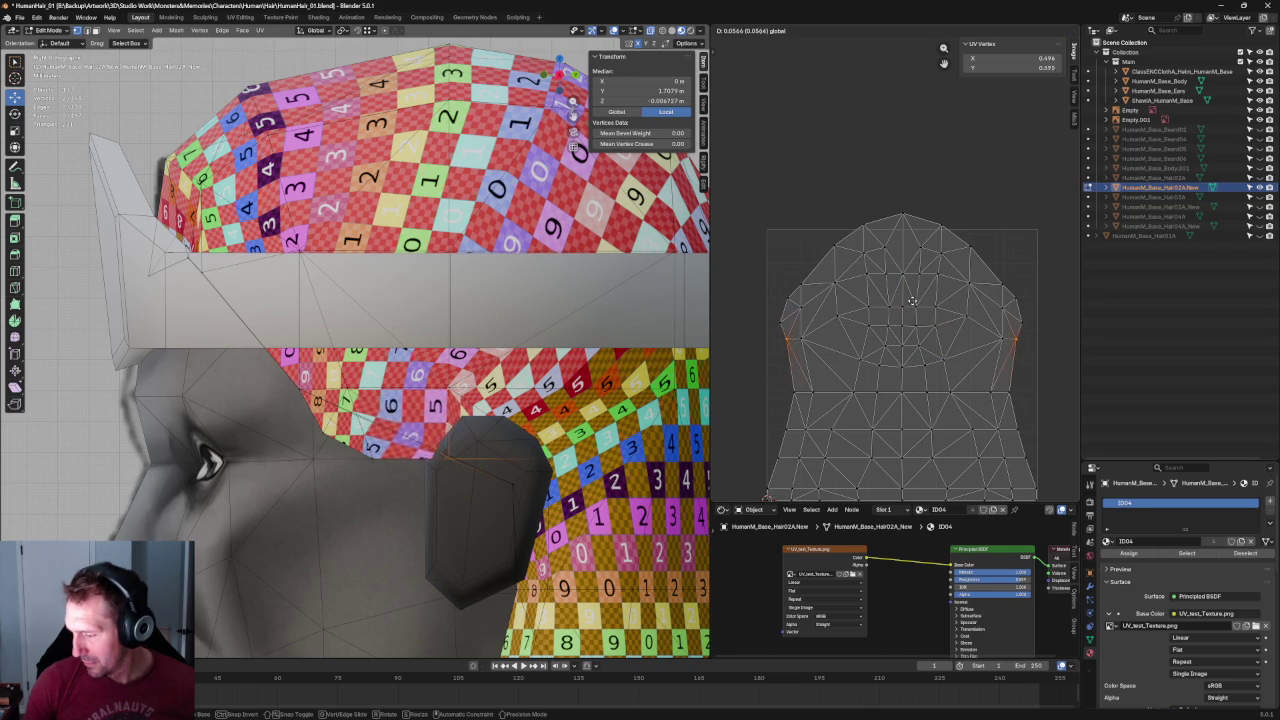
pyautogui.click(908, 309)
# Level another edge vertex pair, add the middle row, and re-unwrap the cap.
pyautogui.click(1037, 349)
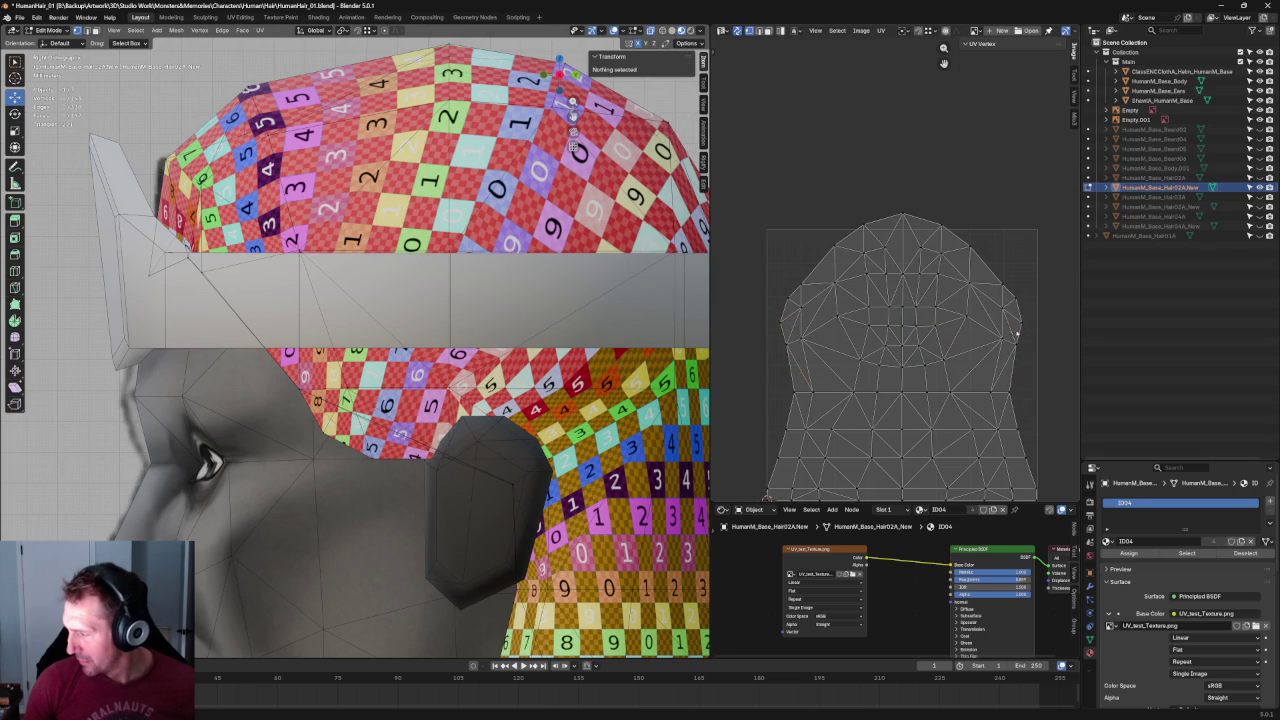
pyautogui.click(1012, 338)
pyautogui.keyDown('shift'); pyautogui.click(787, 347); pyautogui.keyUp('shift')
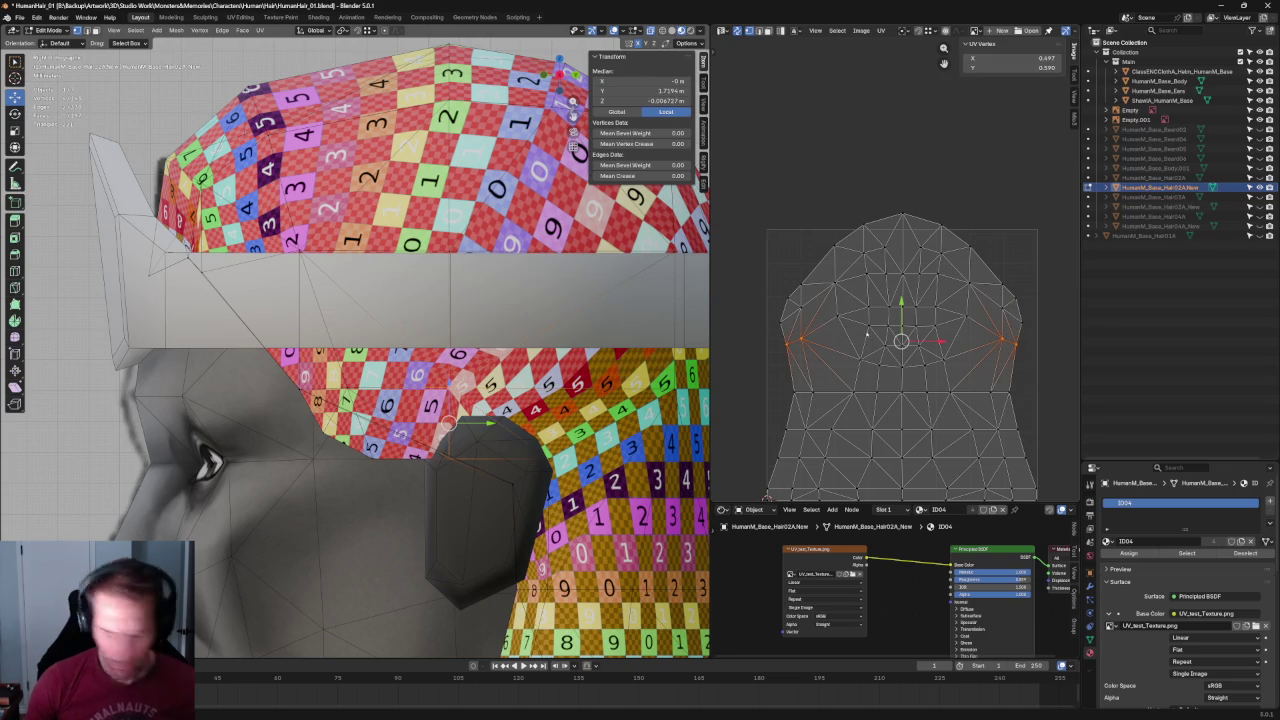
pyautogui.hotkey('shift', 'w')
pyautogui.keyDown('shift'); pyautogui.moveTo(986, 349); pyautogui.dragTo(808, 378); pyautogui.keyUp('shift')
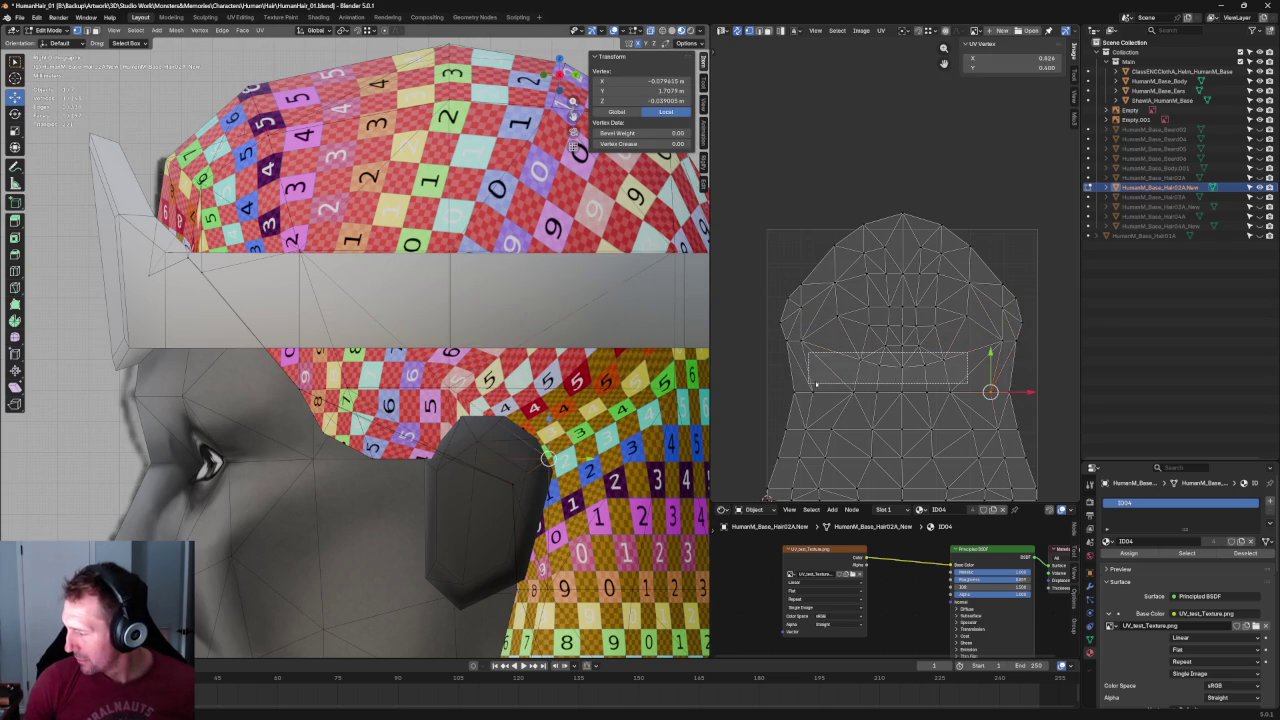
pyautogui.press('u')
pyautogui.click(897, 367)
pyautogui.press('u')
pyautogui.click(890, 348)
# Move a single UV vertex up and to the right, checking the head from the side.
pyautogui.click(966, 316)
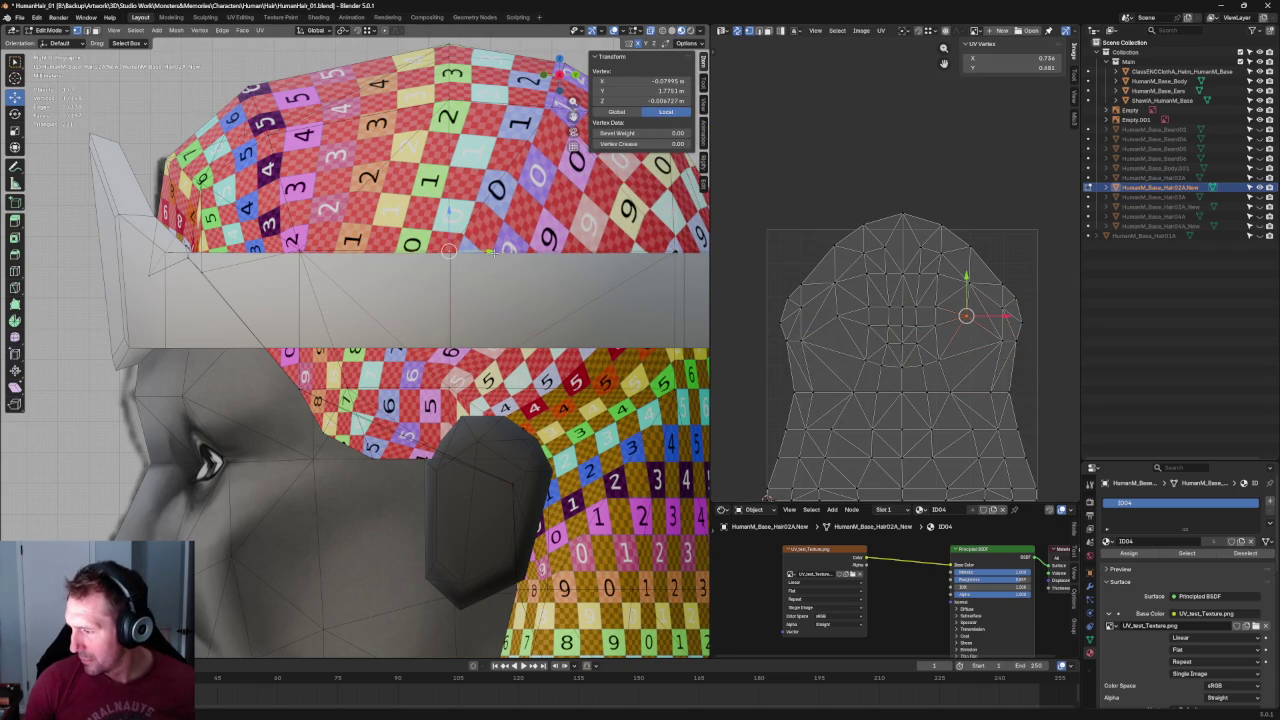
pyautogui.press('KP_3')
pyautogui.scroll(3, 498, 264)
pyautogui.scroll(1, 500, 265)
pyautogui.moveTo(966, 316); pyautogui.dragTo(1015, 297)
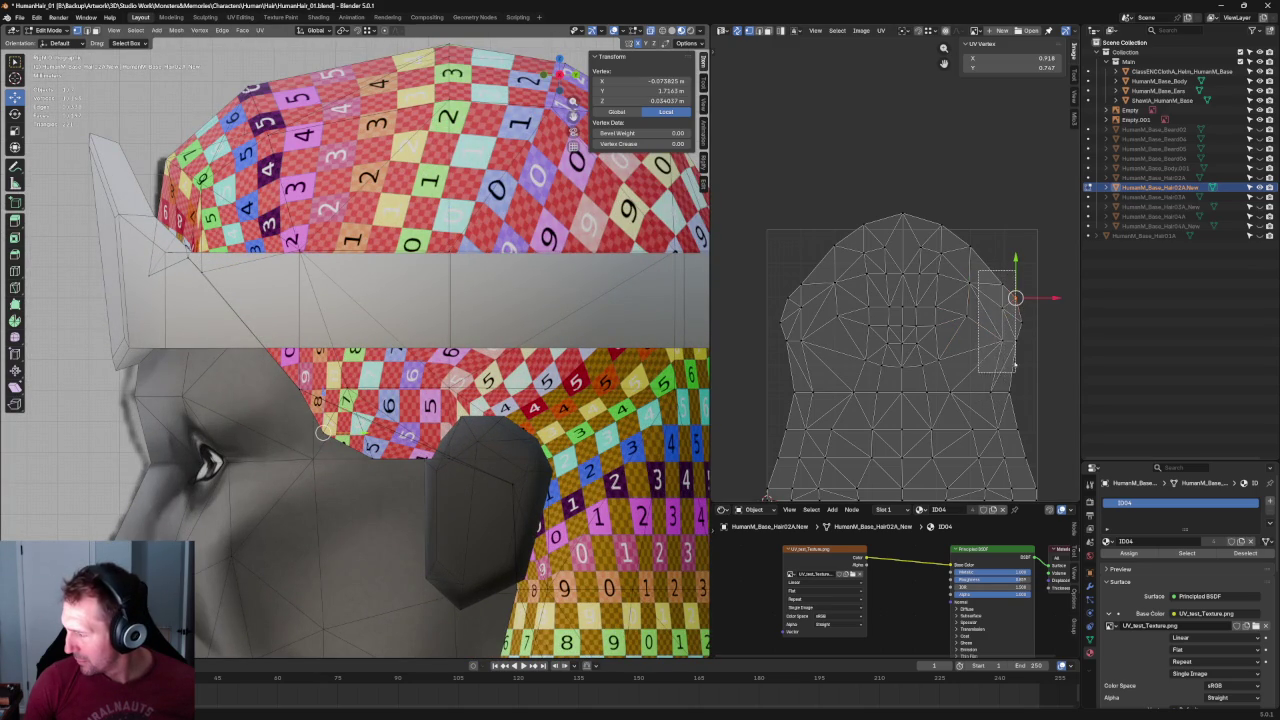
# Scale the selected left and right side vertices slightly inward.
pyautogui.moveTo(1005, 360); pyautogui.dragTo(1018, 352)
pyautogui.keyDown('shift'); pyautogui.moveTo(821, 268); pyautogui.dragTo(797, 358); pyautogui.keyUp('shift')
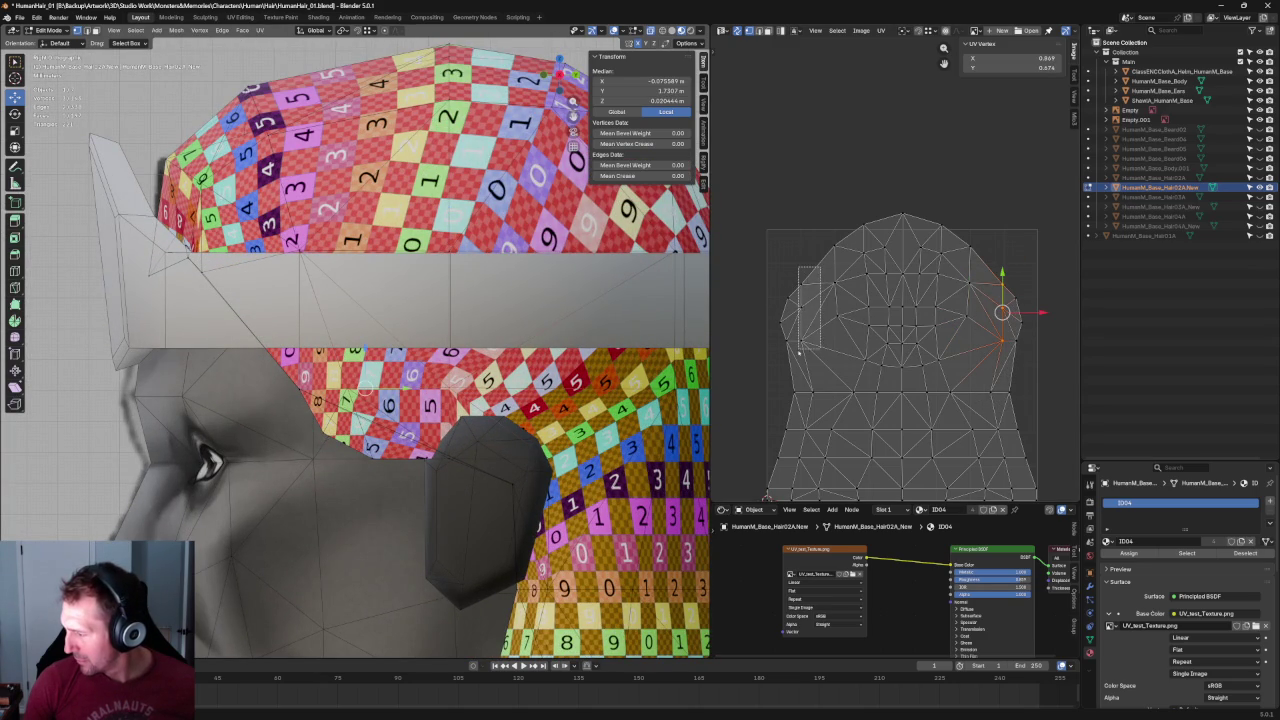
pyautogui.press('s')
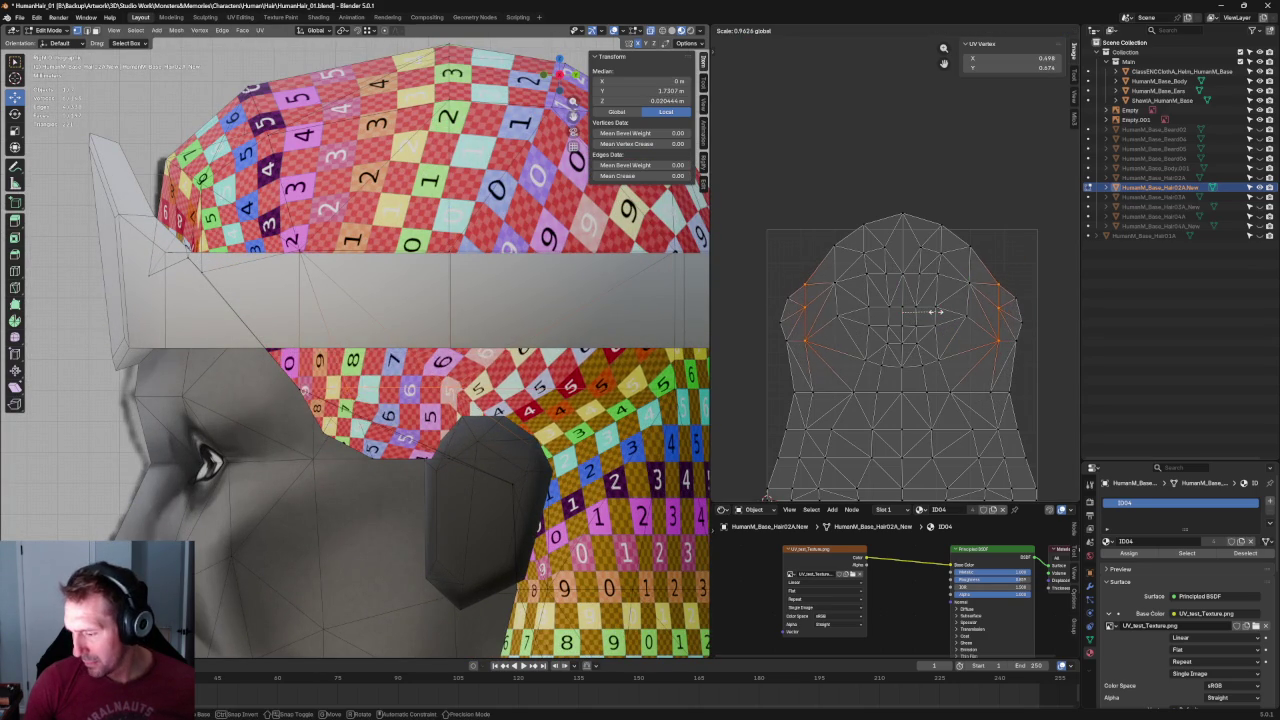
pyautogui.click(935, 311)
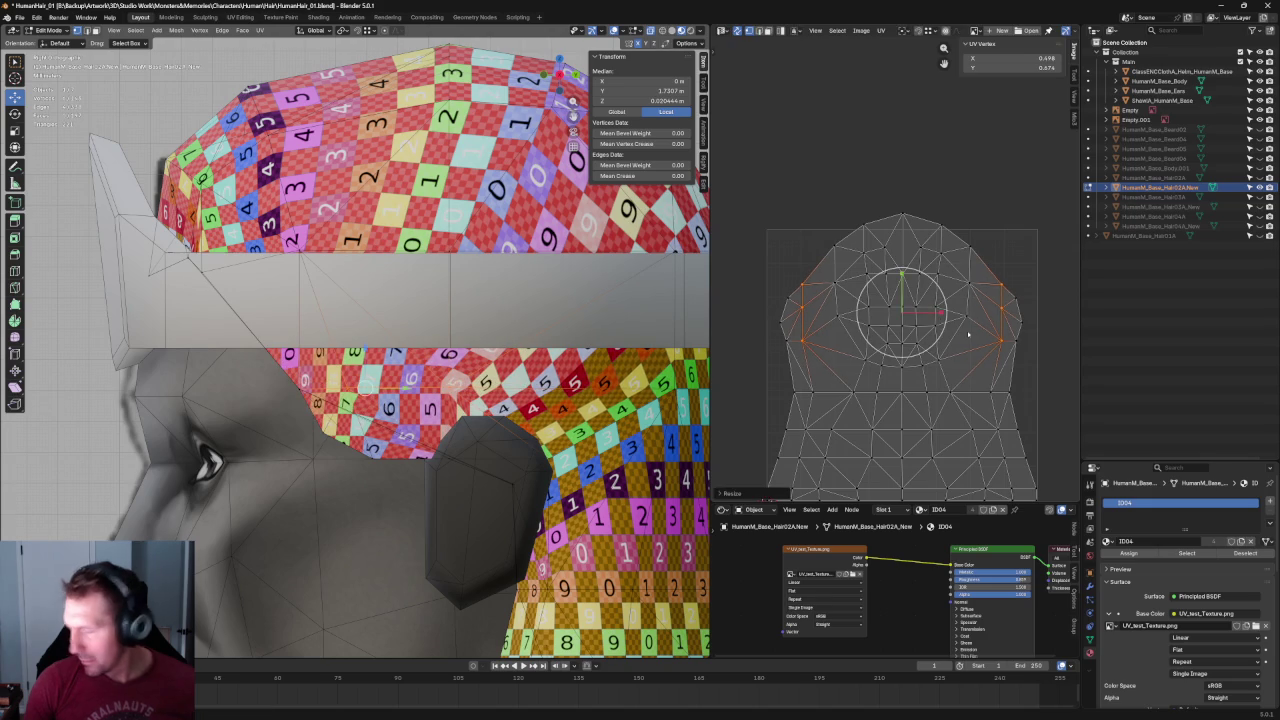
pyautogui.click(449, 250)
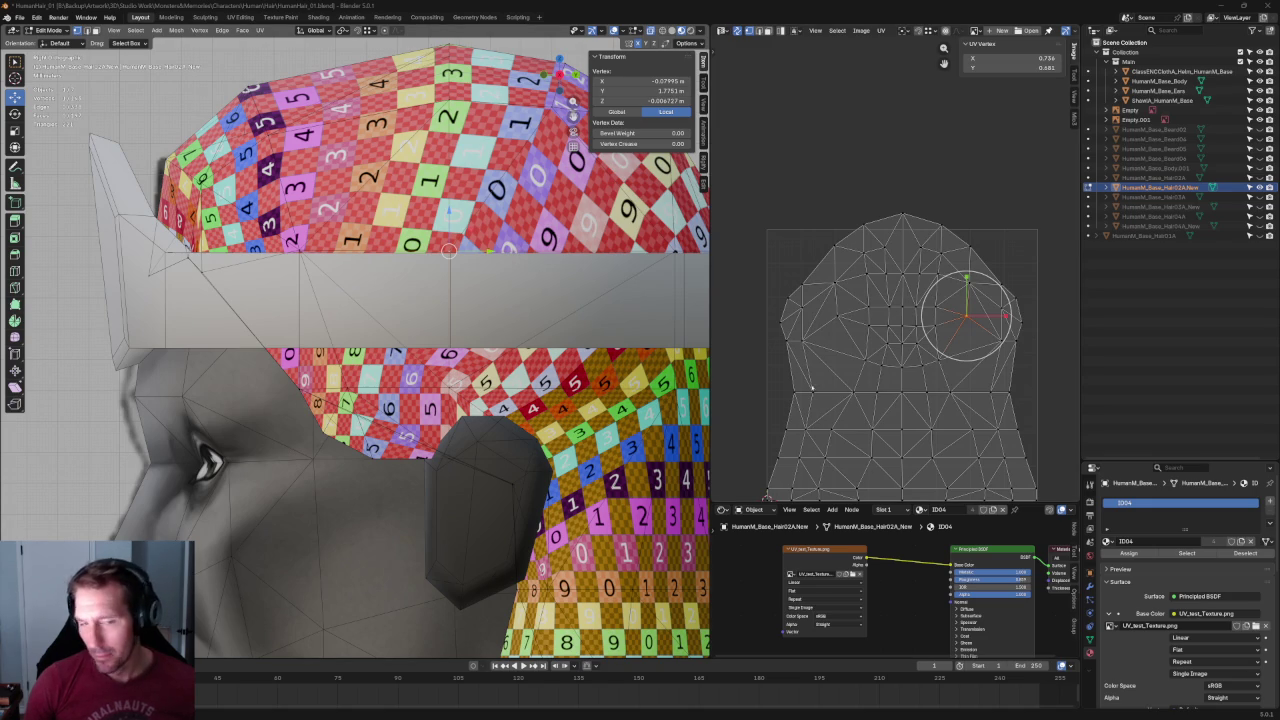
# Box-select the vertices along both sides of the cap island and scale them outward.
pyautogui.moveTo(938, 304); pyautogui.dragTo(972, 274)
pyautogui.click(1010, 380)
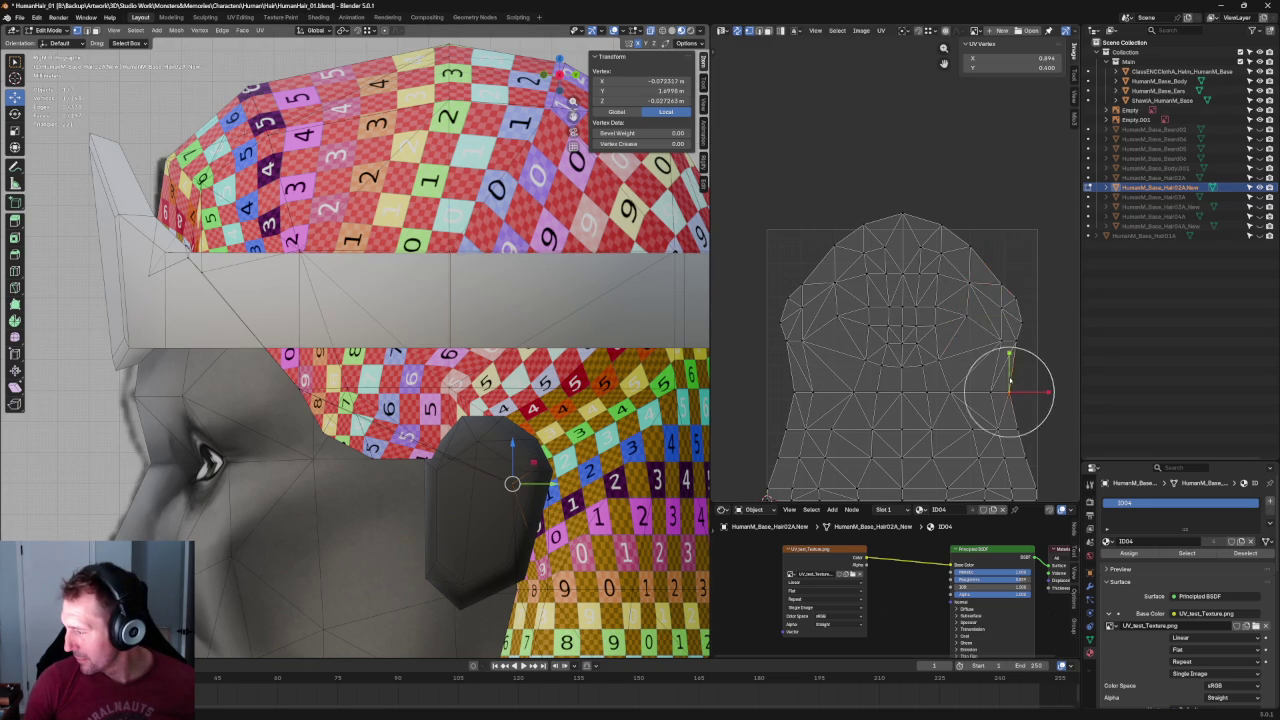
pyautogui.click(988, 290)
pyautogui.moveTo(819, 272); pyautogui.dragTo(796, 353)
pyautogui.press('s')
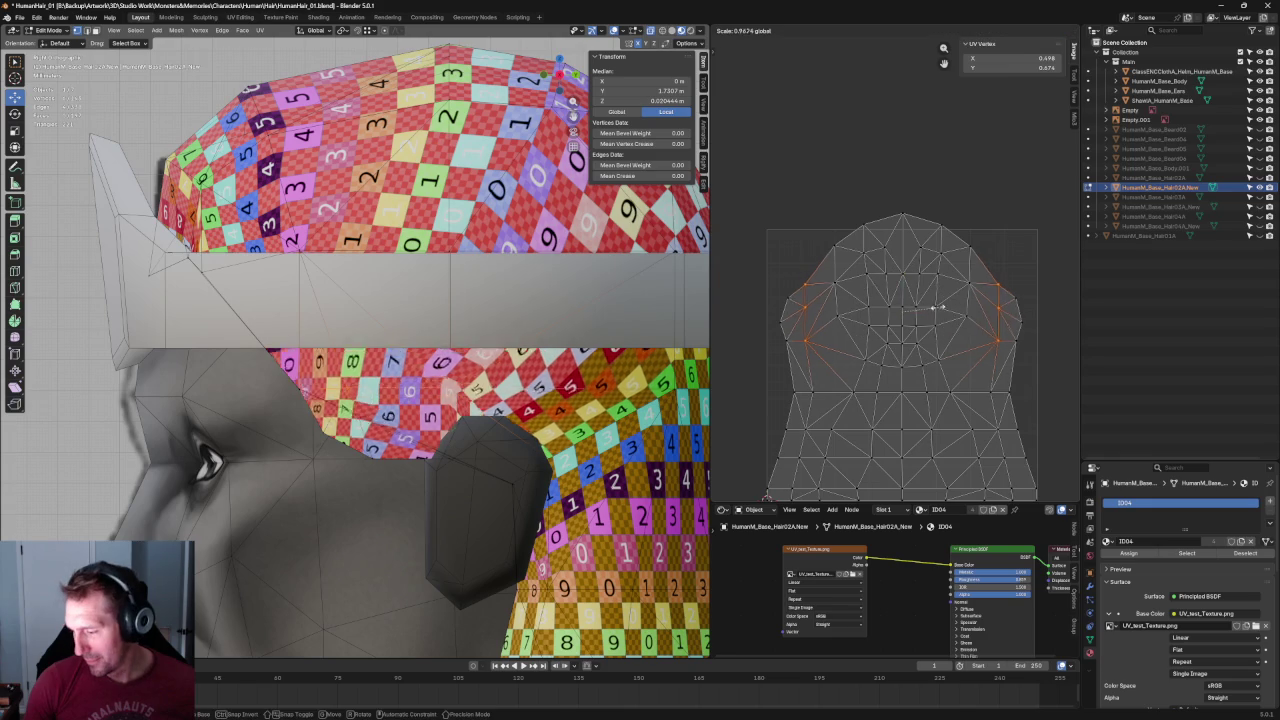
pyautogui.click(940, 307)
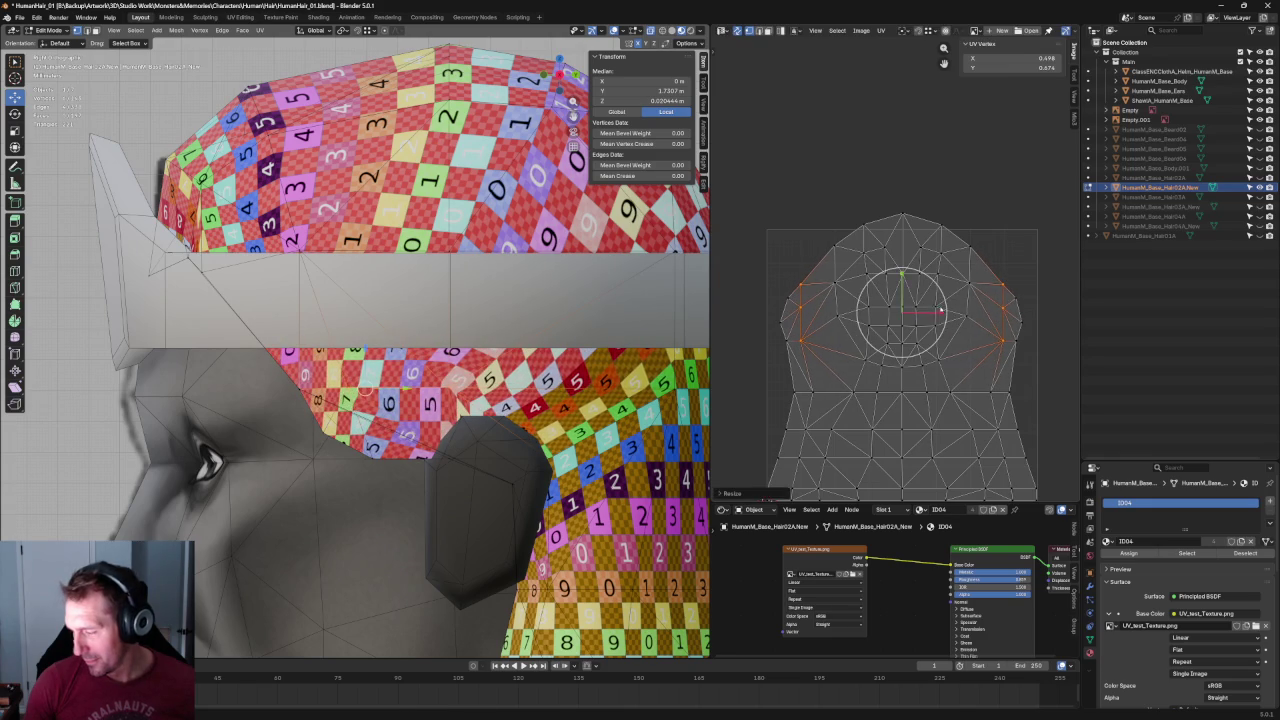
# Select matching right and left side edges and move them up slightly.
pyautogui.click(1002, 285)
pyautogui.click(1015, 340)
pyautogui.keyDown('shift'); pyautogui.click(1017, 273); pyautogui.keyUp('shift')
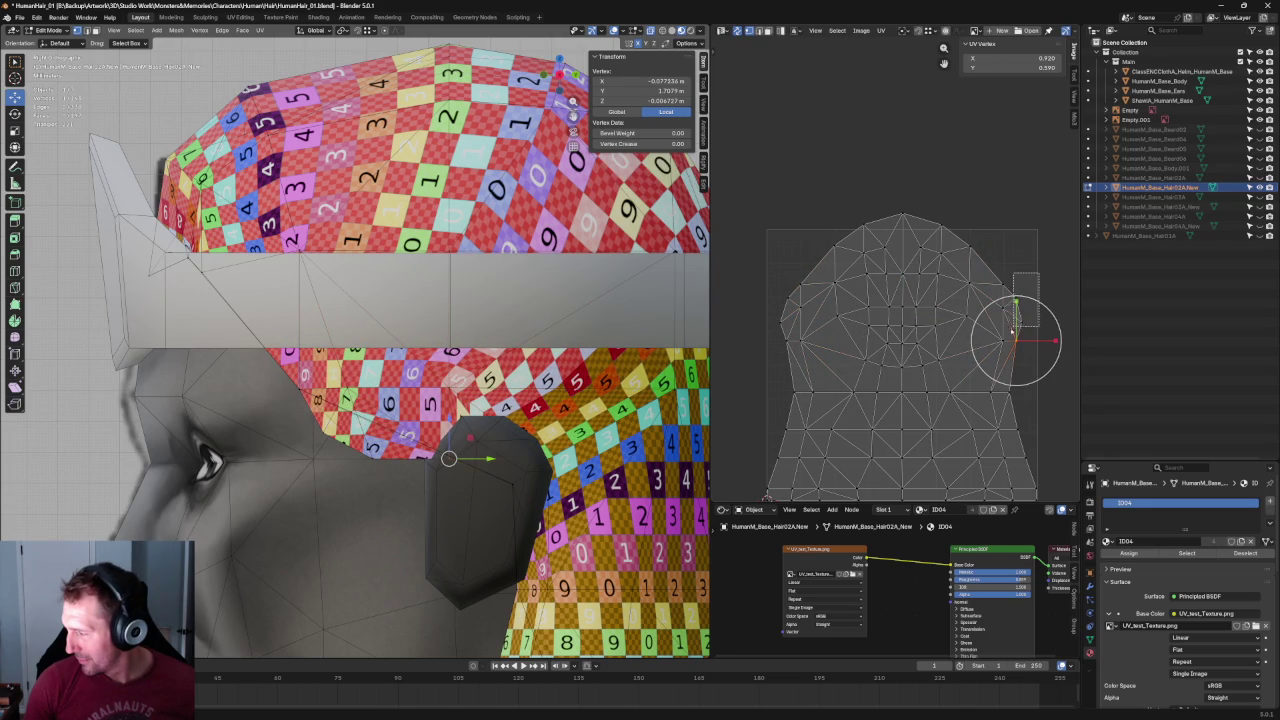
pyautogui.keyDown('shift'); pyautogui.click(784, 308); pyautogui.keyUp('shift')
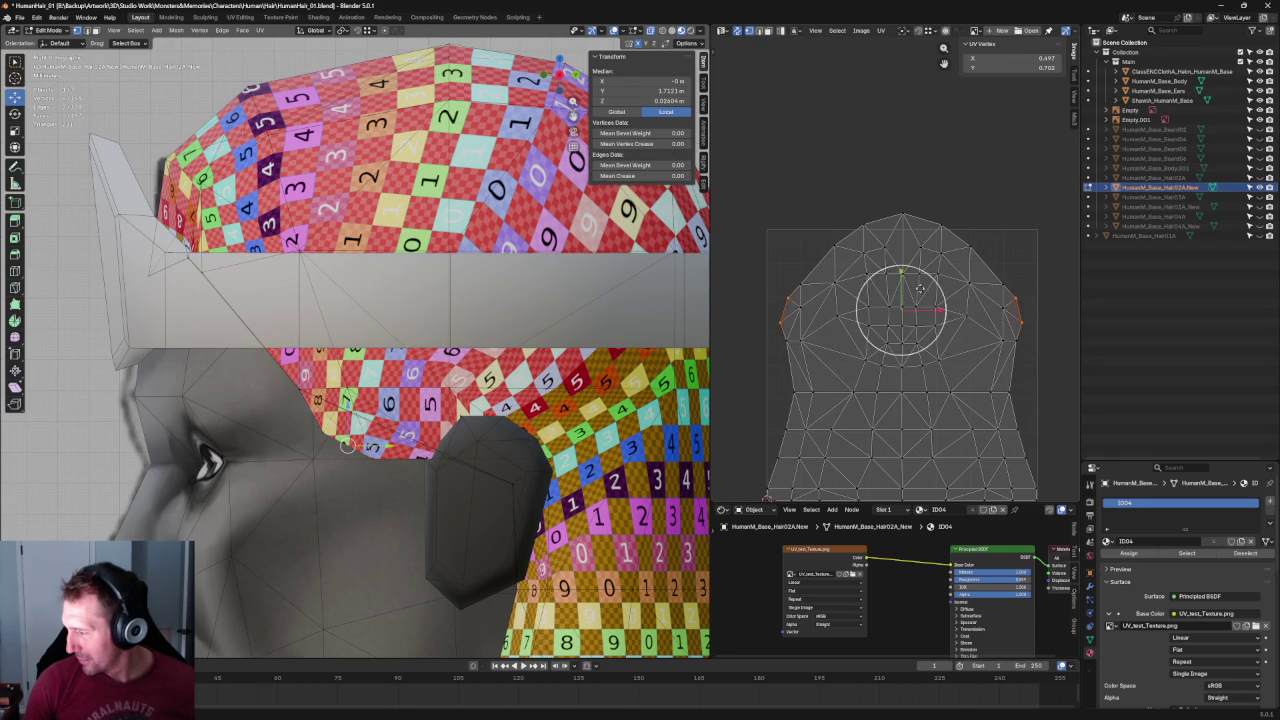
pyautogui.moveTo(901, 277); pyautogui.dragTo(908, 278)
# Move a mirrored left-right vertex pair up, then back down a little.
pyautogui.click(1022, 285)
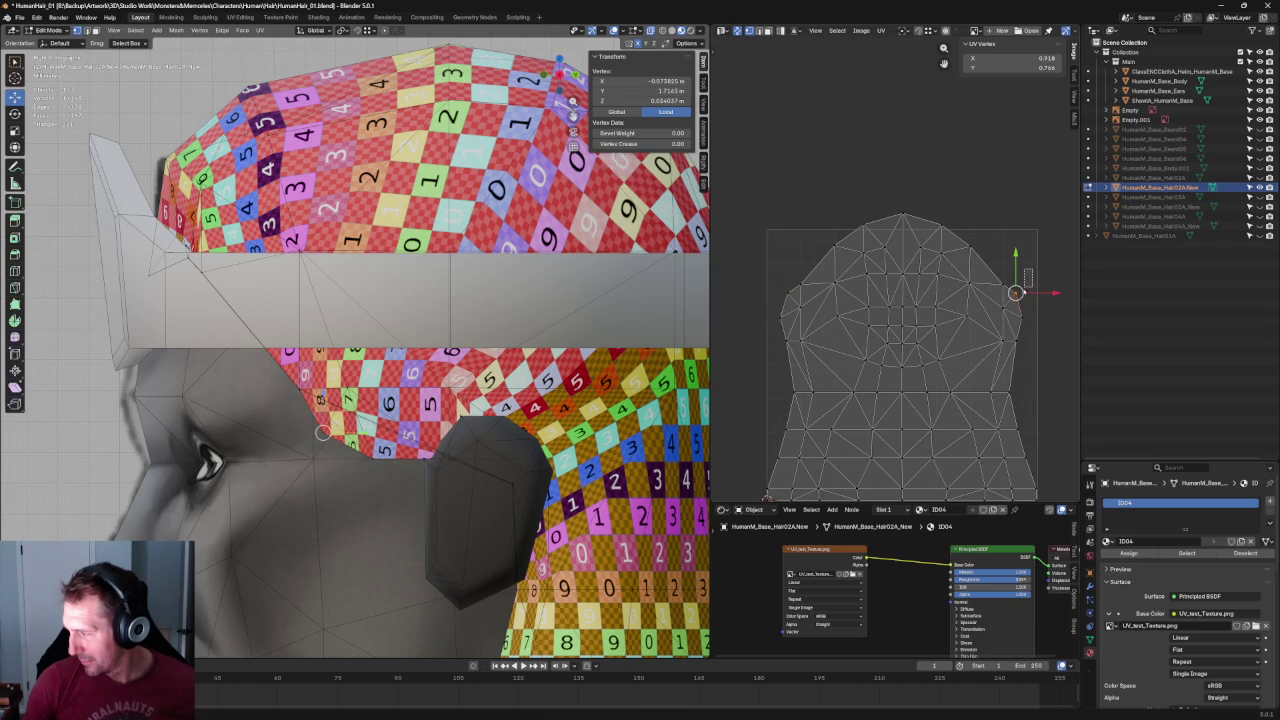
pyautogui.keyDown('shift'); pyautogui.click(788, 291); pyautogui.keyUp('shift')
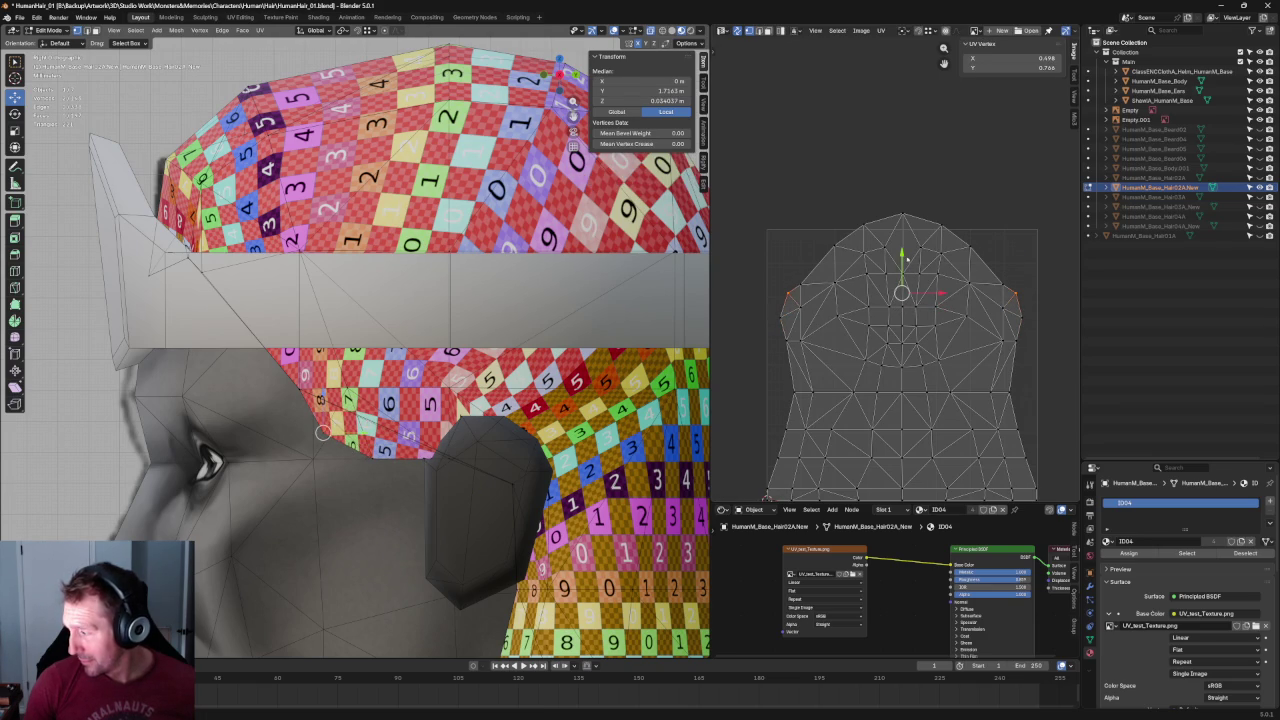
pyautogui.press('g')
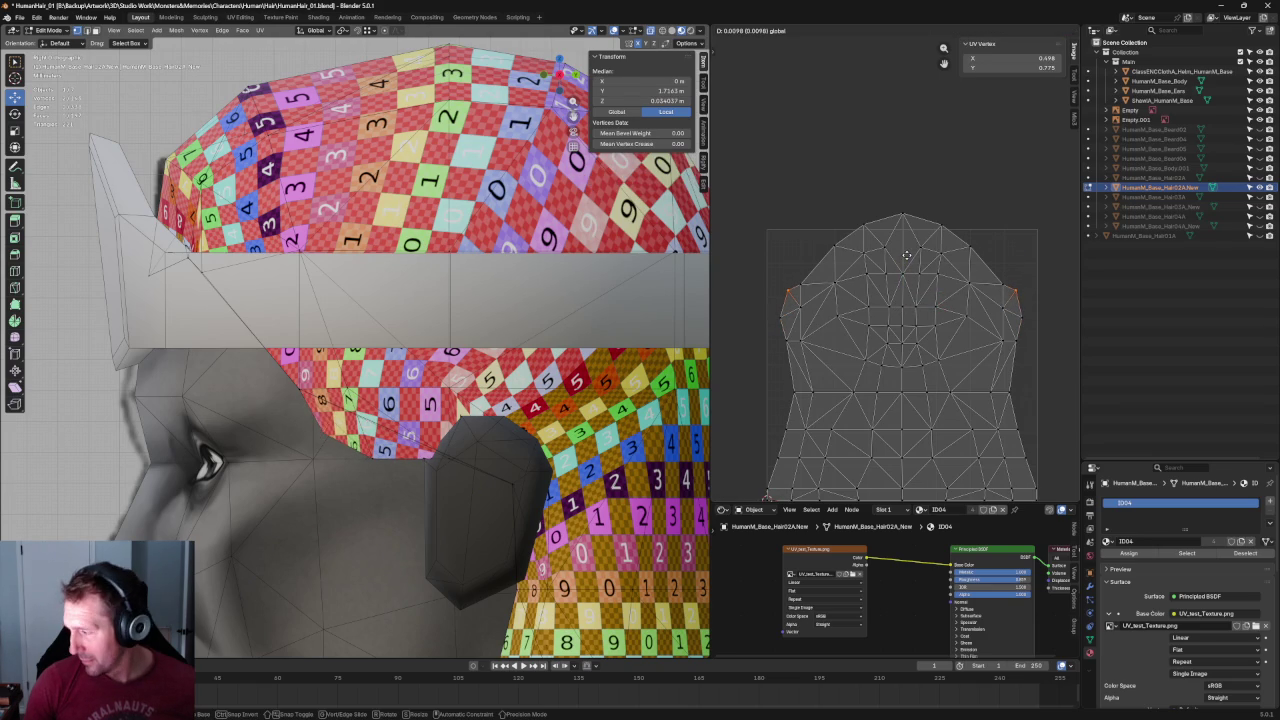
pyautogui.click(906, 255)
pyautogui.press('g')
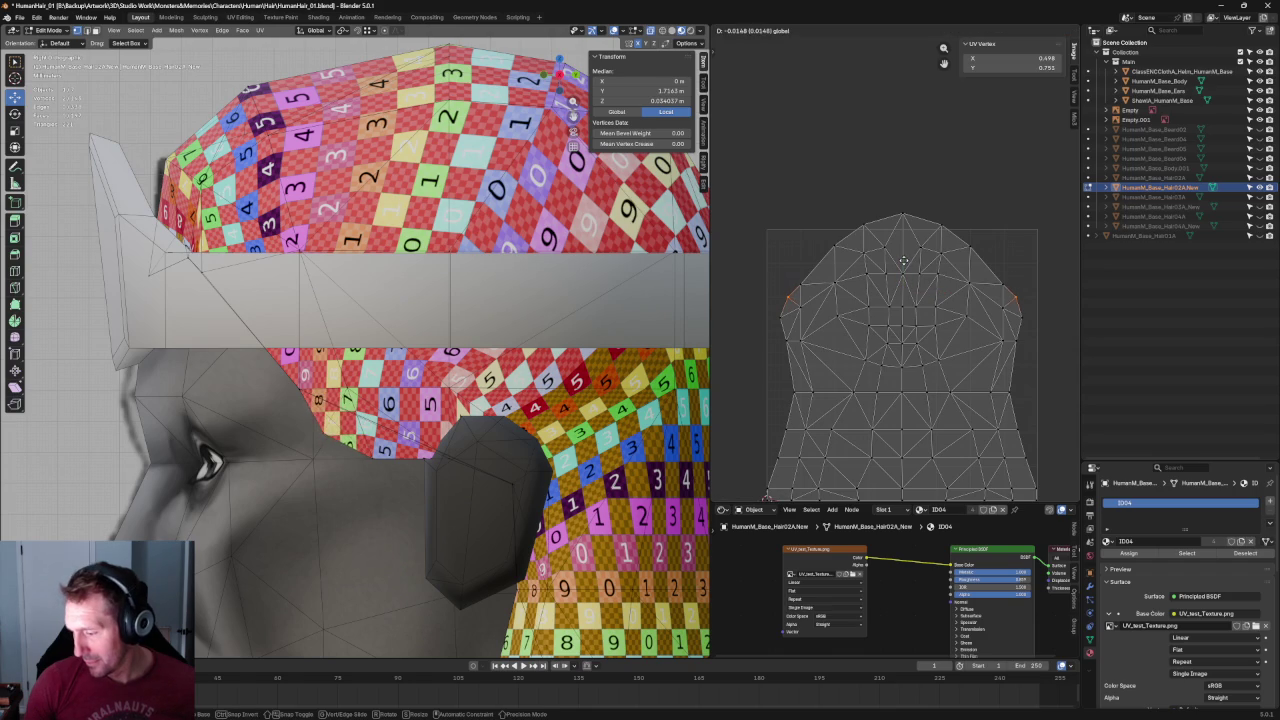
pyautogui.click(904, 261)
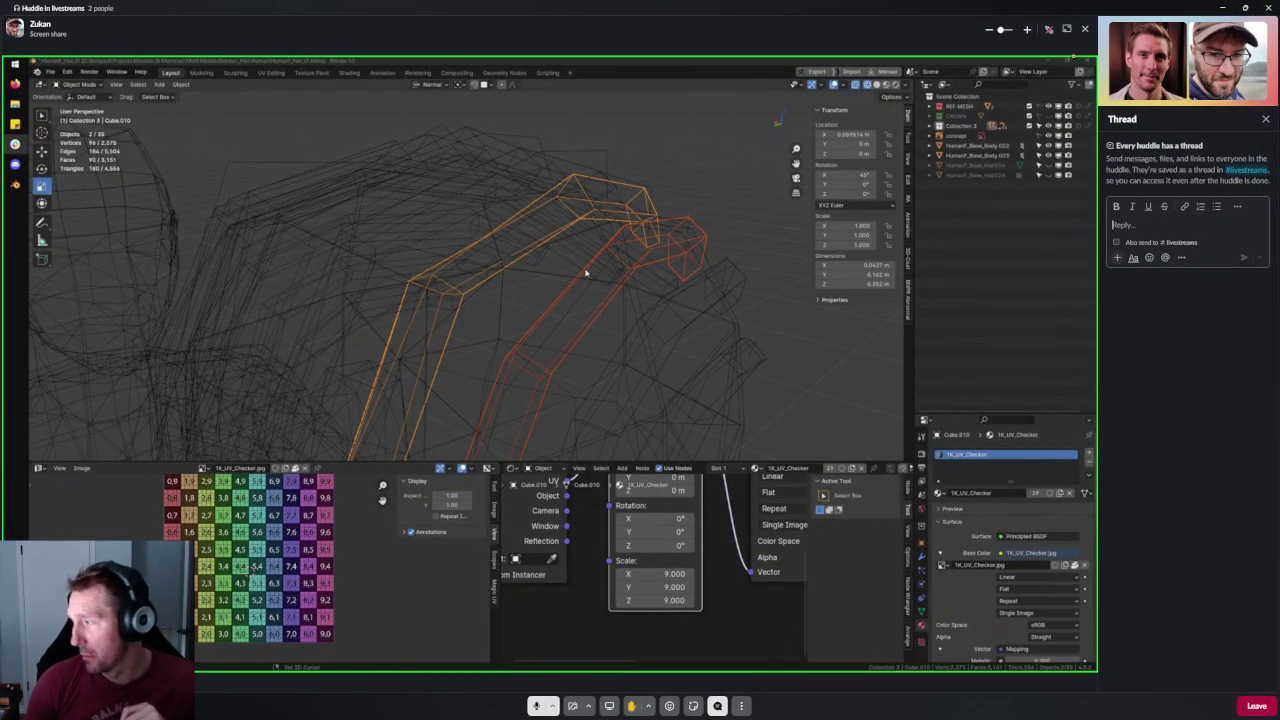
# Turn on drawing over the shared Blender screen in the Slack huddle.
pyautogui.click(1048, 30)
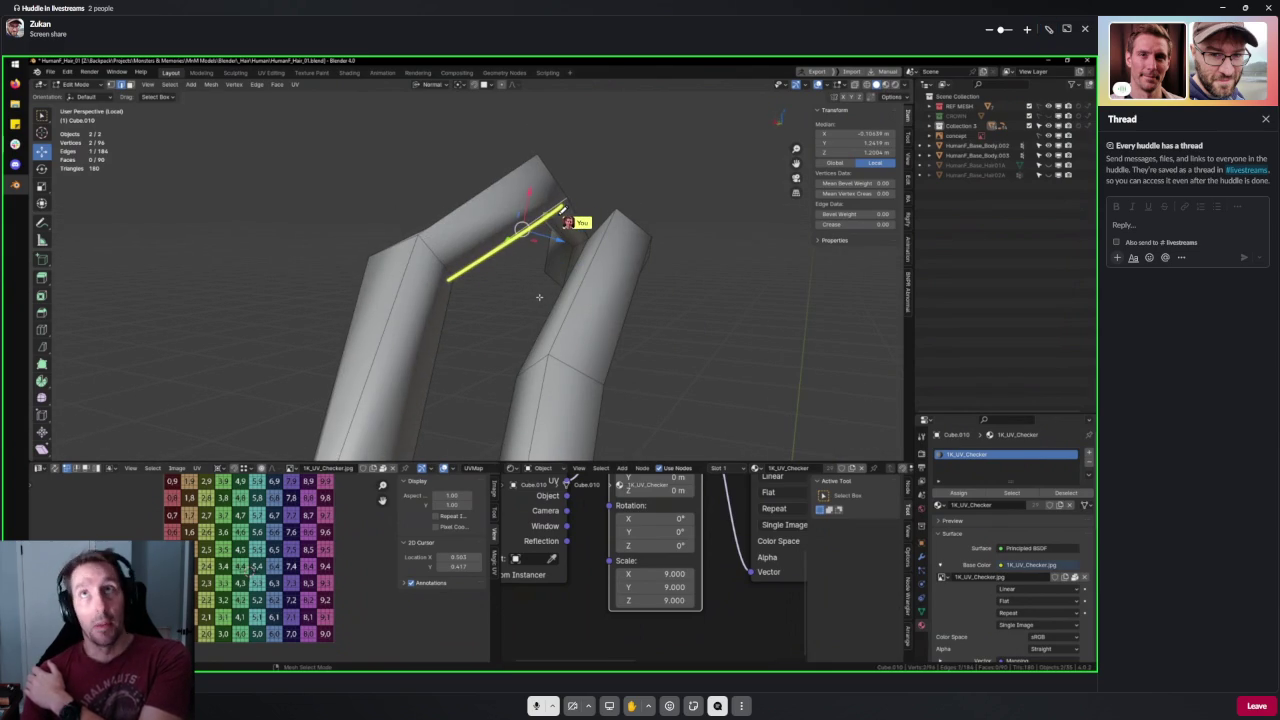
# Draw a yellow stroke along an edge of the shared hair strand mesh.
pyautogui.moveTo(528, 207); pyautogui.dragTo(604, 258)
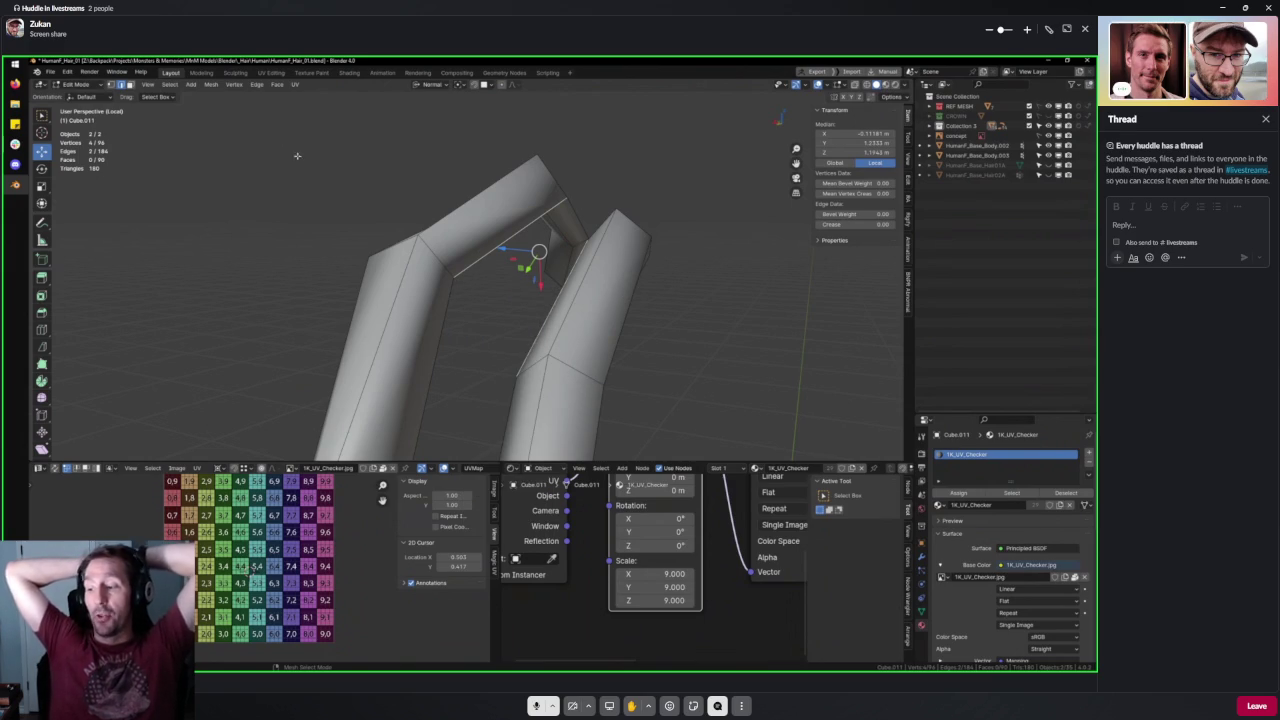
pyautogui.click(236, 85)
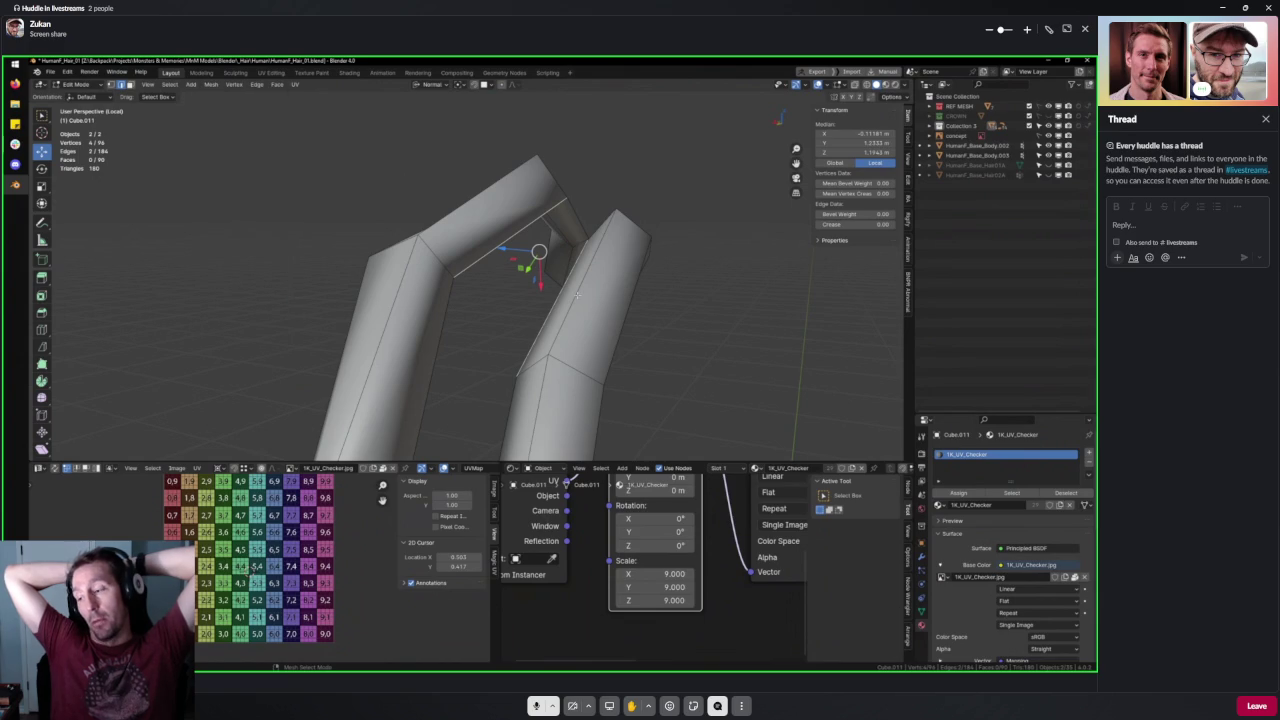
pyautogui.scroll(3, 556, 300)
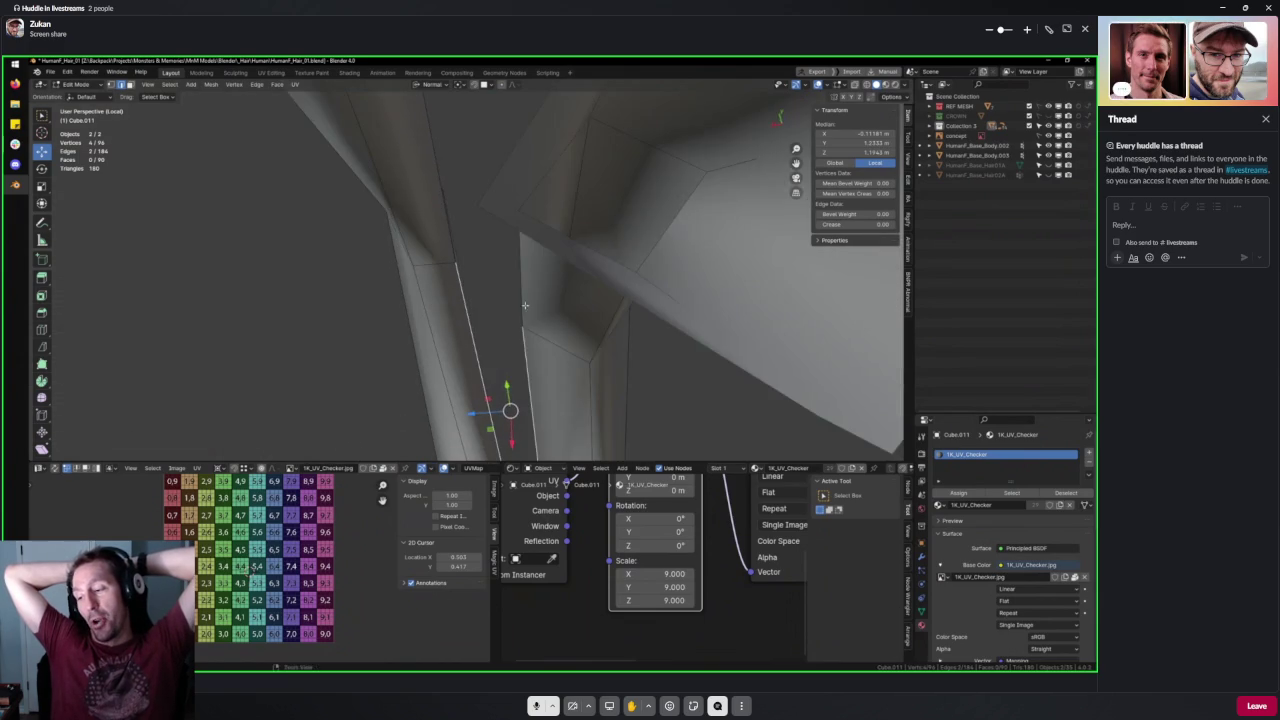
# Select one of the two hair strands in the shared Blender view.
pyautogui.moveTo(556, 300); pyautogui.dragTo(605, 326, button='middle')
pyautogui.click(590, 292)
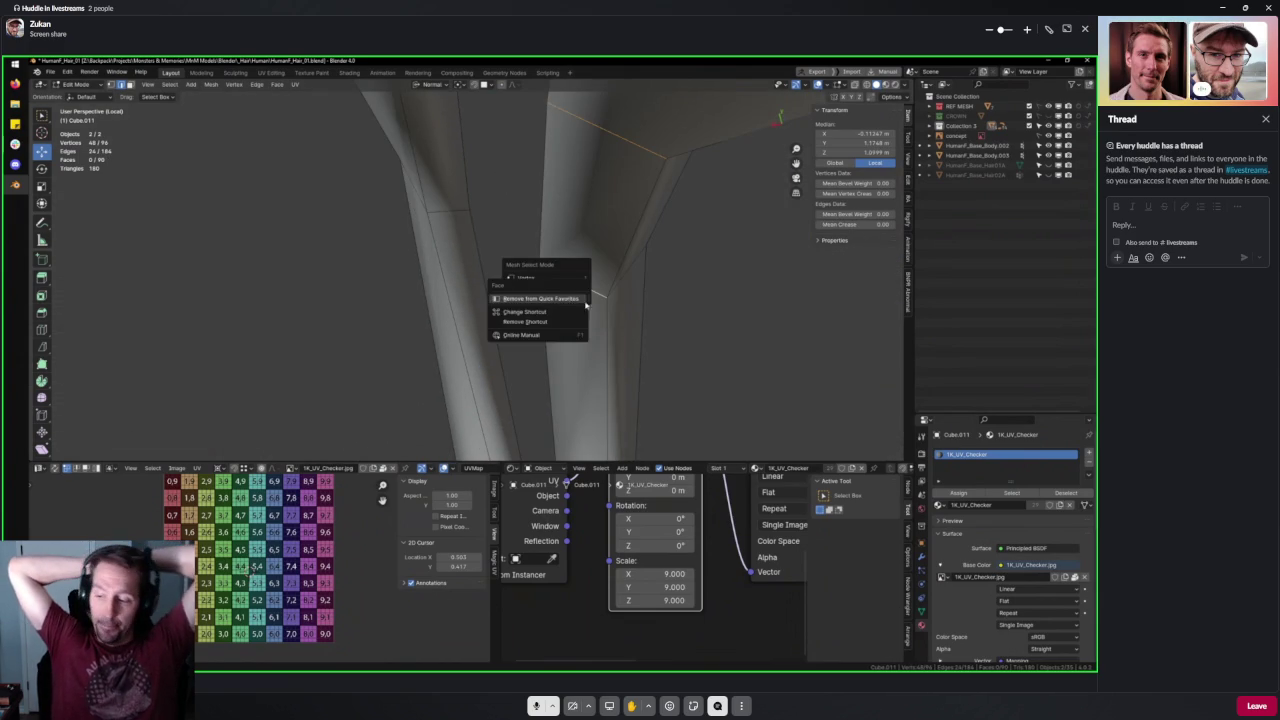
pyautogui.hotkey('ctrl', 'Tab')
pyautogui.click(593, 263)
pyautogui.keyDown('ctrl'); pyautogui.keyDown('alt'); pyautogui.click(566, 300); pyautogui.keyUp('alt'); pyautogui.keyUp('ctrl')
pyautogui.keyDown('ctrl'); pyautogui.keyDown('alt'); pyautogui.keyDown('shift'); pyautogui.click(449, 215); pyautogui.keyUp('shift'); pyautogui.keyUp('alt'); pyautogui.keyUp('ctrl')
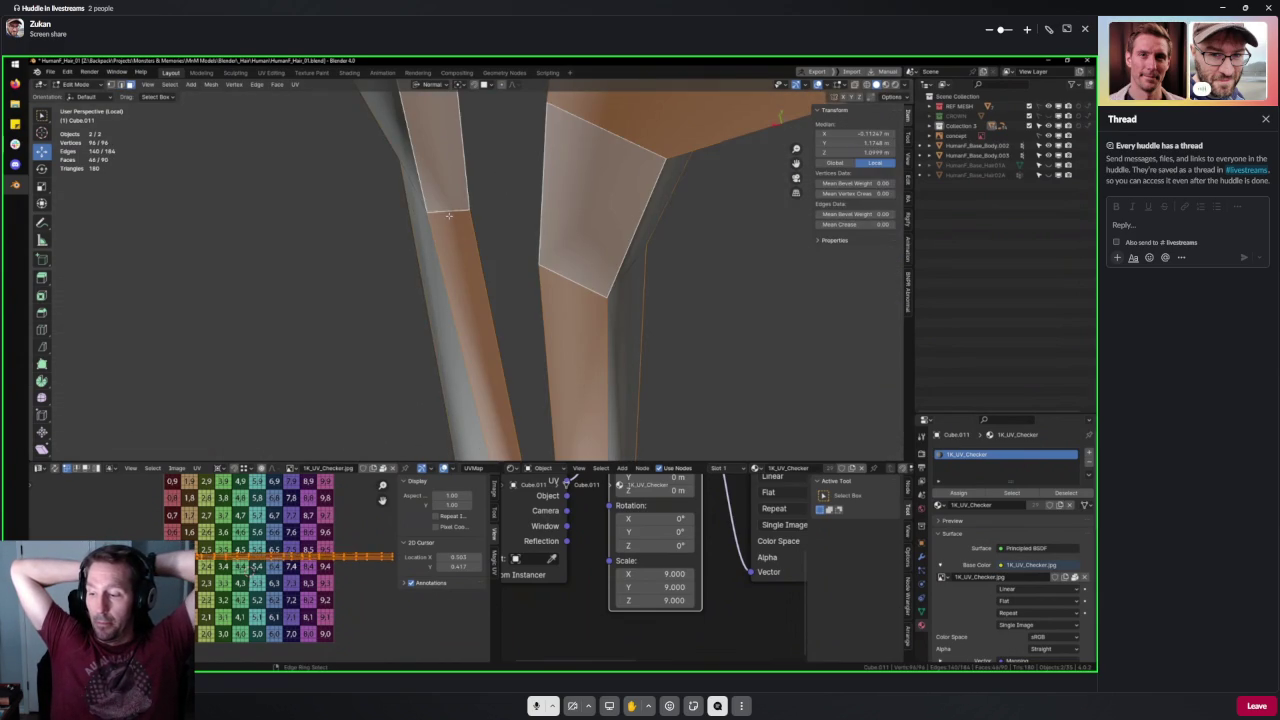
pyautogui.scroll(-4, 475, 222)
pyautogui.moveTo(475, 222)
pyautogui.mouseDown(button='middle')
pyautogui.moveTo(613, 307)
pyautogui.moveTo(455, 303)
pyautogui.mouseUp(button='middle')
pyautogui.scroll(-2, 613, 307)
# Box-select strand faces in X-ray and delete them with X > Faces.
pyautogui.press('a')
pyautogui.hotkey('alt', 'z')
pyautogui.moveTo(455, 303); pyautogui.dragTo(540, 180)
pyautogui.moveTo(540, 180); pyautogui.dragTo(517, 263, button='middle')
pyautogui.moveTo(445, 348); pyautogui.dragTo(536, 200)
pyautogui.press('x')
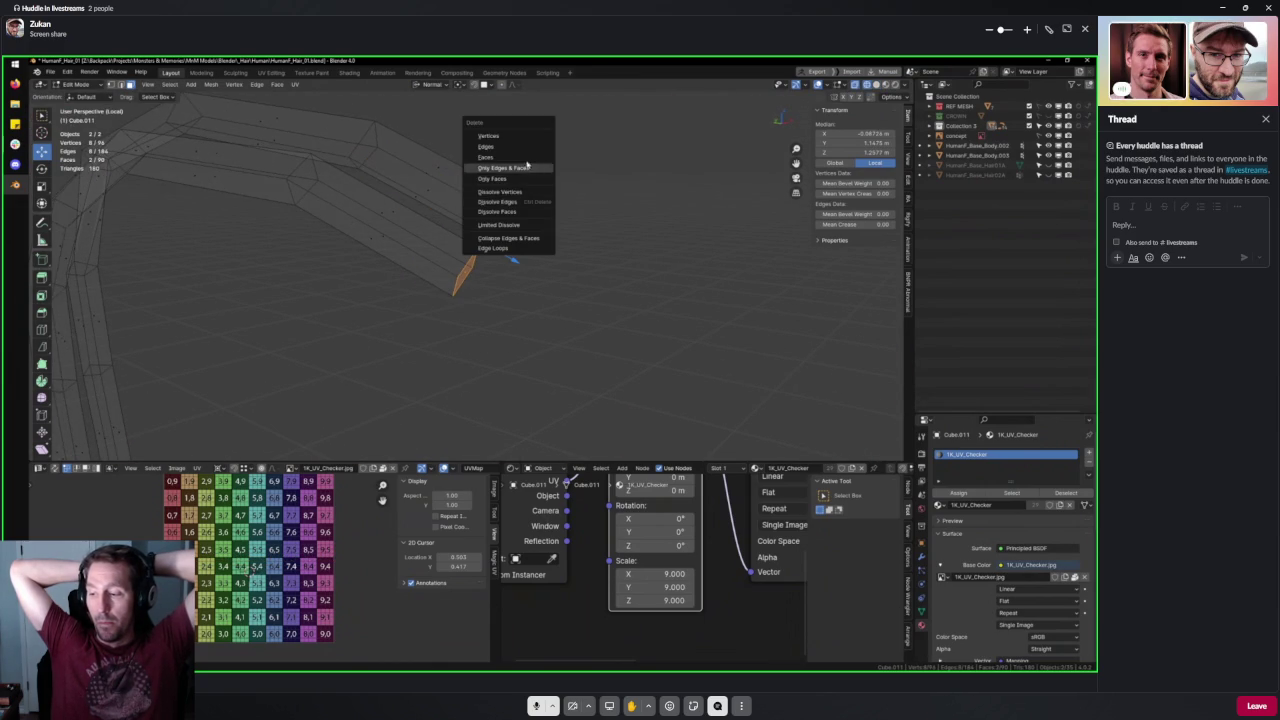
pyautogui.click(524, 160)
pyautogui.moveTo(524, 160)
pyautogui.mouseDown(button='middle')
pyautogui.moveTo(409, 374)
pyautogui.moveTo(501, 302)
pyautogui.moveTo(520, 330)
pyautogui.mouseUp(button='middle')
pyautogui.moveTo(429, 244); pyautogui.dragTo(499, 299)
pyautogui.moveTo(499, 299); pyautogui.dragTo(543, 306, button='middle')
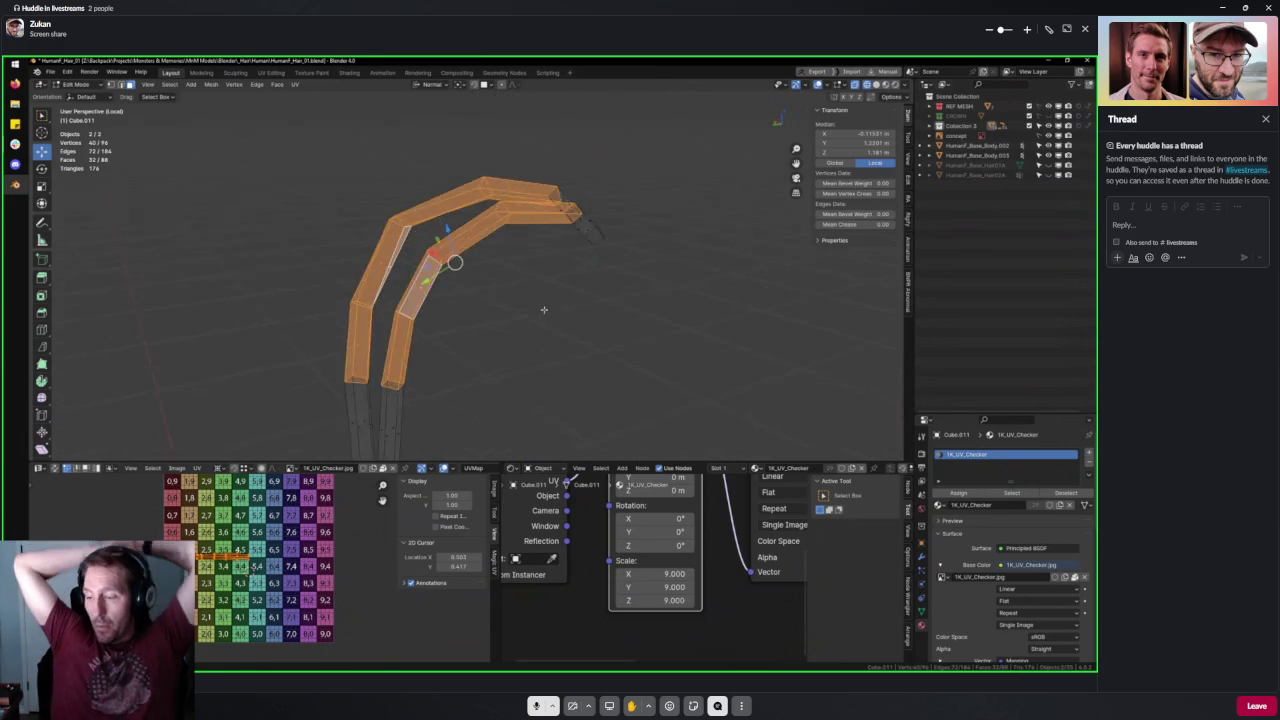
pyautogui.scroll(3, 364, 277)
# Pick more faces on the other strand and delete those faces too.
pyautogui.hotkey('alt', 'z')
pyautogui.moveTo(364, 277); pyautogui.dragTo(457, 243, button='middle')
pyautogui.scroll(3, 457, 243)
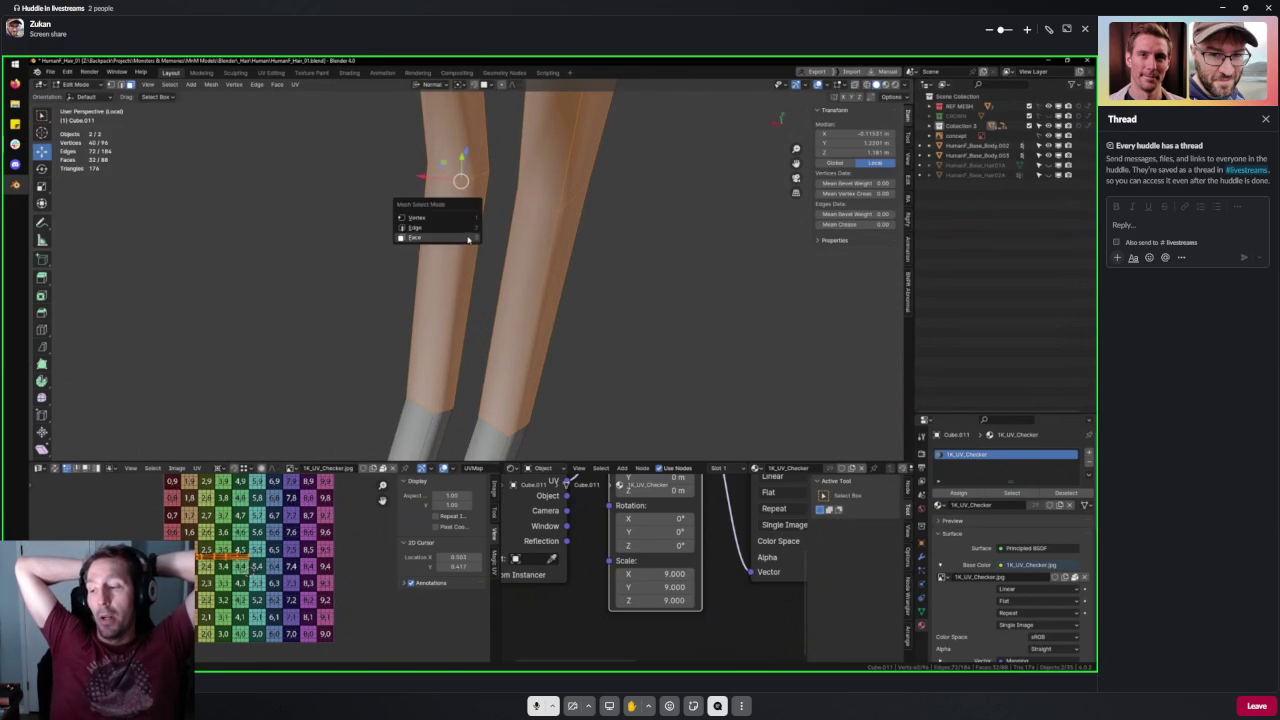
pyautogui.keyDown('alt'); pyautogui.click(461, 237); pyautogui.keyUp('alt')
pyautogui.keyDown('alt'); pyautogui.keyDown('shift'); pyautogui.click(458, 210); pyautogui.keyUp('shift'); pyautogui.keyUp('alt')
pyautogui.keyDown('alt'); pyautogui.keyDown('shift'); pyautogui.click(456, 183); pyautogui.keyUp('shift'); pyautogui.keyUp('alt')
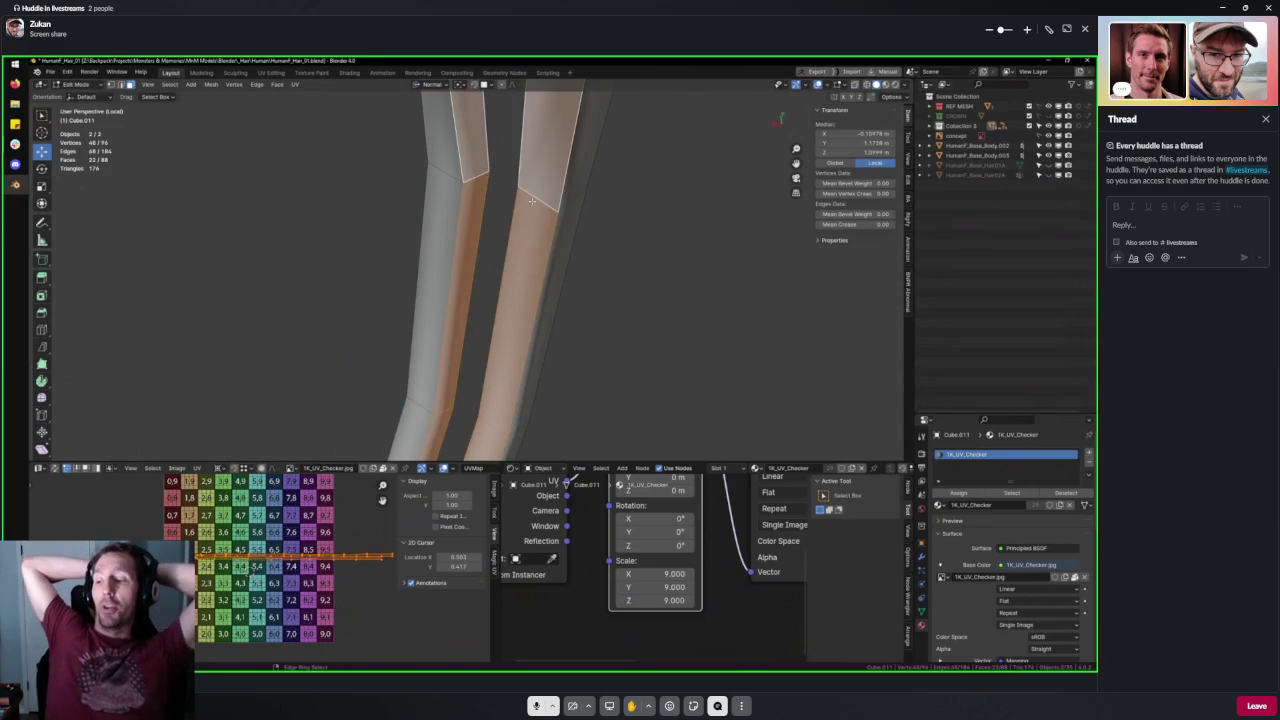
pyautogui.keyDown('alt'); pyautogui.keyDown('shift'); pyautogui.click(440, 240); pyautogui.keyUp('shift'); pyautogui.keyUp('alt')
pyautogui.keyDown('alt'); pyautogui.keyDown('shift'); pyautogui.click(560, 205); pyautogui.keyUp('shift'); pyautogui.keyUp('alt')
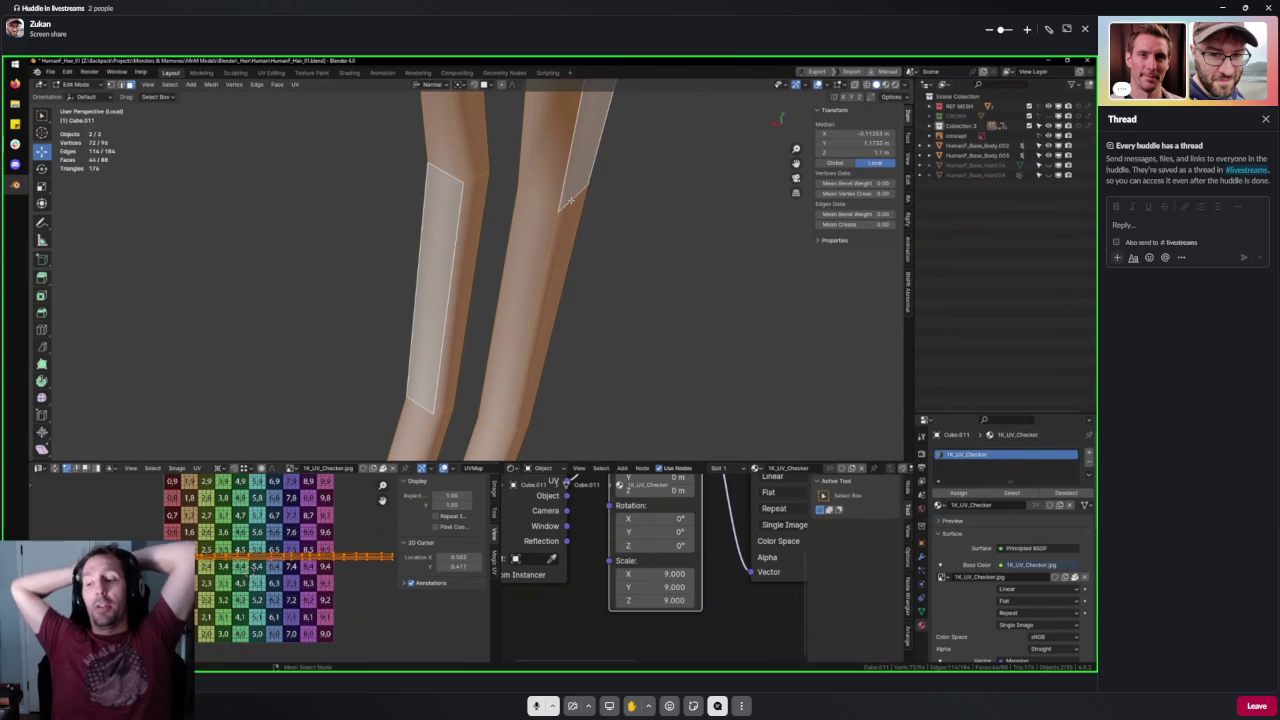
pyautogui.press('x')
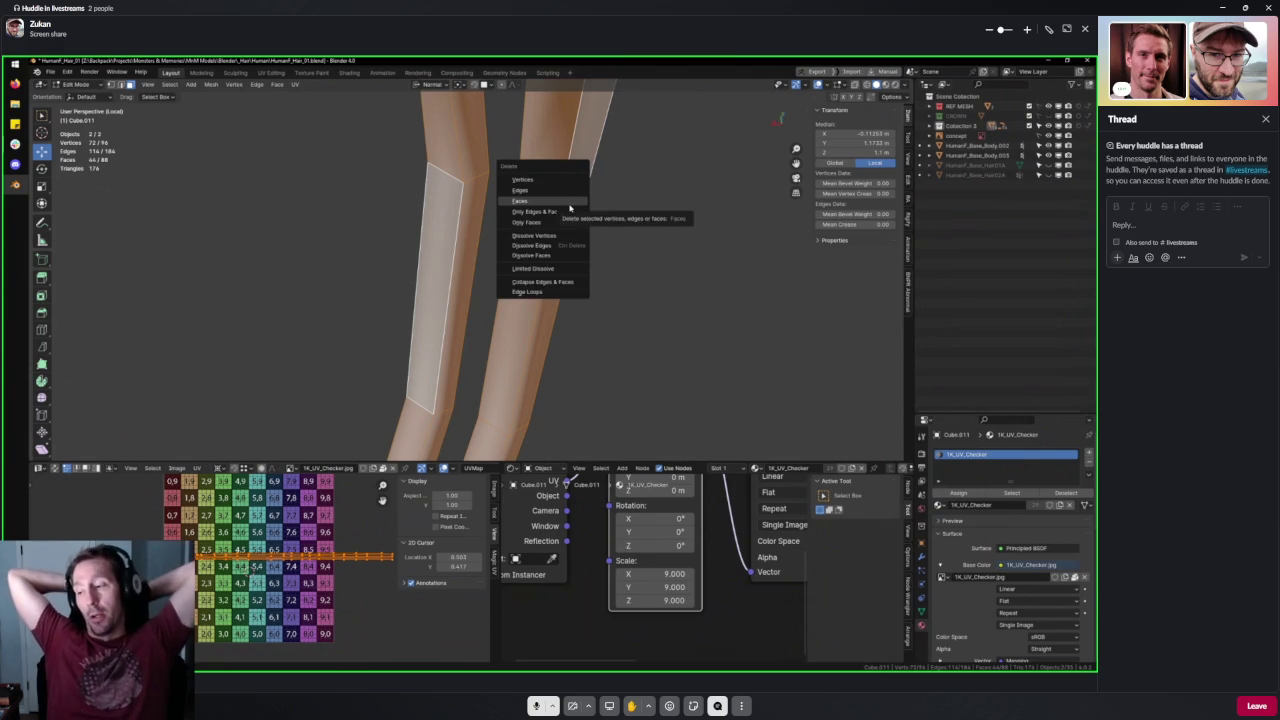
pyautogui.click(570, 203)
pyautogui.scroll(3, 560, 250)
pyautogui.moveTo(560, 250)
pyautogui.mouseDown(button='middle')
pyautogui.moveTo(531, 331)
pyautogui.moveTo(527, 275)
pyautogui.mouseUp(button='middle')
# Toggle local view, turn off X-ray, and mark the first edge.
pyautogui.press('KP_Divide')
pyautogui.hotkey('alt', 'z')
pyautogui.click(525, 266)
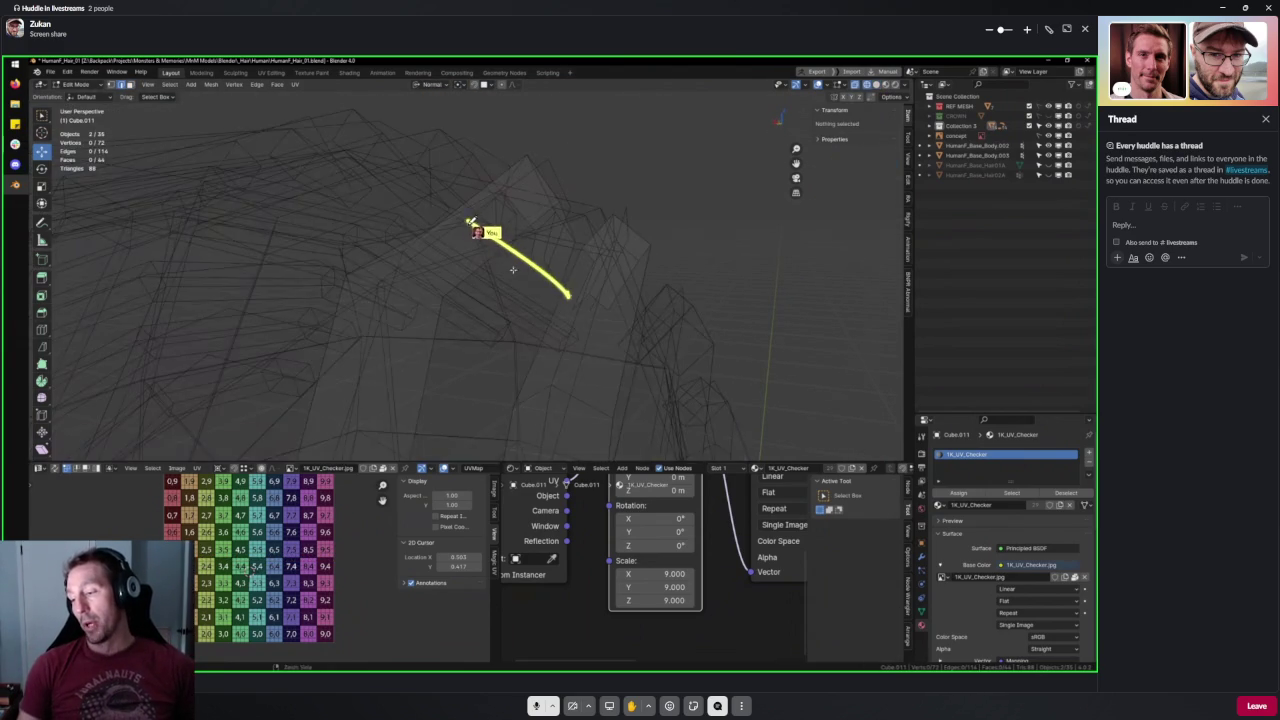
# Mark a second crossing edge and bridge the edges with Ctrl+E > Bridge Edge Loops.
pyautogui.keyDown('shift'); pyautogui.click(463, 284); pyautogui.keyUp('shift')
pyautogui.hotkey('ctrl', 'e')
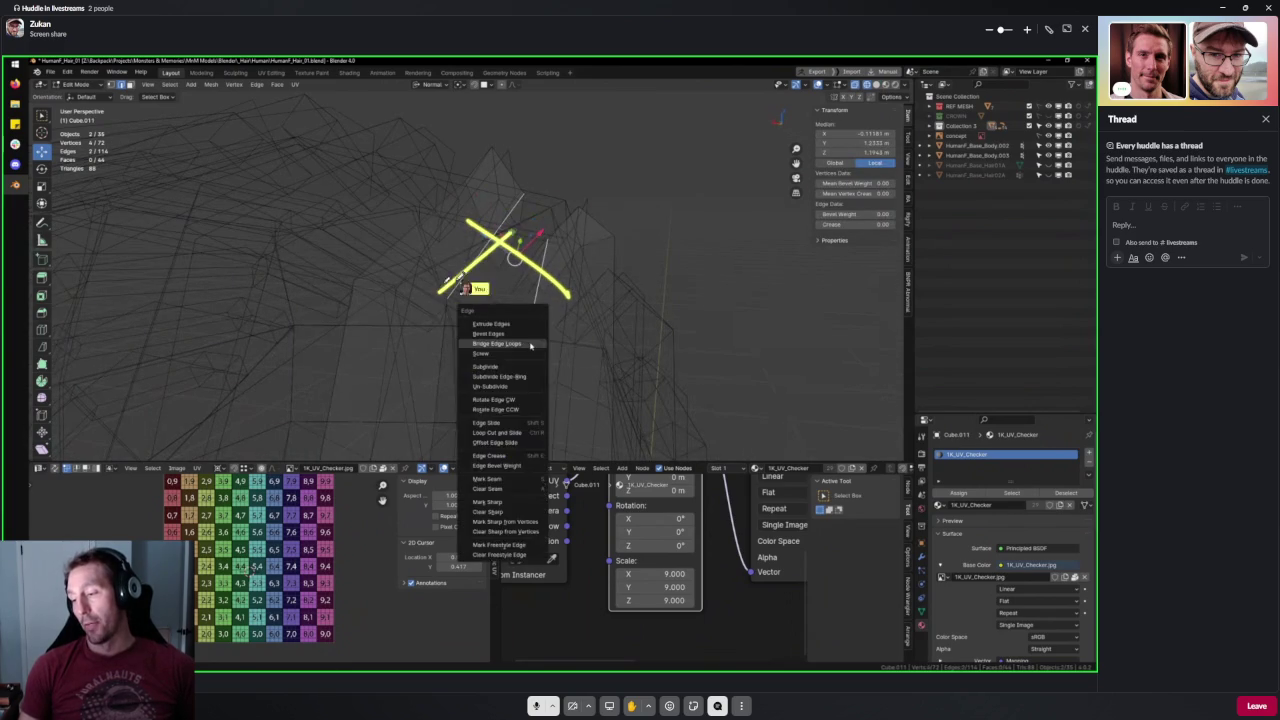
pyautogui.click(530, 344)
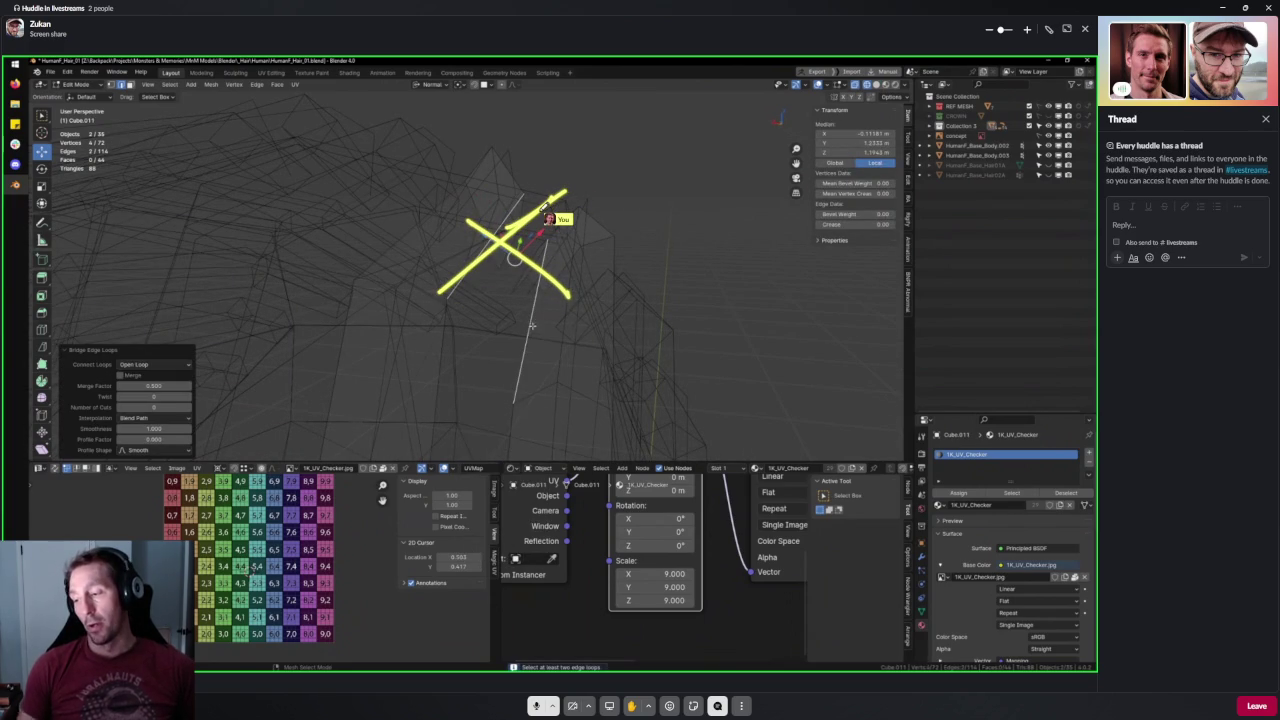
pyautogui.hotkey('ctrl', 'e')
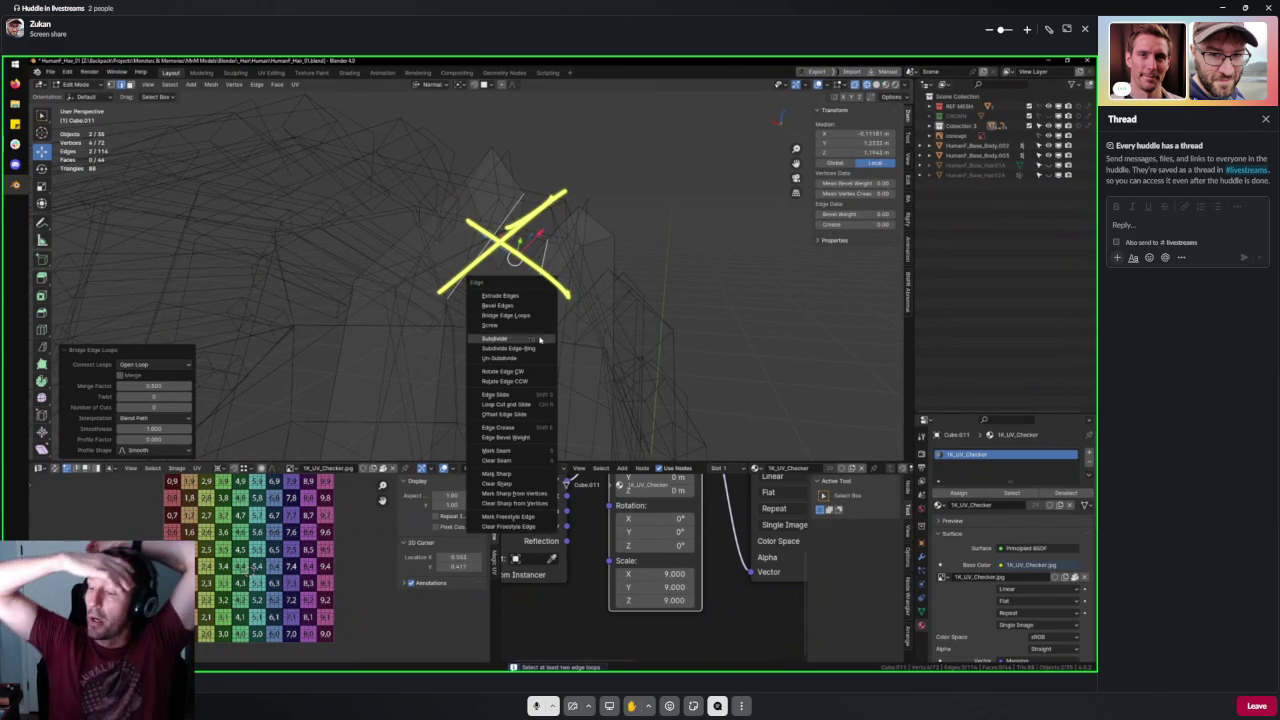
pyautogui.click(536, 338)
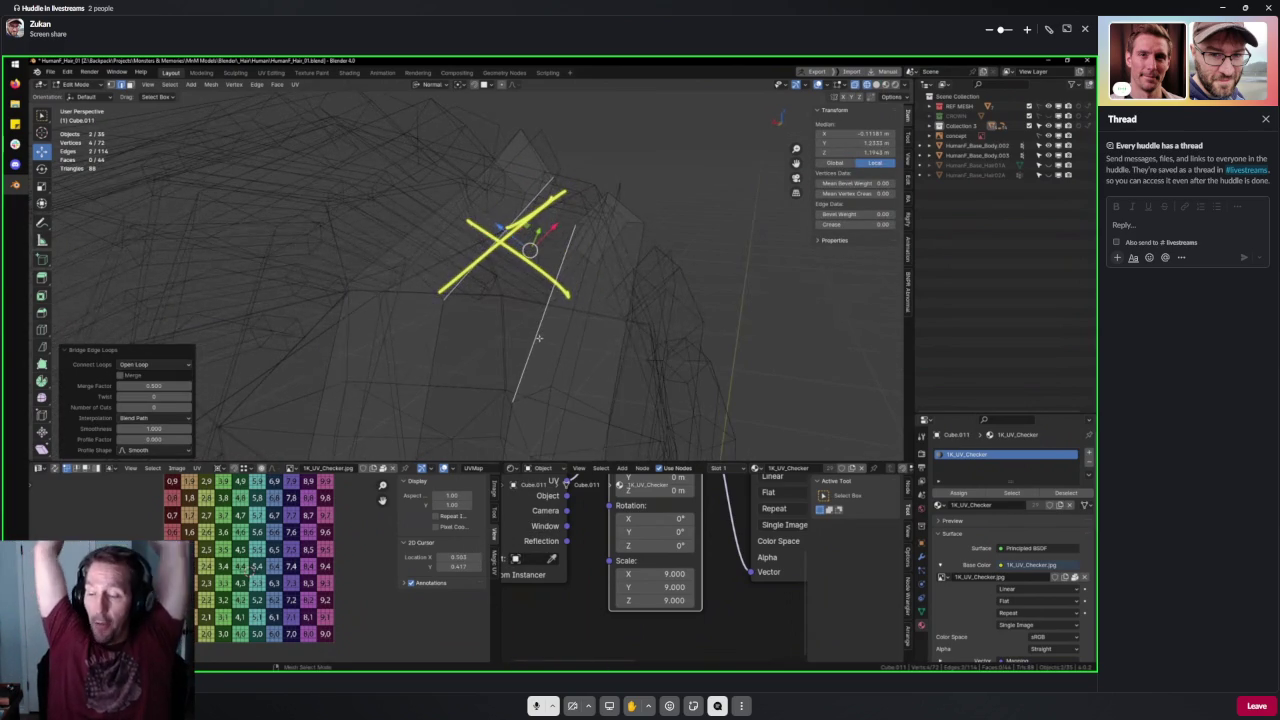
# Re-enter edit mode, bridge the edge loops again, and draw a yellow line along one strand.
pyautogui.press('Tab')
pyautogui.scroll(2, 544, 332)
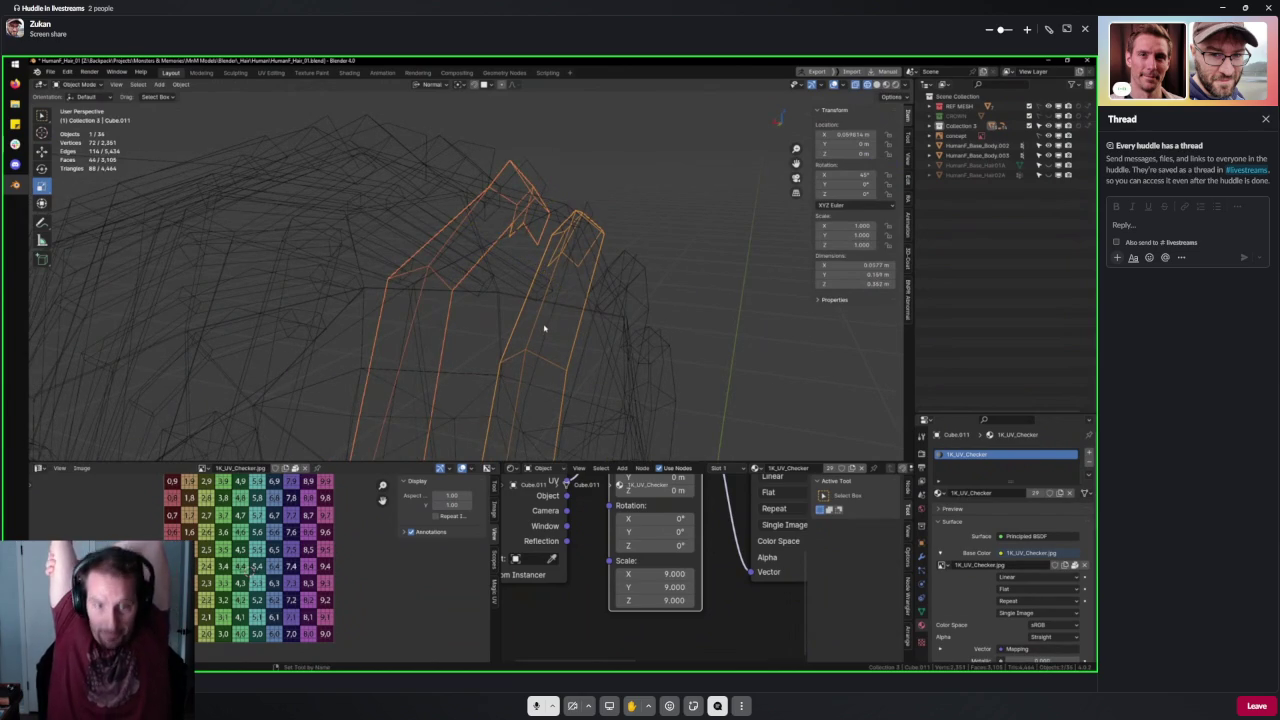
pyautogui.press('Tab')
pyautogui.hotkey('ctrl', 'e')
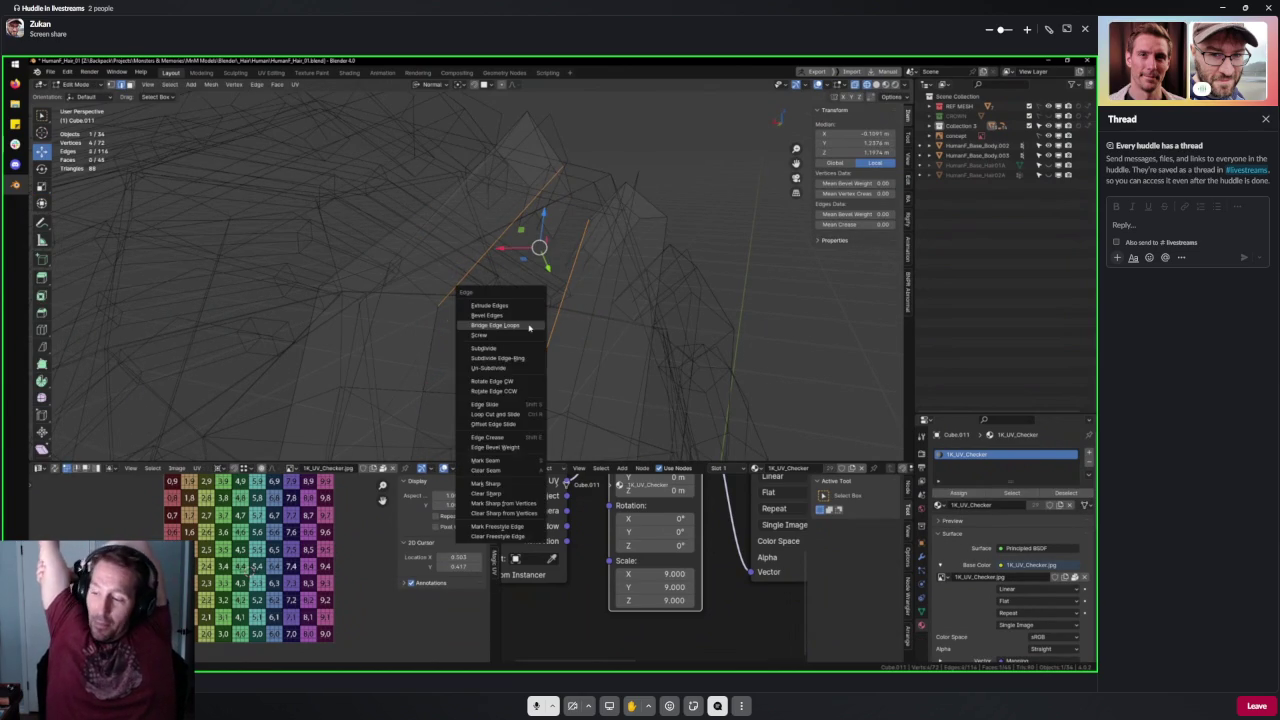
pyautogui.click(529, 327)
pyautogui.hotkey('alt', 'z')
pyautogui.moveTo(529, 327)
pyautogui.mouseDown(button='middle')
pyautogui.moveTo(526, 339)
pyautogui.moveTo(546, 234)
pyautogui.moveTo(453, 340)
pyautogui.mouseUp(button='middle')
pyautogui.moveTo(437, 247)
pyautogui.mouseDown(button='middle')
pyautogui.moveTo(446, 229)
pyautogui.moveTo(337, 343)
pyautogui.moveTo(380, 363)
pyautogui.mouseUp(button='middle')
# Select the hair strand in see-through edit mode and pick its end vertex.
pyautogui.press('Tab')
pyautogui.click(366, 354)
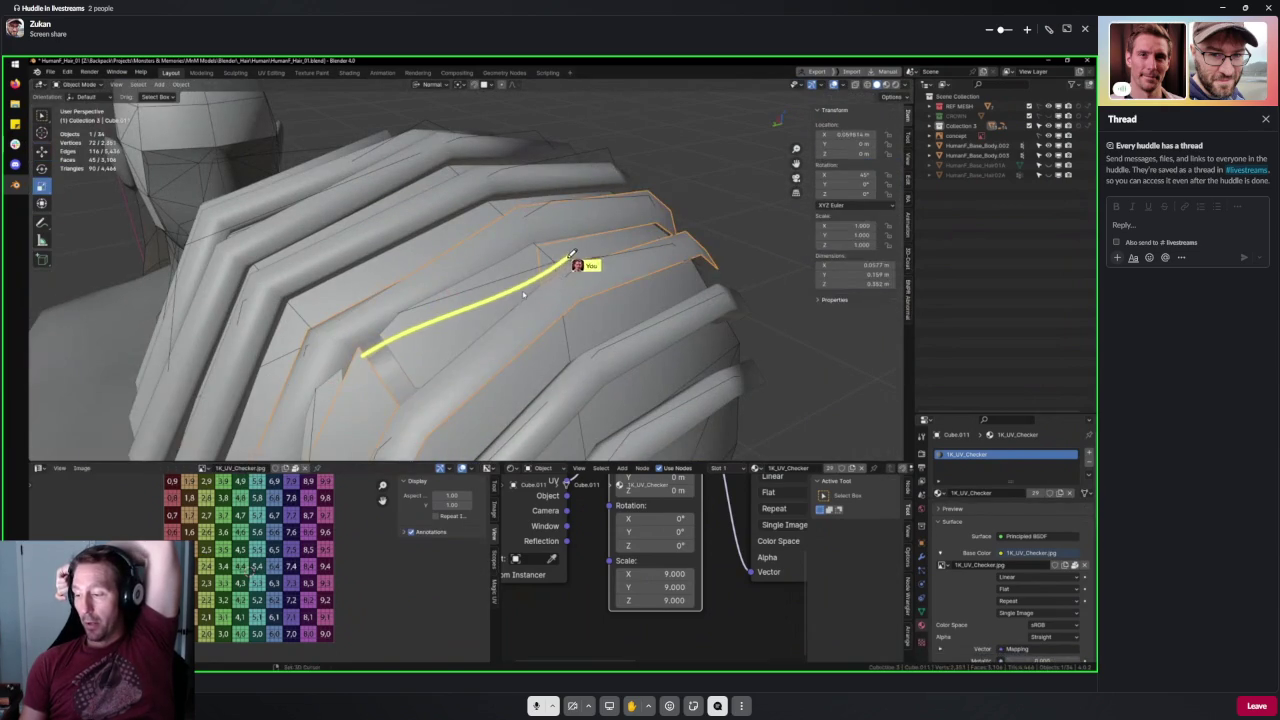
pyautogui.press('Tab')
pyautogui.hotkey('alt', 'z')
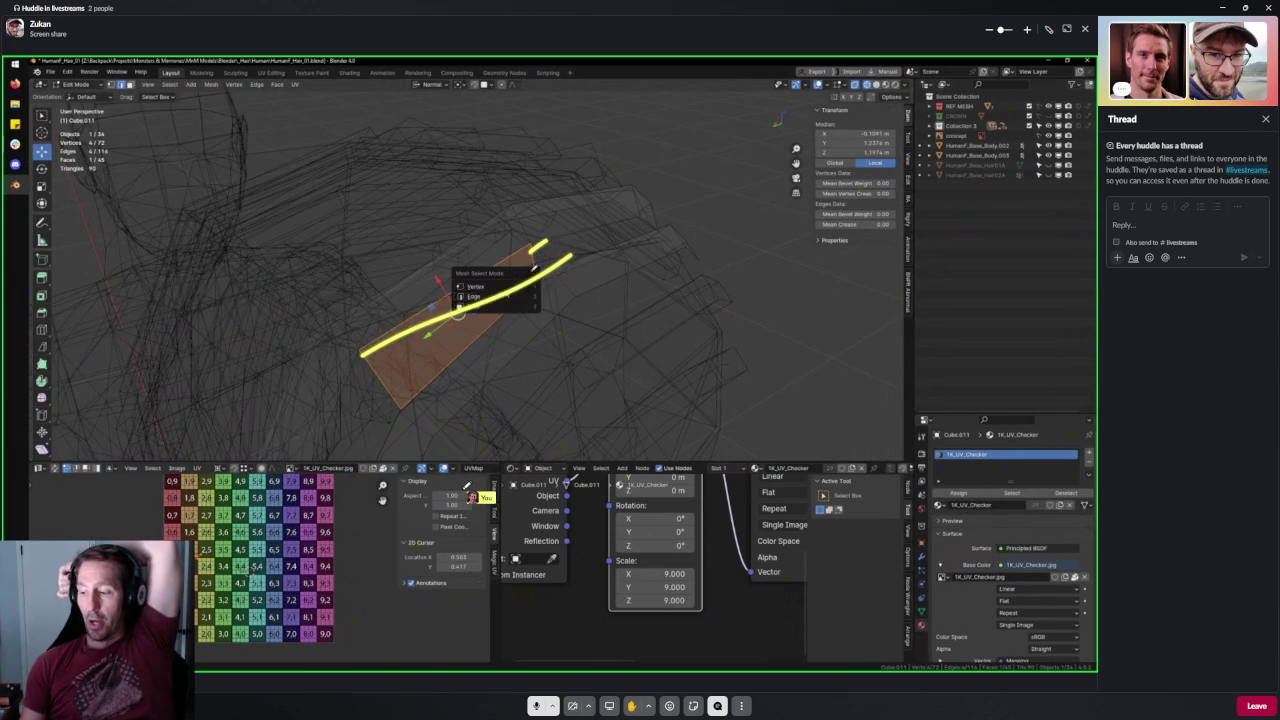
pyautogui.moveTo(515, 300); pyautogui.dragTo(521, 291, button='middle')
pyautogui.click(521, 284)
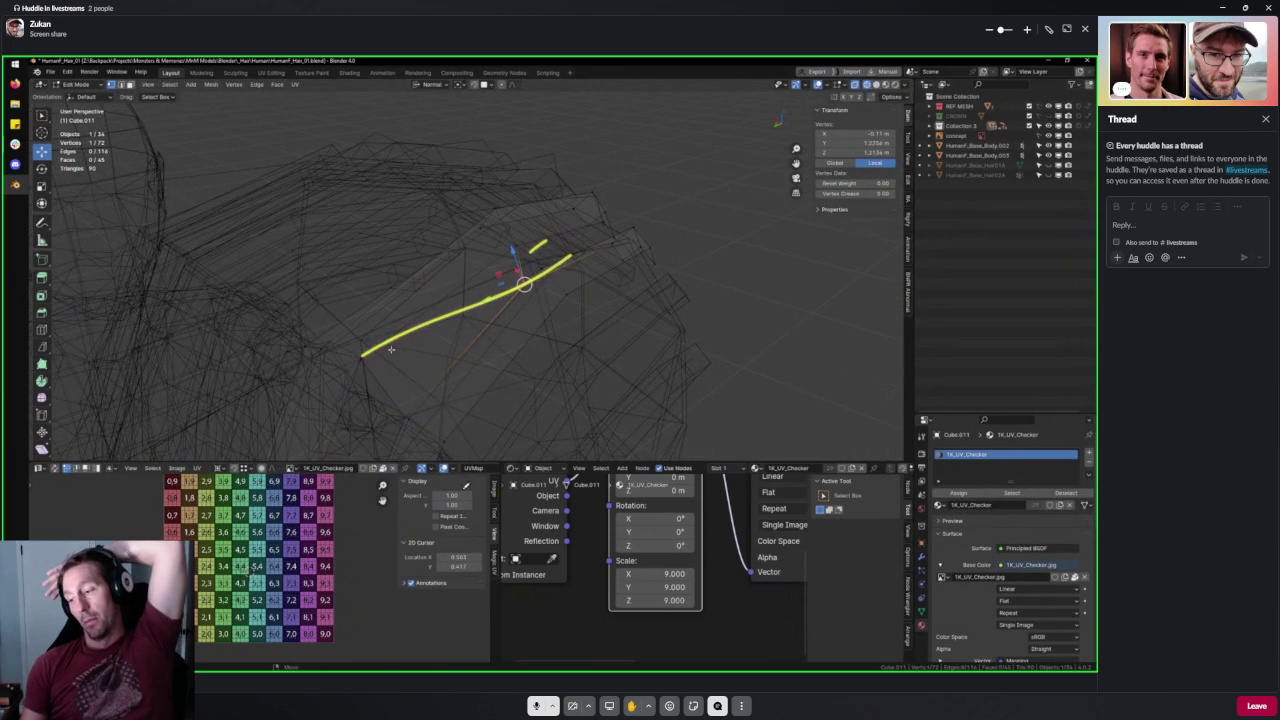
pyautogui.click(361, 358)
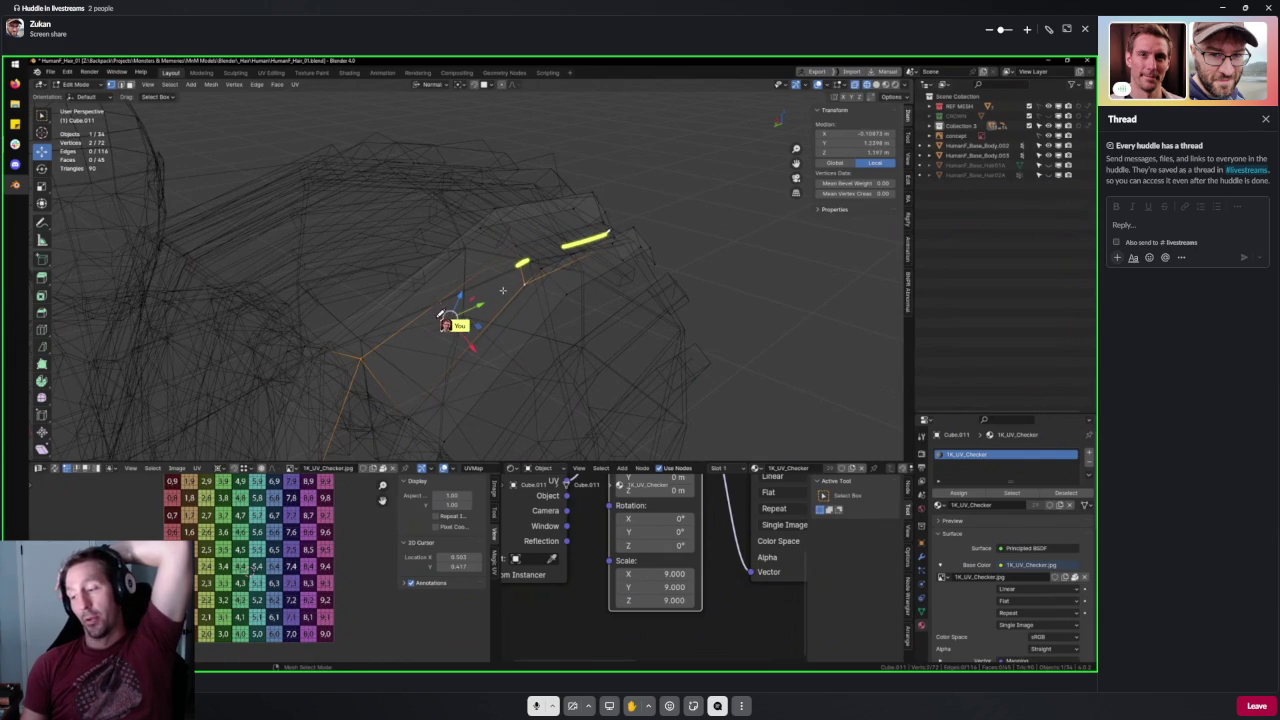
# Cut a new vertex across the strand with the Knife tool (K).
pyautogui.press('k')
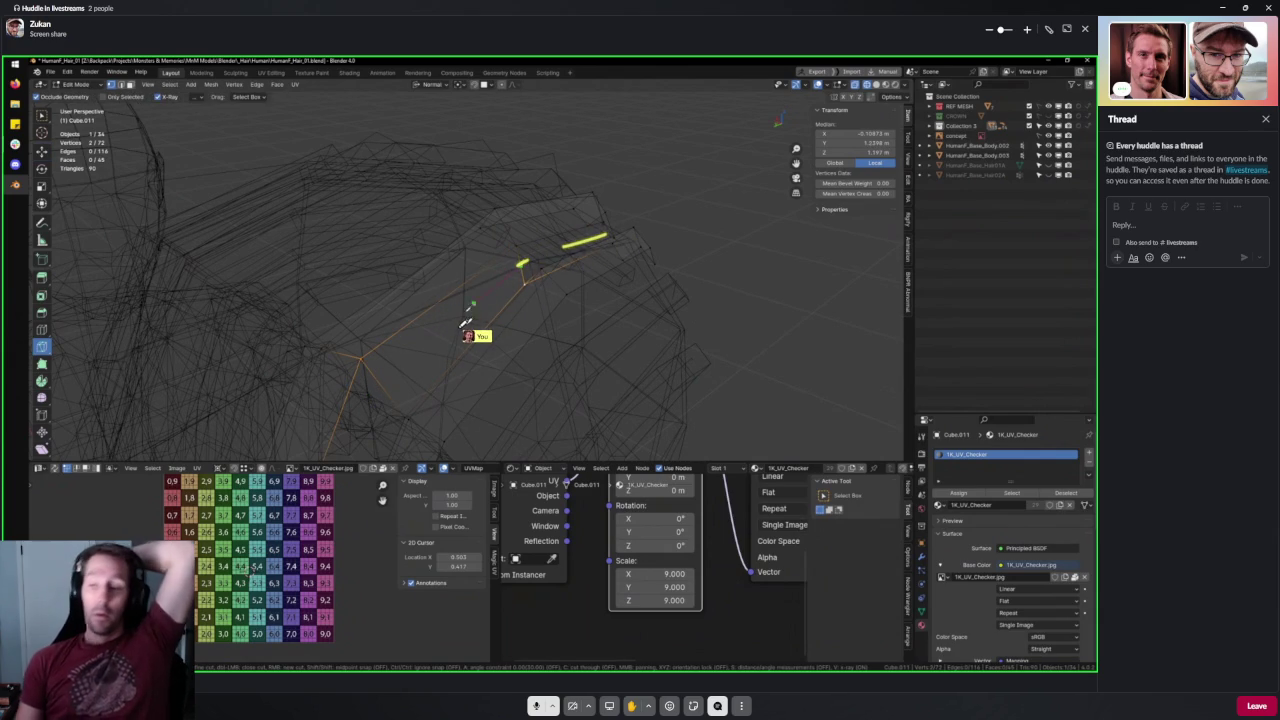
pyautogui.click(472, 325)
pyautogui.press('Return')
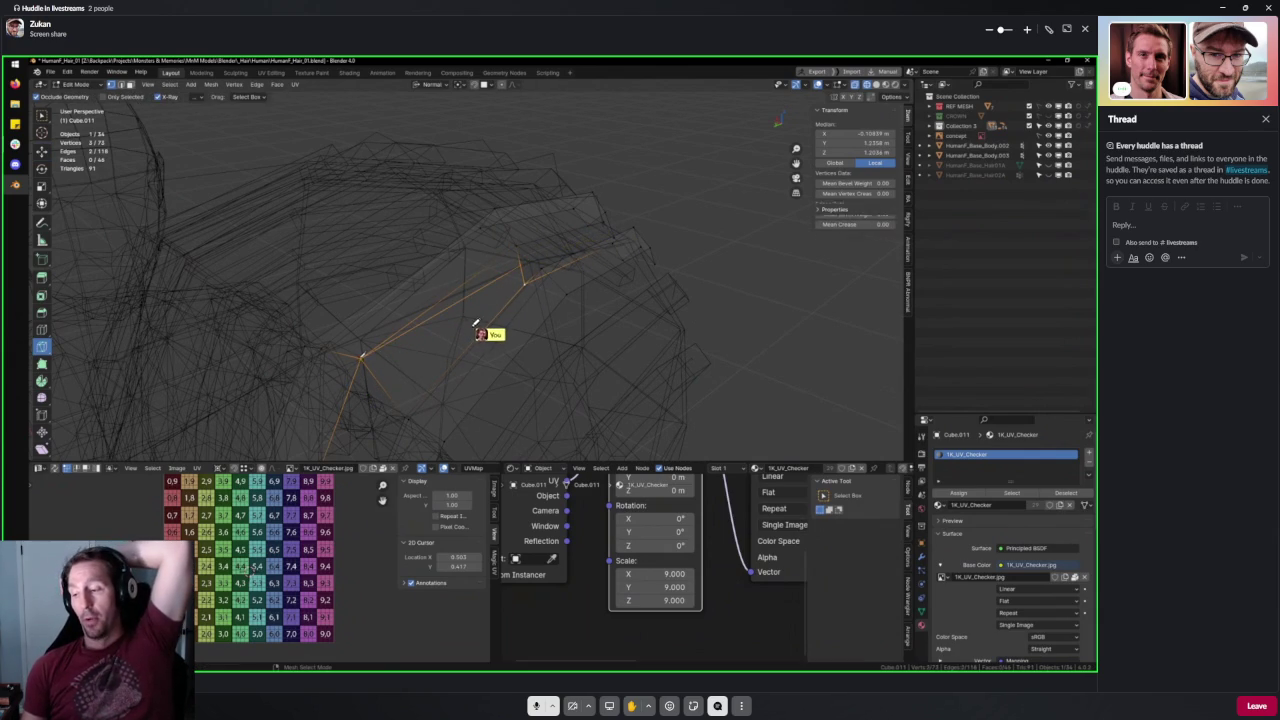
pyautogui.hotkey('shift', 'z')
pyautogui.hotkey('shift', 'z')
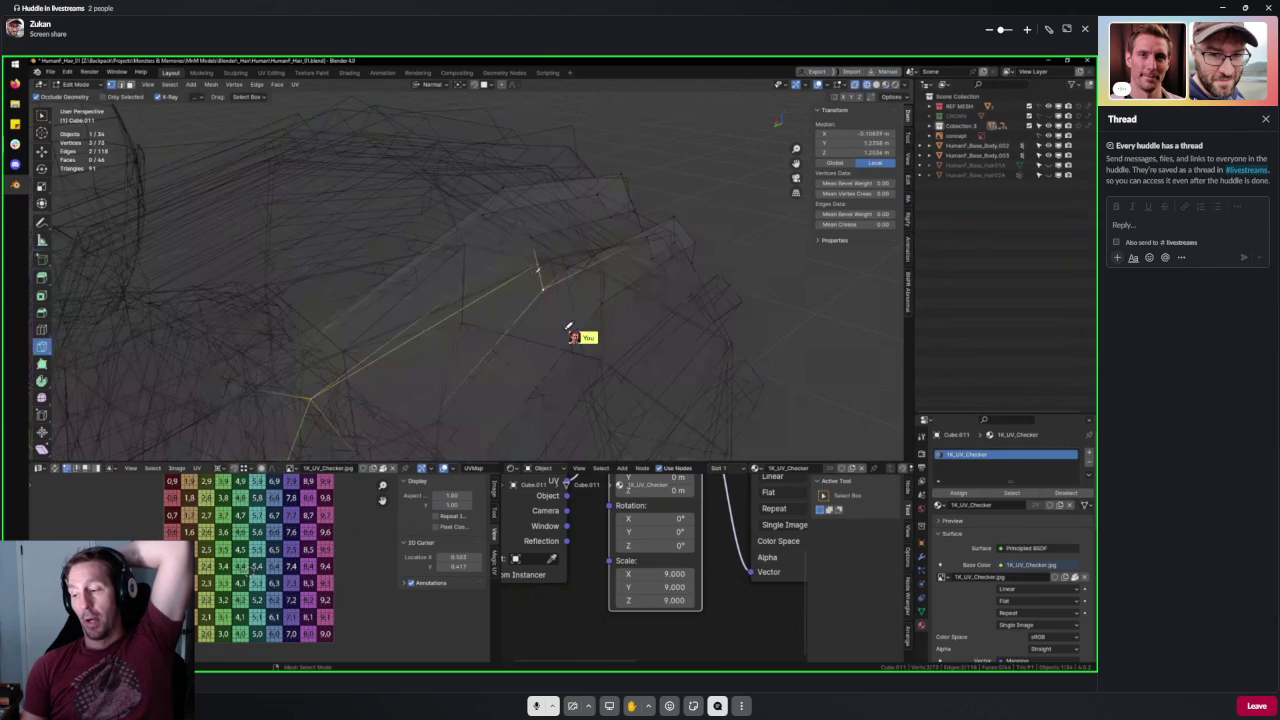
pyautogui.press('w')
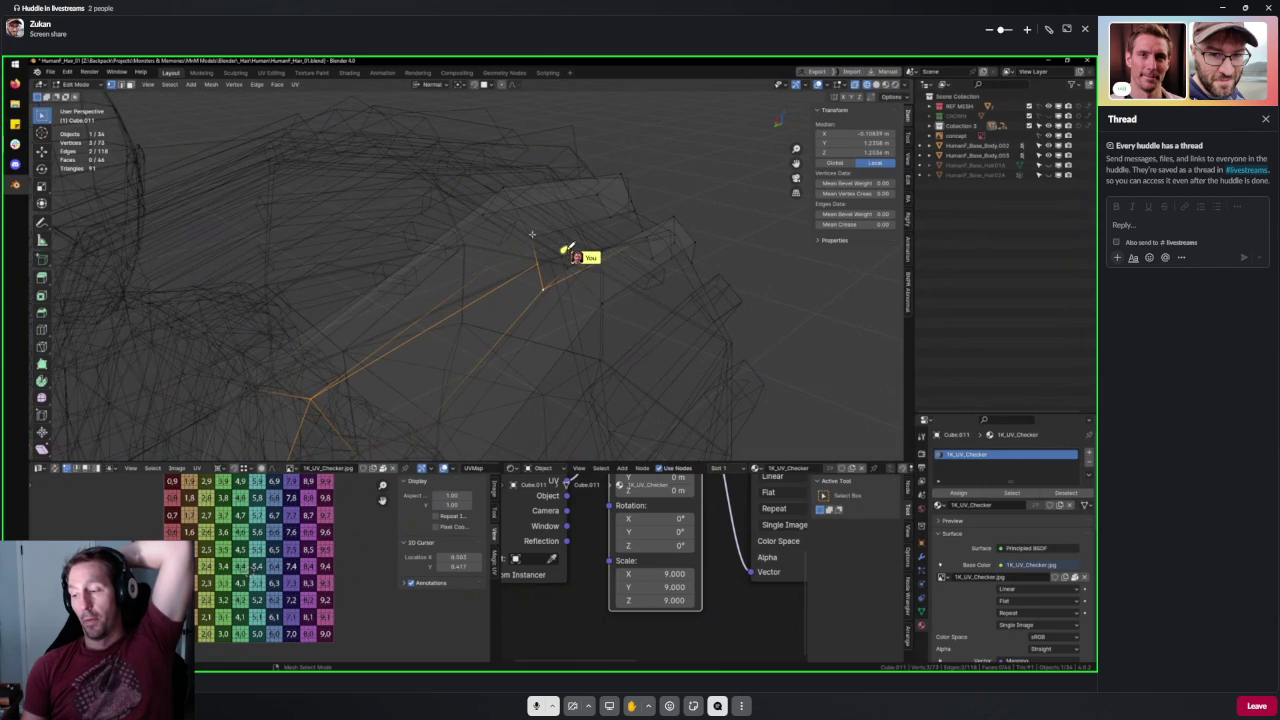
pyautogui.scroll(5, 548, 266)
pyautogui.press('w')
# Nudge the new vertex up and right using vertex snapping.
pyautogui.hotkey('shift', 'z')
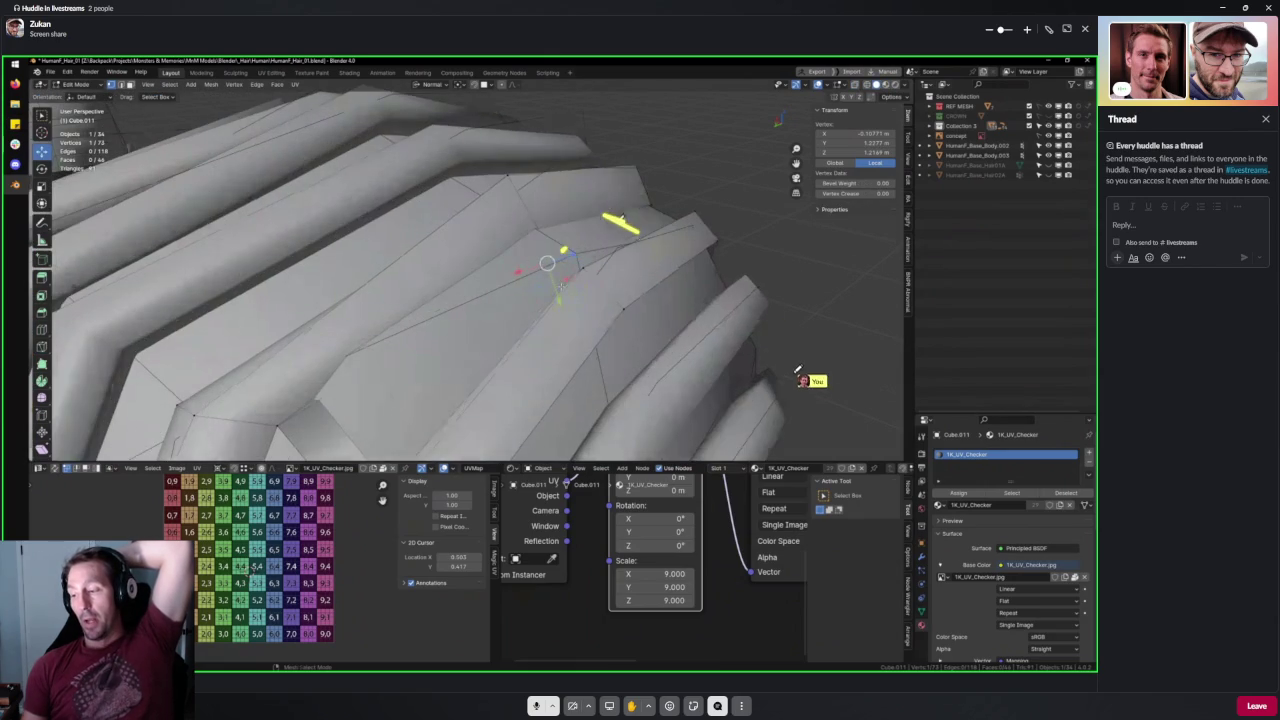
pyautogui.press('g')
pyautogui.click(700, 266)
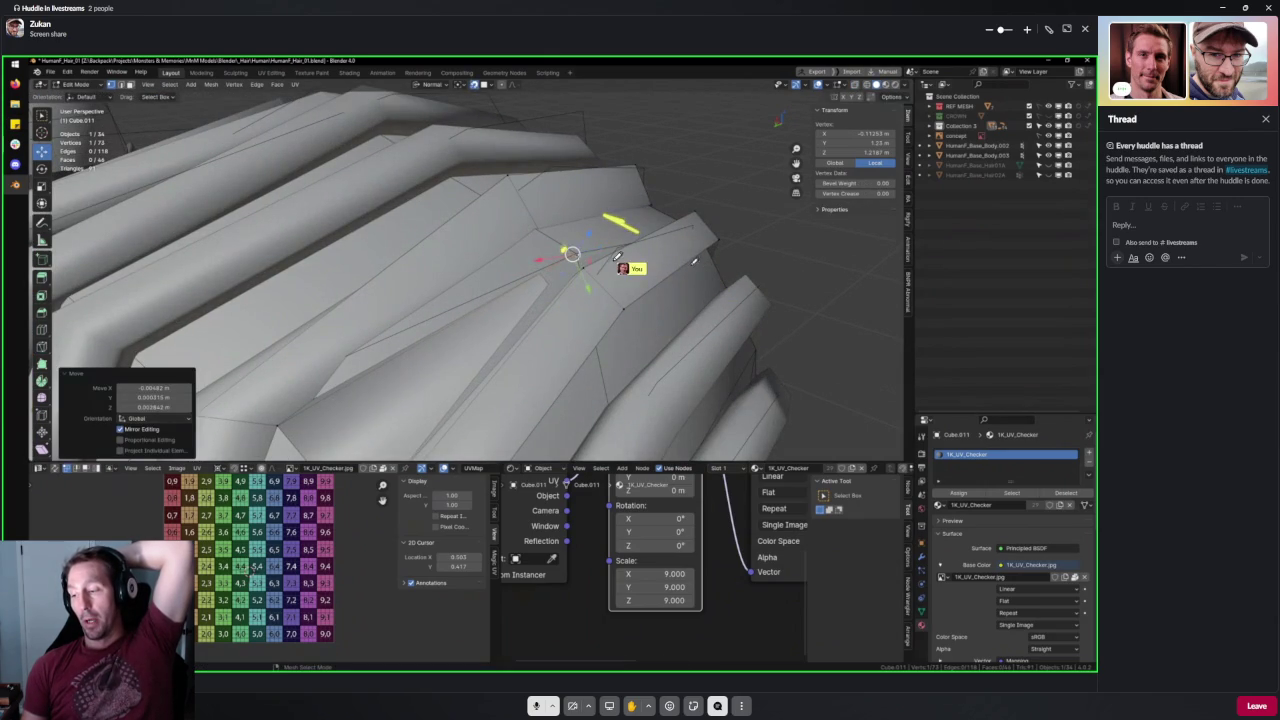
pyautogui.click(486, 84)
pyautogui.click(469, 146)
pyautogui.press('g')
pyautogui.click(577, 252)
pyautogui.moveTo(501, 293)
pyautogui.mouseDown(button='middle')
pyautogui.moveTo(480, 280)
pyautogui.moveTo(505, 300)
pyautogui.moveTo(606, 214)
pyautogui.moveTo(430, 248)
pyautogui.moveTo(449, 260)
pyautogui.moveTo(508, 209)
pyautogui.mouseUp(button='middle')
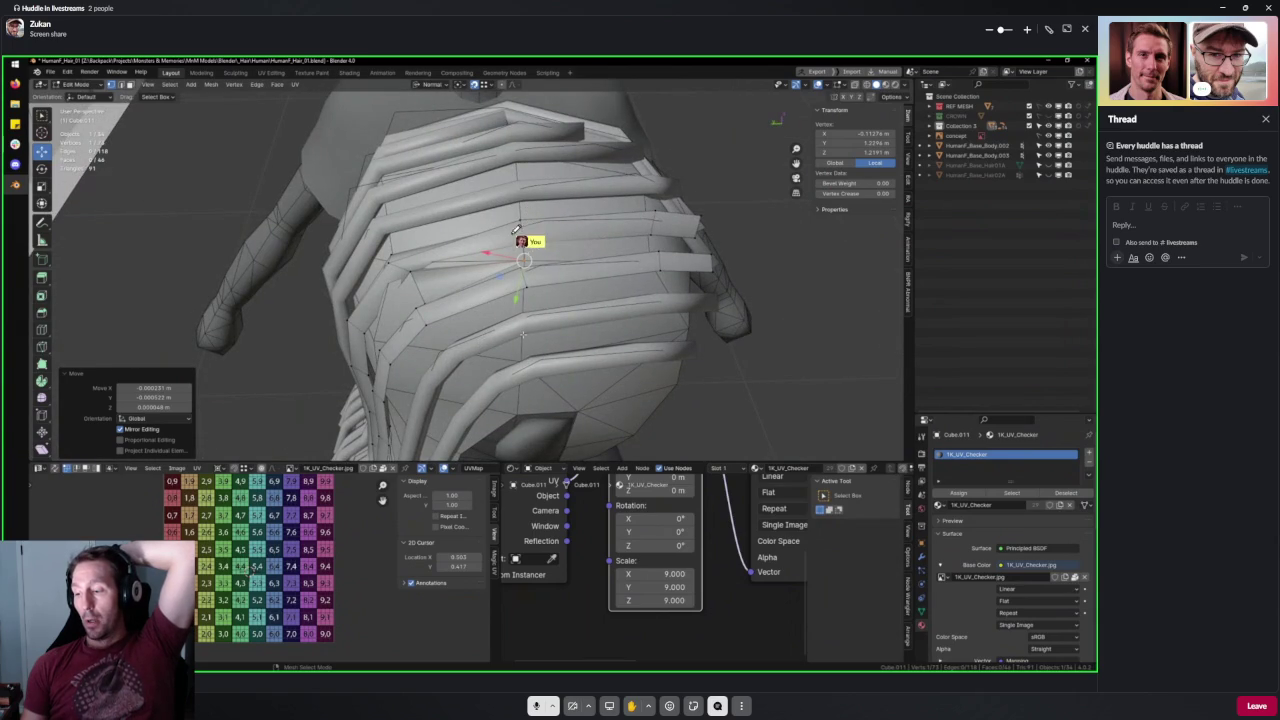
# Draw four annotation strokes over the hair strands showing the intended checker flow.
pyautogui.moveTo(155, 308)
pyautogui.mouseDown()
pyautogui.moveTo(206, 251)
pyautogui.moveTo(397, 193)
pyautogui.moveTo(628, 200)
pyautogui.mouseUp()
pyautogui.moveTo(295, 189)
pyautogui.mouseDown()
pyautogui.moveTo(340, 157)
pyautogui.moveTo(410, 196)
pyautogui.moveTo(355, 225)
pyautogui.moveTo(285, 200)
pyautogui.mouseUp()
pyautogui.moveTo(404, 197); pyautogui.dragTo(460, 188)
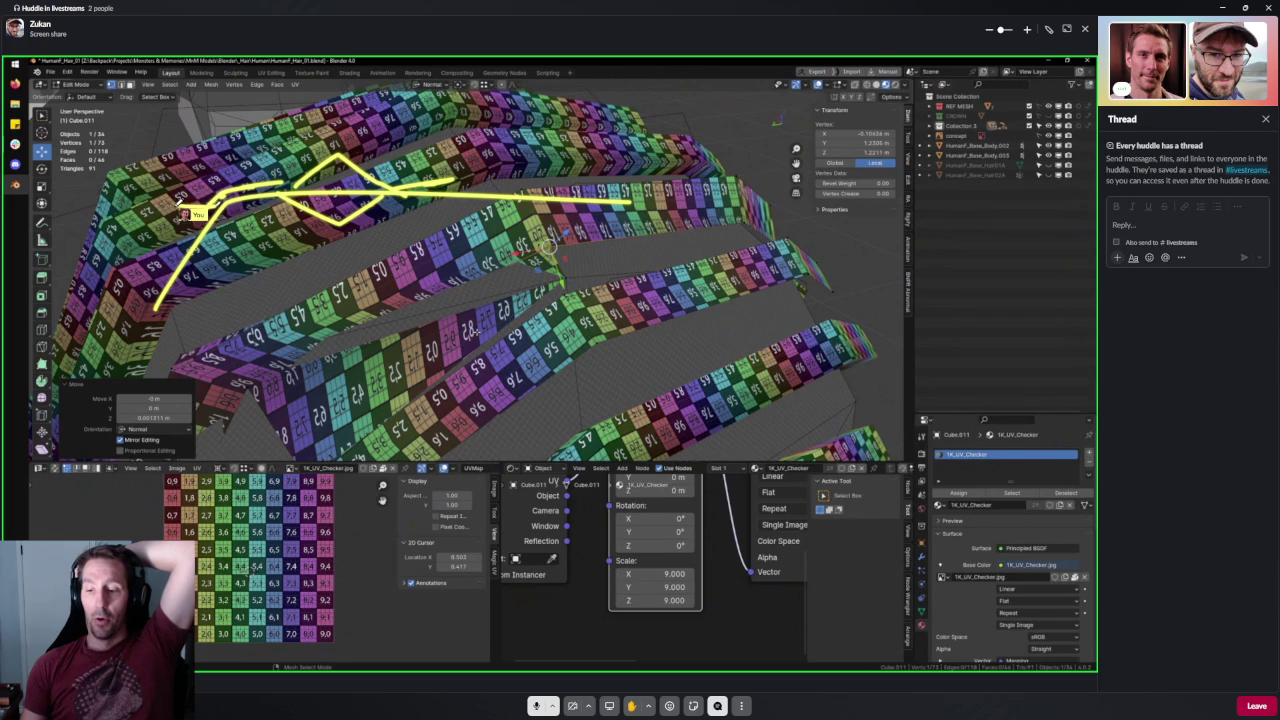
pyautogui.moveTo(183, 214); pyautogui.dragTo(180, 262)
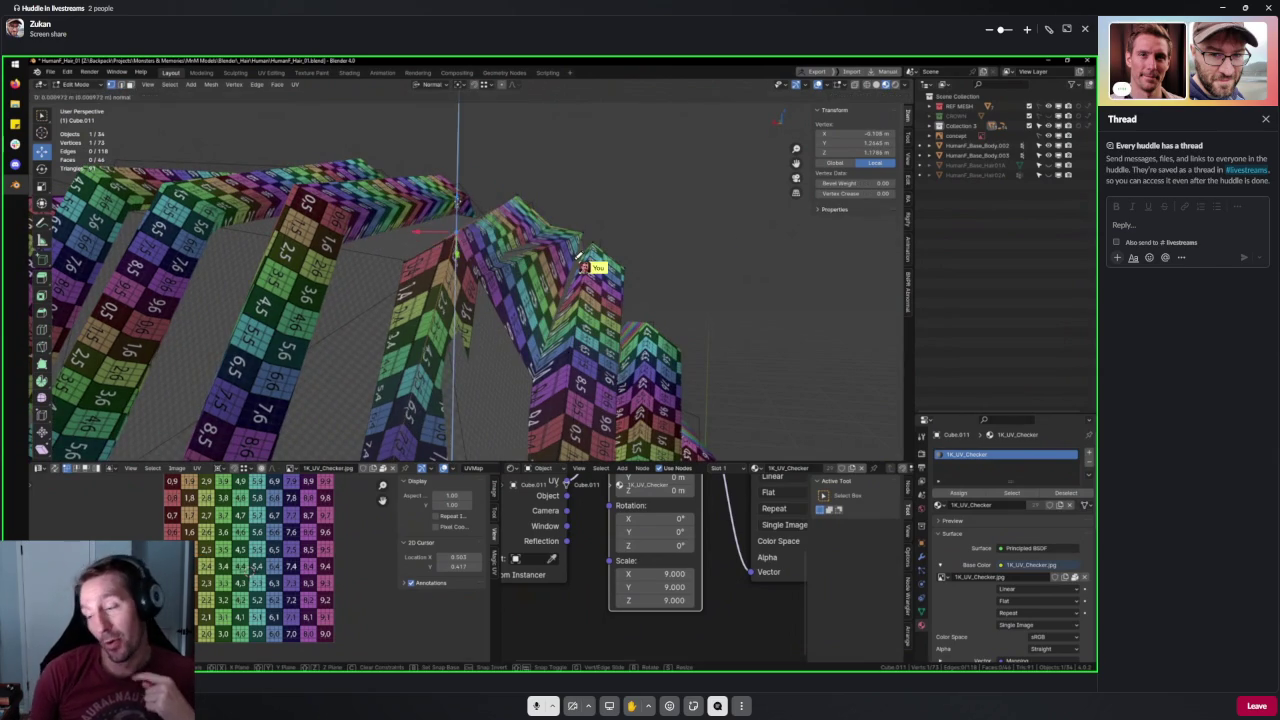
# Exit edit mode, select HumanF_Base_Body.002, and orbit to inspect its checker strands.
pyautogui.scroll(-3, 568, 228)
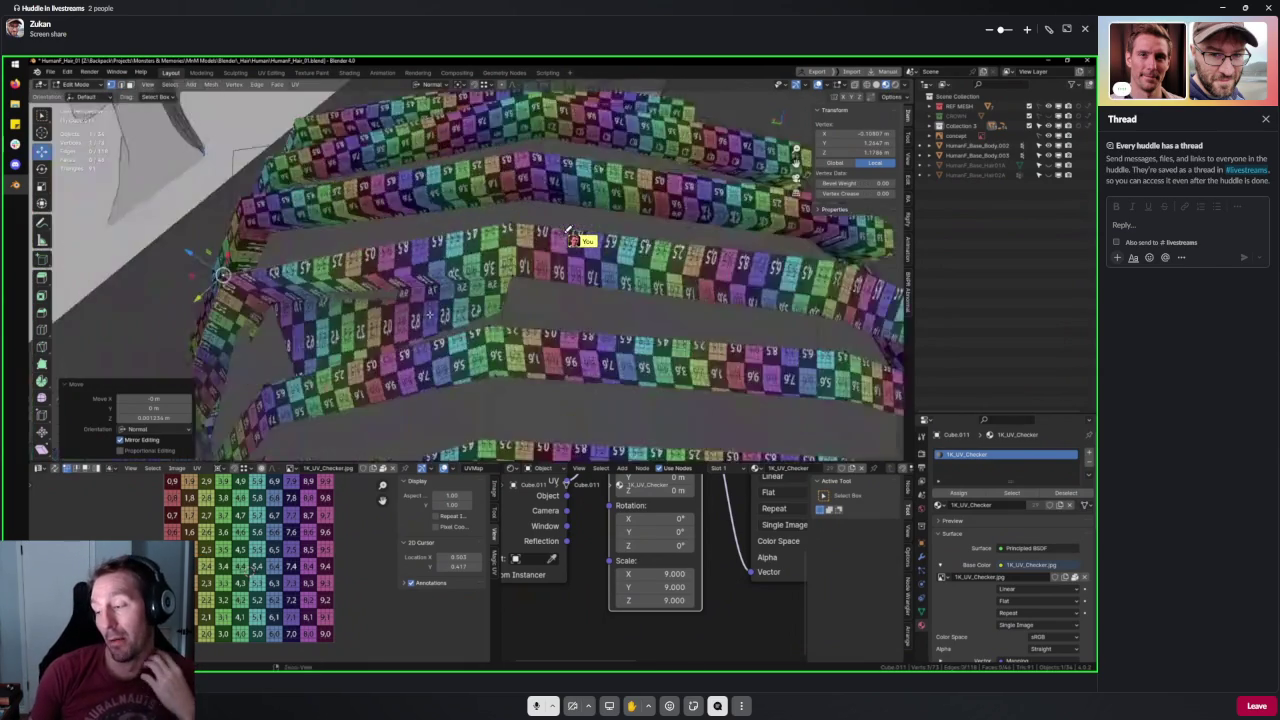
pyautogui.scroll(-3, 568, 228)
pyautogui.scroll(-2, 568, 228)
pyautogui.press('Tab')
pyautogui.moveTo(555, 358)
pyautogui.mouseDown(button='middle')
pyautogui.moveTo(512, 358)
pyautogui.moveTo(557, 343)
pyautogui.moveTo(531, 174)
pyautogui.mouseUp(button='middle')
pyautogui.click(512, 358)
pyautogui.moveTo(525, 302)
pyautogui.mouseDown(button='middle')
pyautogui.moveTo(527, 330)
pyautogui.moveTo(529, 307)
pyautogui.moveTo(574, 315)
pyautogui.mouseUp(button='middle')
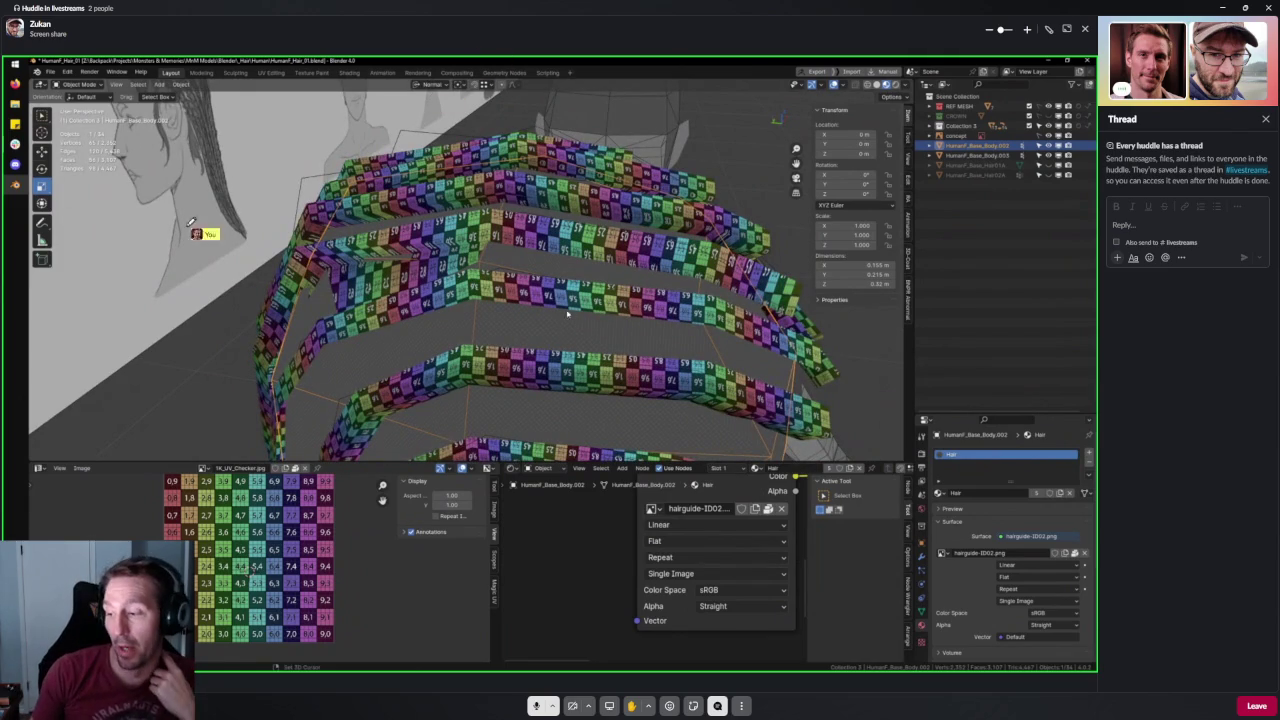
# Draw an arch over the hair cards, then shrink the share out of fullscreen with Esc.
pyautogui.moveTo(220, 222)
pyautogui.mouseDown()
pyautogui.moveTo(155, 220)
pyautogui.moveTo(300, 215)
pyautogui.moveTo(343, 189)
pyautogui.moveTo(366, 212)
pyautogui.mouseUp()
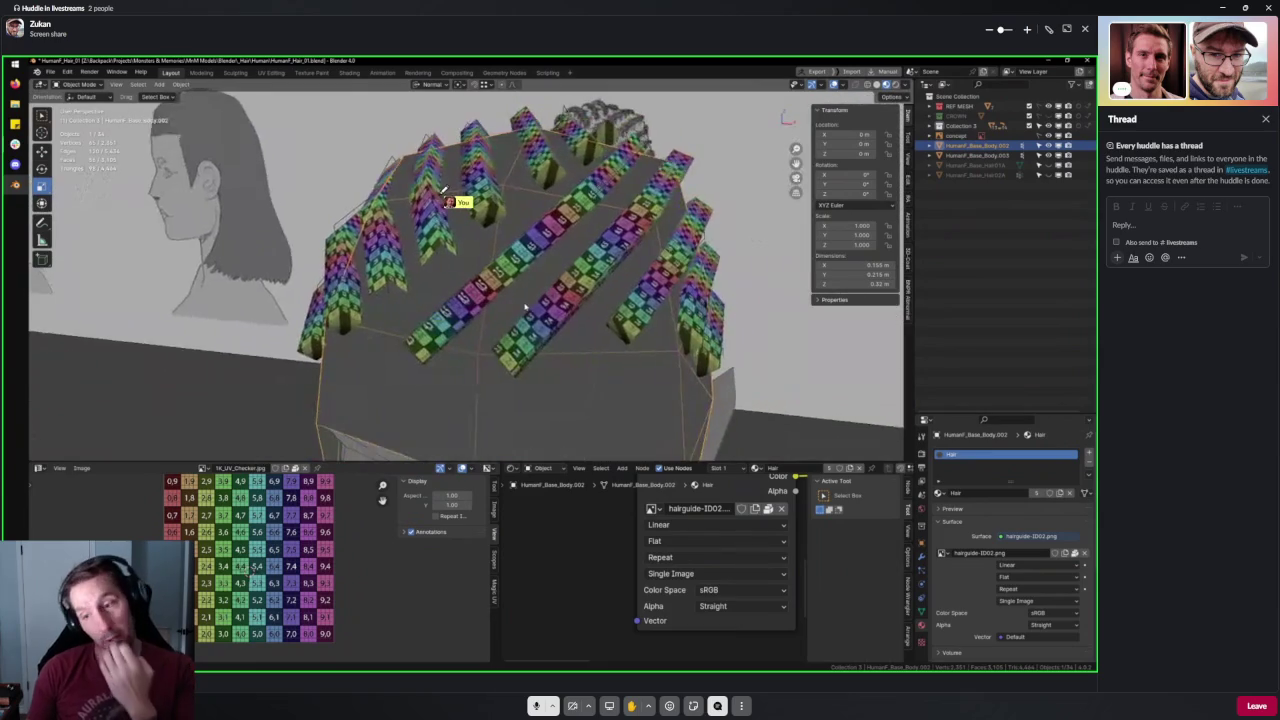
pyautogui.press('Escape')
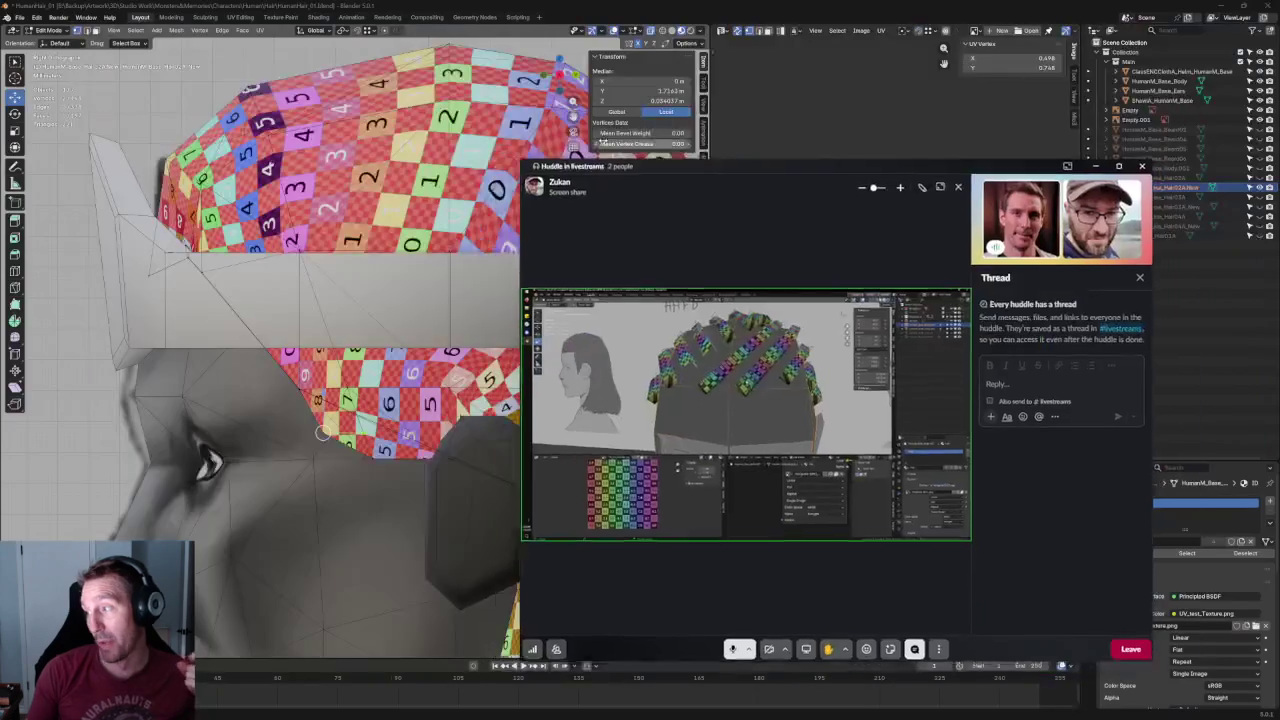
# Move the huddle window aside, return to Blender, and clear the UV selection.
pyautogui.moveTo(811, 175); pyautogui.dragTo(360, 227)
pyautogui.hotkey('alt', 'Tab')
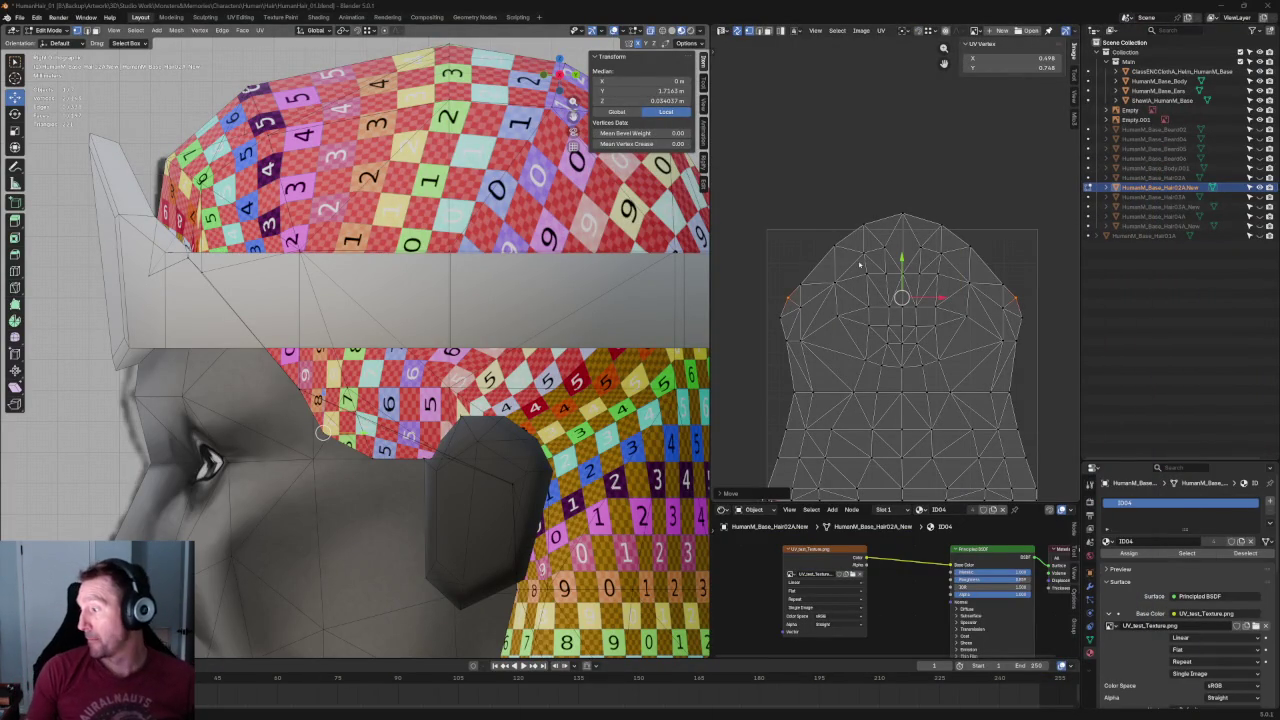
pyautogui.click(838, 168)
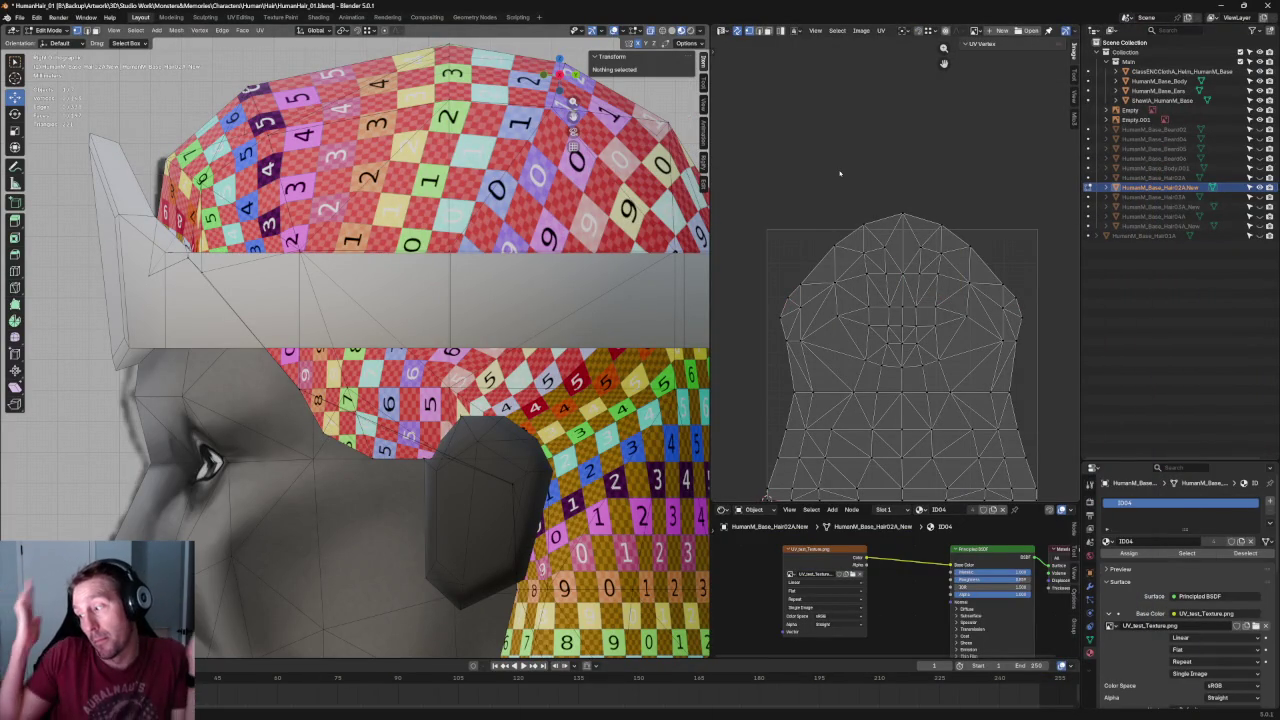
pyautogui.scroll(-2, 863, 272)
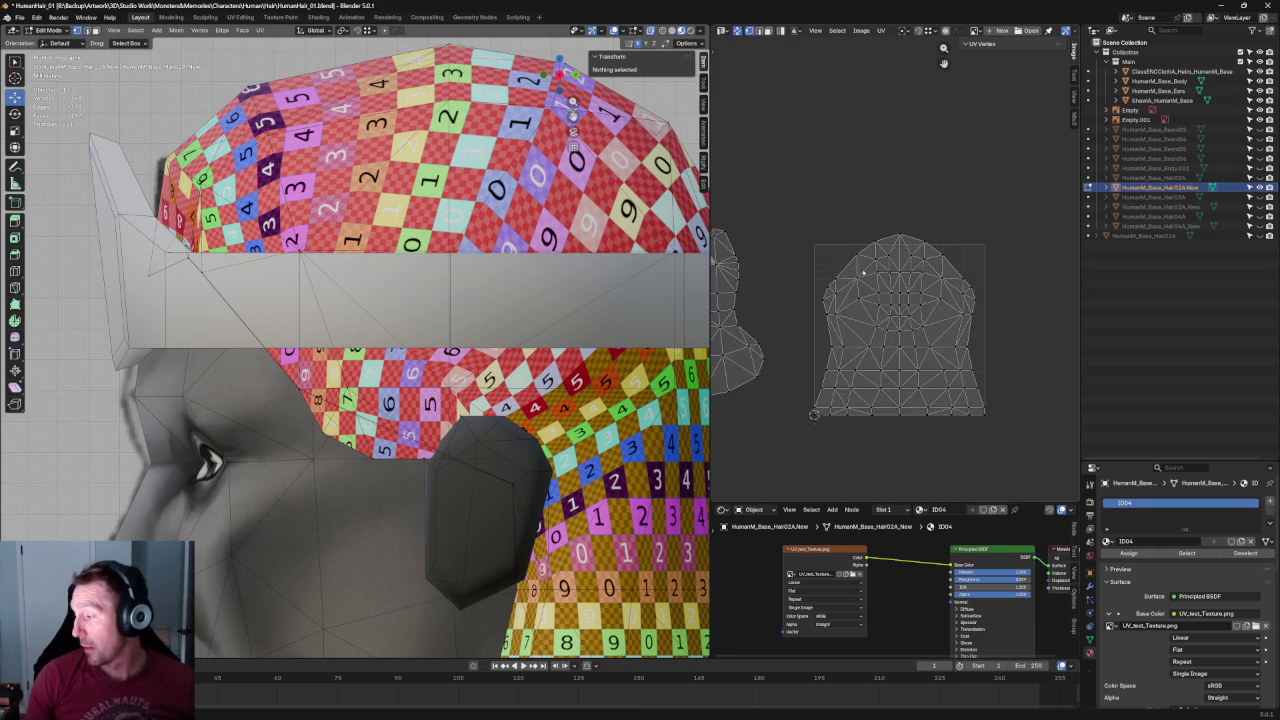
pyautogui.scroll(3, 863, 272)
pyautogui.scroll(-2, 1000, 300)
# Flatten the horizontal UV row with S Y 0, lower it slightly, and save.
pyautogui.moveTo(1012, 292); pyautogui.dragTo(778, 336)
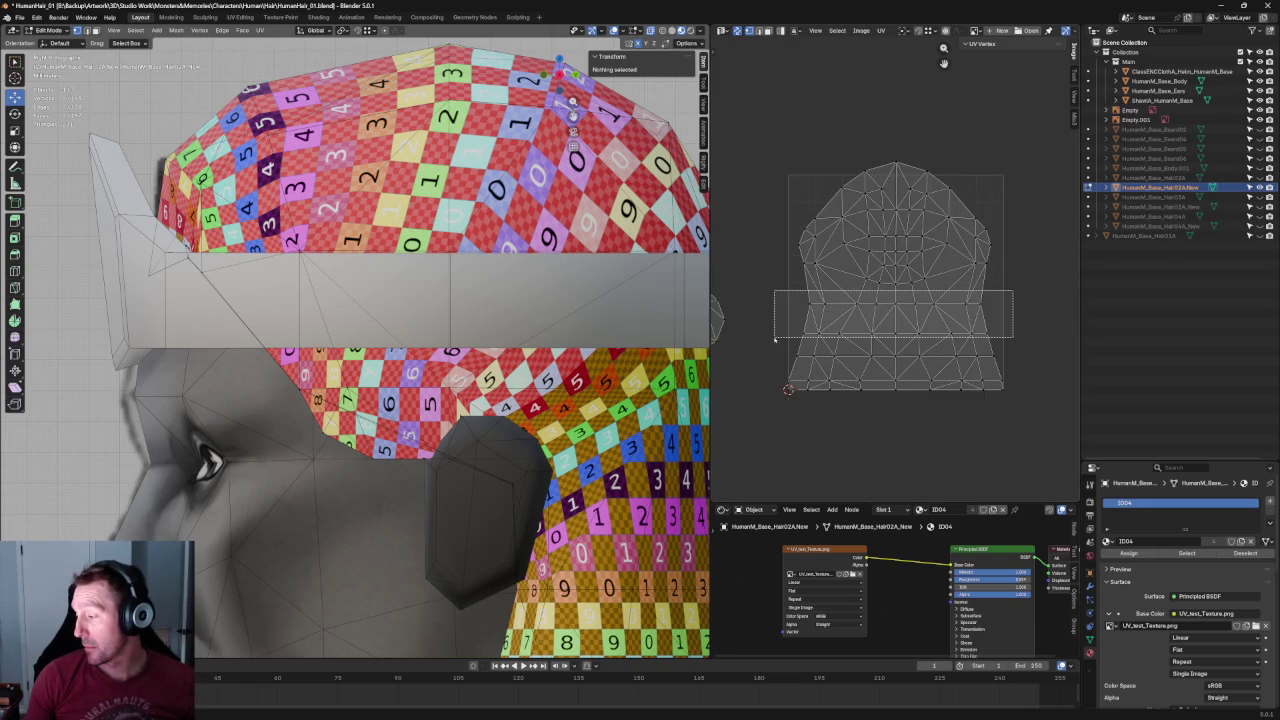
pyautogui.press('u')
pyautogui.click(860, 308)
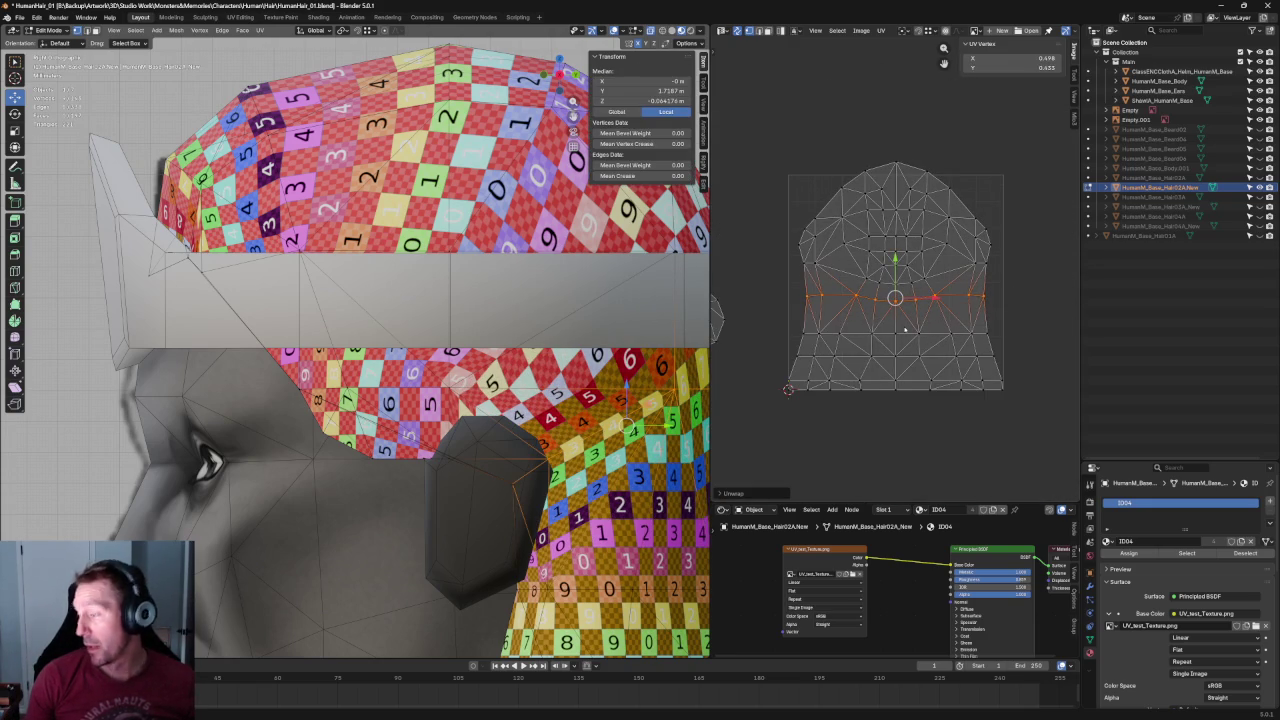
pyautogui.press('c')
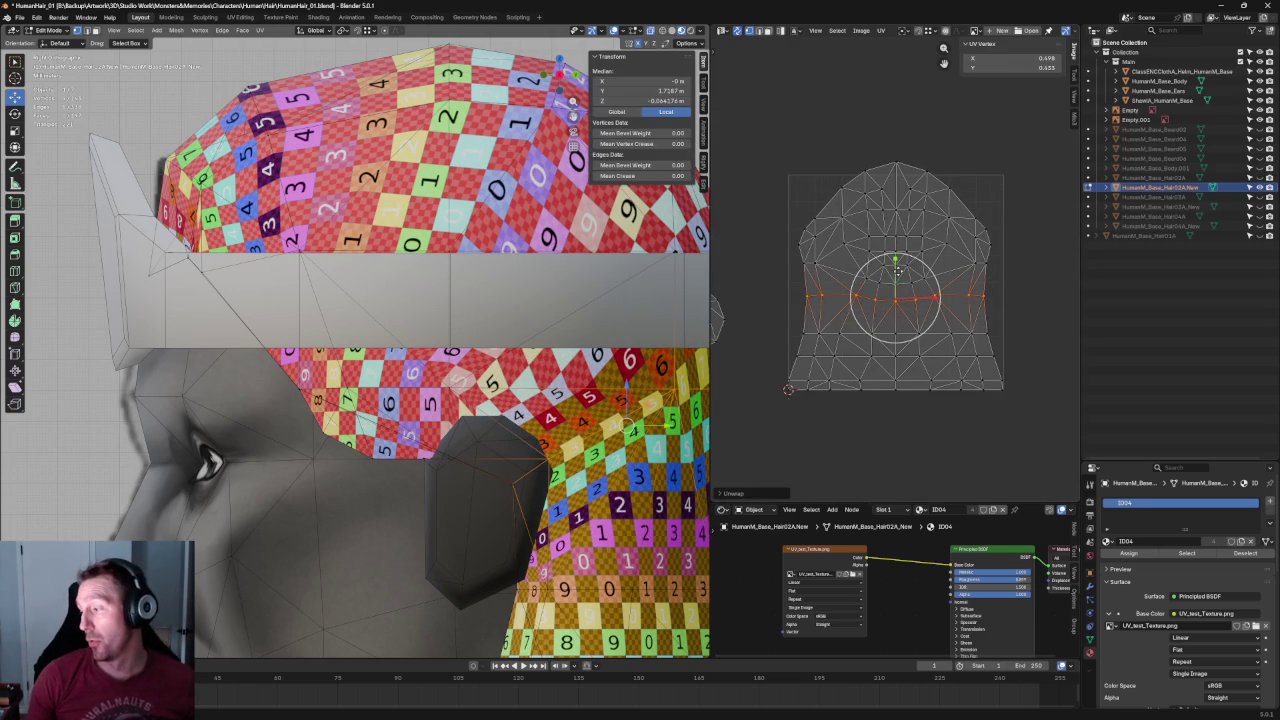
pyautogui.press('s')
pyautogui.press('y')
pyautogui.press('0')
pyautogui.press('Return')
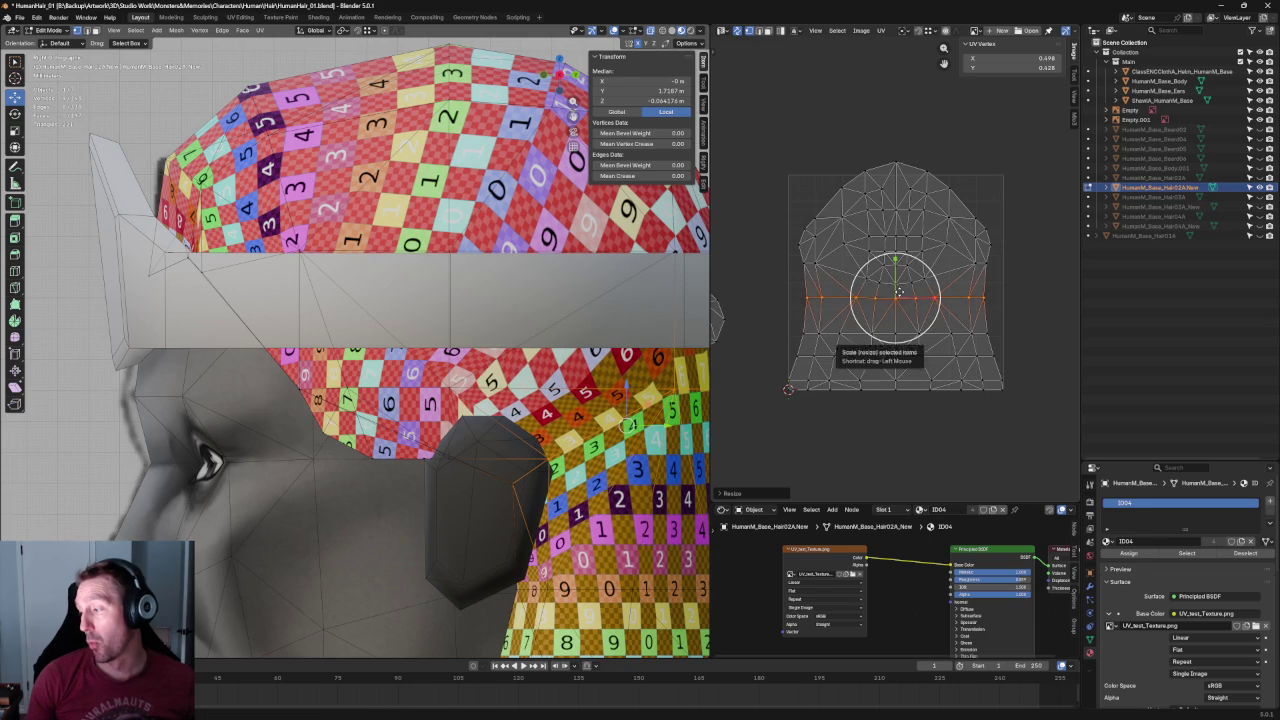
pyautogui.moveTo(897, 275); pyautogui.dragTo(899, 278)
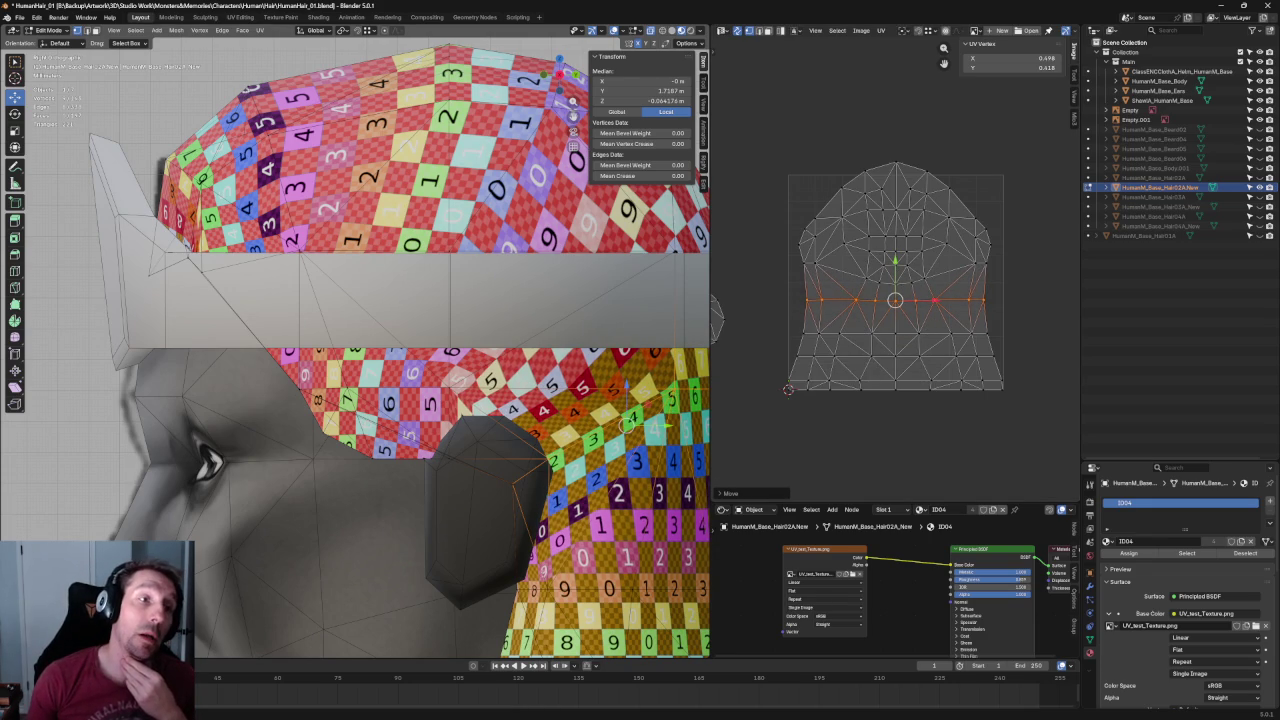
pyautogui.hotkey('ctrl', 's')
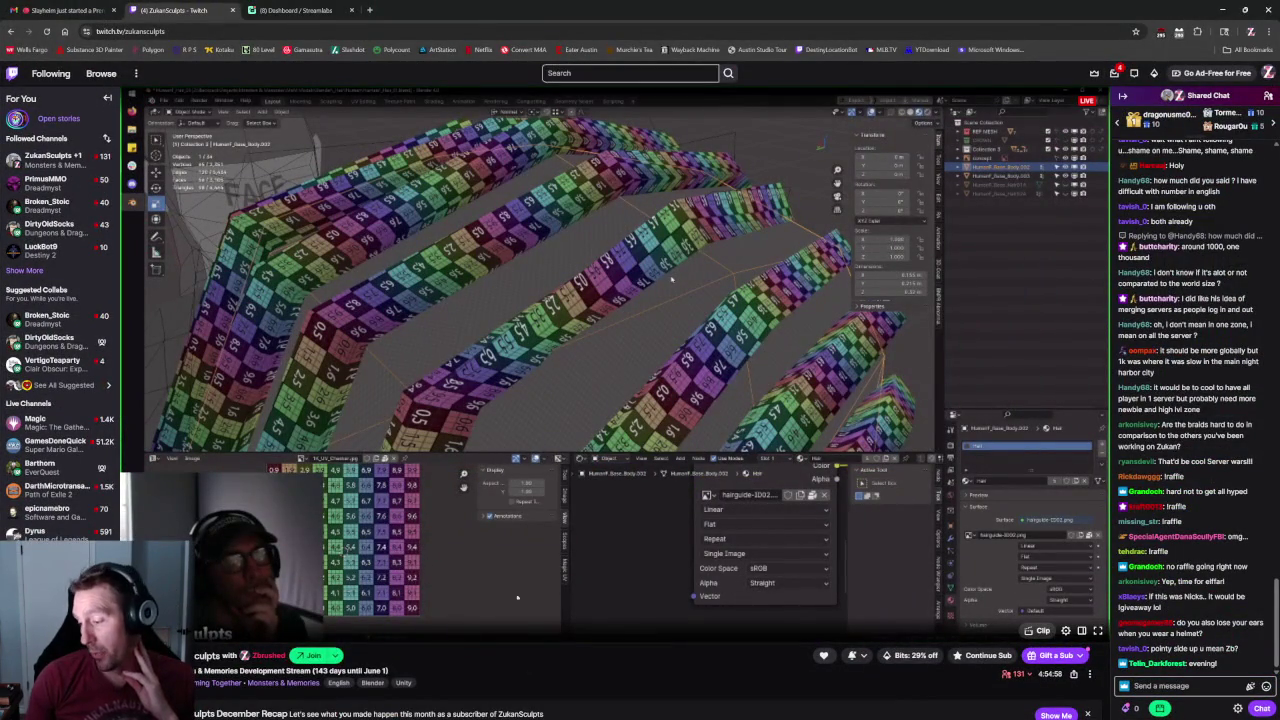
# Minimise the Twitch browser and maximise the Slack huddle screen share.
pyautogui.moveTo(790, 12); pyautogui.dragTo(558, 327)
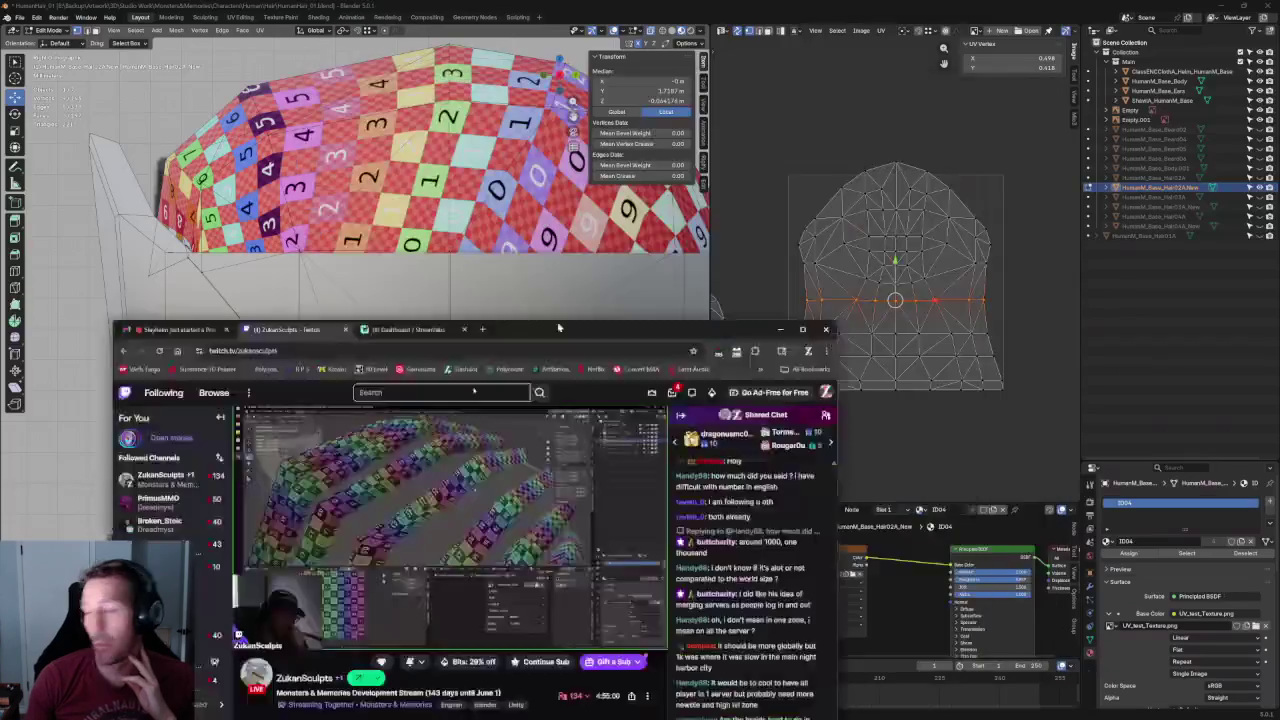
pyautogui.click(780, 329)
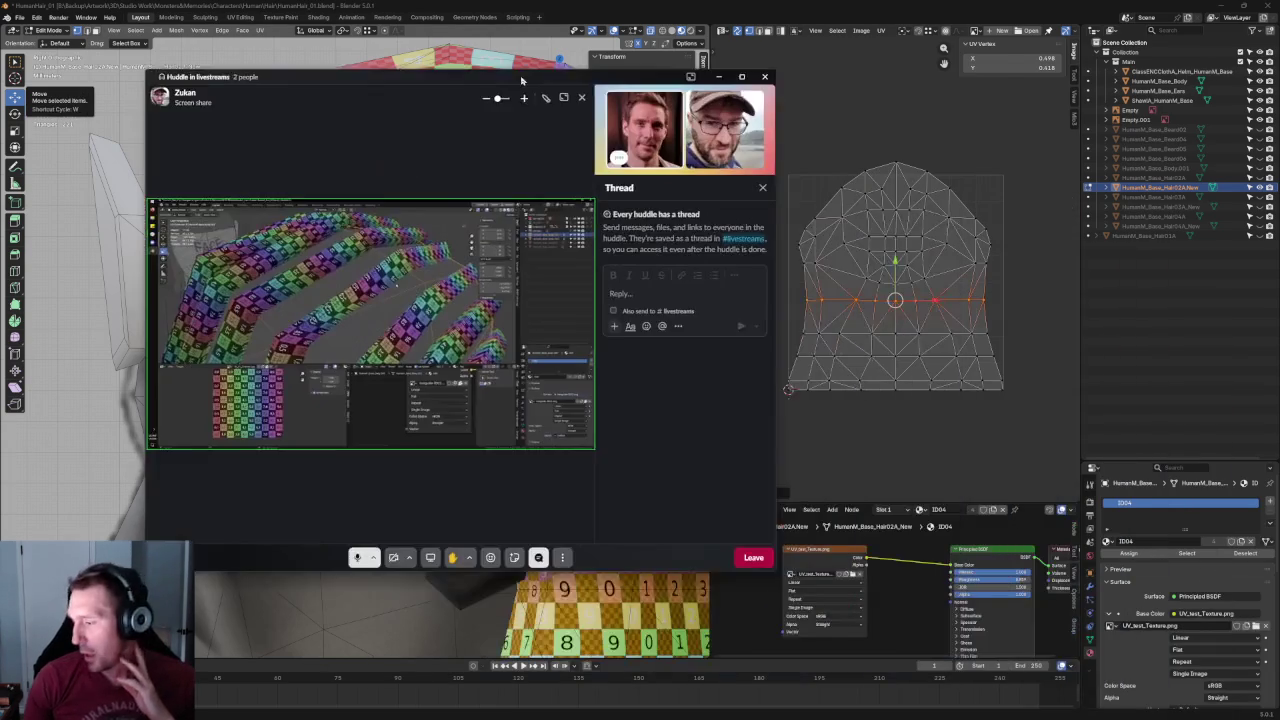
pyautogui.moveTo(522, 81); pyautogui.dragTo(530, 96)
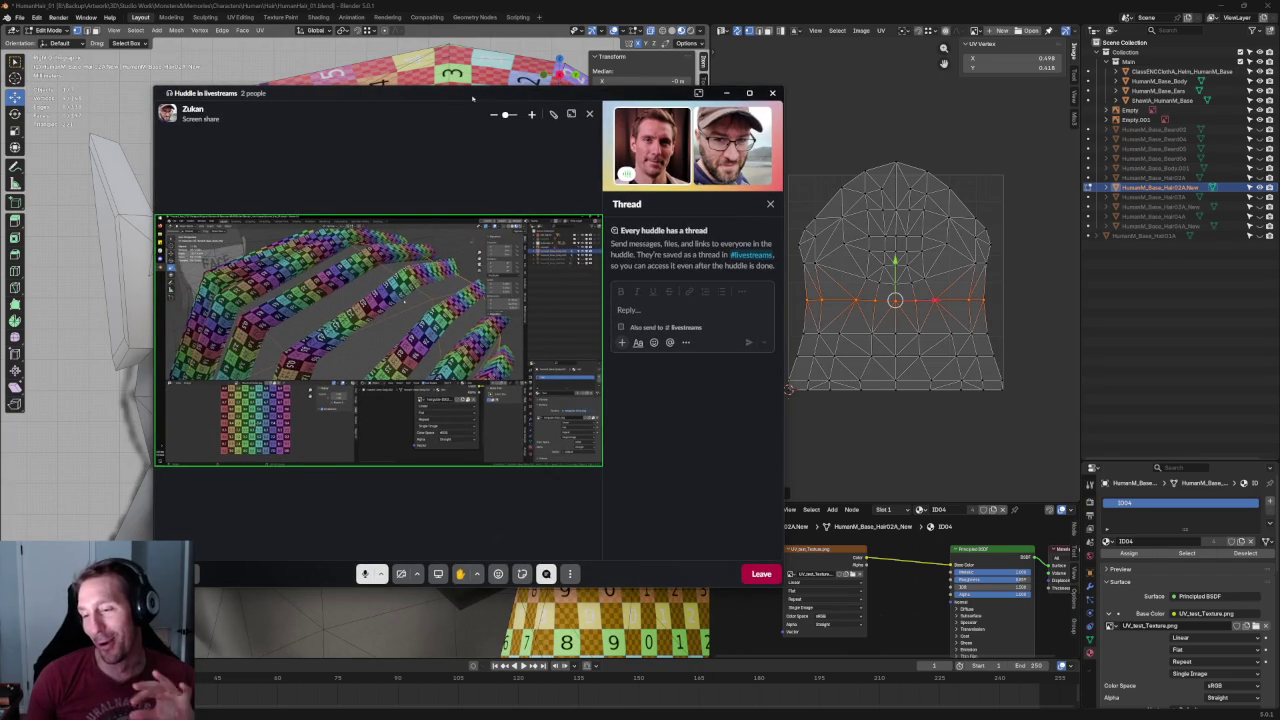
pyautogui.doubleClick(300, 93)
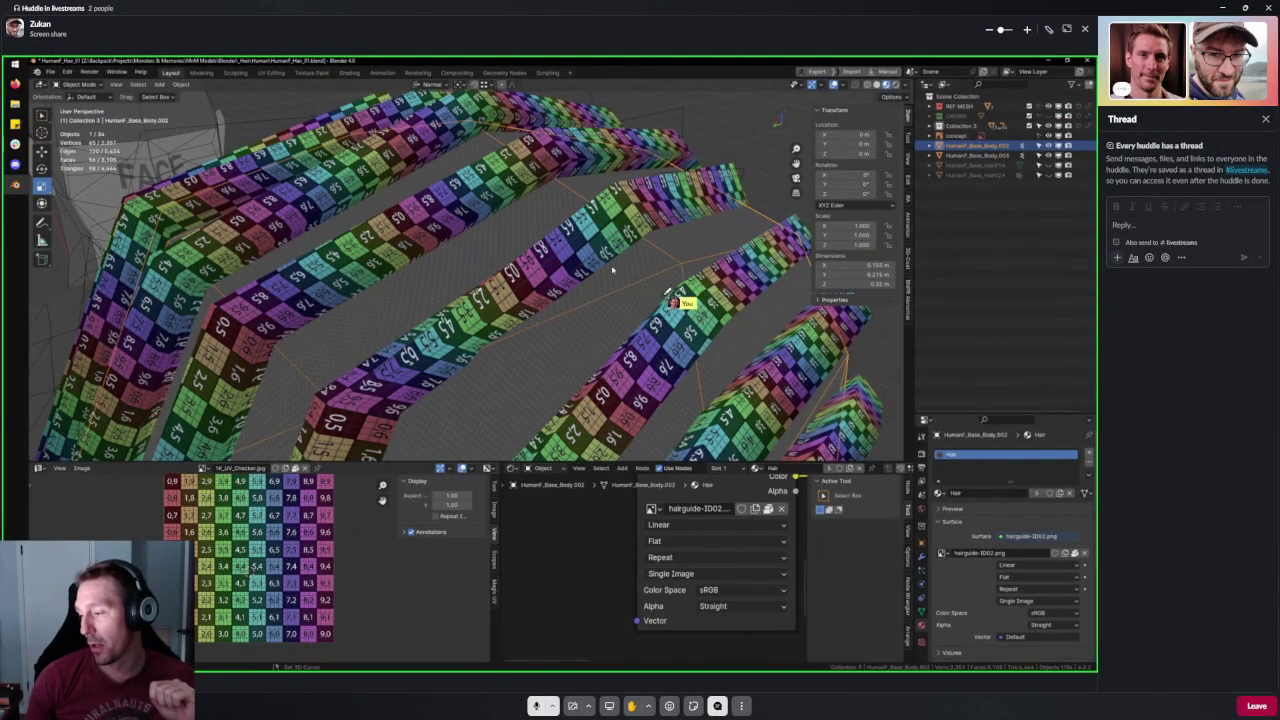
pyautogui.moveTo(604, 262); pyautogui.dragTo(638, 270)
pyautogui.moveTo(572, 267); pyautogui.dragTo(612, 282)
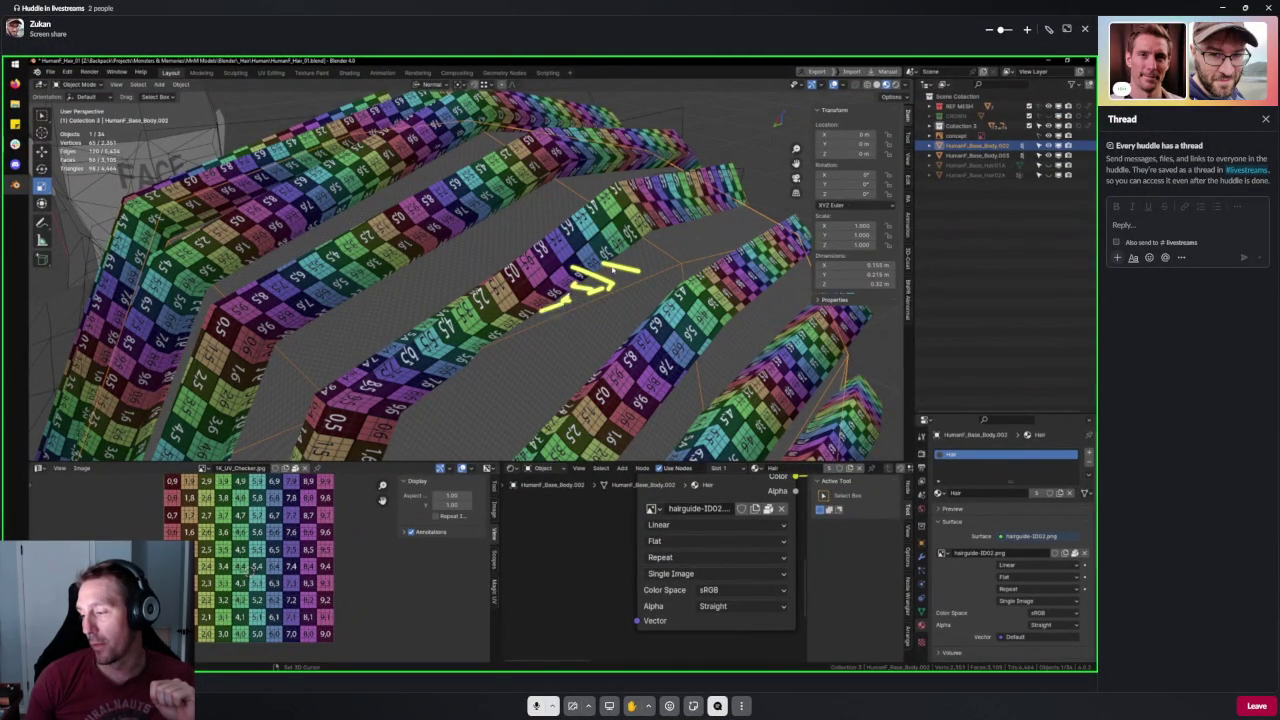
pyautogui.moveTo(549, 226)
pyautogui.mouseDown()
pyautogui.moveTo(500, 219)
pyautogui.moveTo(470, 240)
pyautogui.mouseUp()
pyautogui.moveTo(510, 240); pyautogui.dragTo(455, 249)
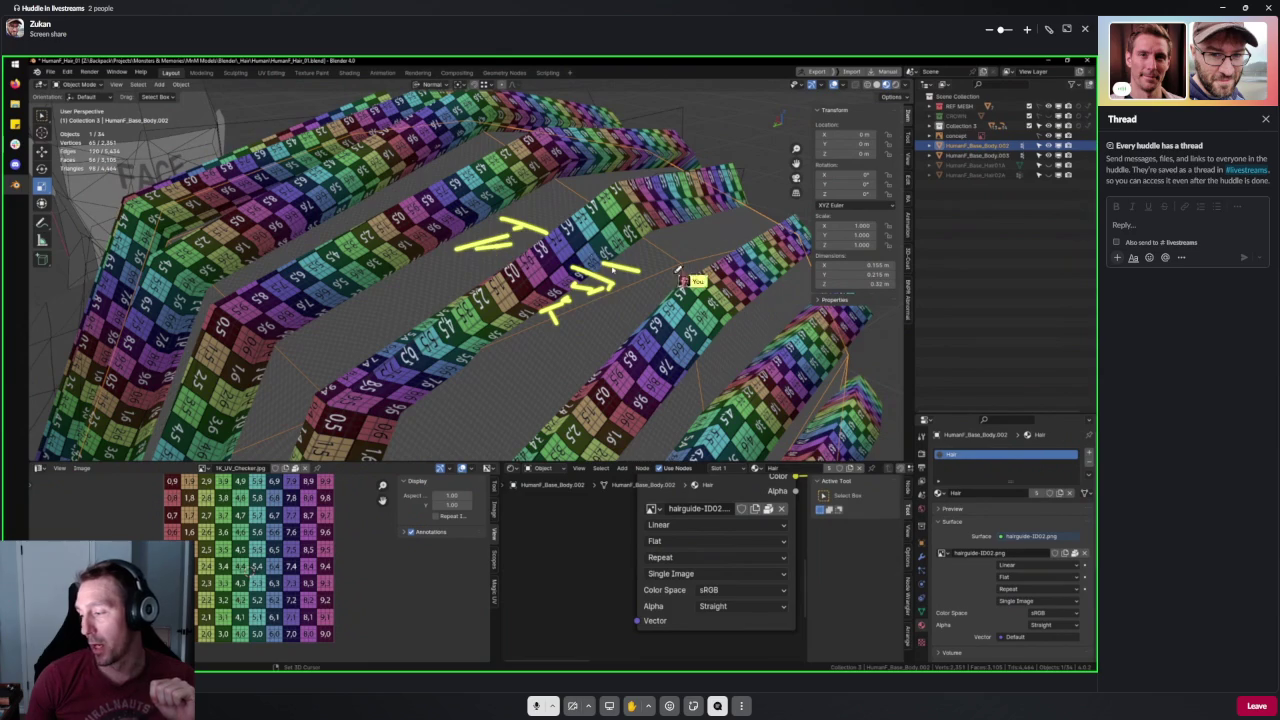
pyautogui.moveTo(720, 348)
pyautogui.mouseDown()
pyautogui.moveTo(818, 362)
pyautogui.moveTo(803, 425)
pyautogui.mouseUp()
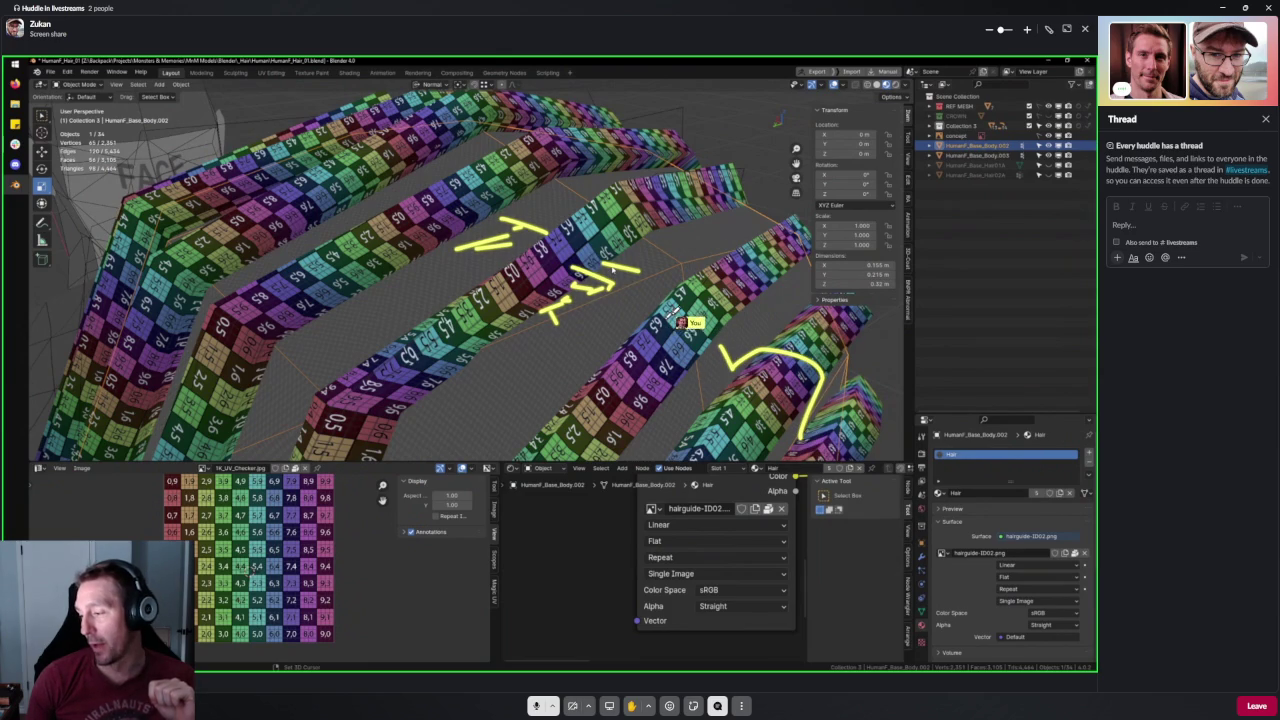
pyautogui.moveTo(677, 318); pyautogui.dragTo(620, 232)
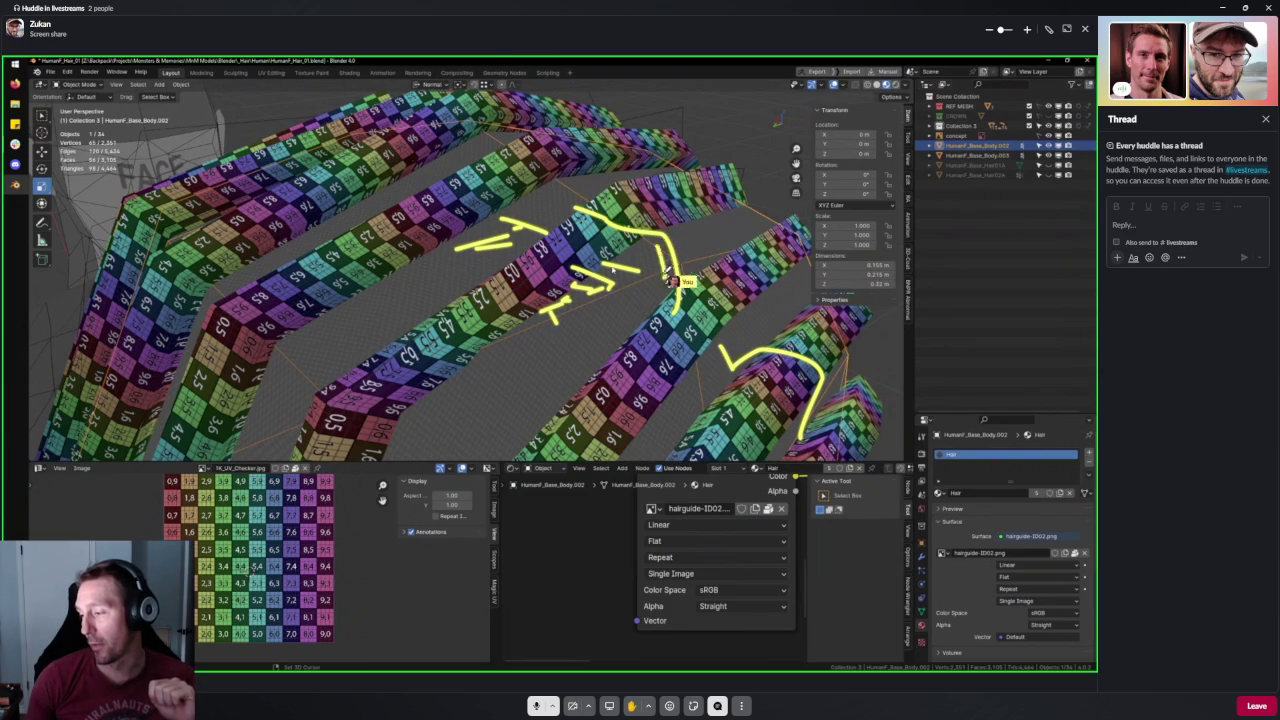
pyautogui.moveTo(686, 271); pyautogui.dragTo(581, 205)
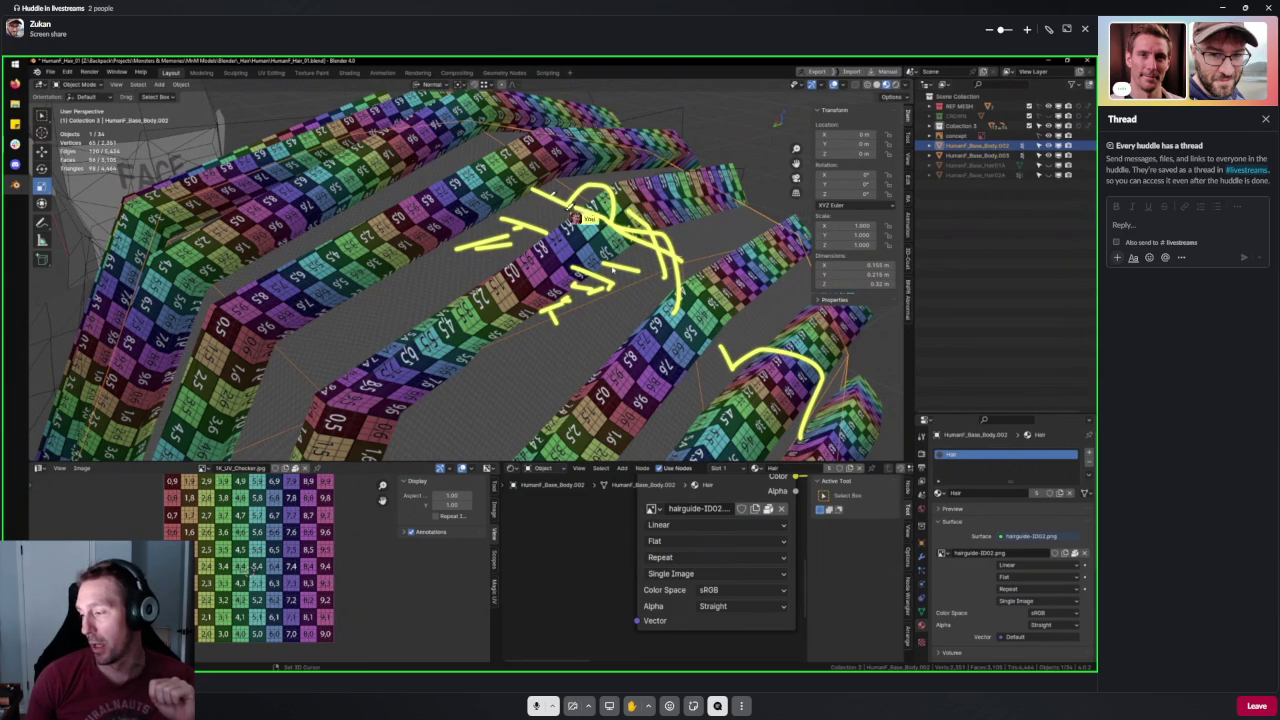
pyautogui.moveTo(768, 358); pyautogui.dragTo(805, 433)
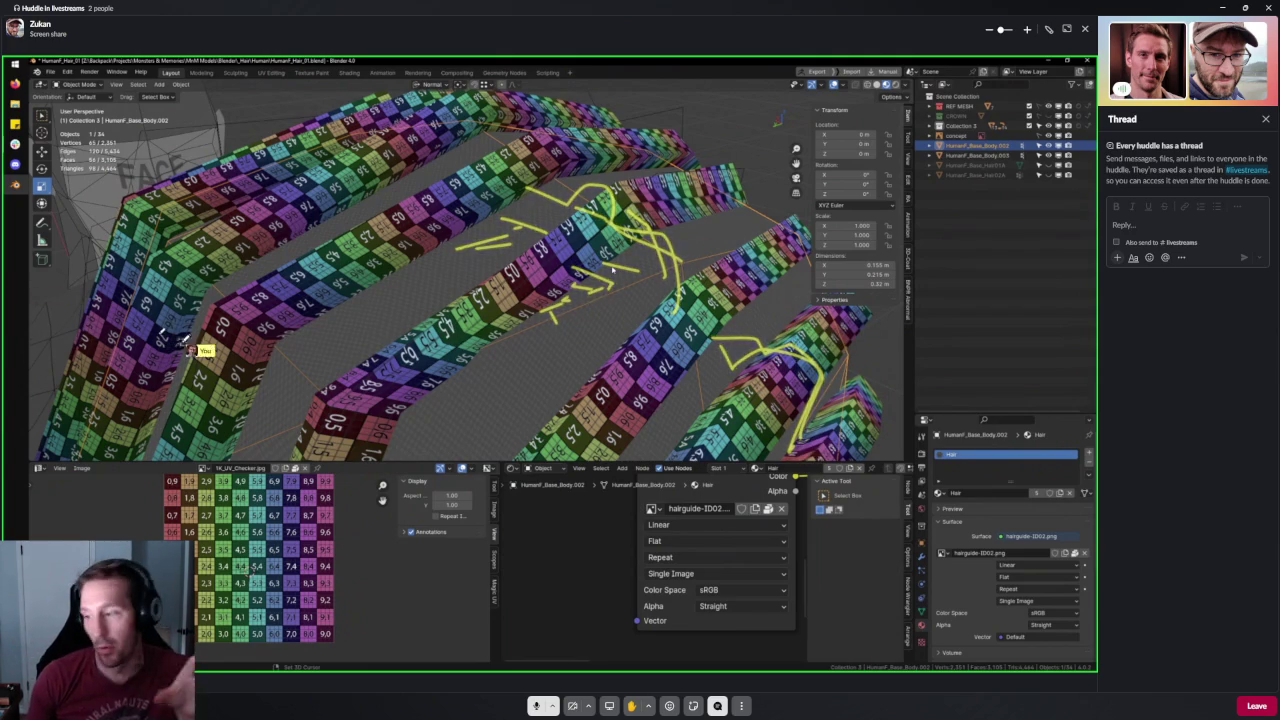
pyautogui.moveTo(518, 122); pyautogui.dragTo(528, 278)
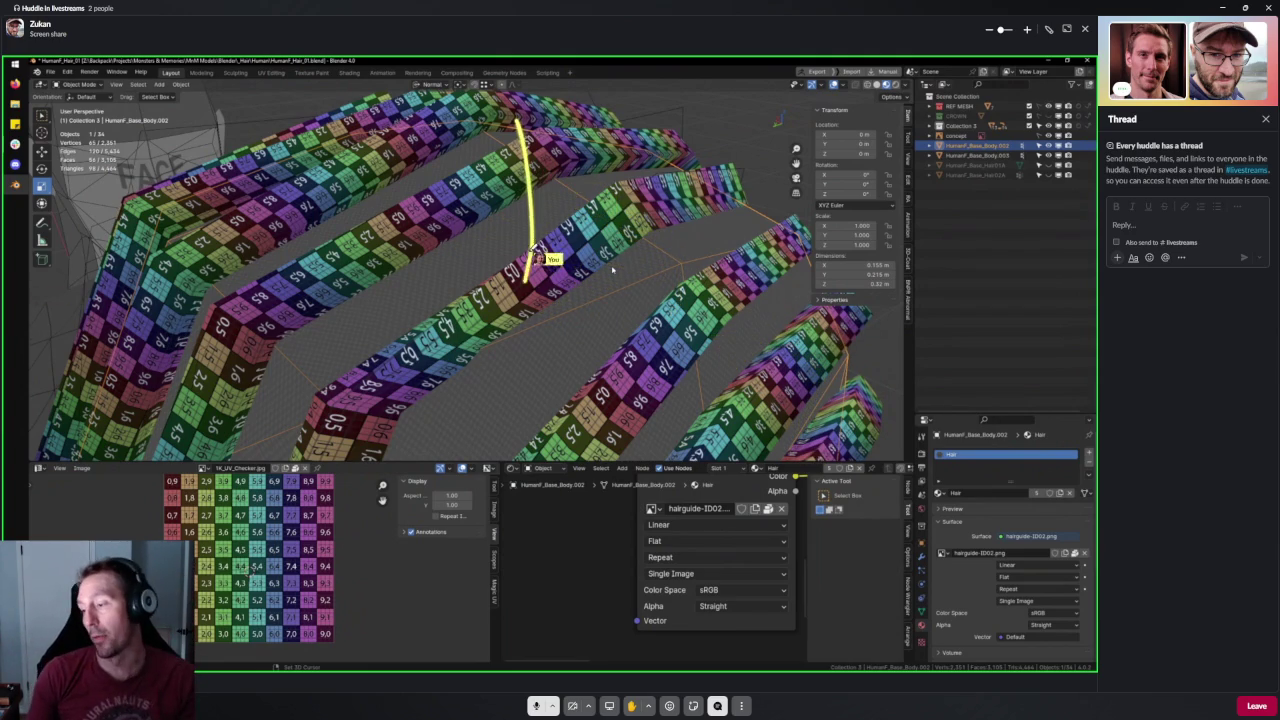
pyautogui.moveTo(475, 312)
pyautogui.mouseDown()
pyautogui.moveTo(572, 310)
pyautogui.moveTo(230, 395)
pyautogui.mouseUp()
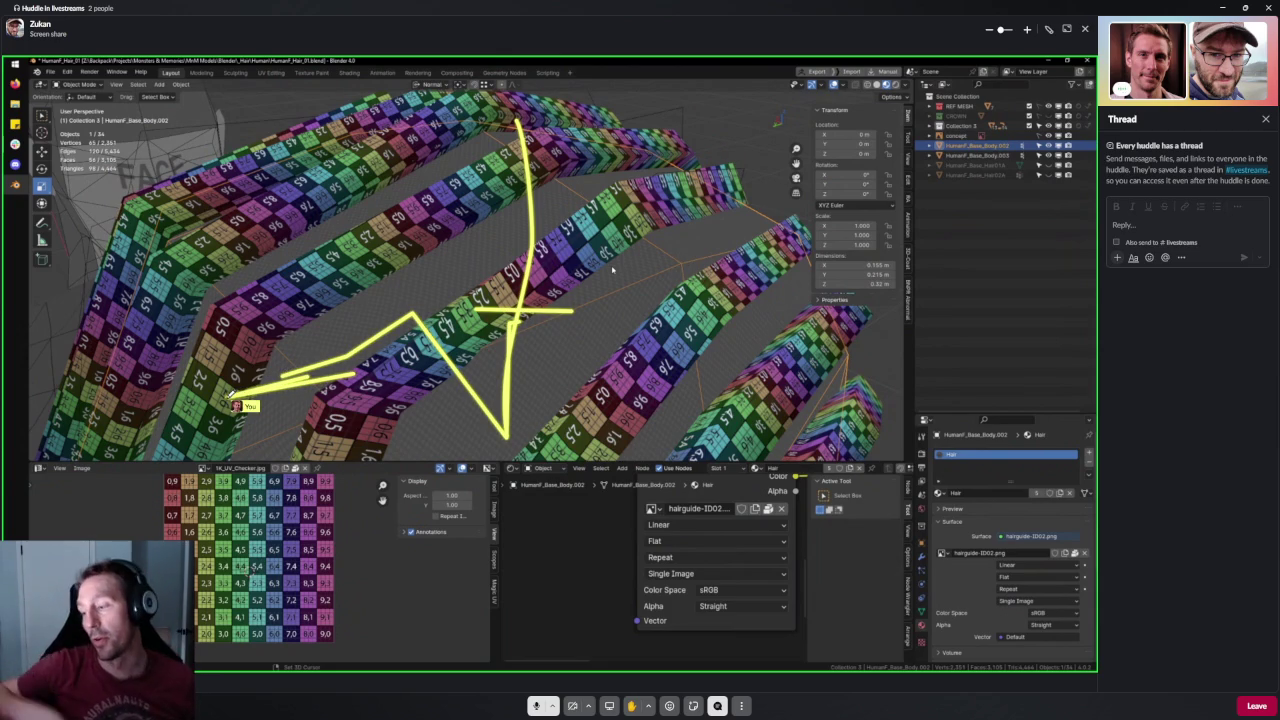
pyautogui.moveTo(425, 298); pyautogui.dragTo(350, 405)
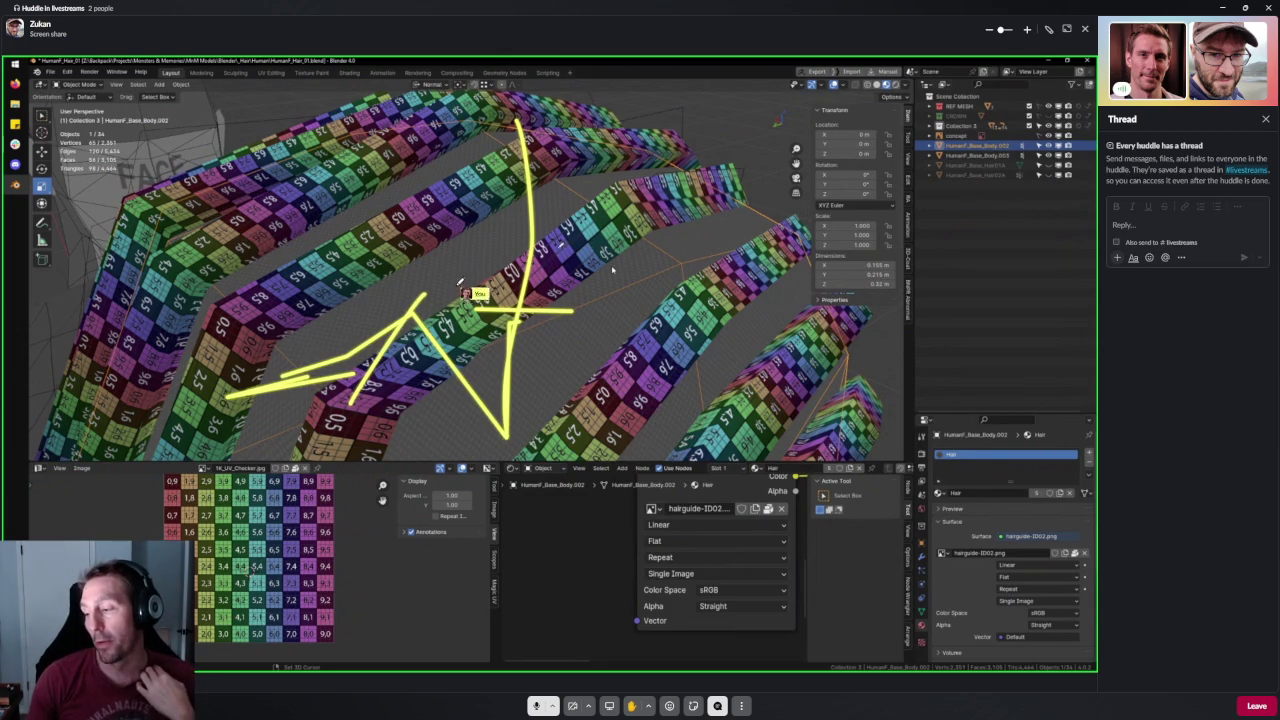
pyautogui.moveTo(735, 178)
pyautogui.mouseDown()
pyautogui.moveTo(545, 250)
pyautogui.moveTo(335, 456)
pyautogui.mouseUp()
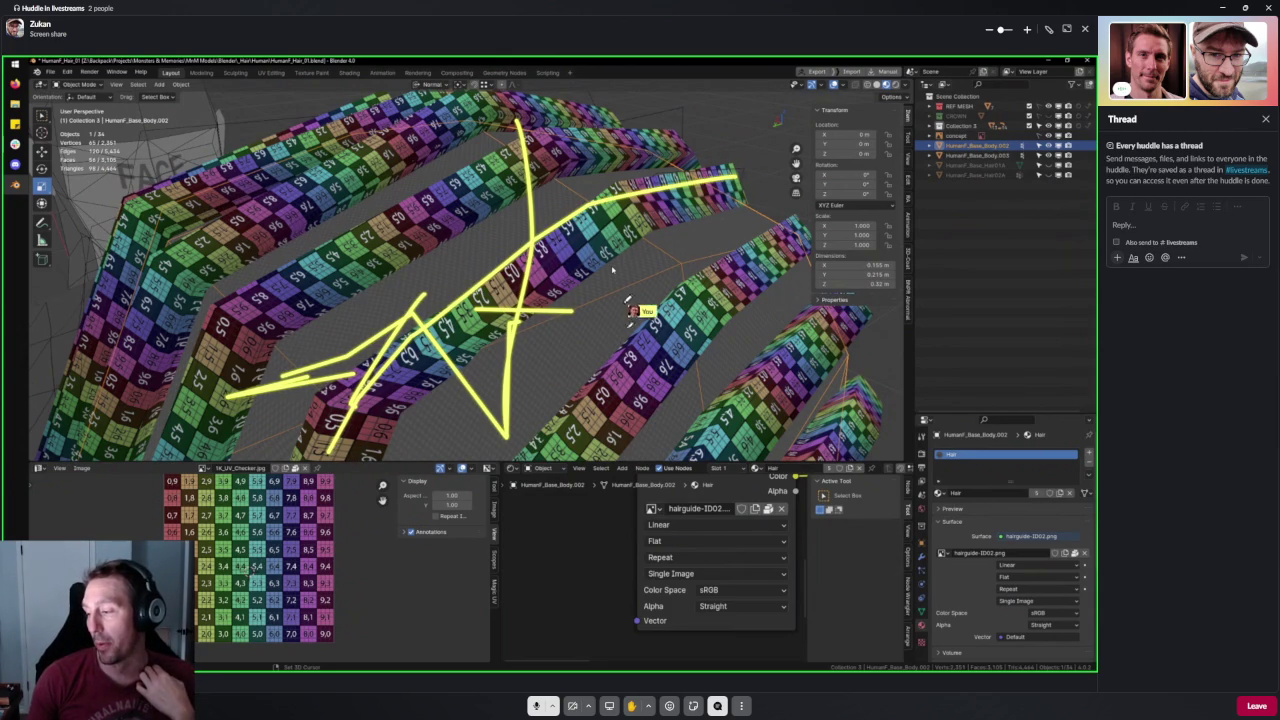
pyautogui.moveTo(597, 265)
pyautogui.mouseDown()
pyautogui.moveTo(571, 297)
pyautogui.moveTo(610, 308)
pyautogui.mouseUp()
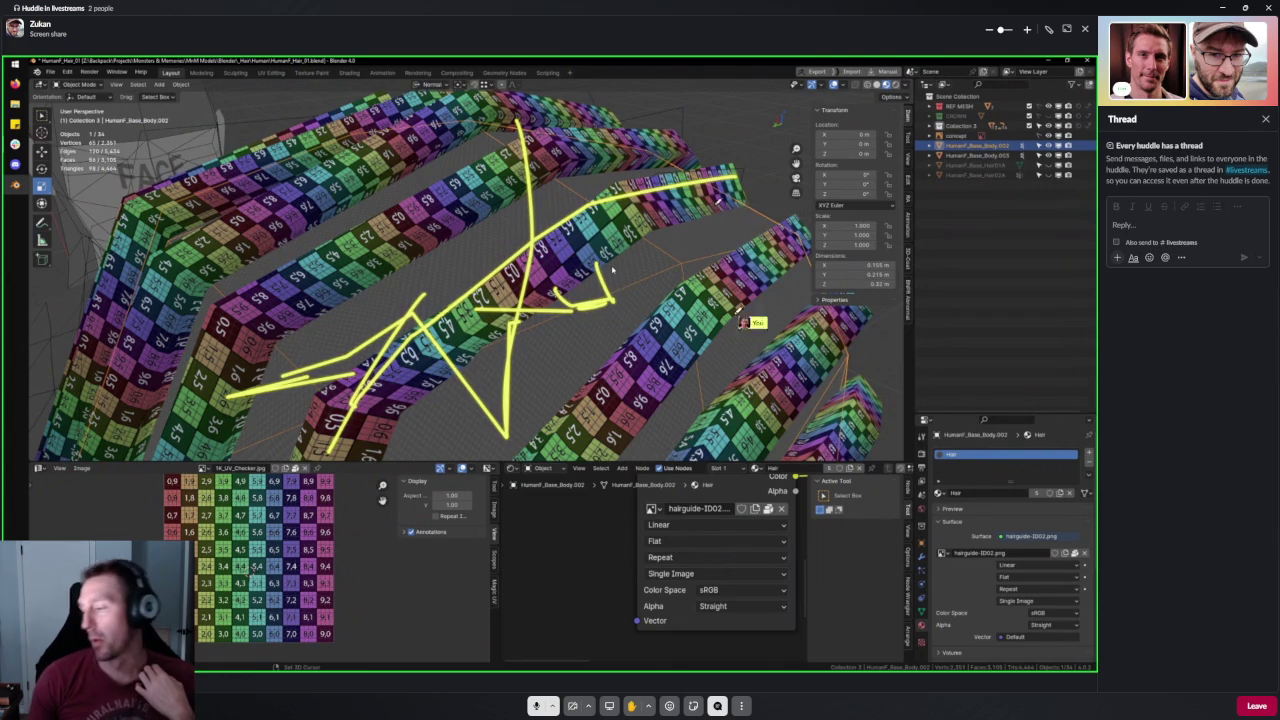
pyautogui.moveTo(815, 247); pyautogui.dragTo(697, 341)
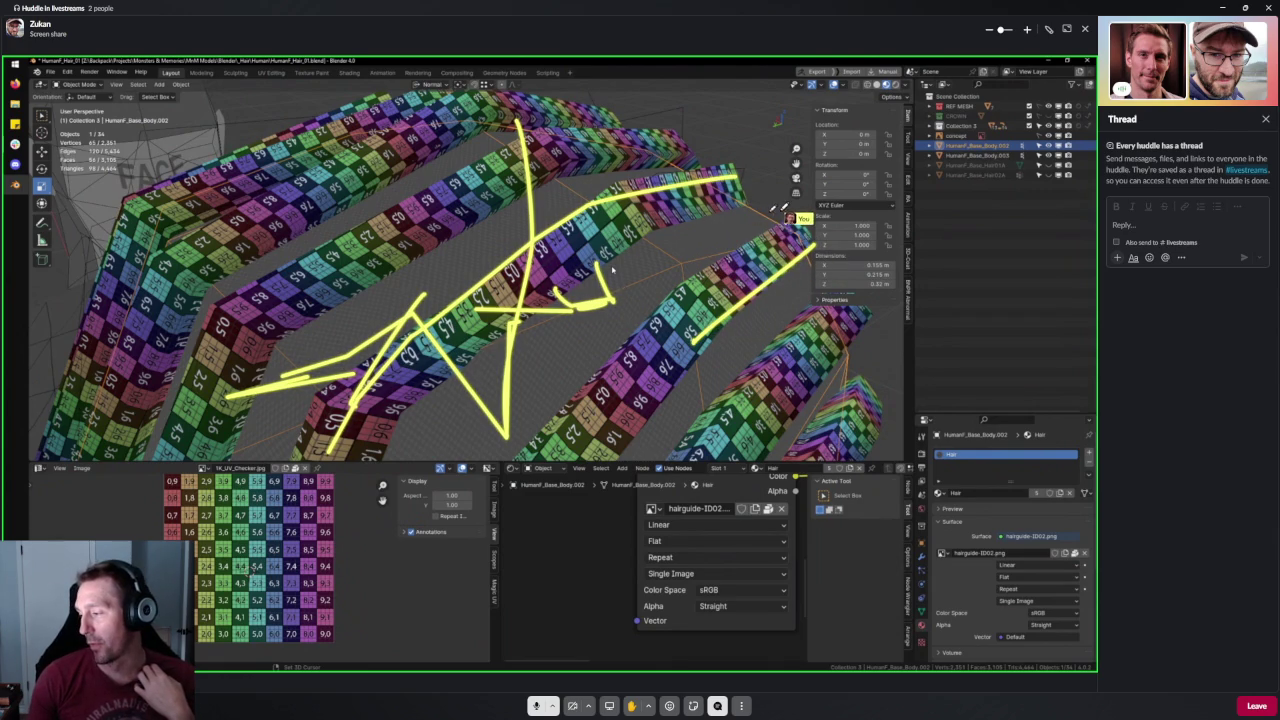
pyautogui.moveTo(781, 211); pyautogui.dragTo(633, 333)
pyautogui.moveTo(776, 283)
pyautogui.mouseDown()
pyautogui.moveTo(789, 318)
pyautogui.moveTo(705, 344)
pyautogui.mouseUp()
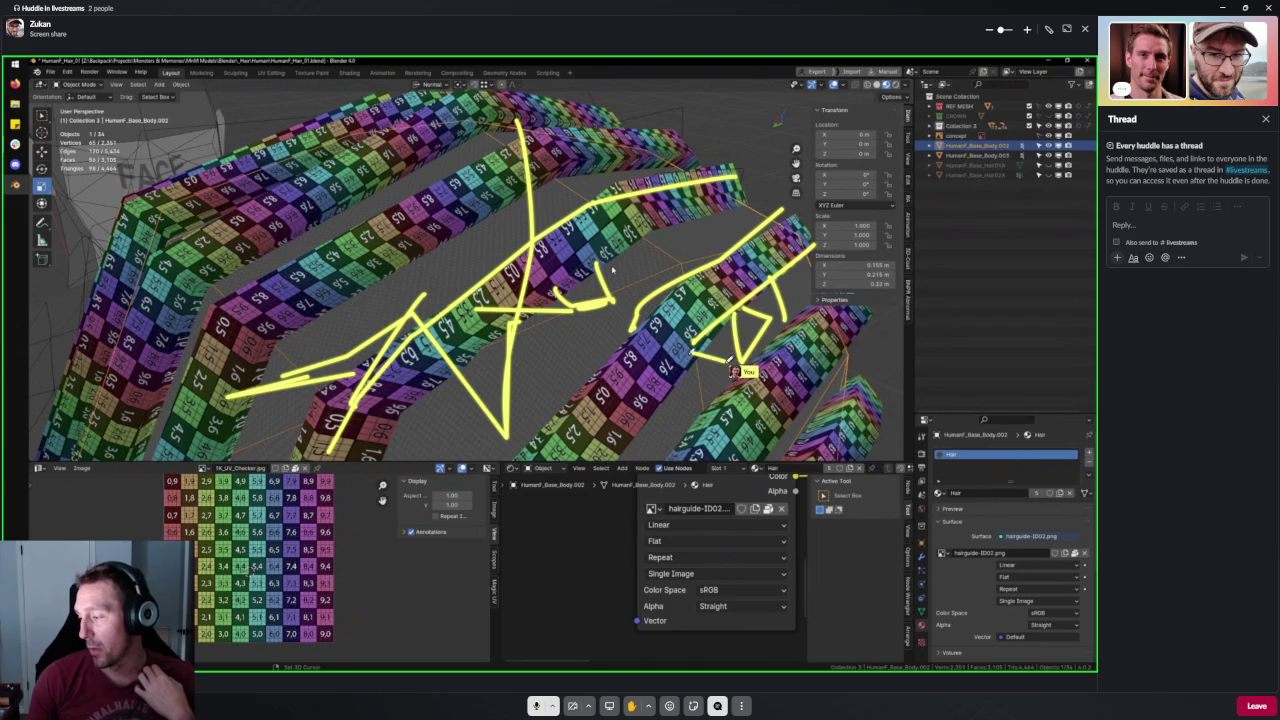
pyautogui.moveTo(686, 400)
pyautogui.mouseDown()
pyautogui.moveTo(689, 437)
pyautogui.moveTo(634, 443)
pyautogui.mouseUp()
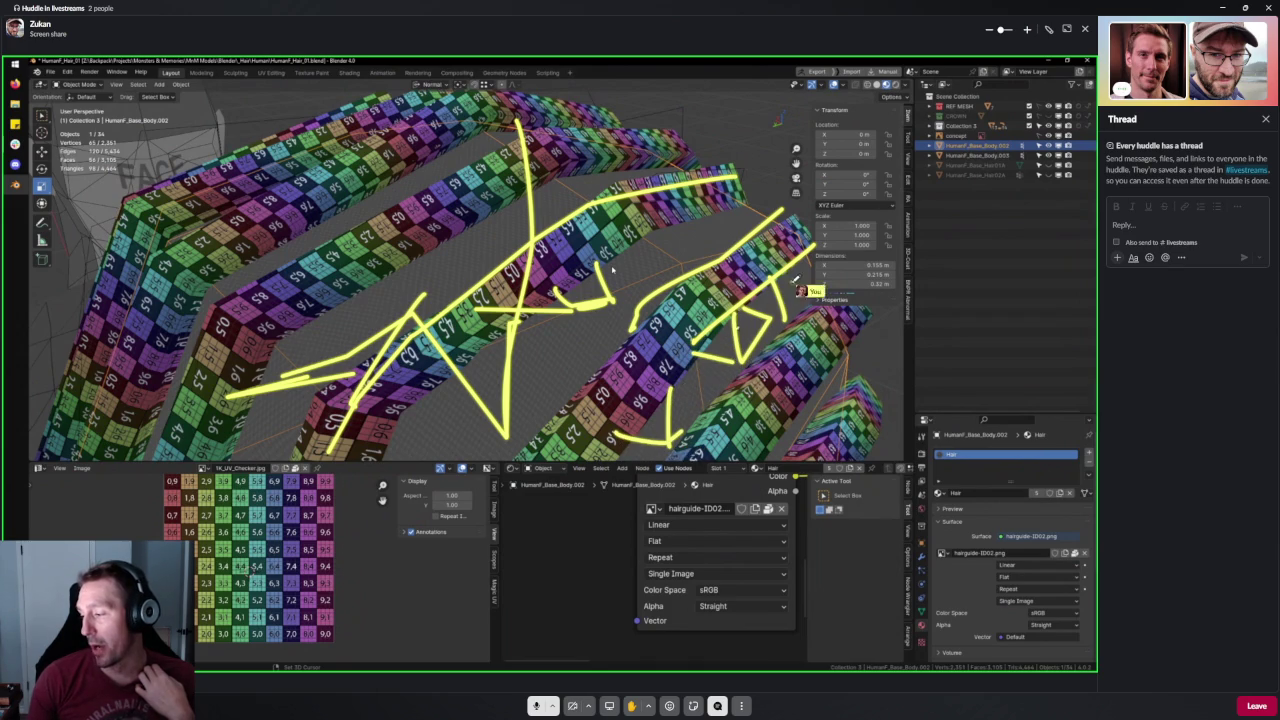
pyautogui.moveTo(790, 286); pyautogui.dragTo(689, 290)
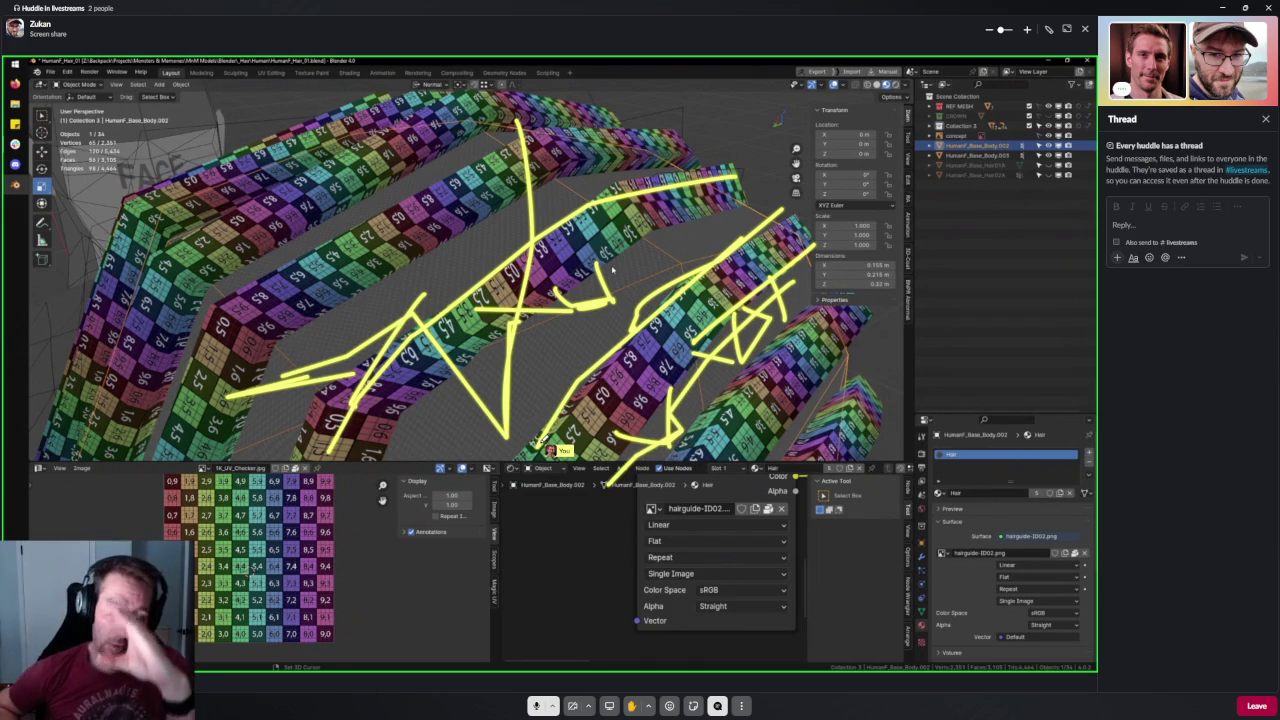
pyautogui.moveTo(745, 355); pyautogui.dragTo(795, 292)
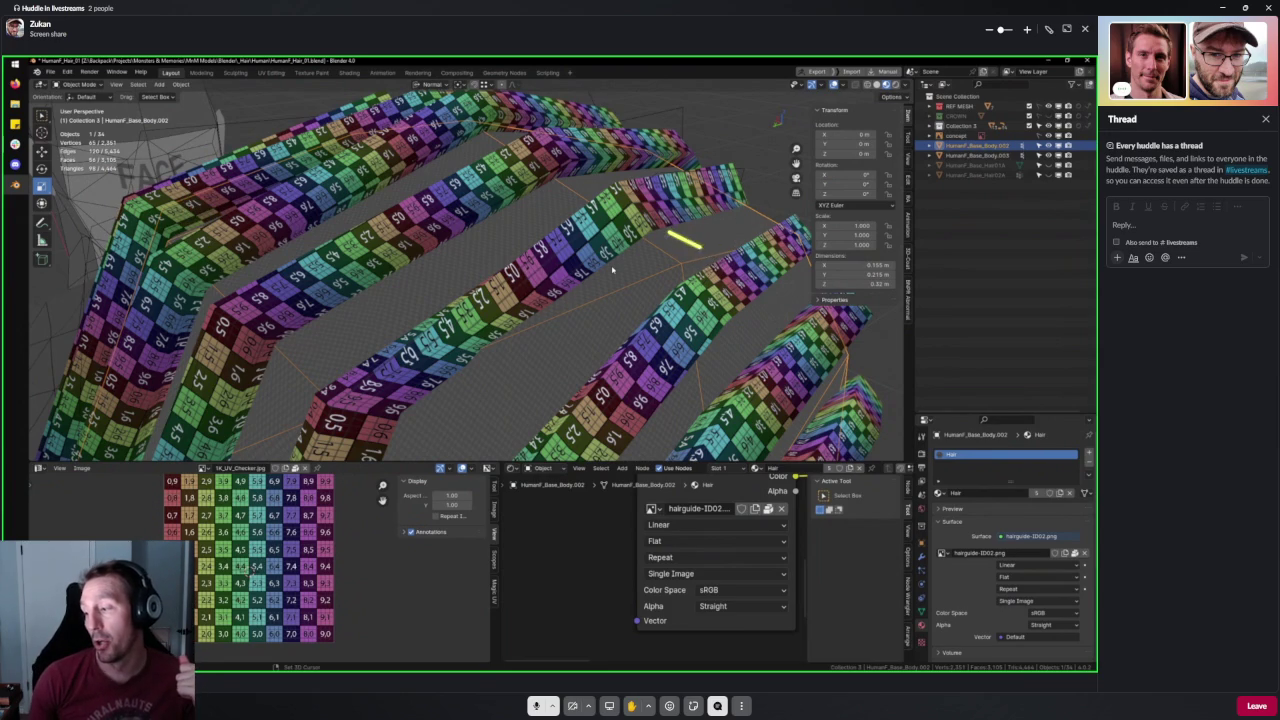
pyautogui.moveTo(651, 255); pyautogui.dragTo(400, 455)
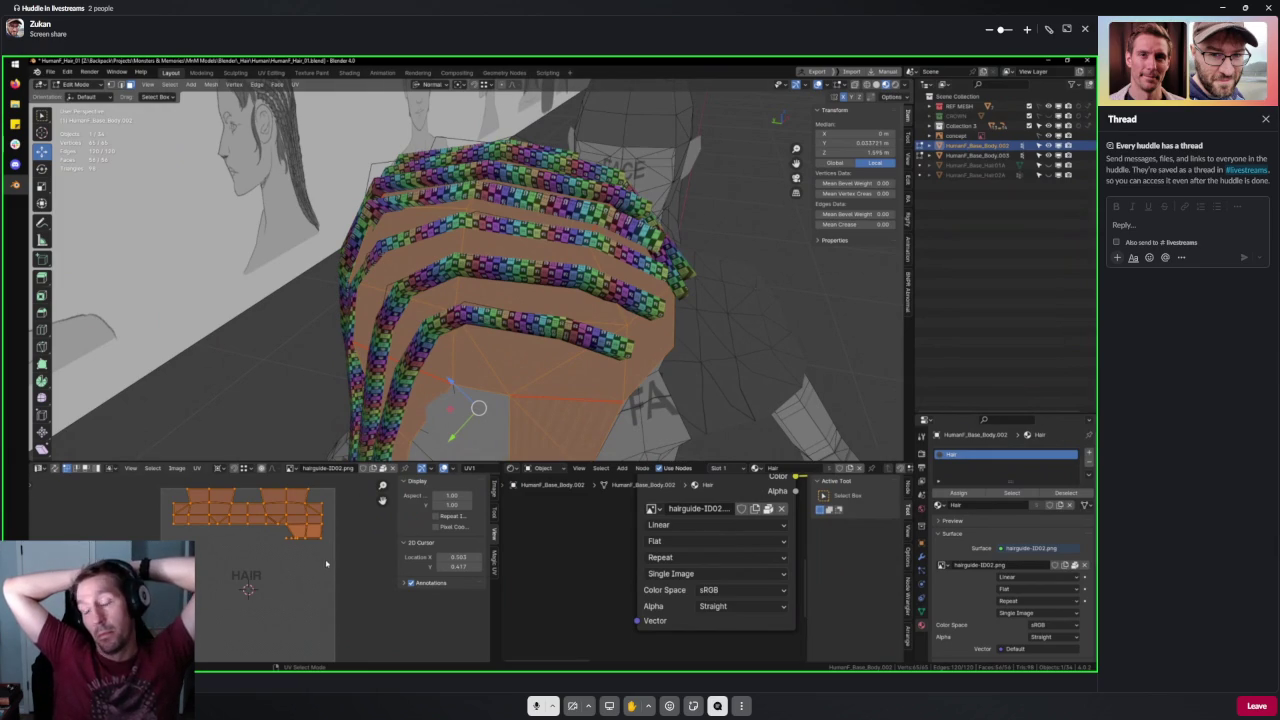
# Leave the head cap's Edit Mode and start editing the Cube.011 hair strand instead.
pyautogui.press('Tab')
pyautogui.scroll(3, 490, 333)
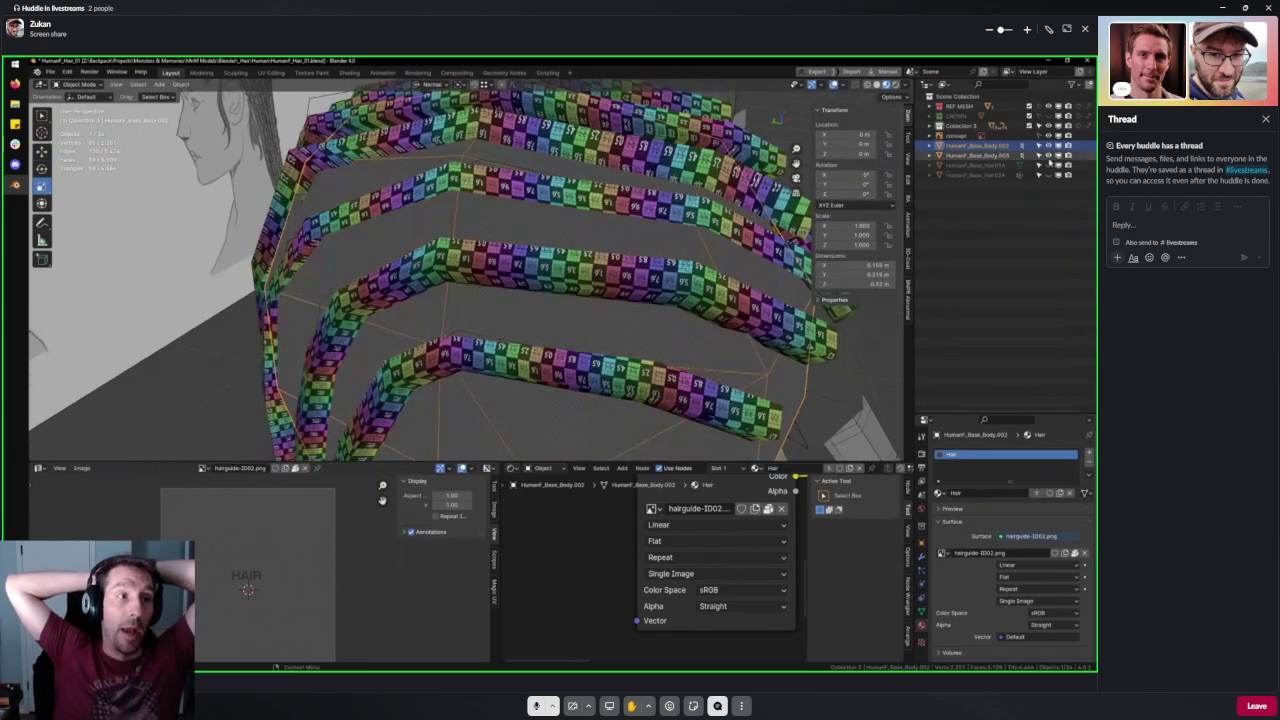
pyautogui.moveTo(490, 333)
pyautogui.mouseDown(button='middle')
pyautogui.moveTo(578, 234)
pyautogui.moveTo(625, 249)
pyautogui.mouseUp(button='middle')
pyautogui.click(590, 240)
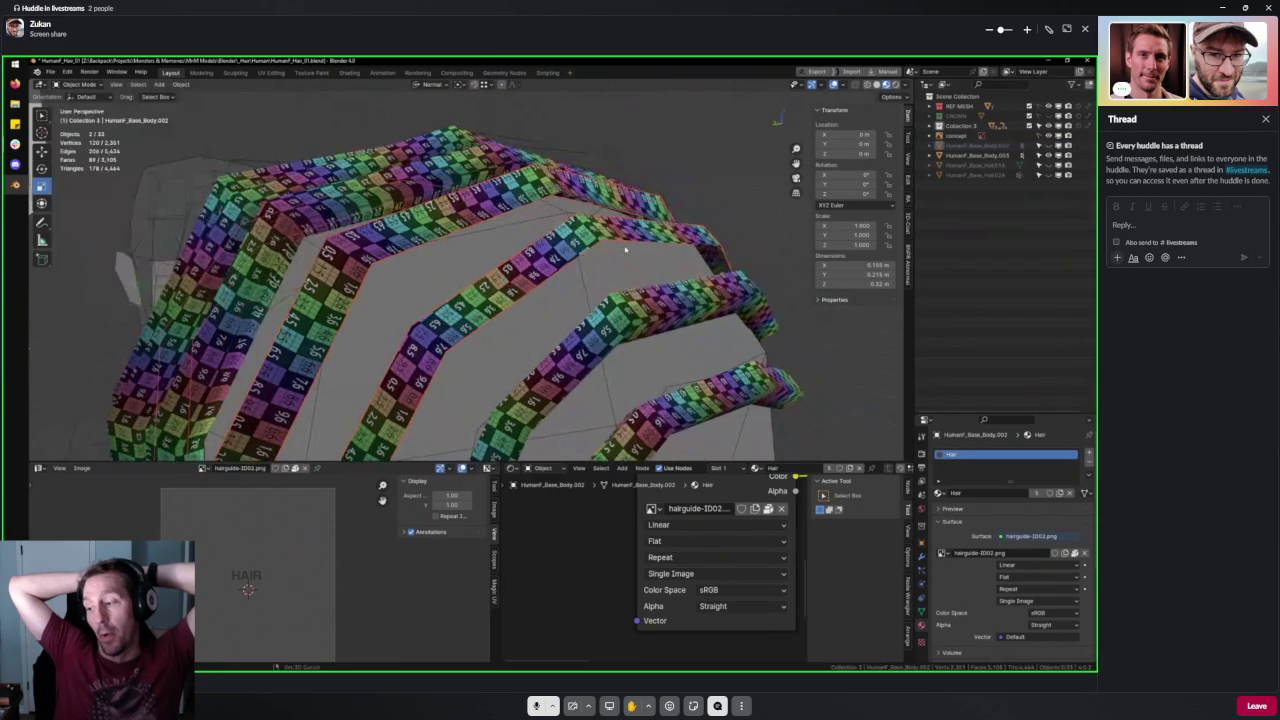
pyautogui.click(694, 176)
pyautogui.press('Tab')
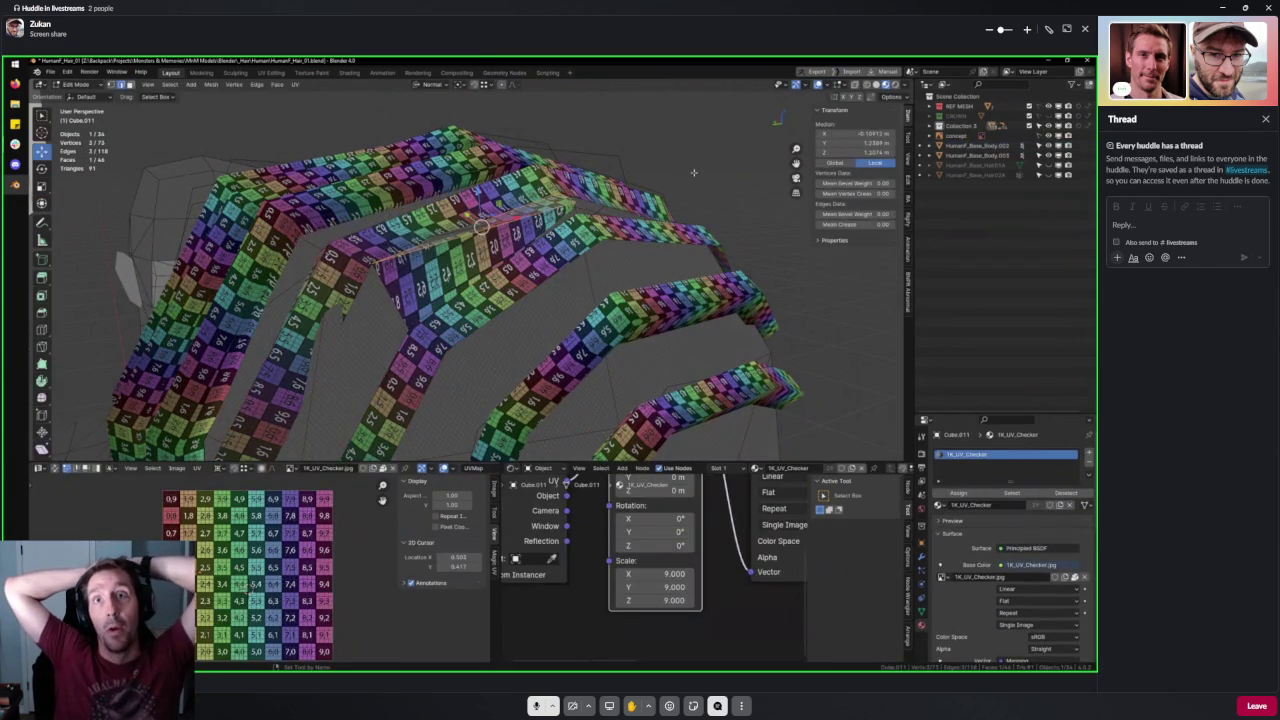
# Try nudging a strand vertex, undo it, and inspect the strand isolated in local view.
pyautogui.press('g')
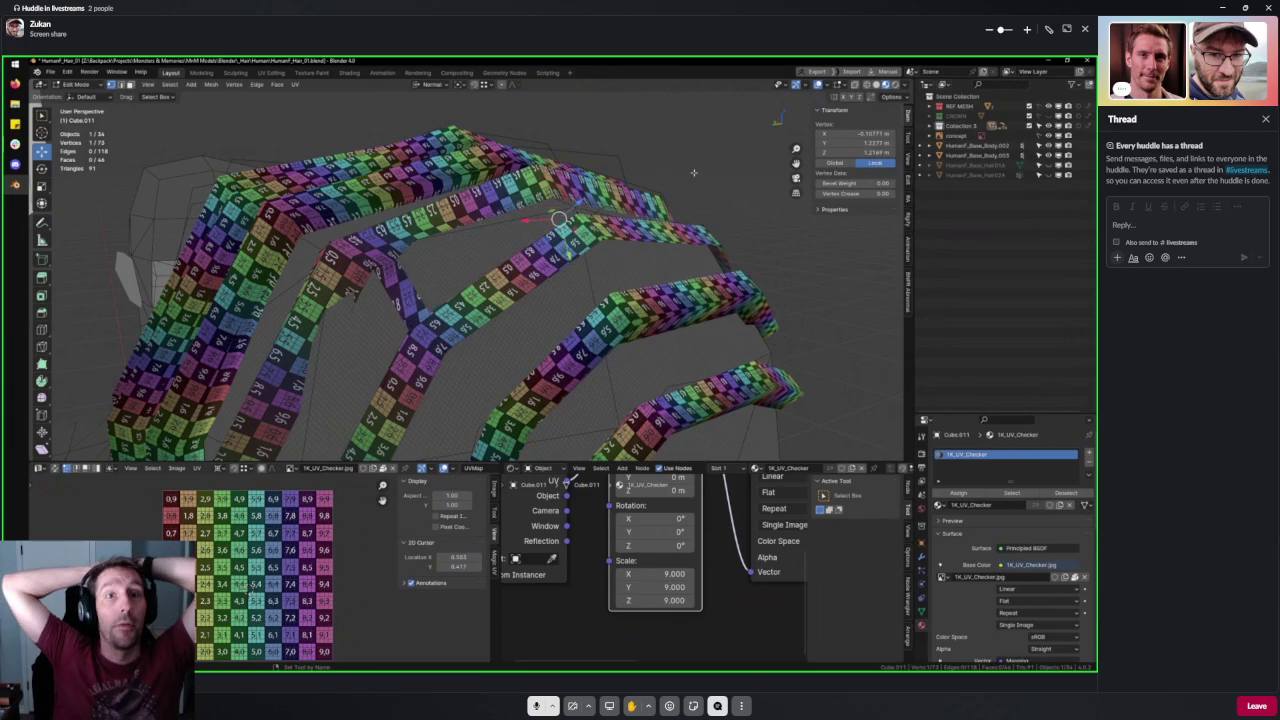
pyautogui.hotkey('ctrl', 'z')
pyautogui.hotkey('ctrl', 'z')
pyautogui.hotkey('ctrl', 'z')
pyautogui.hotkey('ctrl', 'z')
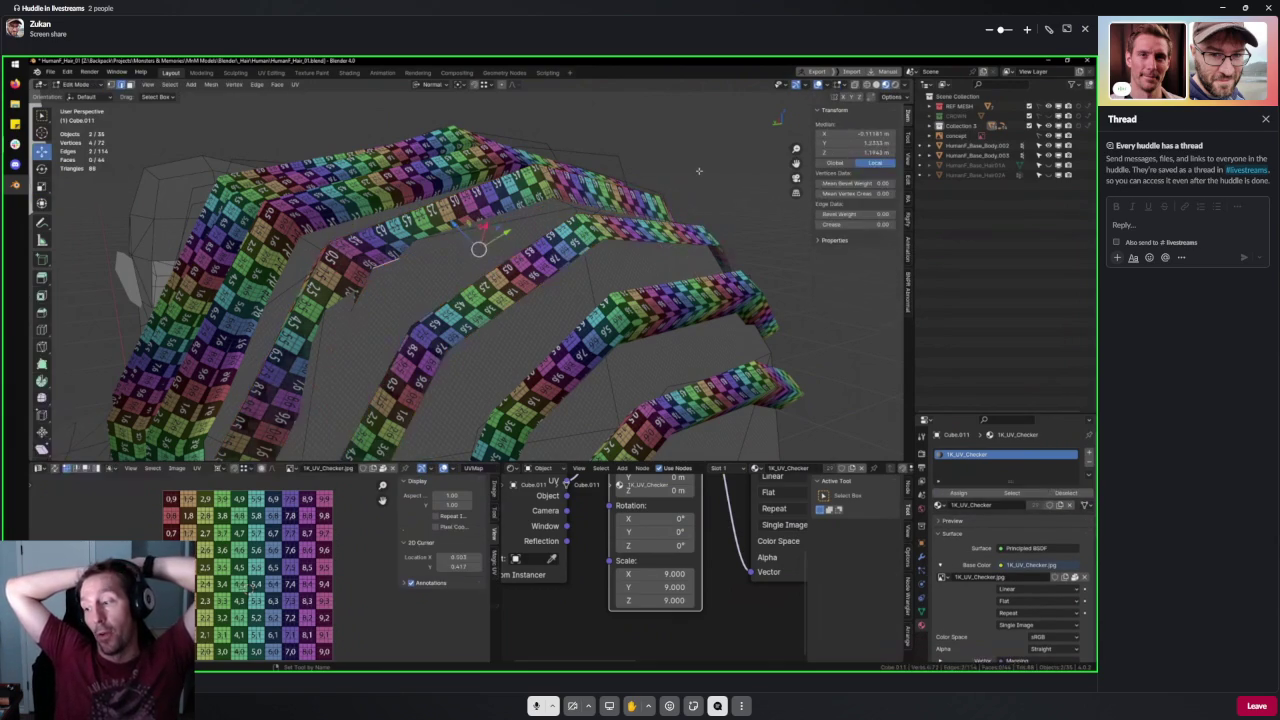
pyautogui.hotkey('ctrl', 'z')
pyautogui.press('KP_Divide')
pyautogui.moveTo(686, 177); pyautogui.dragTo(509, 183, button='middle')
pyautogui.press('l')
pyautogui.scroll(5, 538, 295)
pyautogui.moveTo(540, 285)
pyautogui.mouseDown(button='middle')
pyautogui.moveTo(555, 262)
pyautogui.moveTo(492, 226)
pyautogui.mouseUp(button='middle')
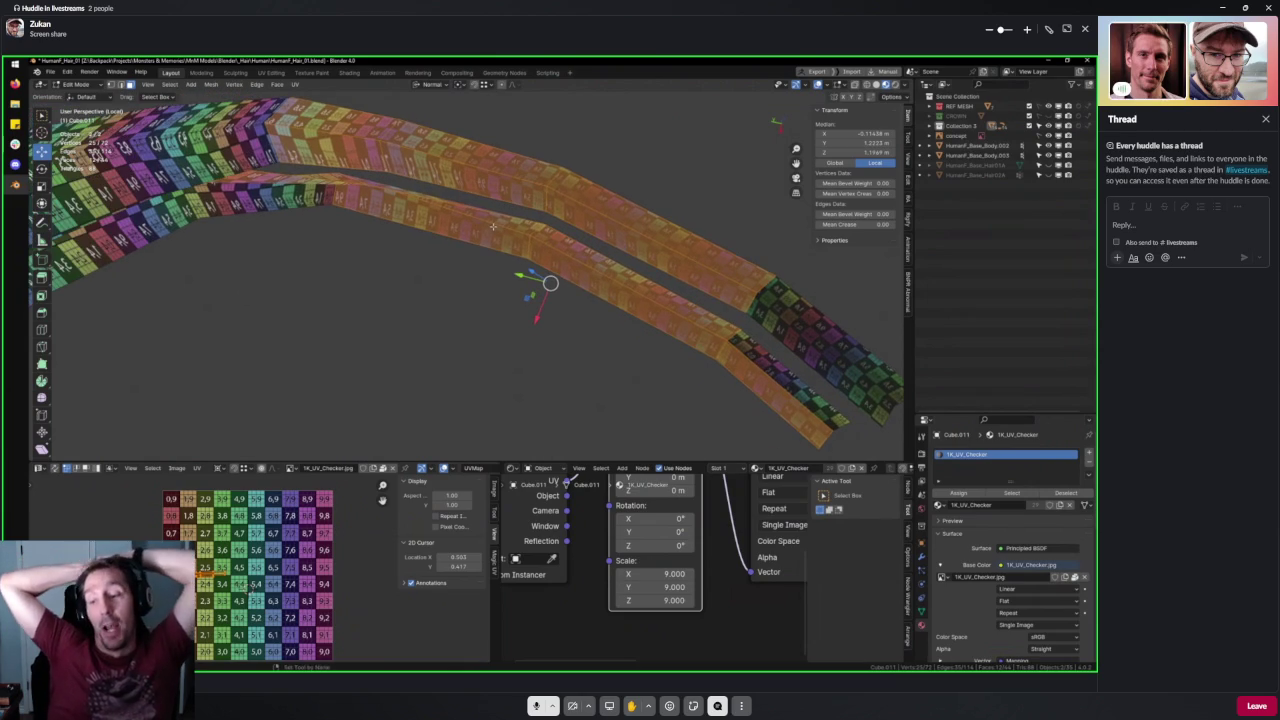
pyautogui.moveTo(583, 200)
pyautogui.mouseDown(button='middle')
pyautogui.moveTo(517, 294)
pyautogui.moveTo(481, 296)
pyautogui.moveTo(695, 176)
pyautogui.mouseUp(button='middle')
pyautogui.press('KP_Divide')
# Exit and re-enter Edit Mode to view the hair strands from below.
pyautogui.press('Tab')
pyautogui.moveTo(534, 235); pyautogui.dragTo(530, 249, button='middle')
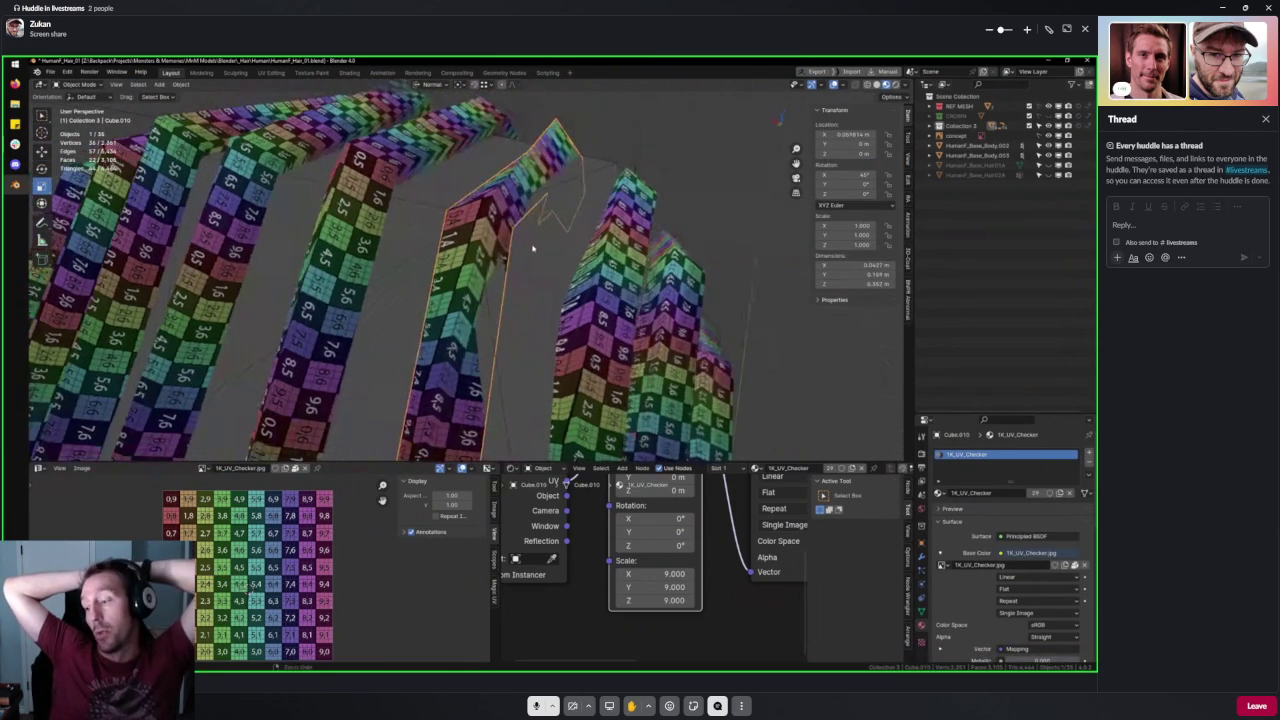
pyautogui.press('Tab')
pyautogui.click(508, 216)
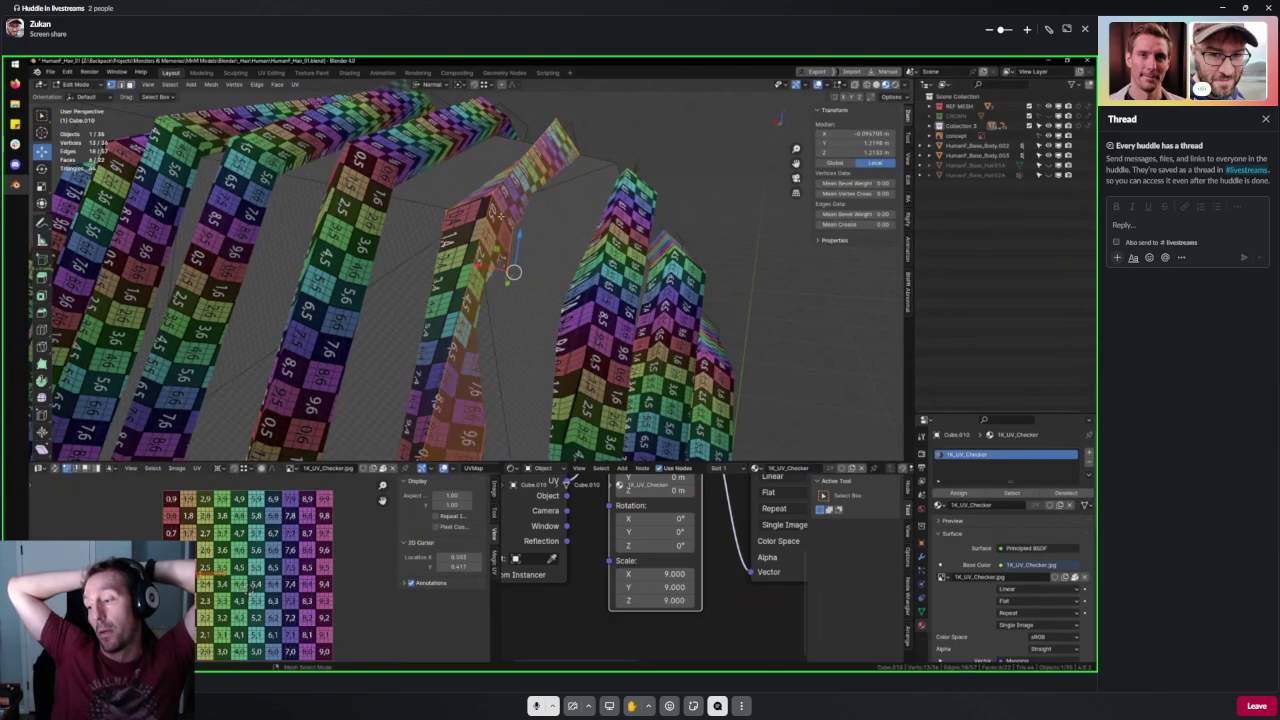
pyautogui.moveTo(508, 216)
pyautogui.mouseDown(button='middle')
pyautogui.moveTo(427, 314)
pyautogui.moveTo(420, 280)
pyautogui.moveTo(617, 246)
pyautogui.mouseUp(button='middle')
pyautogui.scroll(3, 427, 314)
pyautogui.press('Tab')
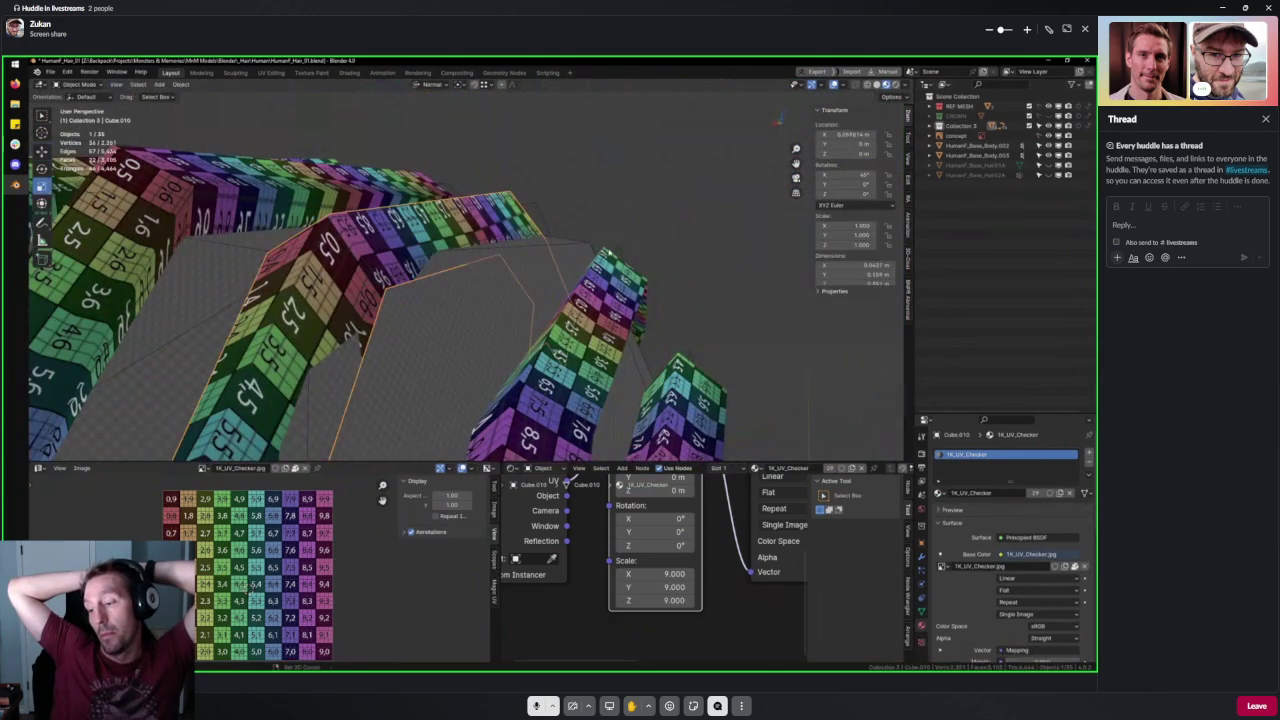
# Delete the HumanF_Base_Body.002 mesh.
pyautogui.click(564, 263)
pyautogui.press('Delete')
pyautogui.moveTo(520, 280)
pyautogui.mouseDown(button='middle')
pyautogui.moveTo(602, 265)
pyautogui.moveTo(550, 246)
pyautogui.moveTo(569, 320)
pyautogui.moveTo(586, 286)
pyautogui.moveTo(505, 288)
pyautogui.moveTo(519, 322)
pyautogui.moveTo(517, 291)
pyautogui.moveTo(584, 294)
pyautogui.mouseUp(button='middle')
# Select the Cube.011 and Cube.010 strips, Cube.010 active, and edit them together.
pyautogui.click(505, 288)
pyautogui.click(584, 294)
pyautogui.keyDown('shift'); pyautogui.click(512, 242); pyautogui.keyUp('shift')
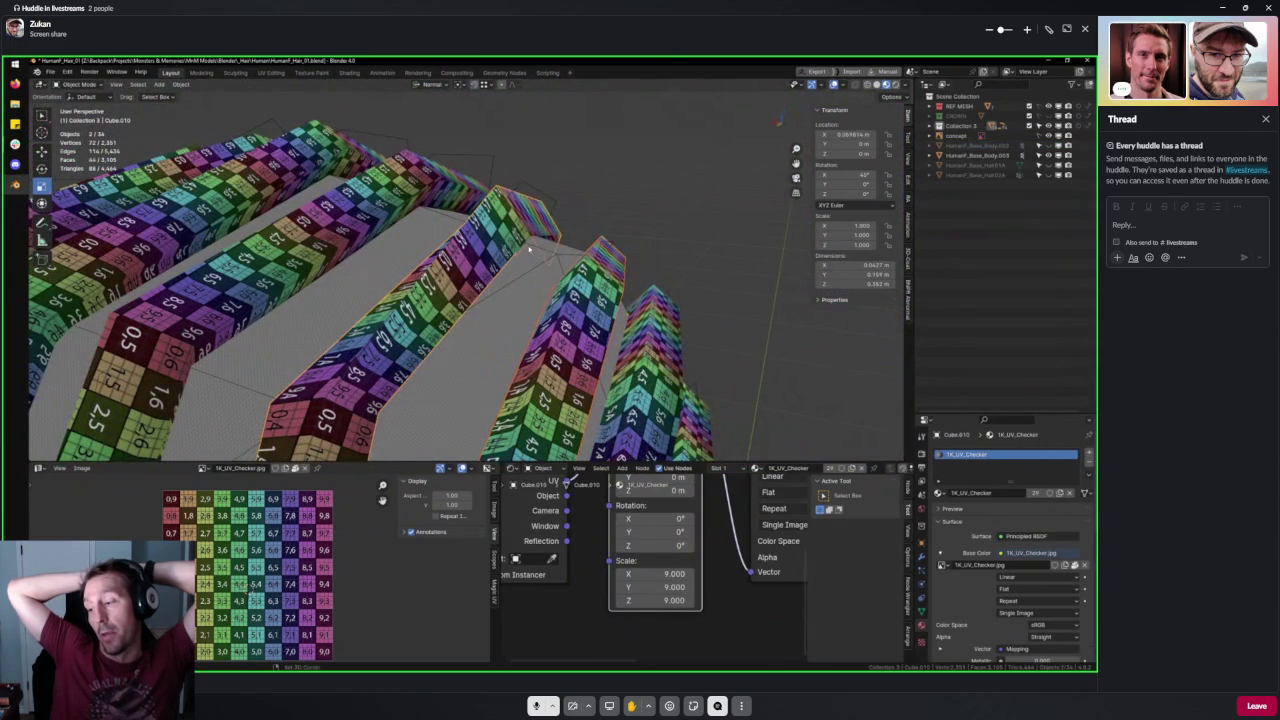
pyautogui.moveTo(544, 255); pyautogui.dragTo(573, 326, button='middle')
pyautogui.press('Tab')
# Bridge the selected edge loops between the two strips.
pyautogui.hotkey('ctrl', 'Tab')
pyautogui.click(573, 326)
pyautogui.click(501, 367)
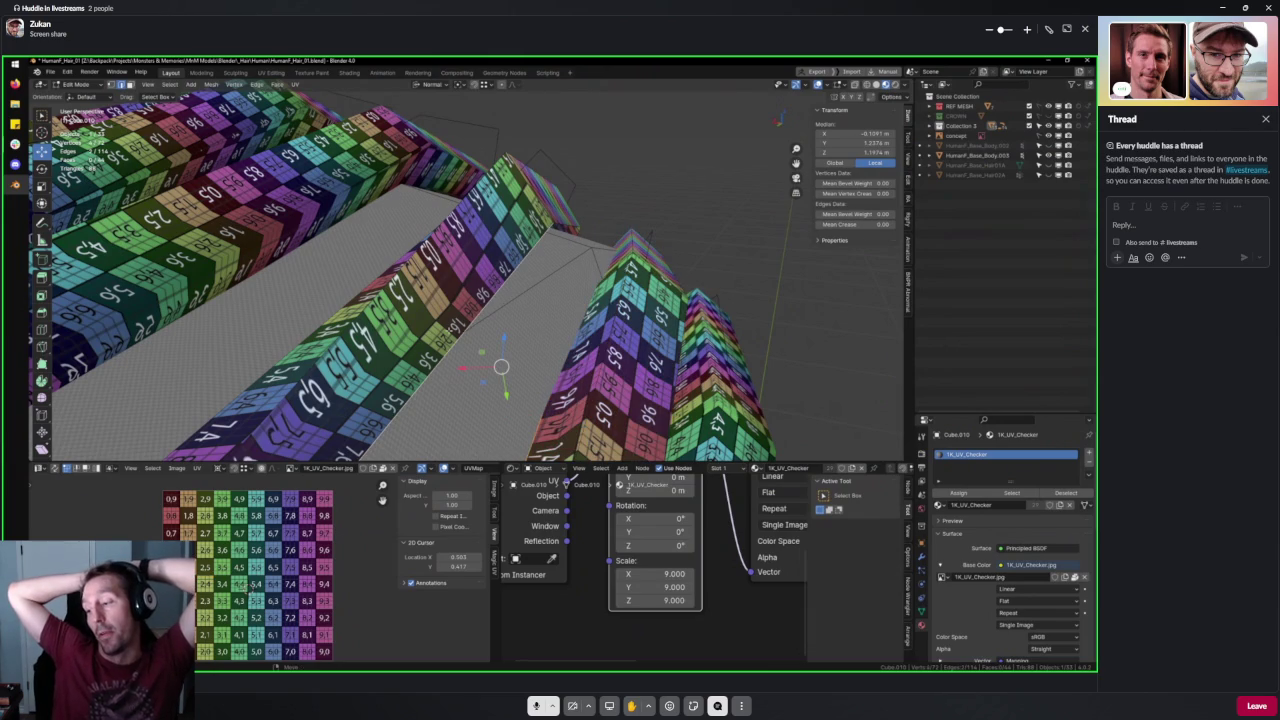
pyautogui.hotkey('ctrl', 'e')
pyautogui.click(522, 331)
pyautogui.moveTo(592, 319)
pyautogui.mouseDown(button='middle')
pyautogui.moveTo(563, 284)
pyautogui.moveTo(396, 246)
pyautogui.mouseUp(button='middle')
# Switch the mesh selection mode to vertices.
pyautogui.hotkey('ctrl', 'Tab')
pyautogui.press('Escape')
pyautogui.hotkey('ctrl', 'Tab')
pyautogui.press('Escape')
pyautogui.click(296, 157)
pyautogui.hotkey('ctrl', 'Tab')
pyautogui.click(340, 219)
# Select a strip vertex, check snapping options, and reposition it twice.
pyautogui.click(343, 222)
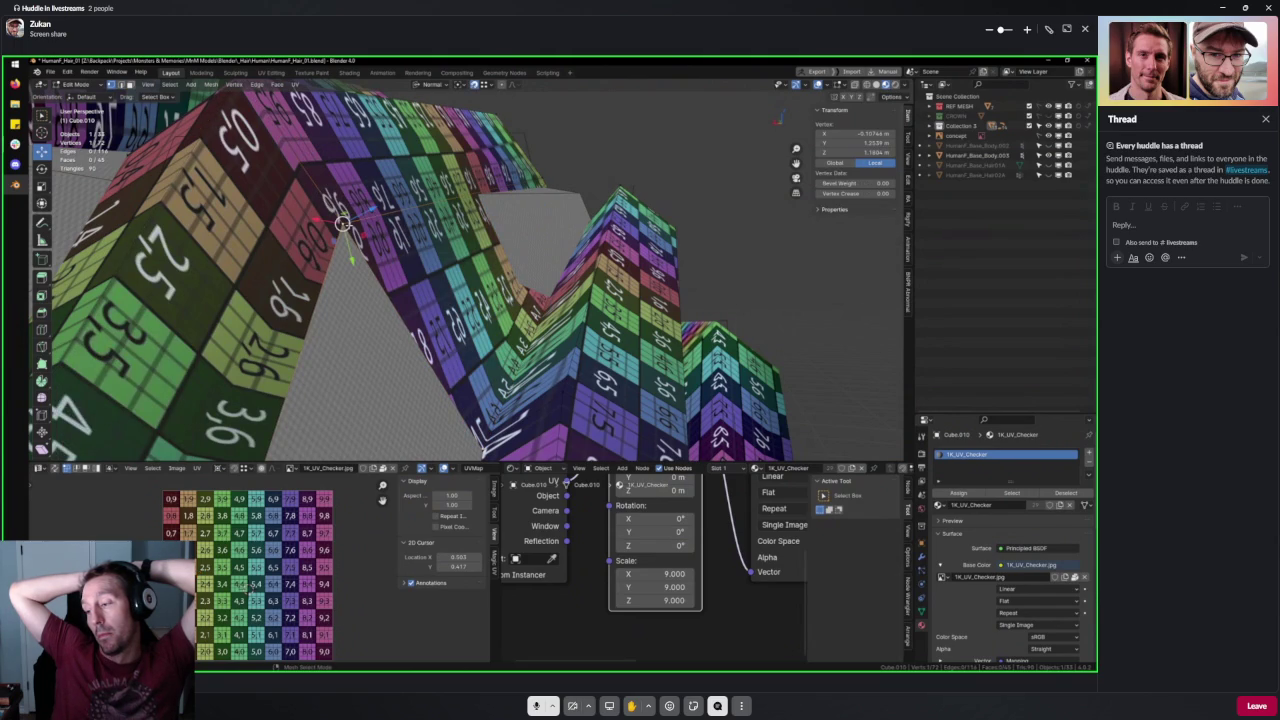
pyautogui.click(481, 88)
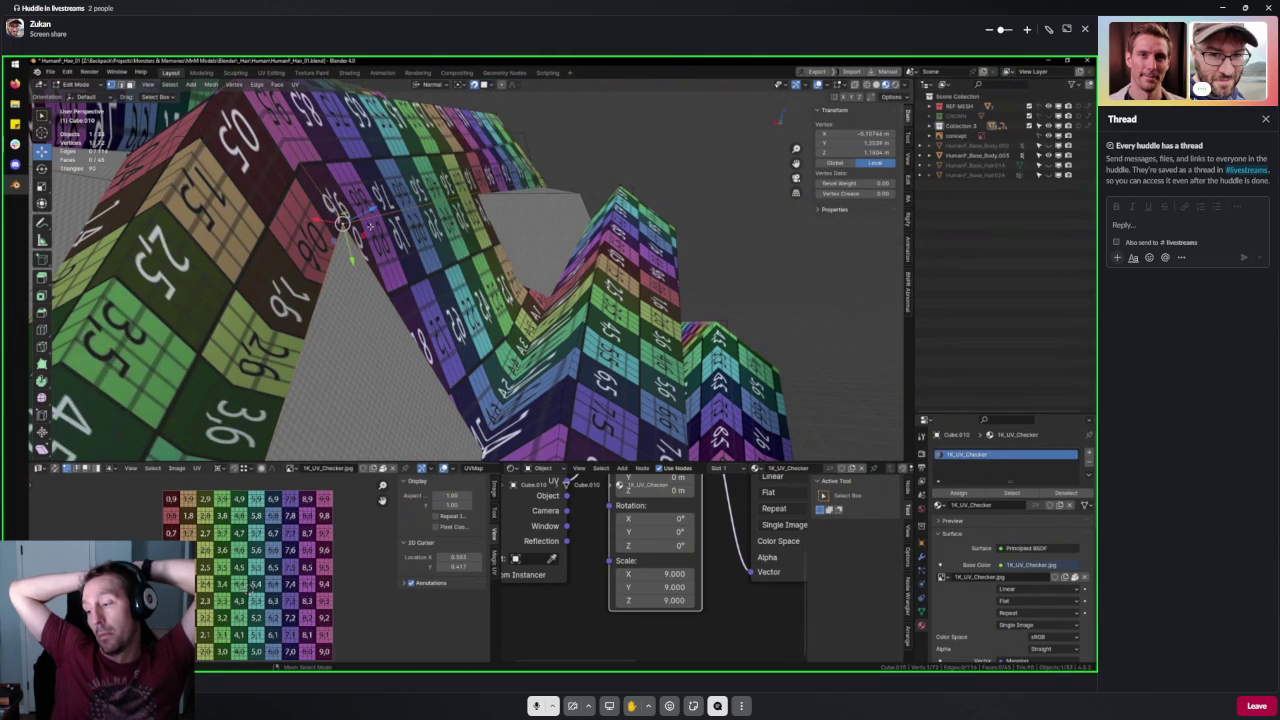
pyautogui.press('g')
pyautogui.click(350, 243)
pyautogui.moveTo(350, 243)
pyautogui.mouseDown(button='middle')
pyautogui.moveTo(479, 337)
pyautogui.moveTo(461, 218)
pyautogui.mouseUp(button='middle')
pyautogui.press('g')
pyautogui.click(479, 337)
# Reposition two more strip vertices and toggle the see-through wireframe view.
pyautogui.click(466, 286)
pyautogui.press('g')
pyautogui.click(476, 276)
pyautogui.click(461, 218)
pyautogui.press('g')
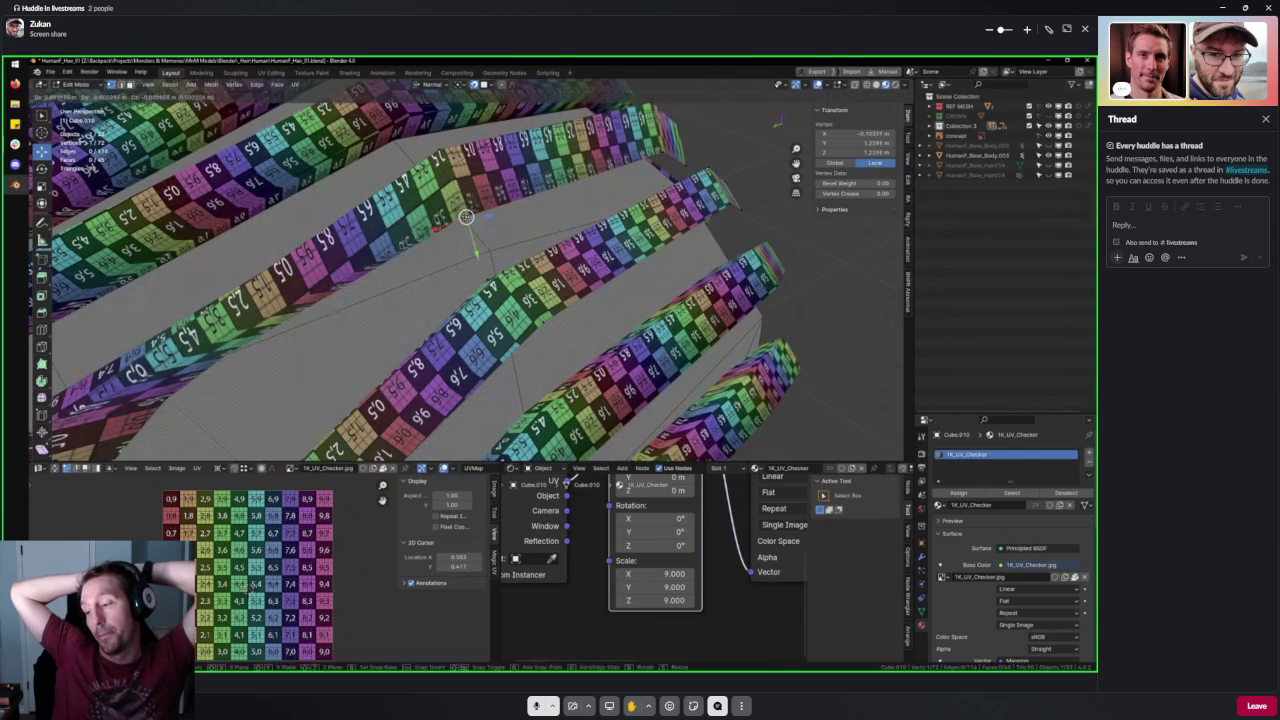
pyautogui.click(429, 313)
pyautogui.moveTo(429, 313); pyautogui.dragTo(505, 320, button='middle')
pyautogui.hotkey('shift', 'z')
# Knife-cut a new triangular face into the hair strip.
pyautogui.press('k')
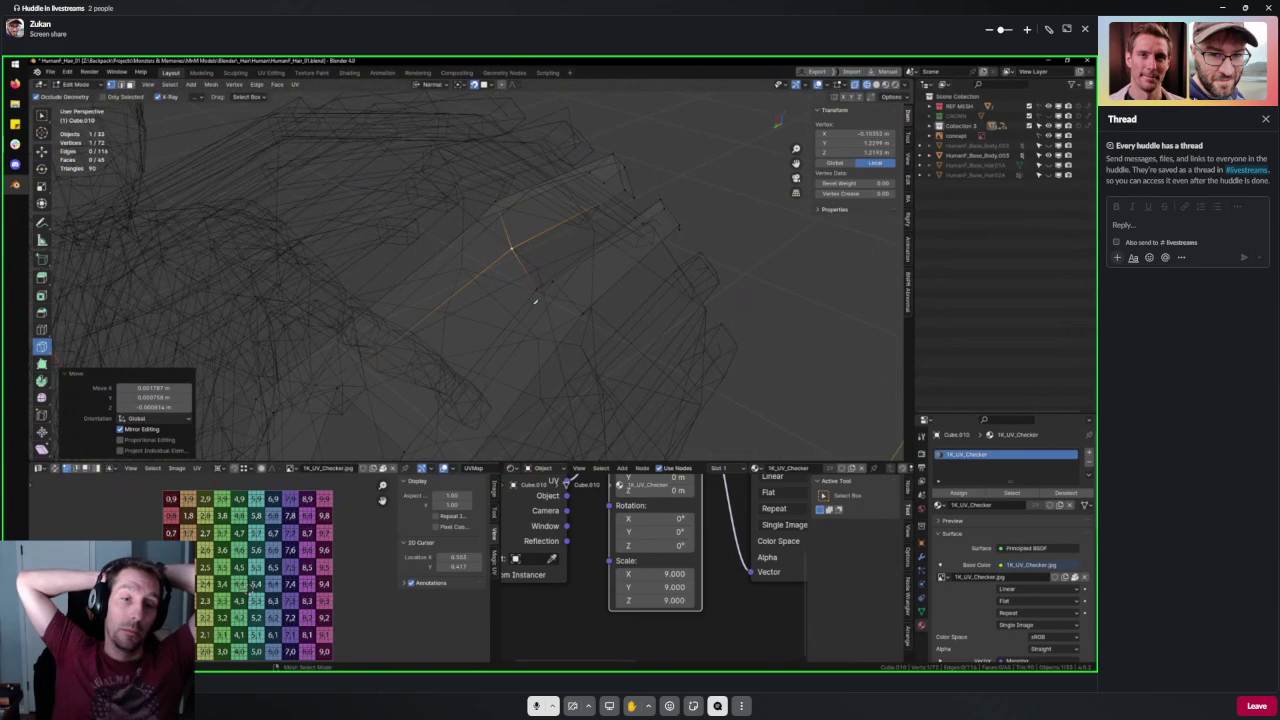
pyautogui.click(527, 271)
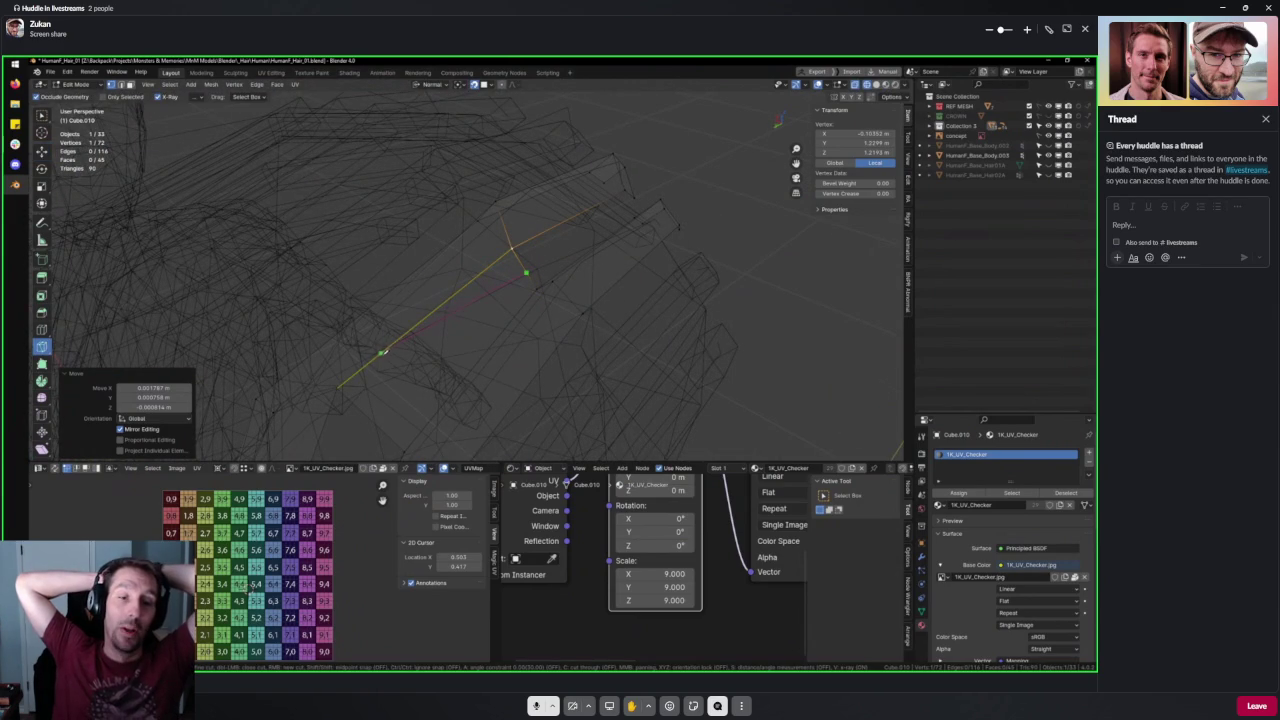
pyautogui.click(381, 353)
pyautogui.press('Return')
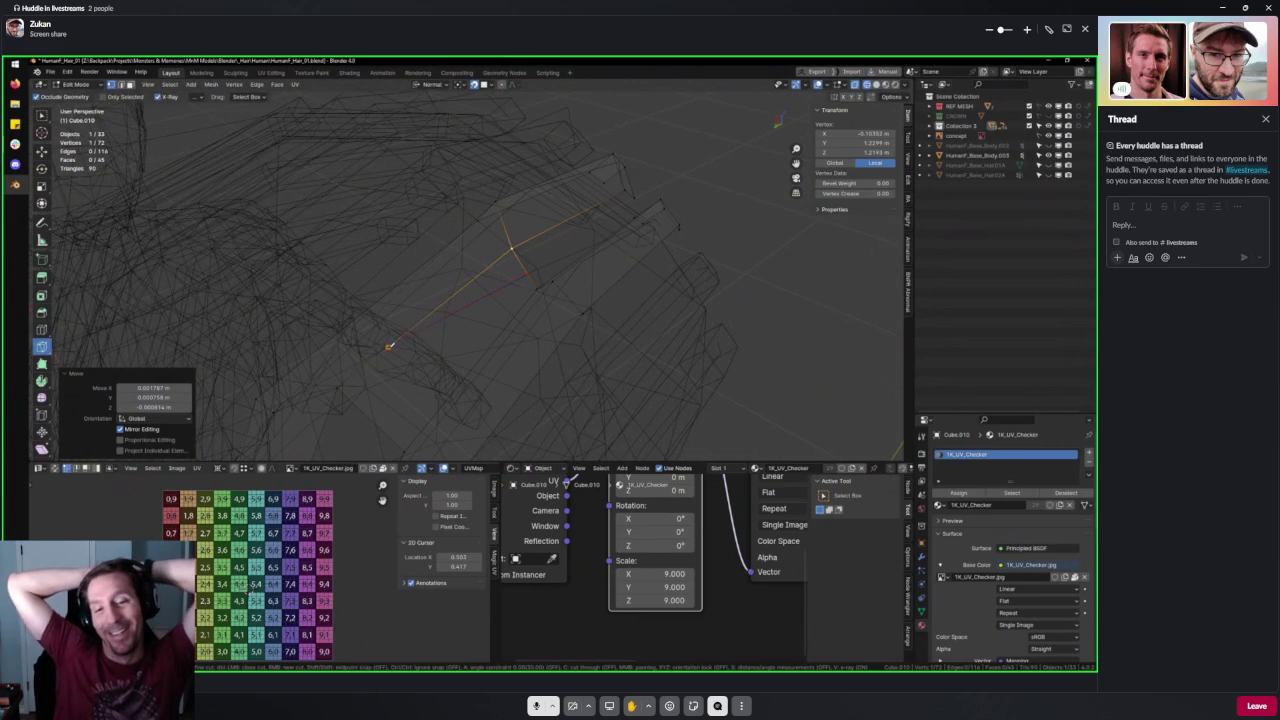
pyautogui.moveTo(501, 302); pyautogui.dragTo(490, 352, button='middle')
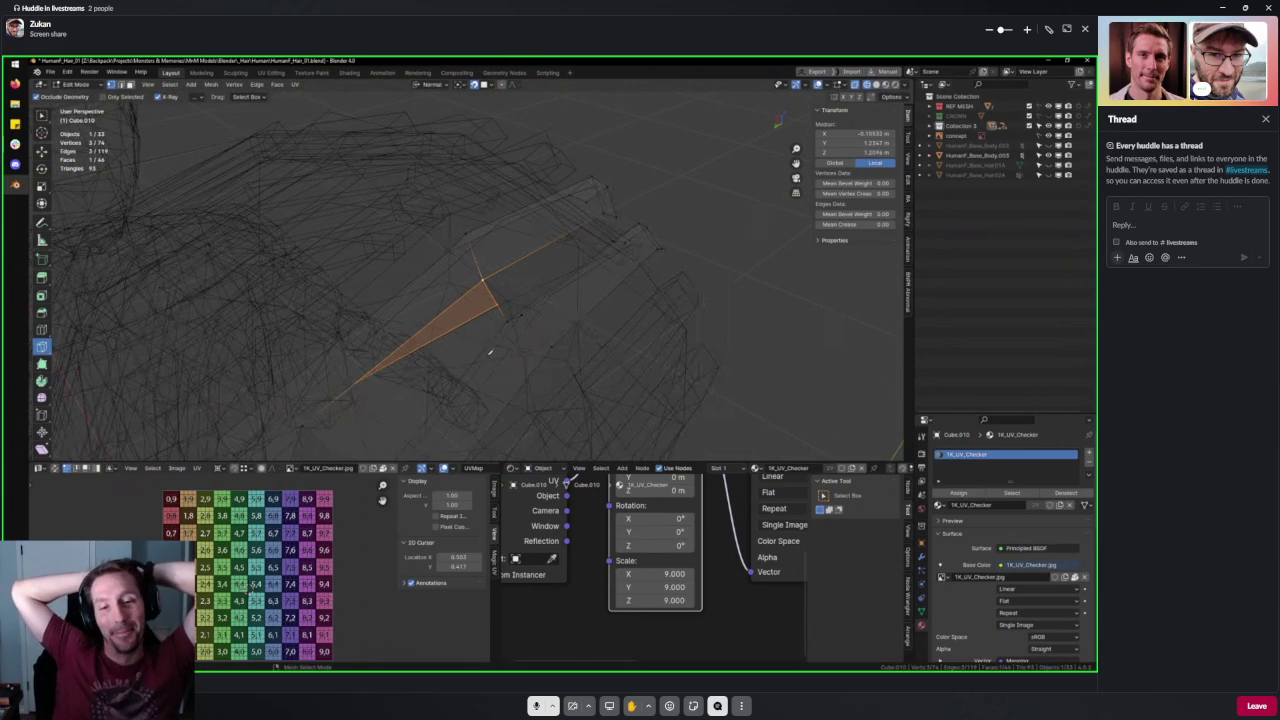
pyautogui.moveTo(490, 352)
pyautogui.mouseDown(button='middle')
pyautogui.moveTo(500, 330)
pyautogui.moveTo(560, 307)
pyautogui.mouseUp(button='middle')
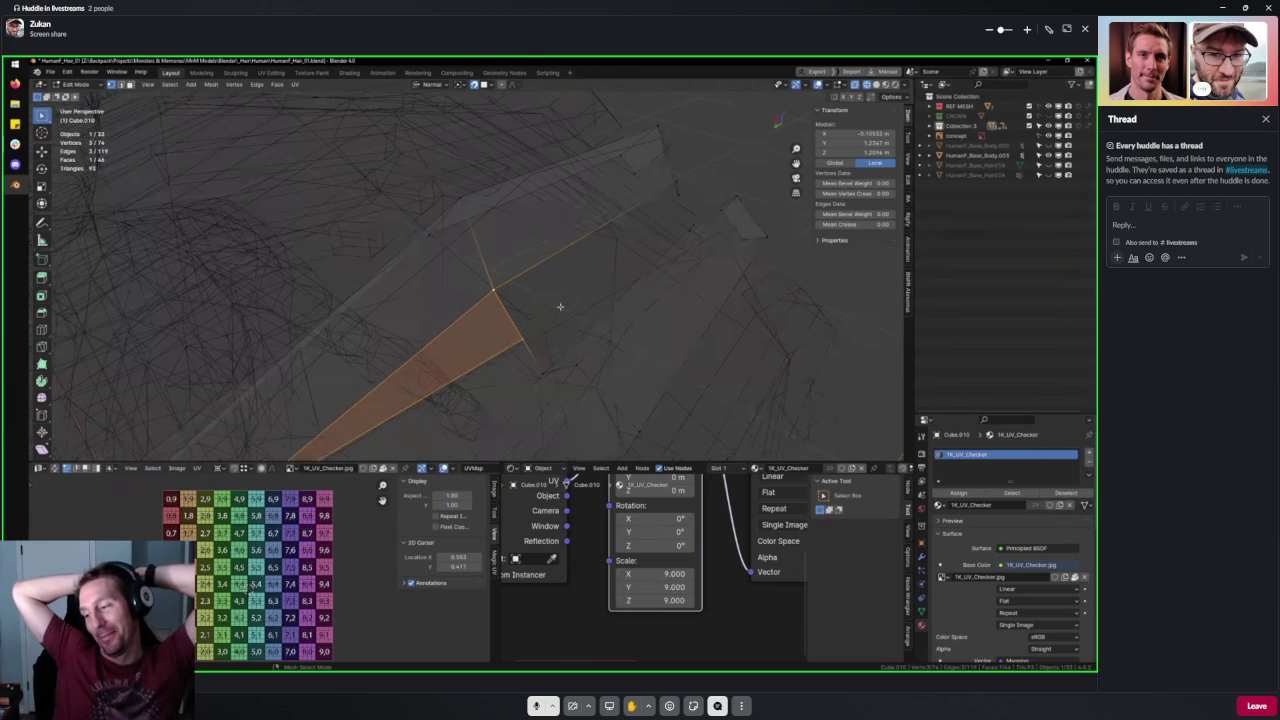
# Select a strip vertex and move it into place in solid shading.
pyautogui.click(512, 333)
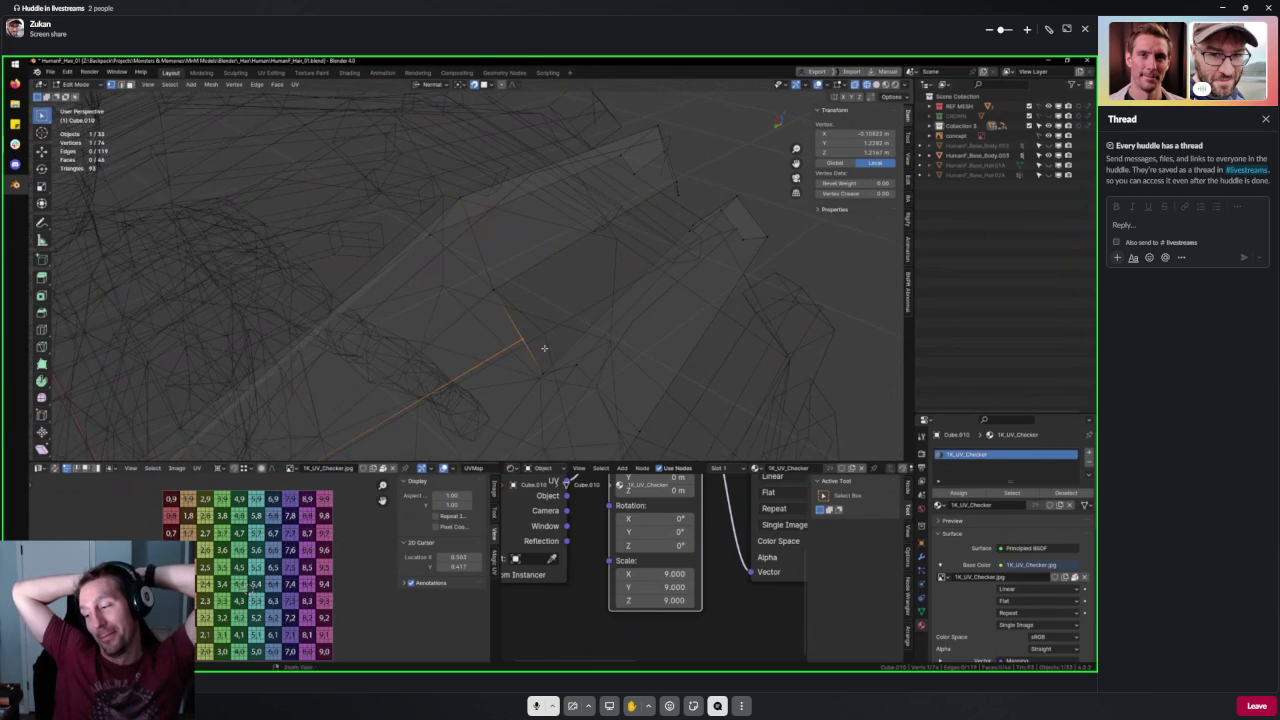
pyautogui.hotkey('alt', 'z')
pyautogui.press('w')
pyautogui.moveTo(516, 326); pyautogui.dragTo(525, 321)
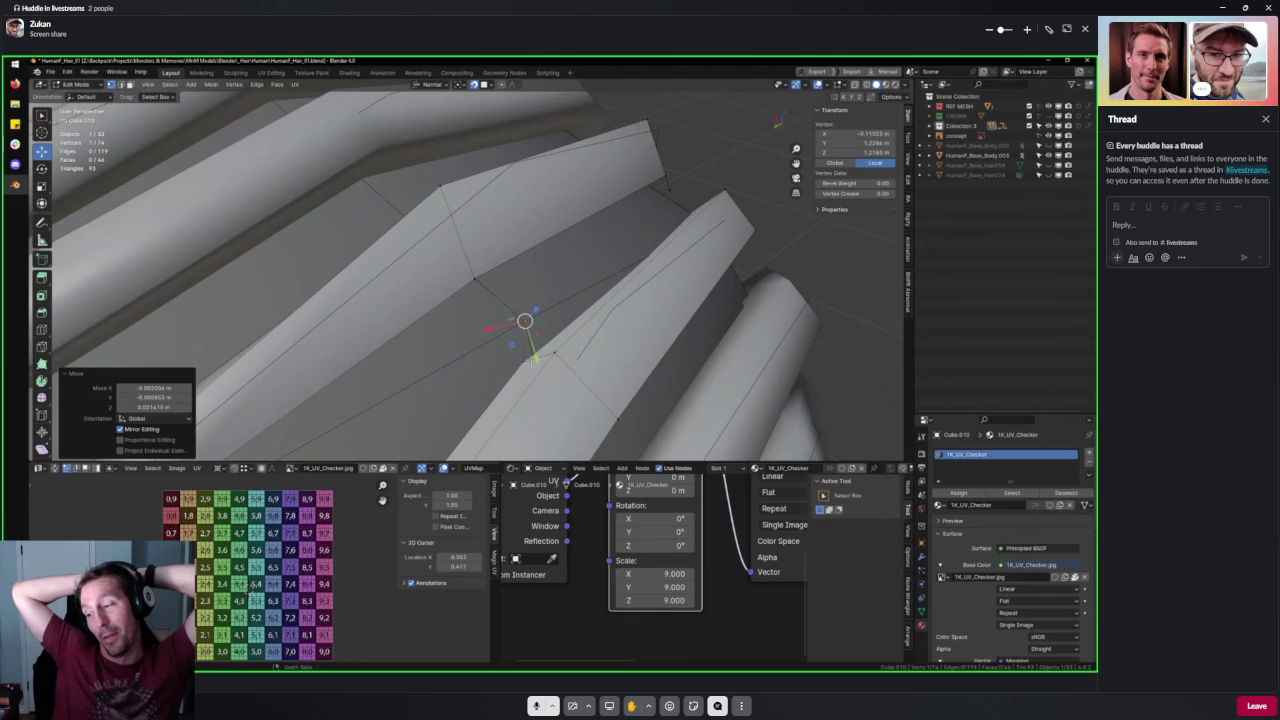
pyautogui.moveTo(525, 321); pyautogui.dragTo(460, 370, button='middle')
# Move another strip vertex, then return to Object Mode.
pyautogui.hotkey('alt', 'a')
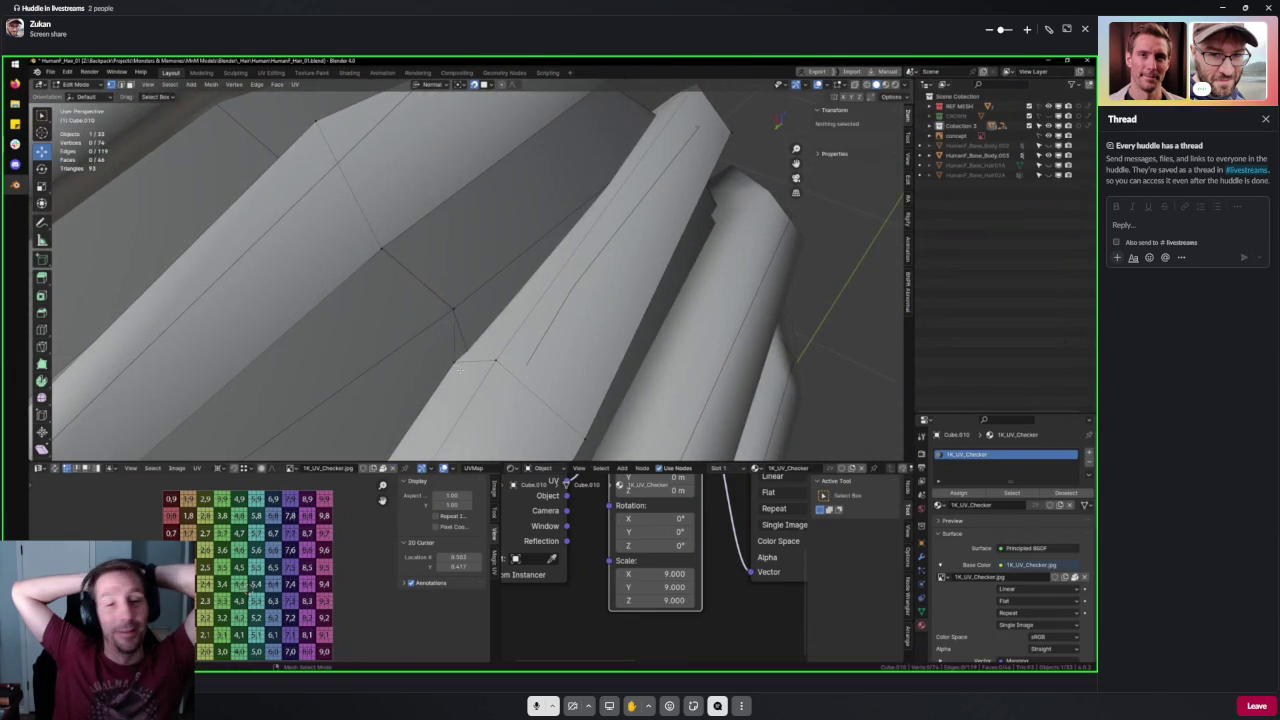
pyautogui.click(448, 352)
pyautogui.moveTo(448, 352); pyautogui.dragTo(468, 347)
pyautogui.scroll(-8, 470, 341)
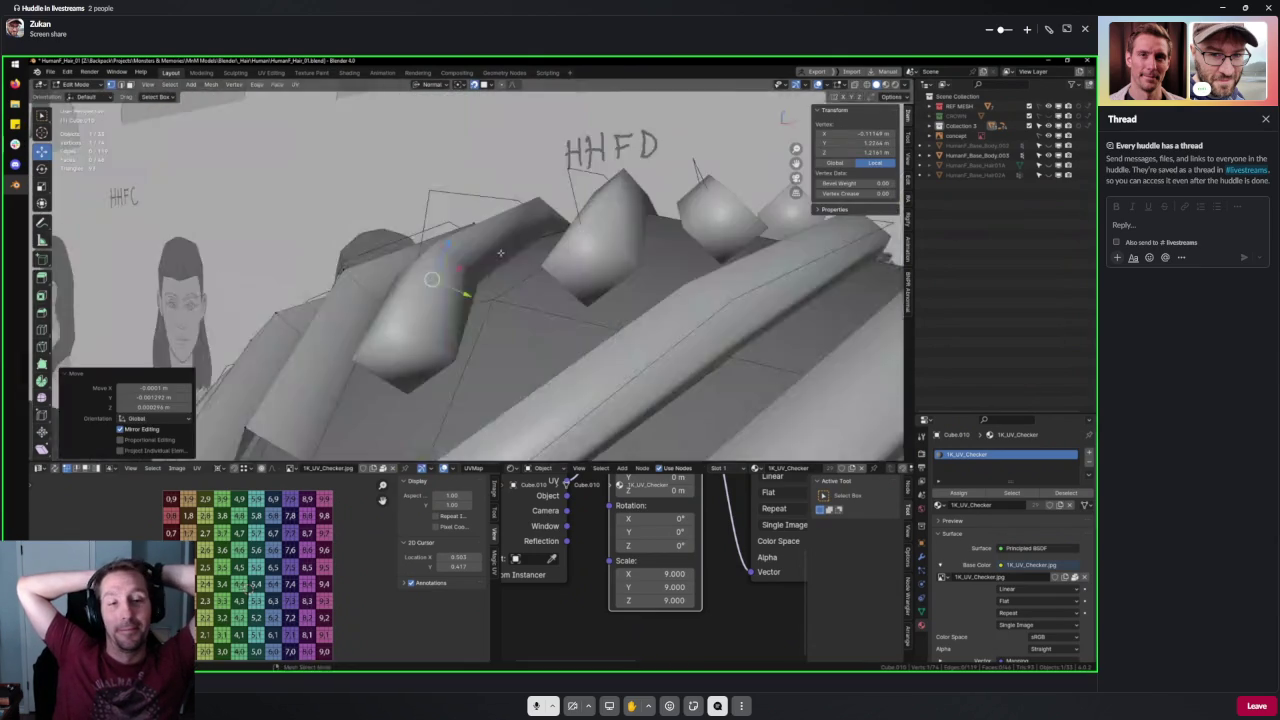
pyautogui.press('Tab')
pyautogui.moveTo(517, 308); pyautogui.dragTo(605, 328, button='middle')
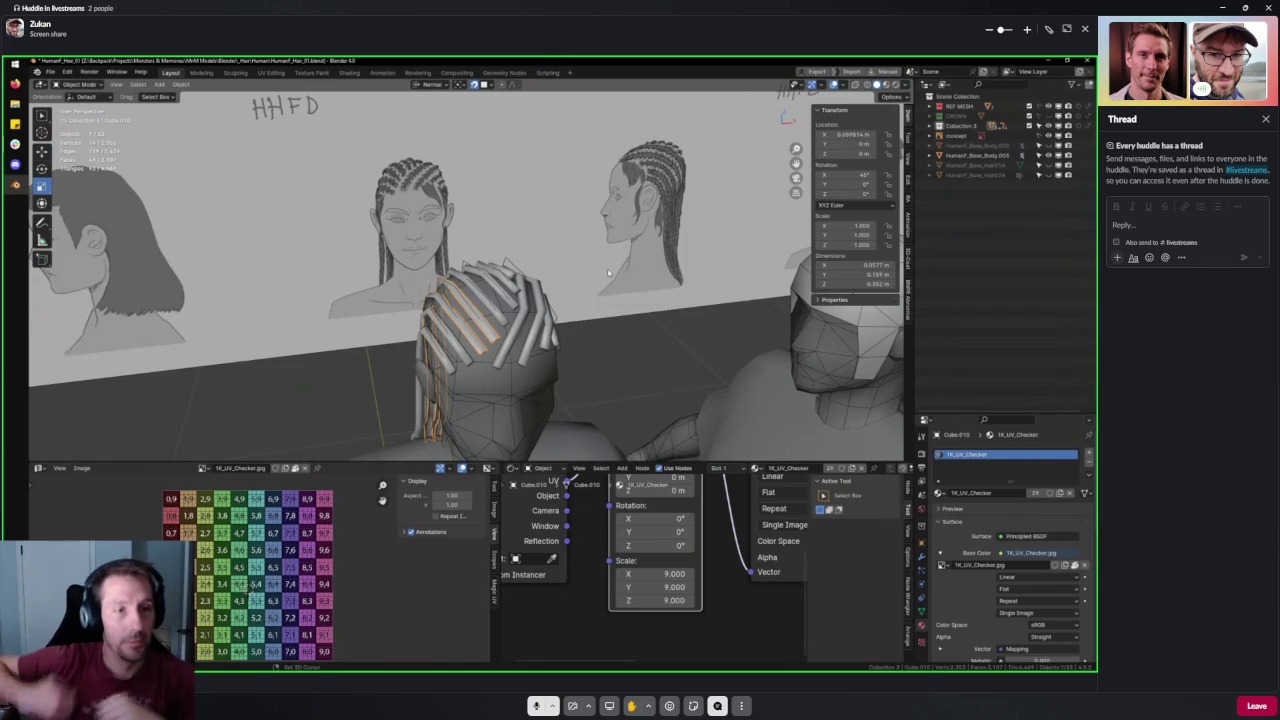
# Orbit to compare the hair with the front and side-profile reference sketches.
pyautogui.moveTo(601, 336); pyautogui.dragTo(460, 248, button='middle')
pyautogui.scroll(1, 446, 247)
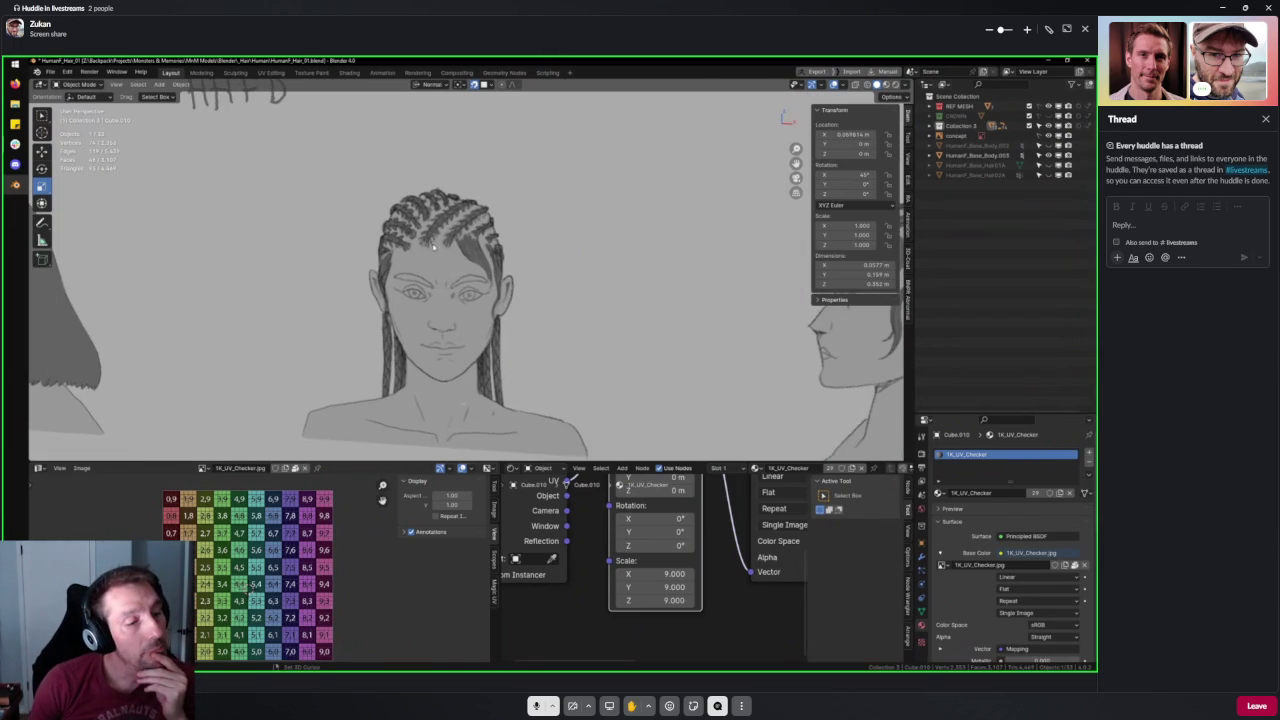
pyautogui.scroll(-1, 471, 215)
pyautogui.scroll(-2, 471, 215)
pyautogui.keyDown('shift'); pyautogui.moveTo(700, 280); pyautogui.dragTo(540, 280, button='middle'); pyautogui.keyUp('shift')
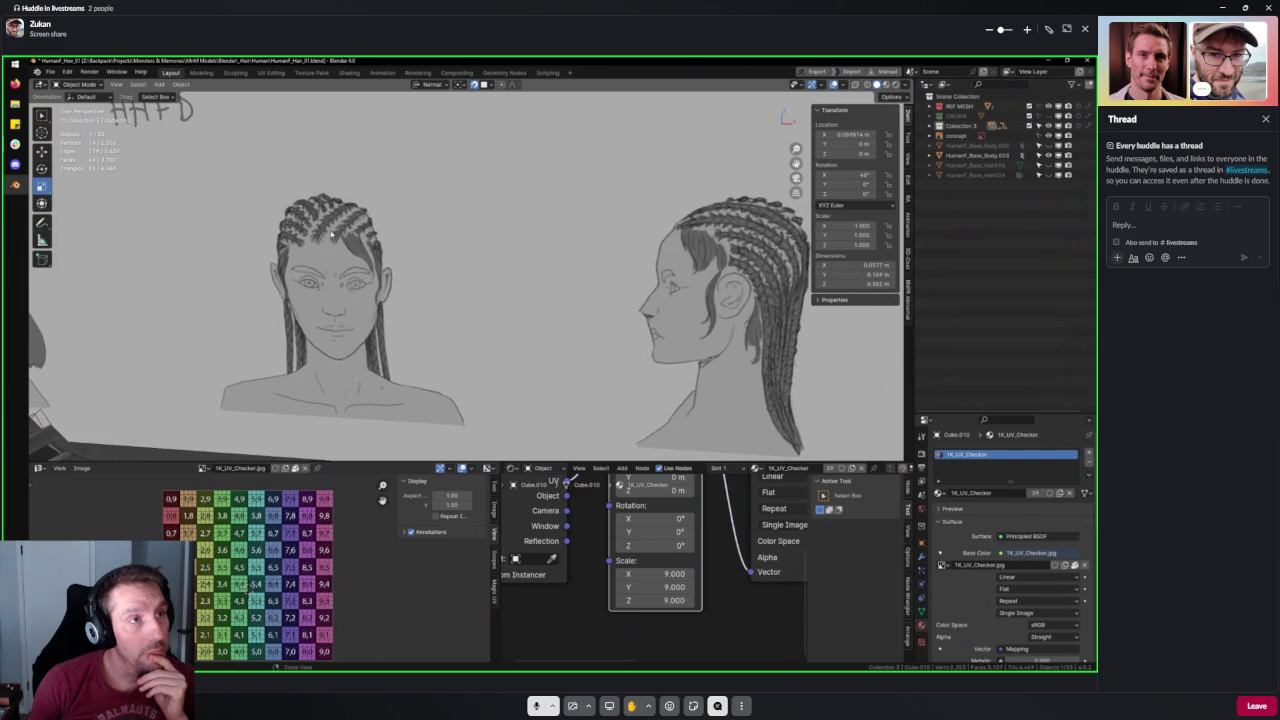
pyautogui.scroll(2, 786, 287)
pyautogui.scroll(-4, 783, 342)
pyautogui.scroll(3, 638, 291)
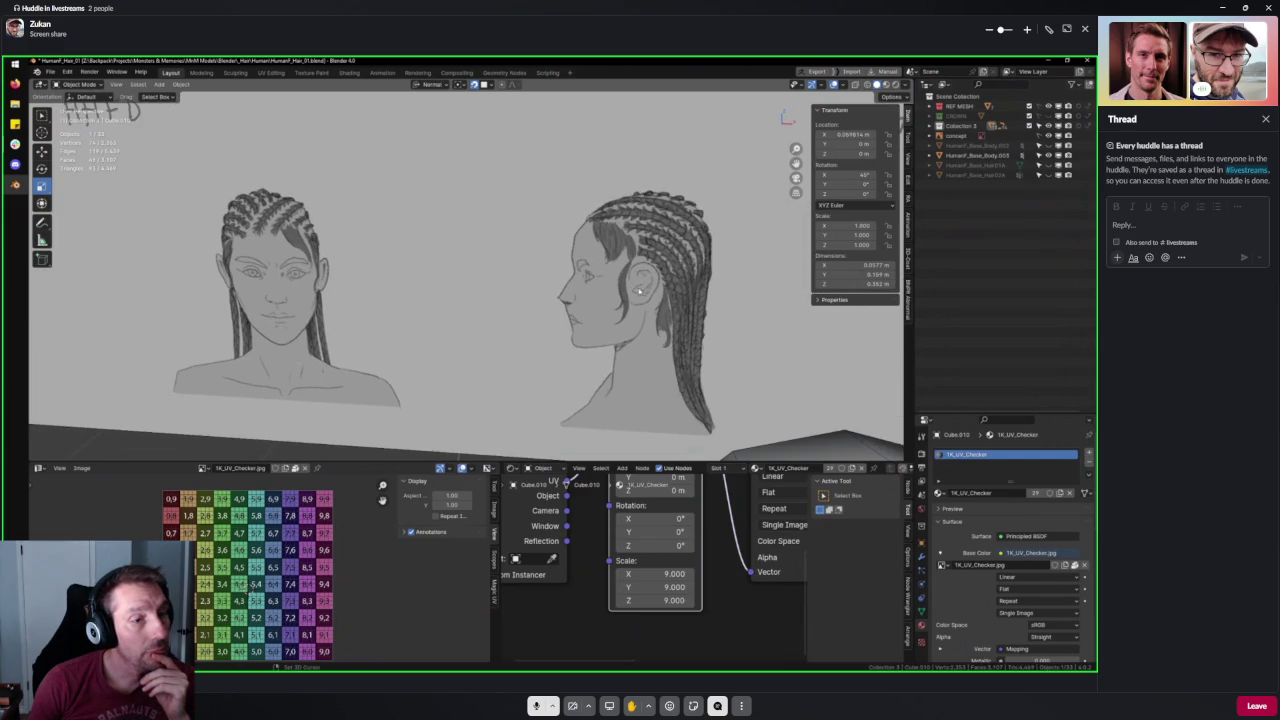
pyautogui.scroll(-3, 693, 284)
# View the hair strand loops from oblique, reference-facing and front angles.
pyautogui.moveTo(600, 300)
pyautogui.mouseDown(button='middle')
pyautogui.moveTo(410, 320)
pyautogui.moveTo(372, 302)
pyautogui.moveTo(549, 305)
pyautogui.moveTo(611, 277)
pyautogui.moveTo(447, 234)
pyautogui.mouseUp(button='middle')
pyautogui.scroll(2, 410, 320)
pyautogui.scroll(3, 490, 305)
pyautogui.scroll(-3, 549, 305)
pyautogui.moveTo(493, 378)
pyautogui.mouseDown(button='middle')
pyautogui.moveTo(514, 266)
pyautogui.moveTo(460, 304)
pyautogui.moveTo(466, 289)
pyautogui.moveTo(491, 289)
pyautogui.mouseUp(button='middle')
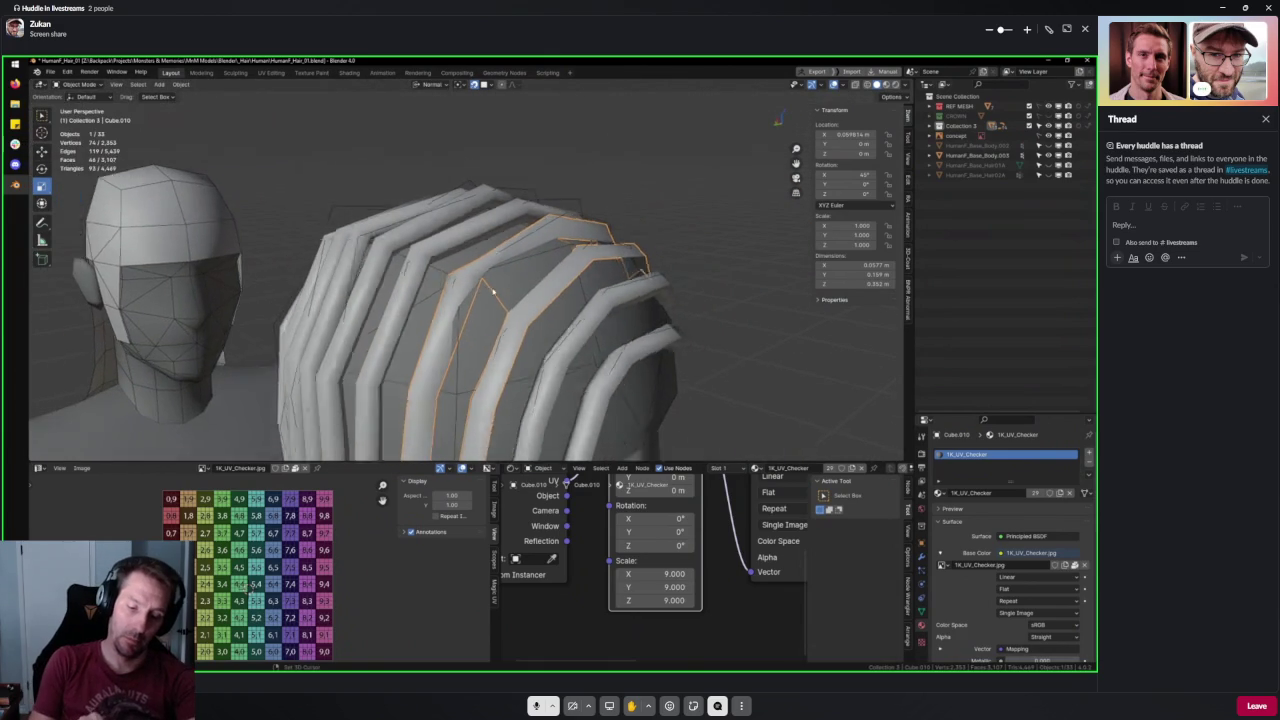
pyautogui.scroll(-3, 492, 290)
pyautogui.moveTo(657, 280)
pyautogui.mouseDown(button='middle')
pyautogui.moveTo(535, 375)
pyautogui.moveTo(443, 332)
pyautogui.mouseUp(button='middle')
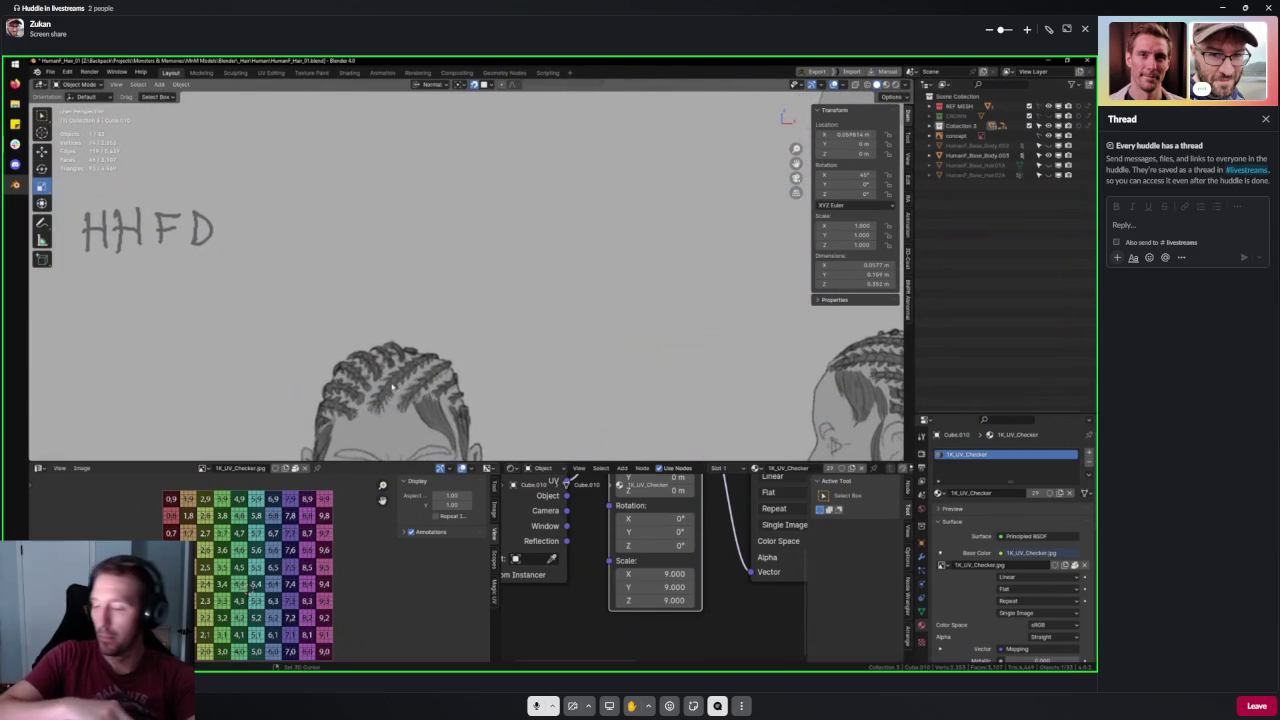
pyautogui.moveTo(387, 383)
pyautogui.mouseDown(button='middle')
pyautogui.moveTo(459, 352)
pyautogui.moveTo(534, 263)
pyautogui.moveTo(494, 296)
pyautogui.moveTo(590, 278)
pyautogui.mouseUp(button='middle')
pyautogui.scroll(3, 534, 263)
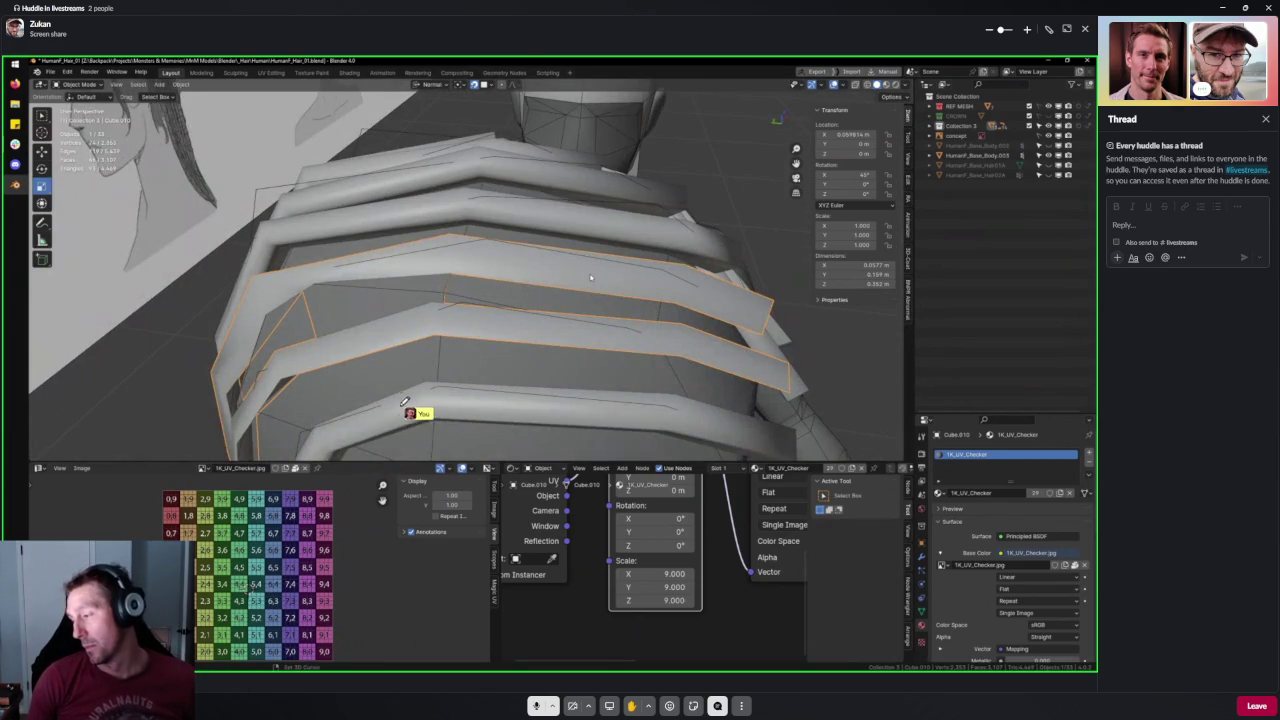
pyautogui.moveTo(590, 278)
pyautogui.mouseDown(button='middle')
pyautogui.moveTo(520, 271)
pyautogui.moveTo(537, 234)
pyautogui.moveTo(532, 266)
pyautogui.moveTo(554, 267)
pyautogui.moveTo(554, 283)
pyautogui.mouseUp(button='middle')
# In Edit Mode, push a strip vertex outward along its normal.
pyautogui.press('Tab')
pyautogui.hotkey('alt', 'z')
pyautogui.click(554, 267)
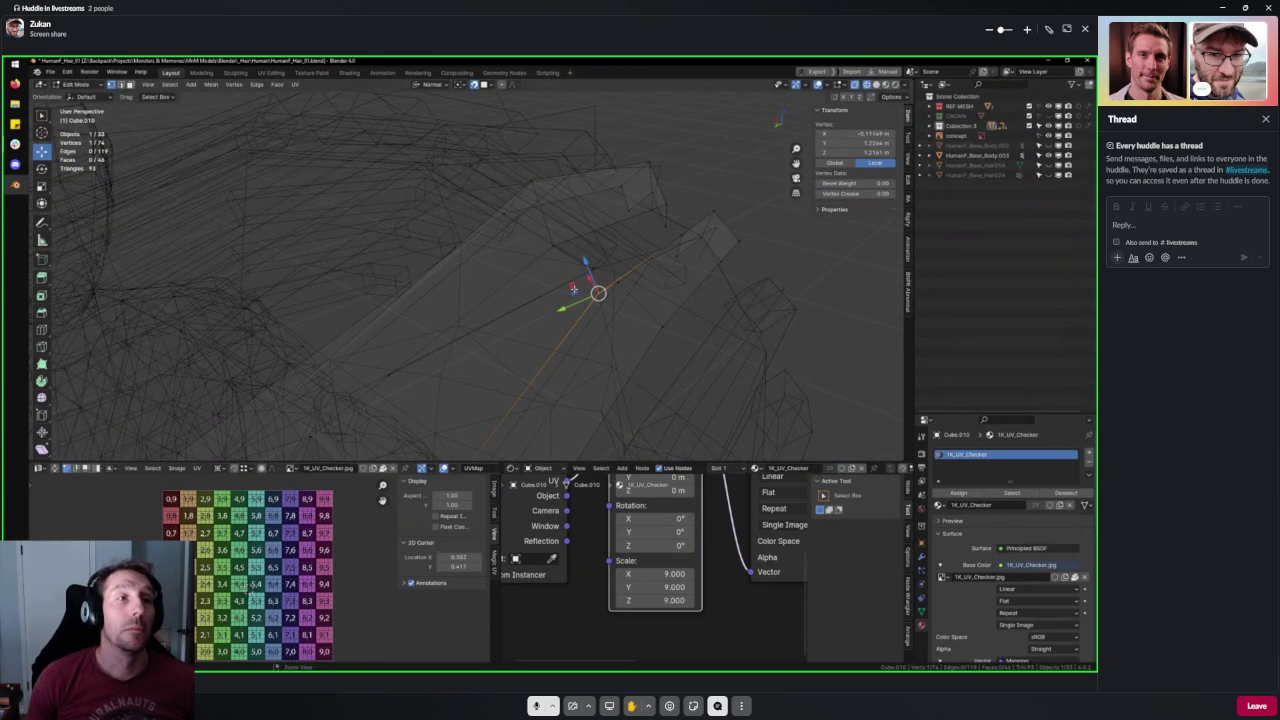
pyautogui.hotkey('alt', 'z')
pyautogui.press('g')
pyautogui.press('z')
pyautogui.click(609, 252)
# Move the vertex again and select a neighbouring vertex.
pyautogui.moveTo(609, 252); pyautogui.dragTo(613, 262, button='middle')
pyautogui.press('g')
pyautogui.click(530, 300)
pyautogui.moveTo(530, 300); pyautogui.dragTo(385, 283, button='middle')
pyautogui.click(387, 289)
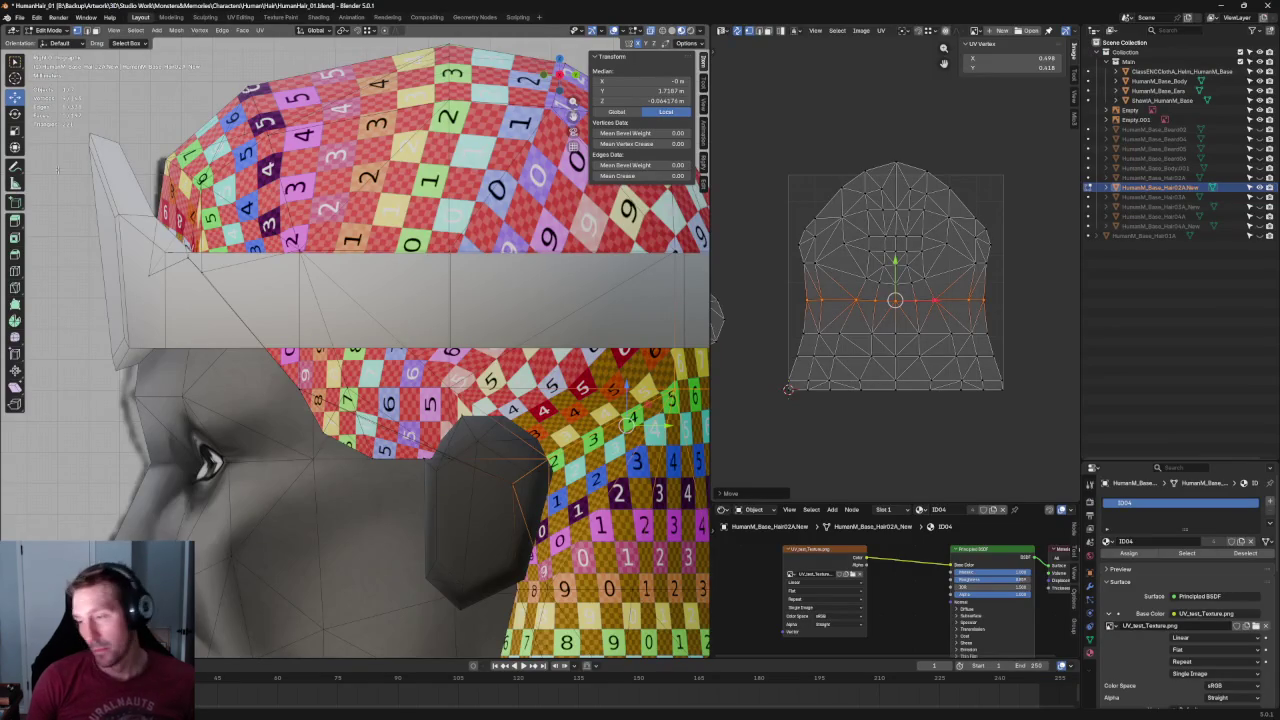
# Select the left- and right-edge UV vertices of the head-cap island and scale them.
pyautogui.scroll(-3, 492, 358)
pyautogui.moveTo(492, 358)
pyautogui.mouseDown(button='middle')
pyautogui.moveTo(480, 358)
pyautogui.moveTo(492, 358)
pyautogui.mouseUp(button='middle')
pyautogui.scroll(3, 492, 358)
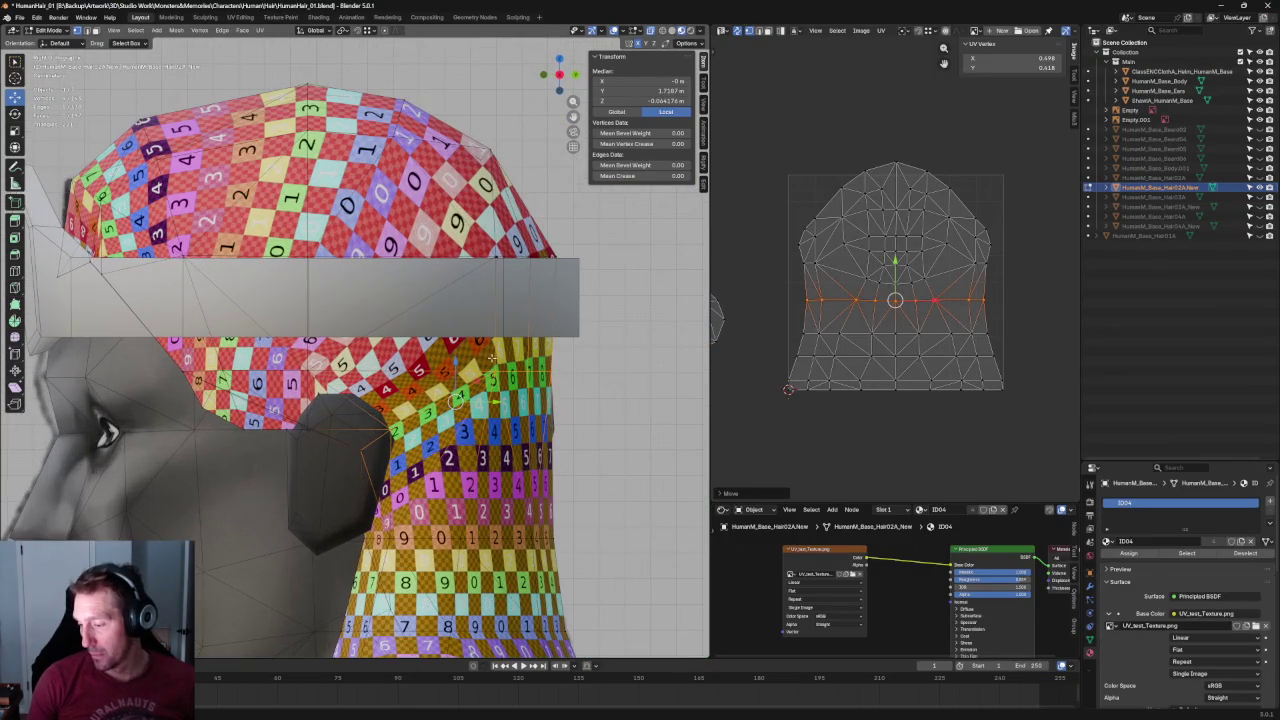
pyautogui.scroll(2, 850, 300)
pyautogui.scroll(3, 835, 300)
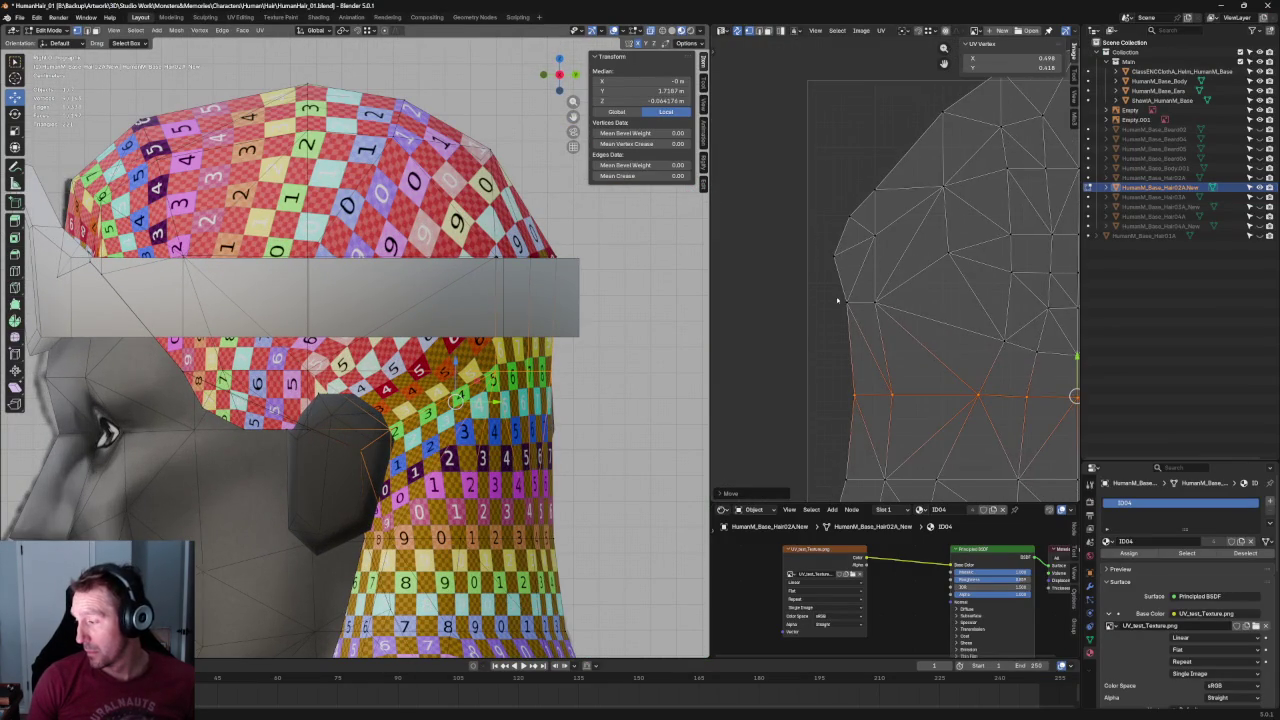
pyautogui.scroll(-1, 890, 268)
pyautogui.moveTo(893, 116); pyautogui.dragTo(851, 279)
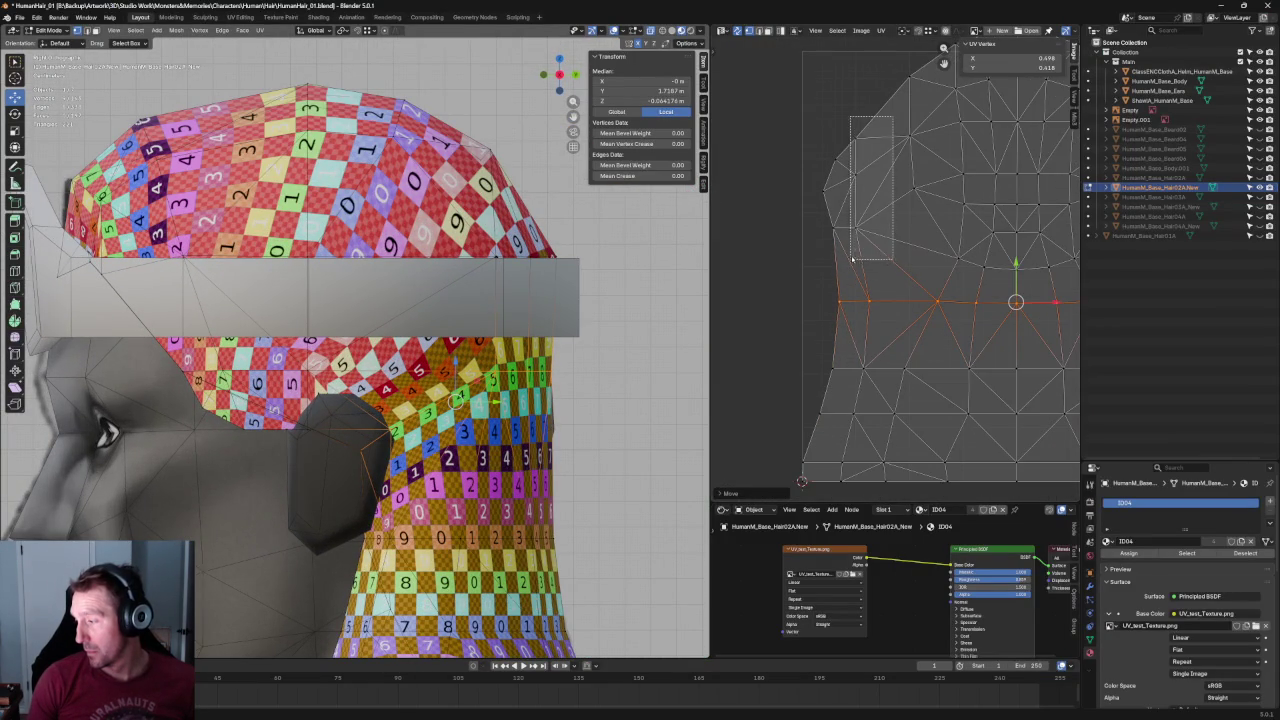
pyautogui.scroll(-2, 900, 200)
pyautogui.scroll(-1, 900, 201)
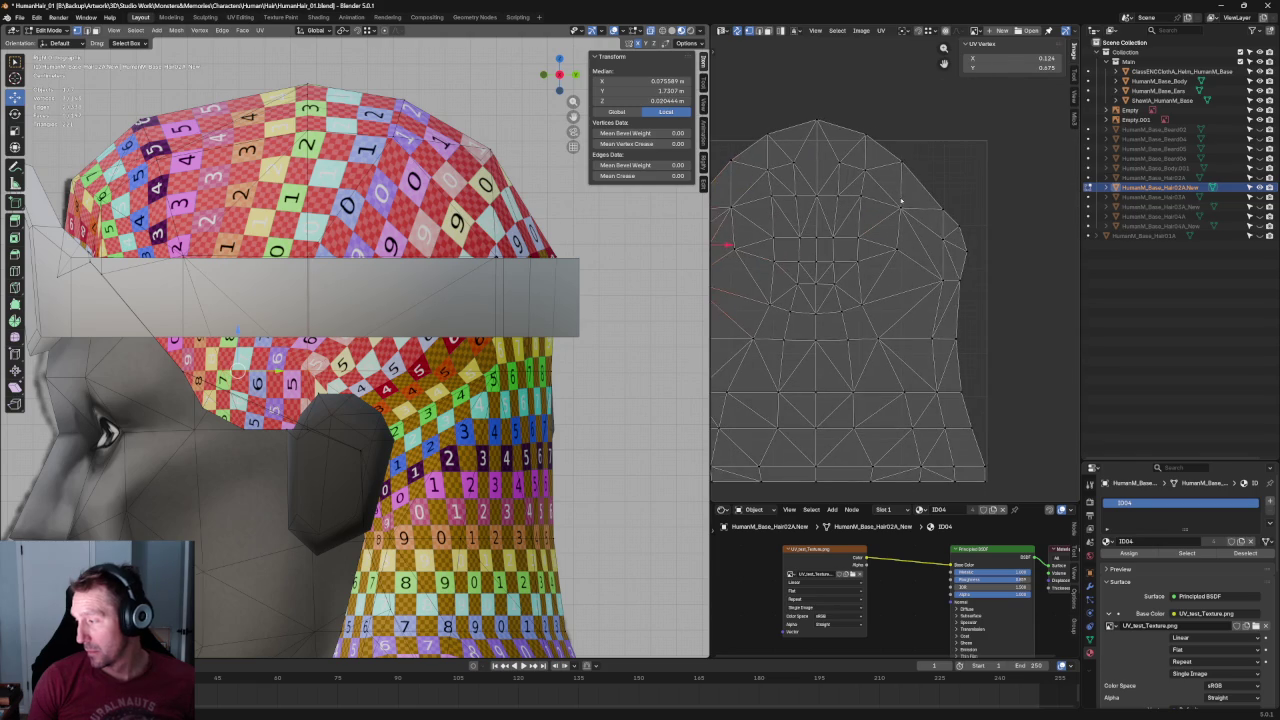
pyautogui.moveTo(947, 290); pyautogui.dragTo(950, 288)
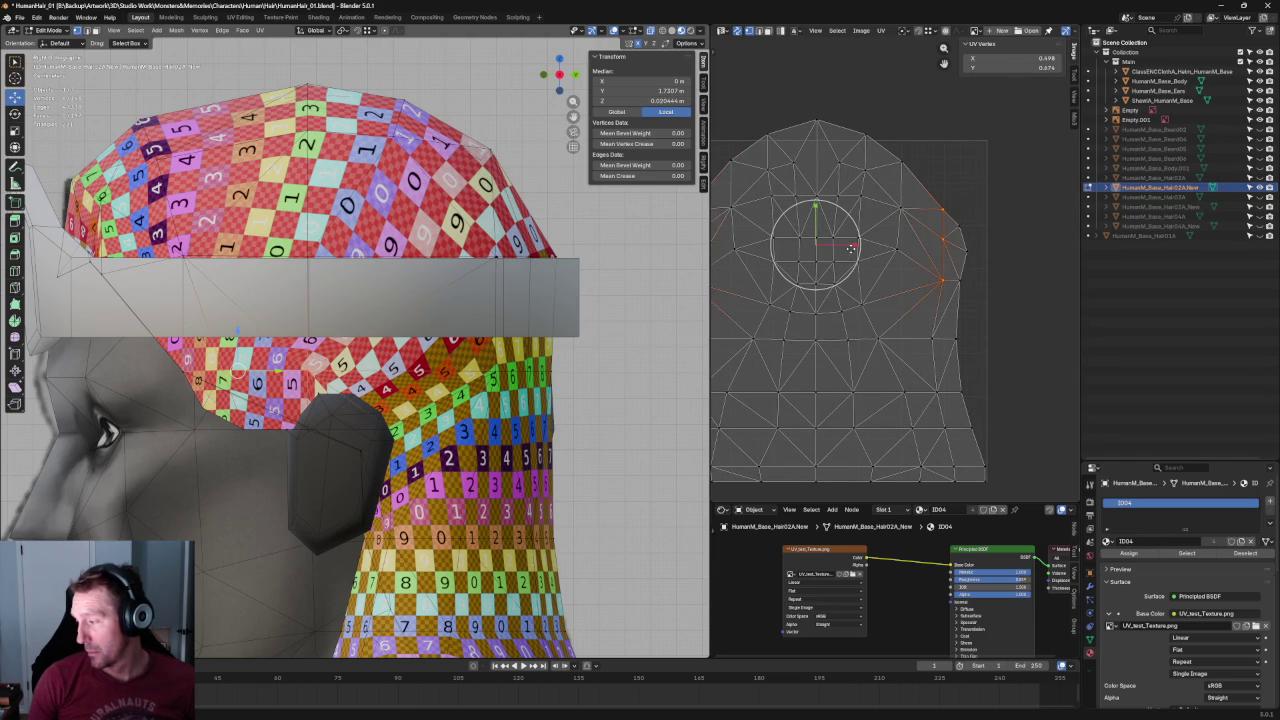
pyautogui.press('s')
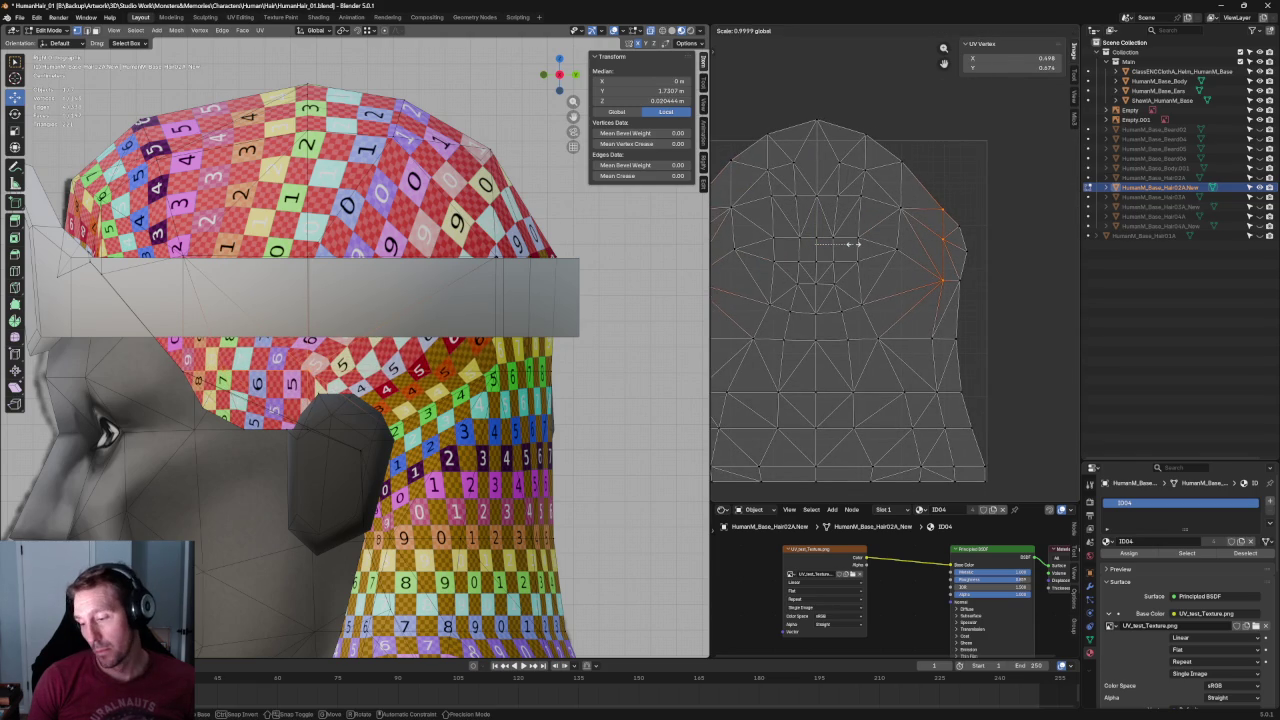
pyautogui.click(853, 243)
# Align the right-edge UV vertices into a straight line.
pyautogui.moveTo(942, 284)
pyautogui.mouseDown(button='middle')
pyautogui.moveTo(962, 278)
pyautogui.moveTo(944, 293)
pyautogui.mouseUp(button='middle')
pyautogui.scroll(-2, 990, 289)
pyautogui.click(943, 277)
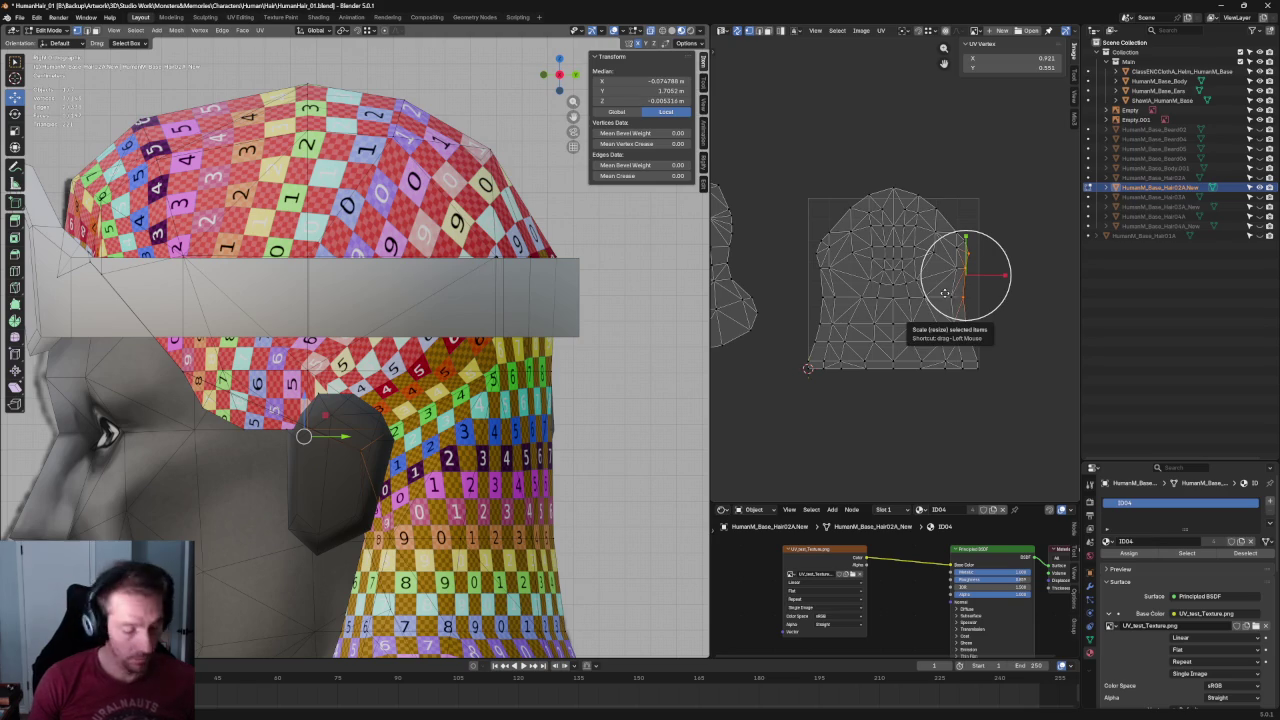
pyautogui.hotkey('shift', 'w')
pyautogui.click(823, 254)
pyautogui.moveTo(828, 307); pyautogui.dragTo(829, 306)
pyautogui.click(795, 233)
# Select island UV vertices and re-unwrap the head cap.
pyautogui.scroll(3, 817, 237)
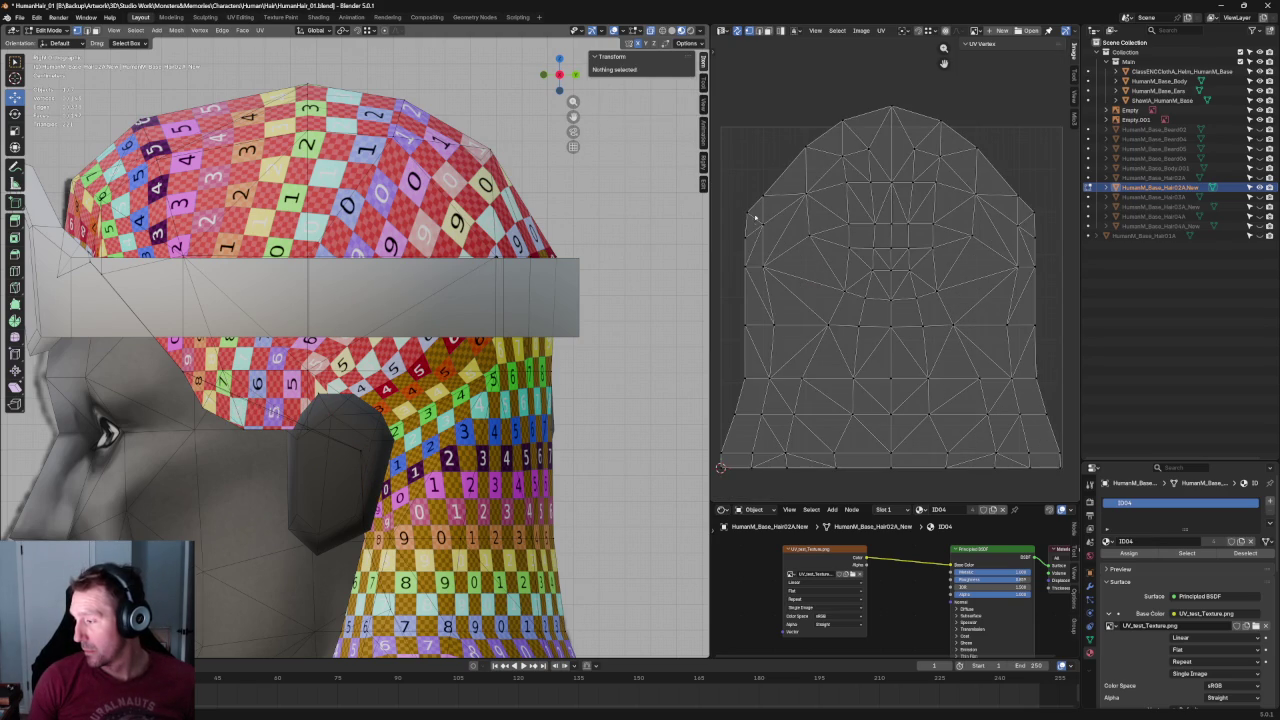
pyautogui.click(753, 215)
pyautogui.keyDown('shift'); pyautogui.moveTo(1049, 198); pyautogui.dragTo(1022, 216); pyautogui.keyUp('shift')
pyautogui.press('u')
pyautogui.click(1025, 218)
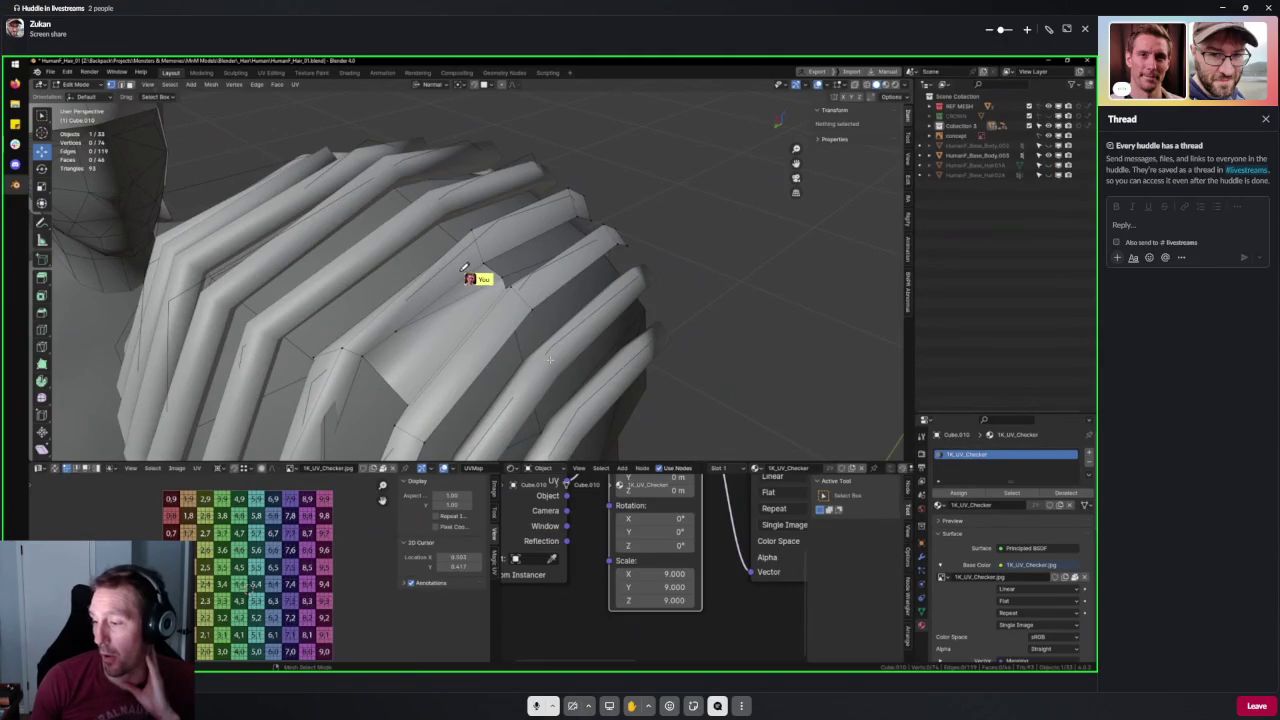
# Draw an annotation pointing at the hair strip, then select a vertex there.
pyautogui.moveTo(469, 211); pyautogui.dragTo(277, 329)
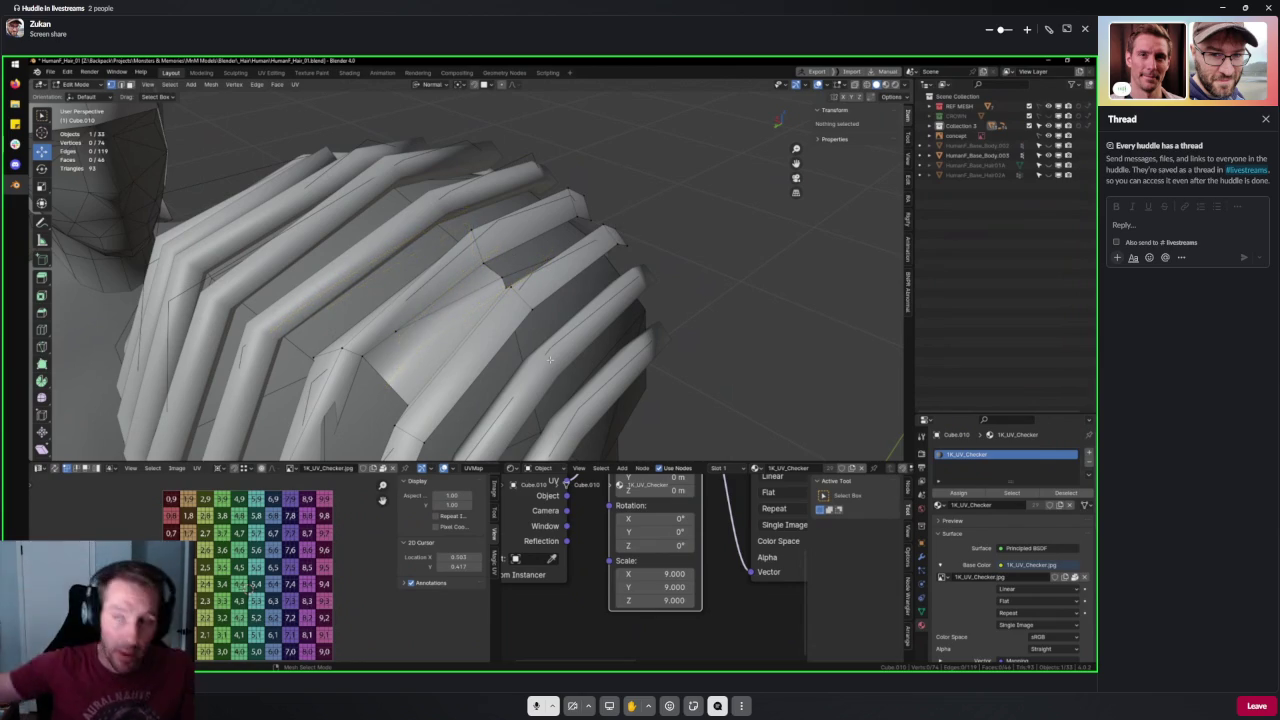
pyautogui.moveTo(549, 358)
pyautogui.mouseDown(button='middle')
pyautogui.moveTo(577, 337)
pyautogui.moveTo(470, 348)
pyautogui.mouseUp(button='middle')
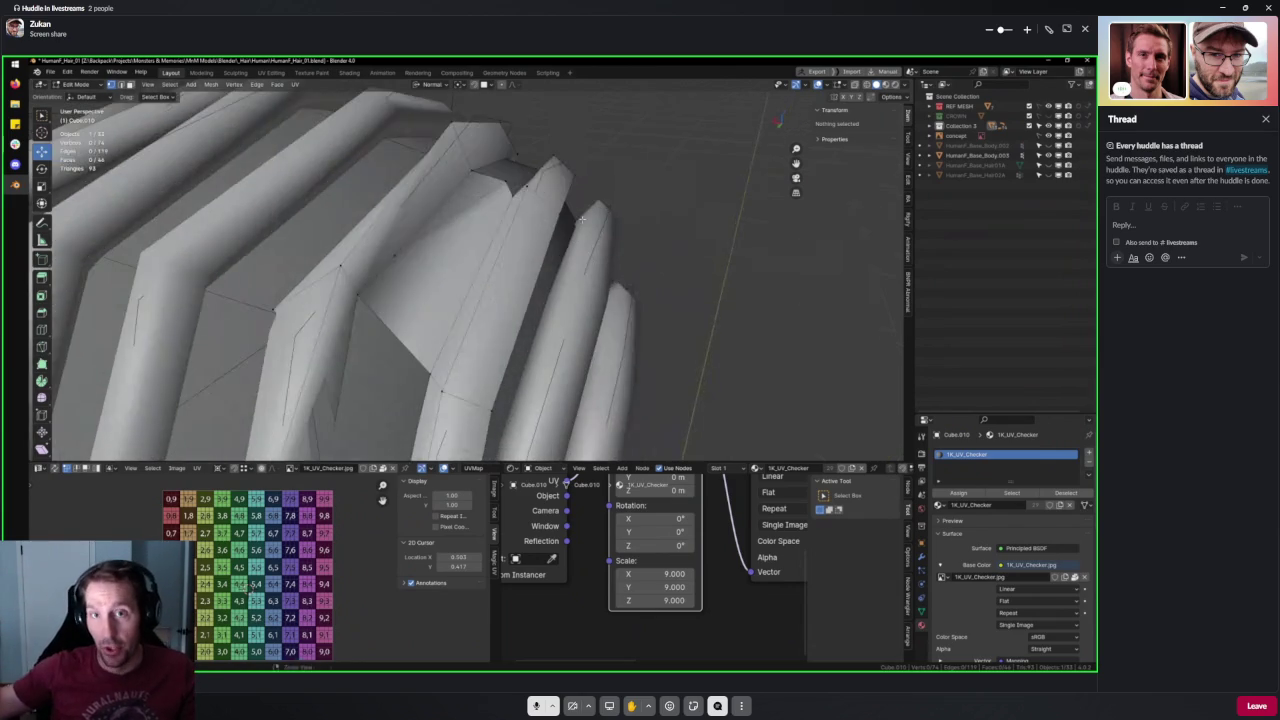
pyautogui.click(455, 350)
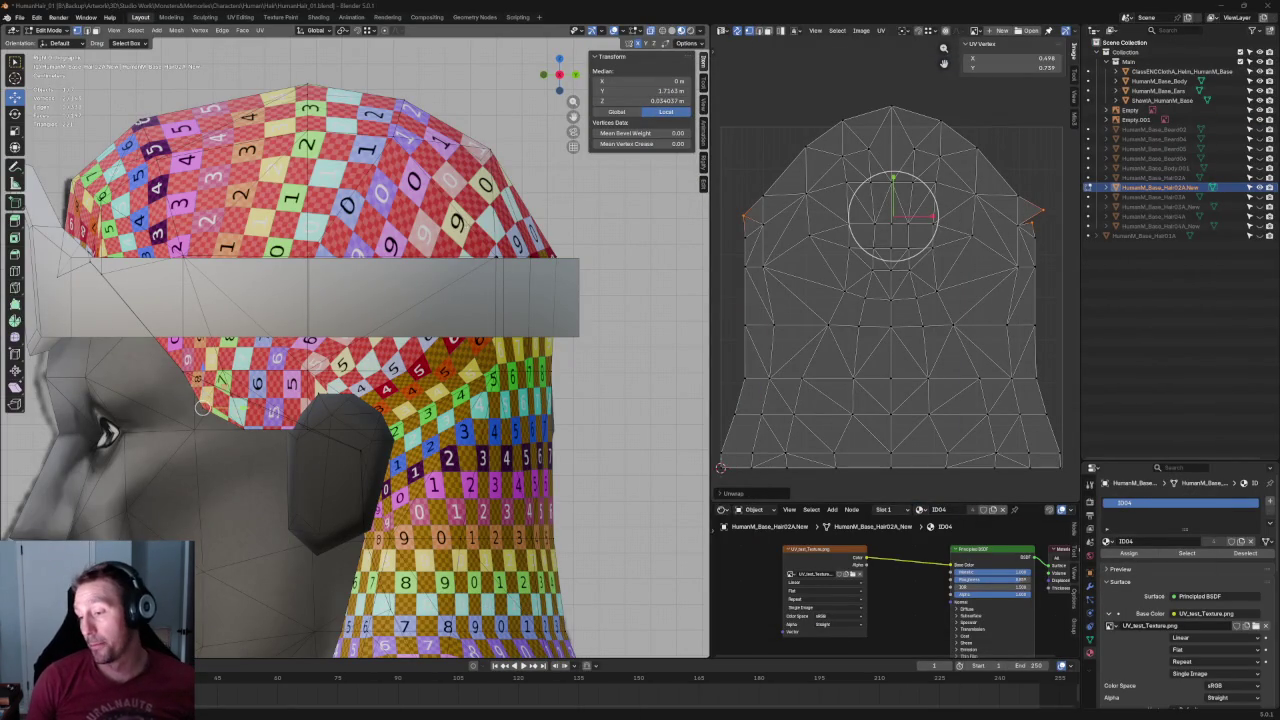
# Undo the last UV change, add the right side edge, and re-unwrap the hair-cap island.
pyautogui.hotkey('ctrl', 'z')
pyautogui.hotkey('ctrl', 'z')
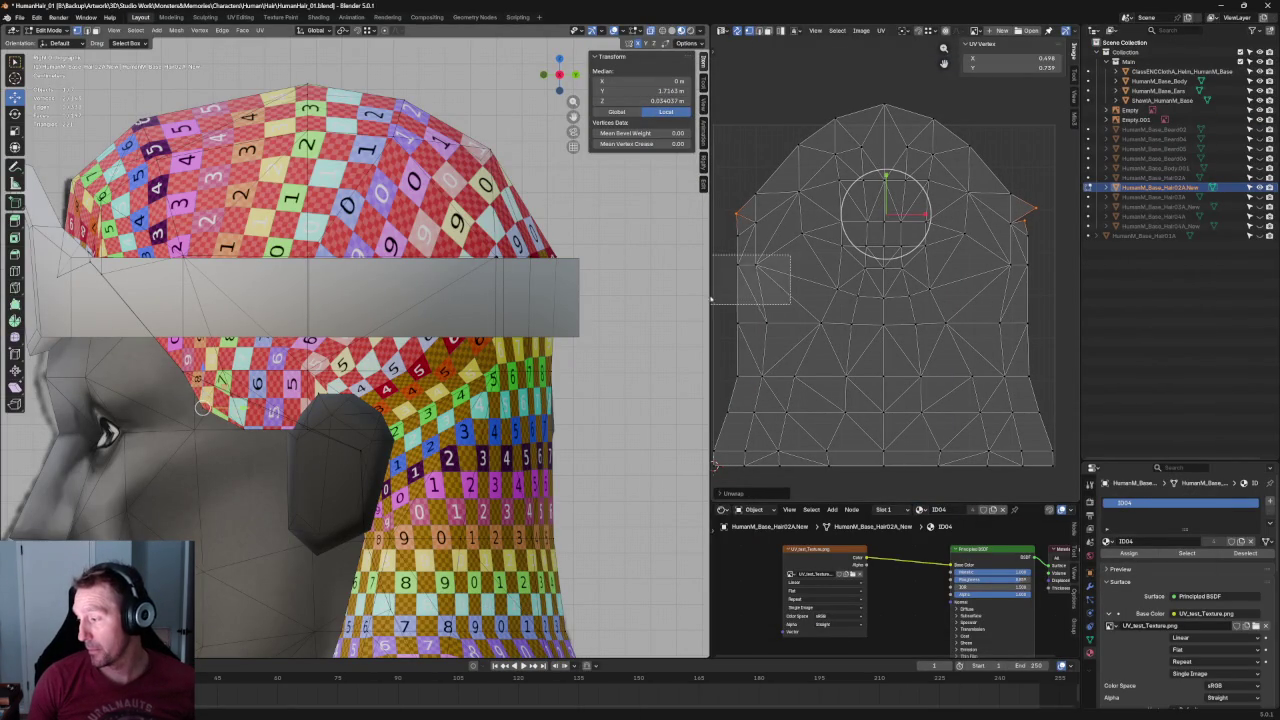
pyautogui.keyDown('shift'); pyautogui.click(1012, 267); pyautogui.keyUp('shift')
pyautogui.press('u')
pyautogui.click(995, 273)
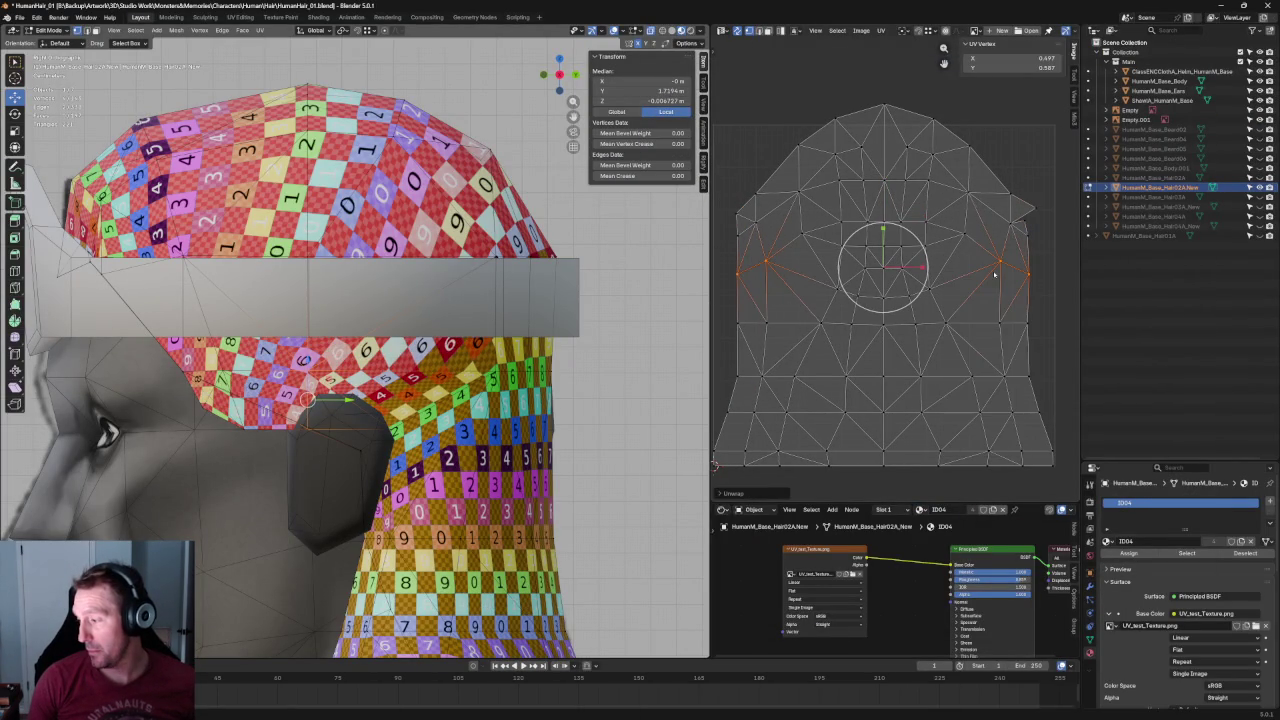
pyautogui.press('g')
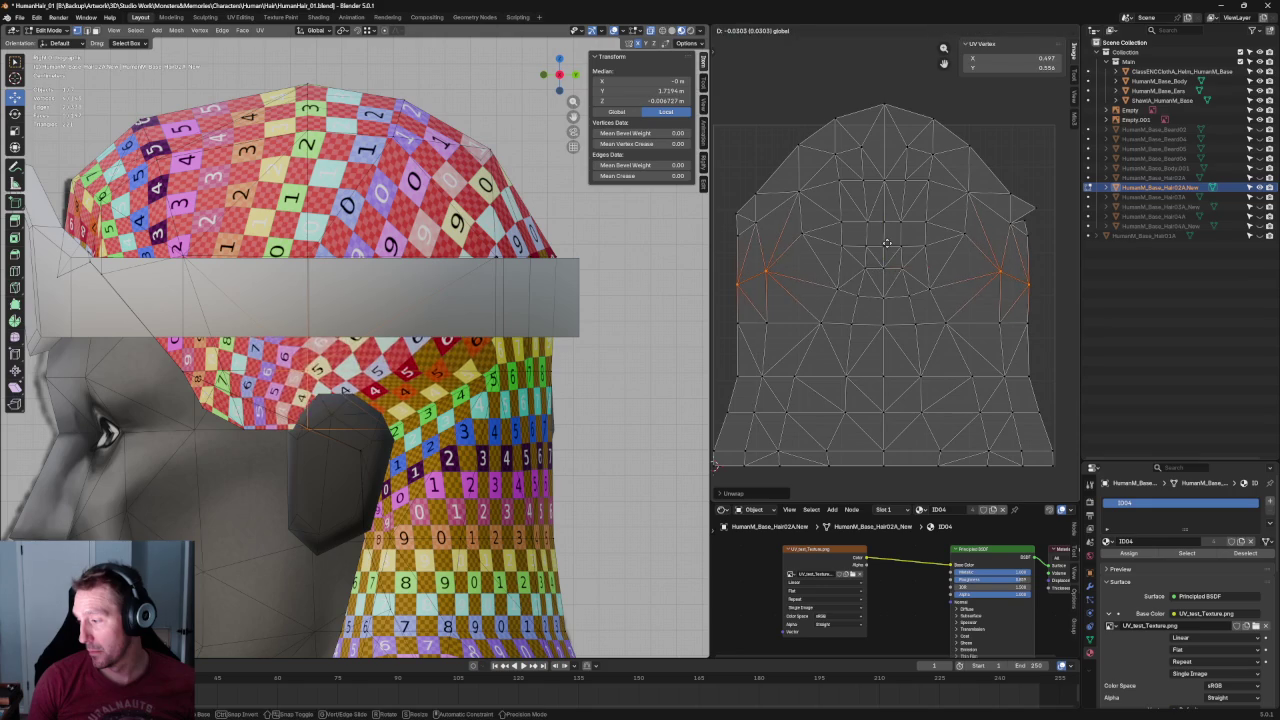
pyautogui.rightClick(888, 243)
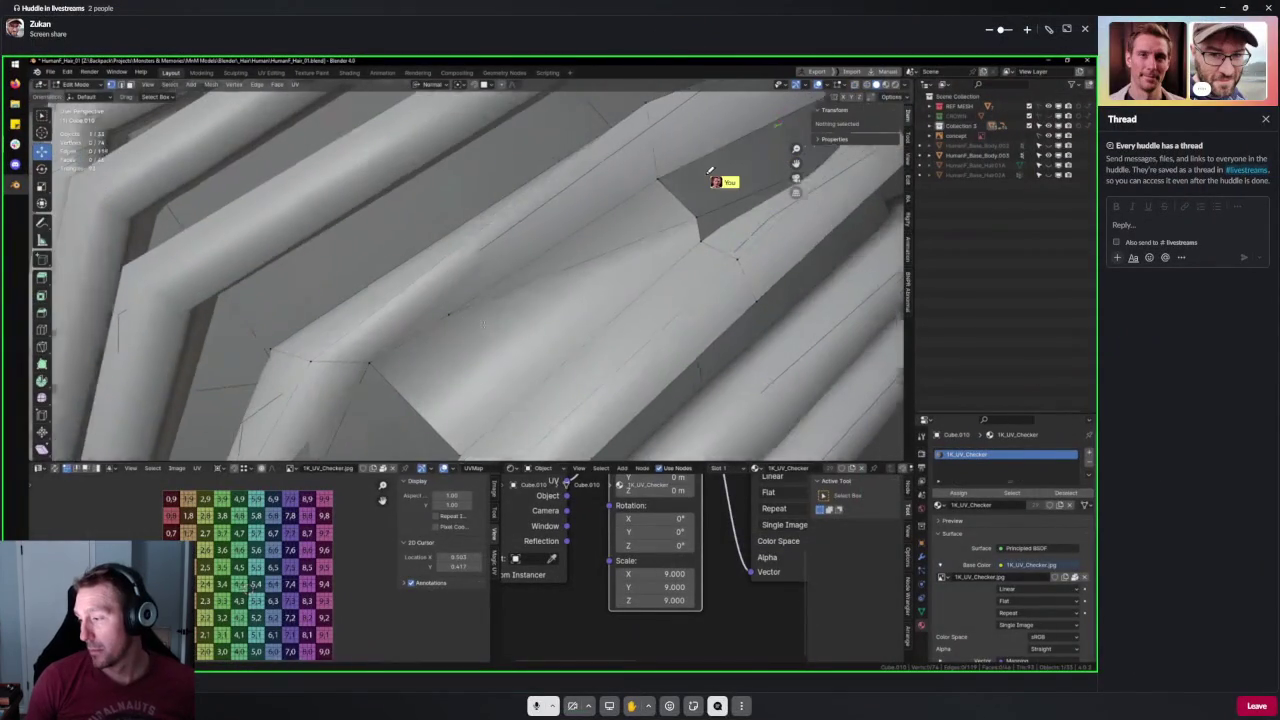
# Enlarge the shared Blender screen and draw yellow pen marks over the hair mesh.
pyautogui.moveTo(483, 323); pyautogui.dragTo(460, 318, button='middle')
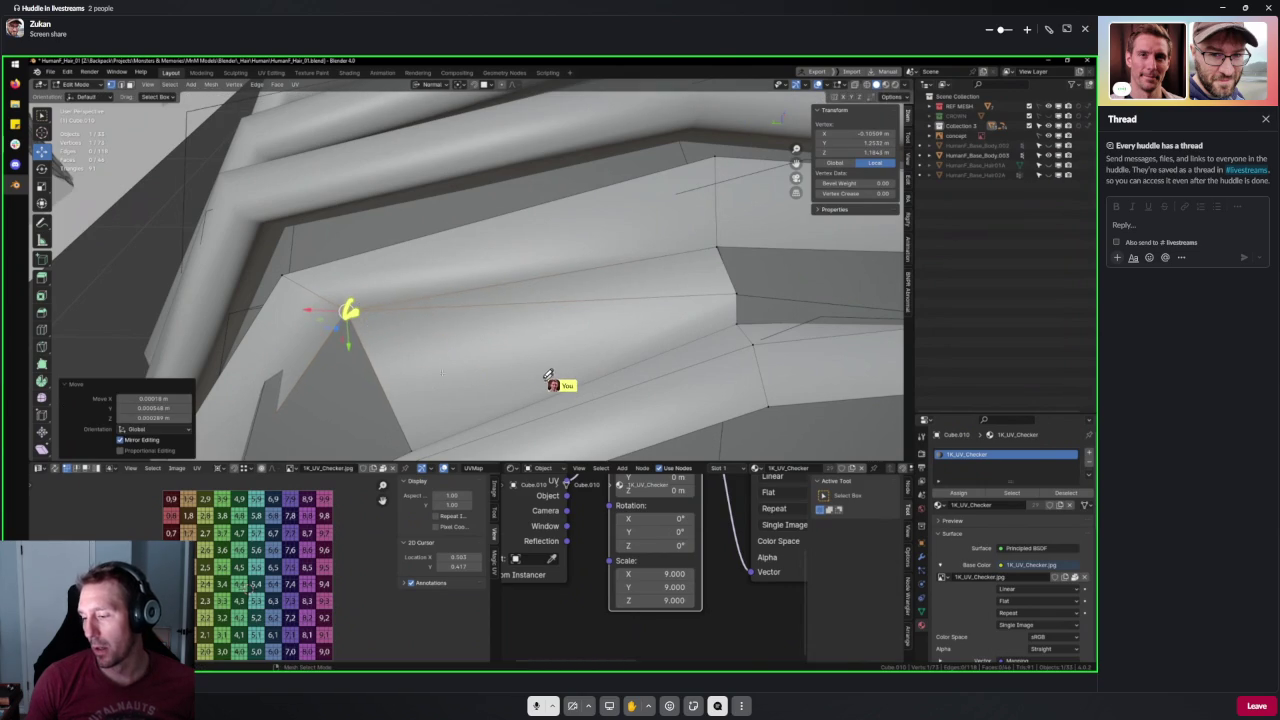
pyautogui.moveTo(448, 290); pyautogui.dragTo(541, 400)
pyautogui.moveTo(603, 205); pyautogui.dragTo(456, 330)
pyautogui.moveTo(572, 167); pyautogui.dragTo(636, 213)
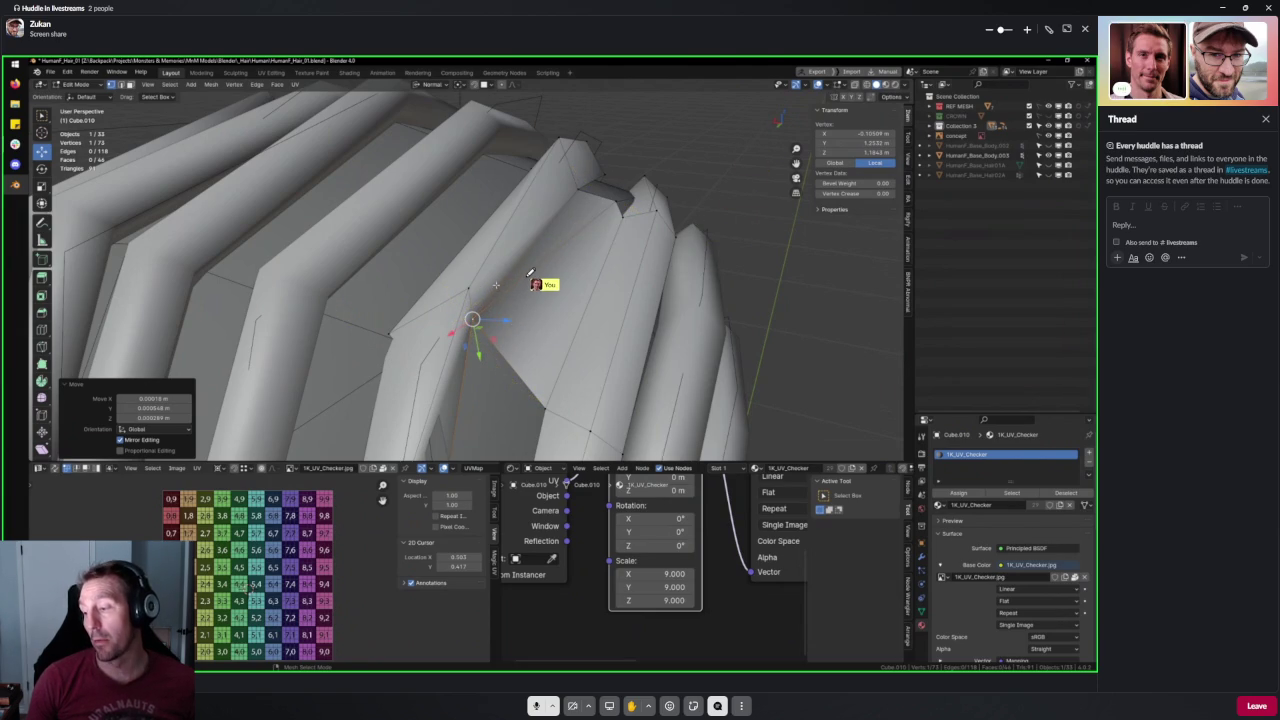
# Circle the problem vertex in yellow and draw a line from it to the ridge.
pyautogui.moveTo(495, 285); pyautogui.dragTo(496, 285, button='middle')
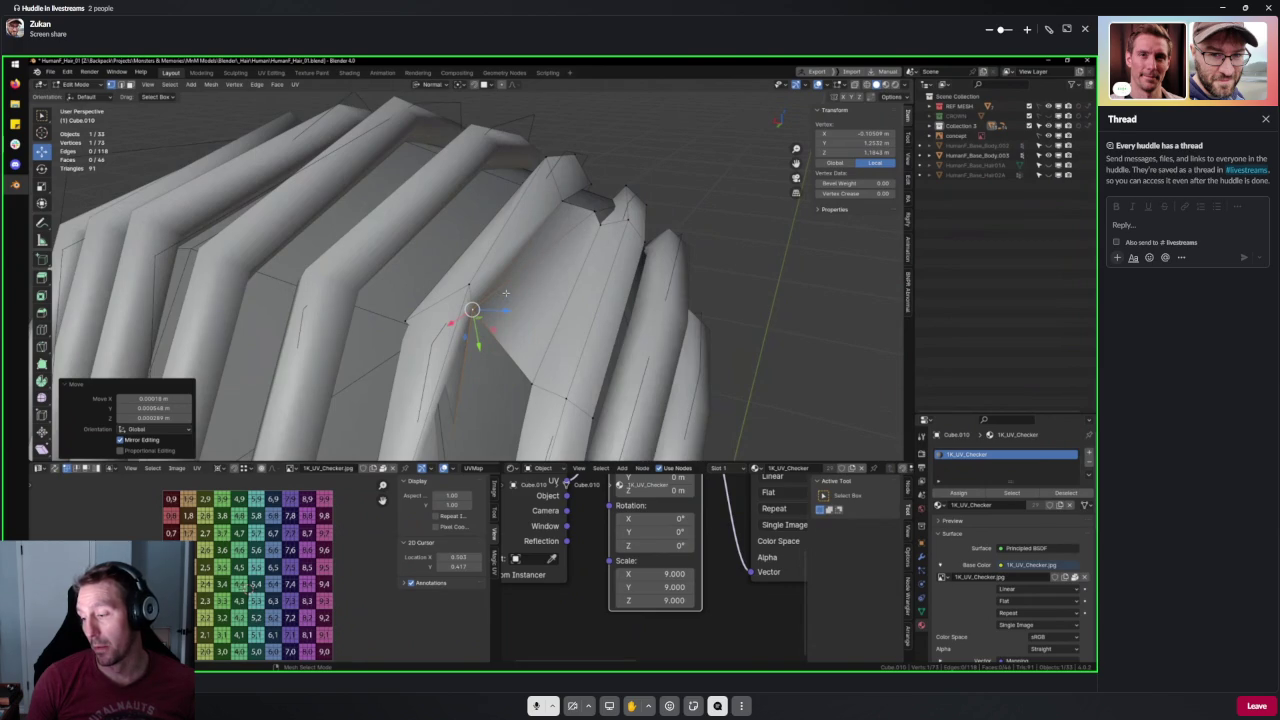
pyautogui.moveTo(414, 292)
pyautogui.mouseDown()
pyautogui.moveTo(457, 371)
pyautogui.moveTo(508, 286)
pyautogui.moveTo(468, 280)
pyautogui.mouseUp()
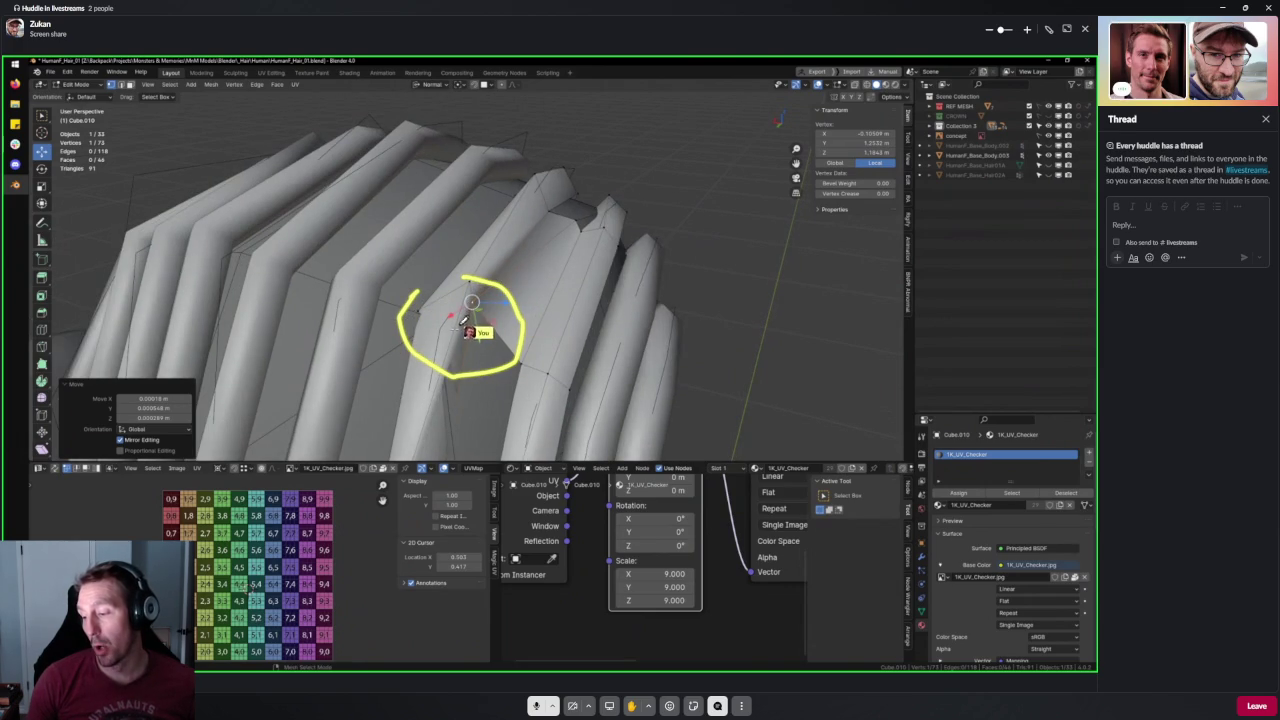
pyautogui.moveTo(571, 206)
pyautogui.mouseDown()
pyautogui.moveTo(495, 243)
pyautogui.moveTo(533, 172)
pyautogui.mouseUp()
pyautogui.moveTo(478, 218)
pyautogui.mouseDown()
pyautogui.moveTo(392, 312)
pyautogui.moveTo(508, 358)
pyautogui.mouseUp()
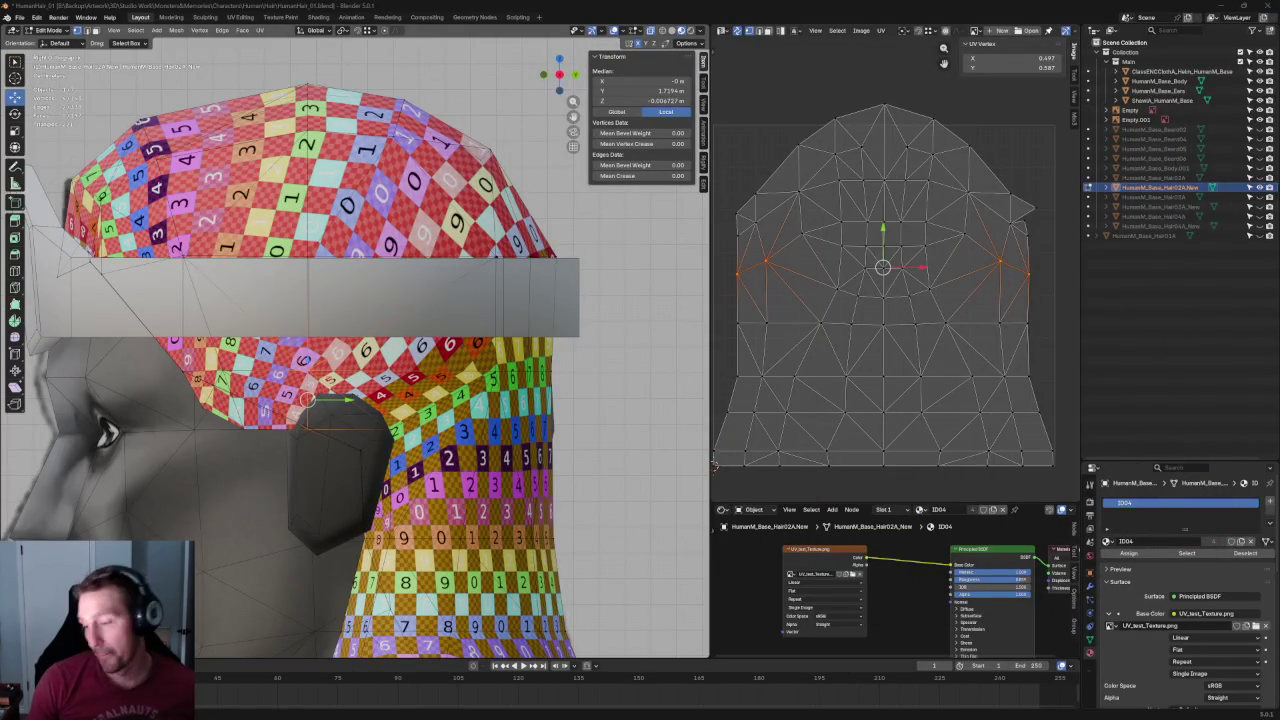
# Select vertices on the island's left and right edges and re-unwrap the island.
pyautogui.scroll(-3, 360, 340)
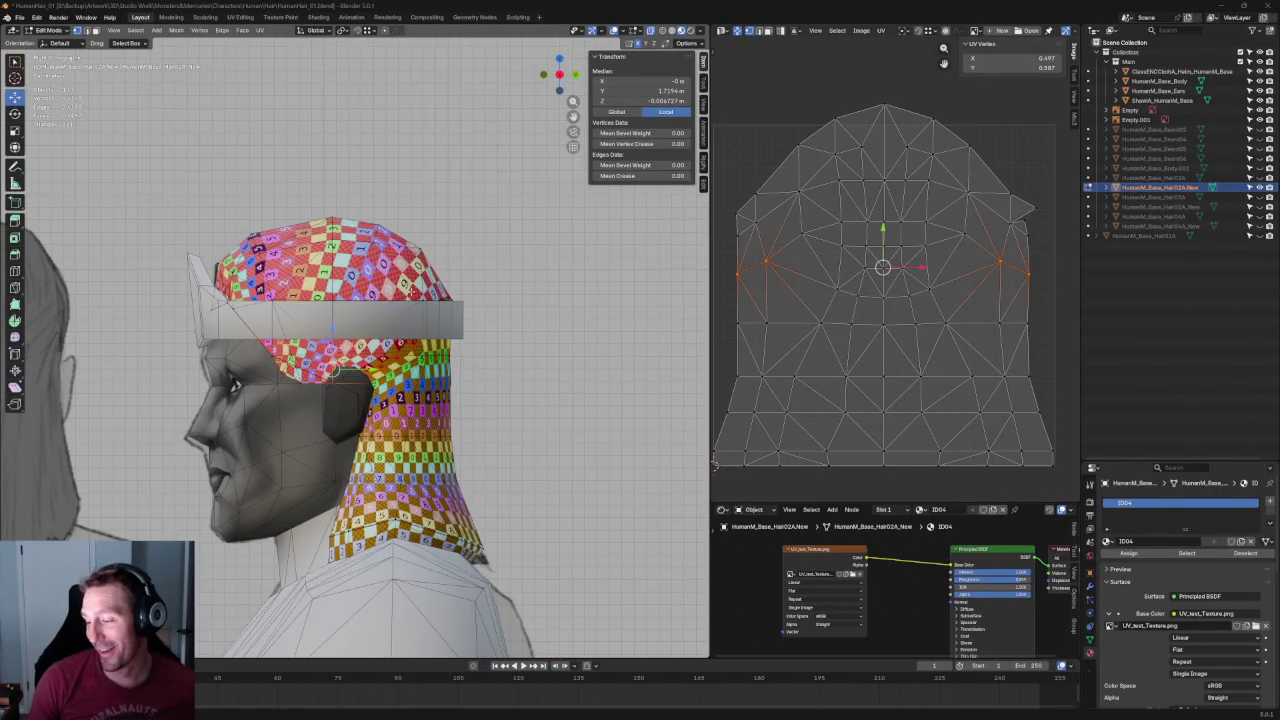
pyautogui.scroll(3, 386, 329)
pyautogui.moveTo(797, 183); pyautogui.dragTo(835, 172, button='middle')
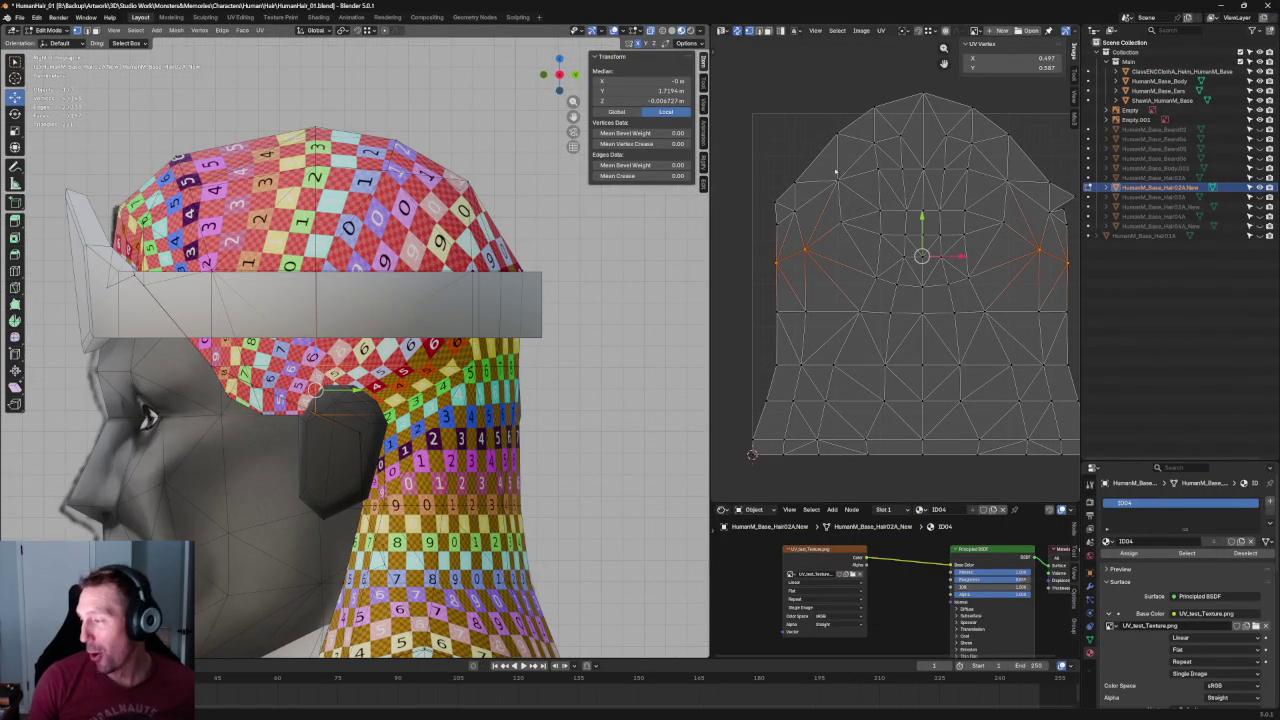
pyautogui.moveTo(825, 147); pyautogui.dragTo(792, 224)
pyautogui.moveTo(965, 157); pyautogui.dragTo(982, 224)
pyautogui.press('u')
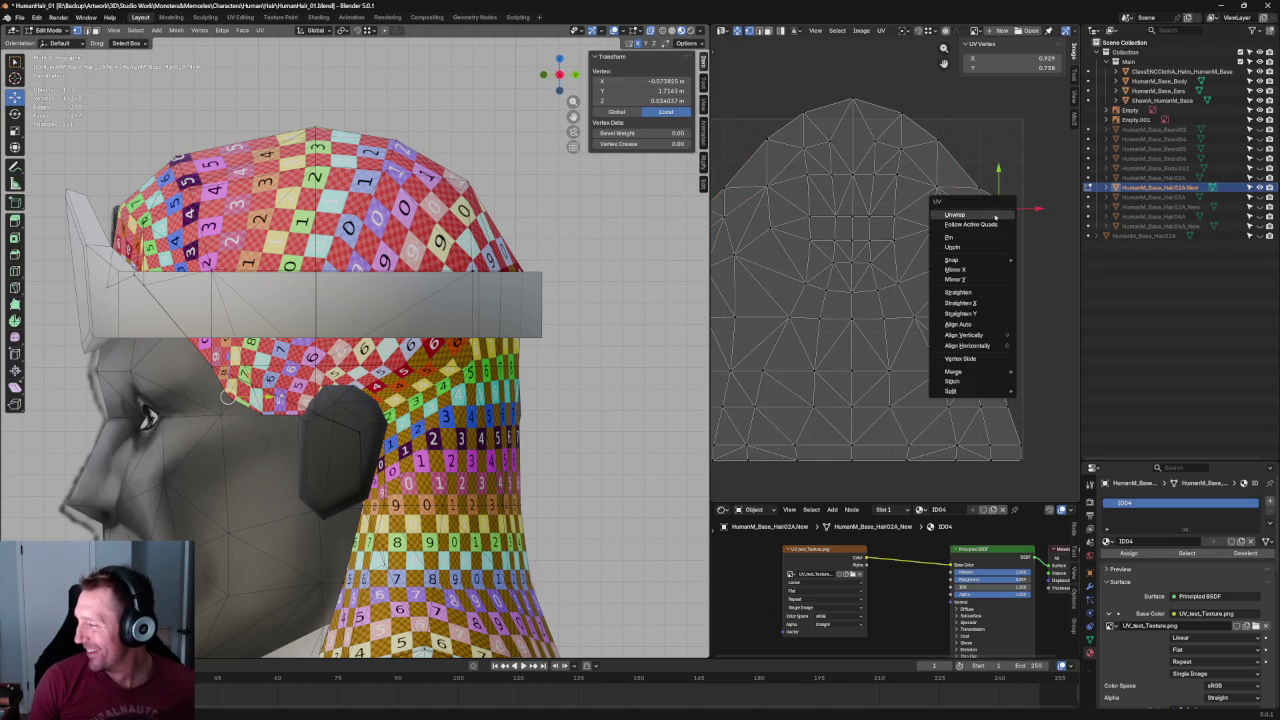
pyautogui.click(978, 236)
# Move the right-edge vertex to X 0.912, Y 0.719.
pyautogui.moveTo(998, 208); pyautogui.dragTo(1004, 202)
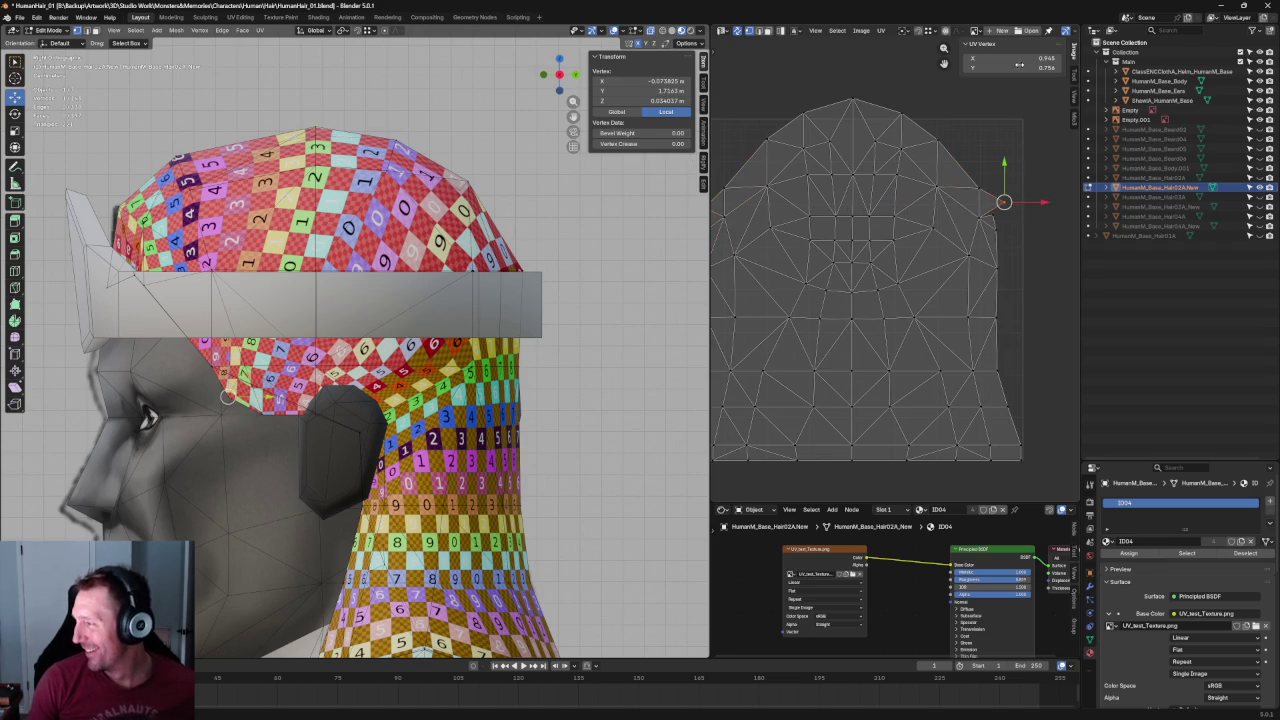
pyautogui.moveTo(1004, 202); pyautogui.dragTo(992, 216)
pyautogui.scroll(-1, 1020, 194)
pyautogui.scroll(1, 1027, 190)
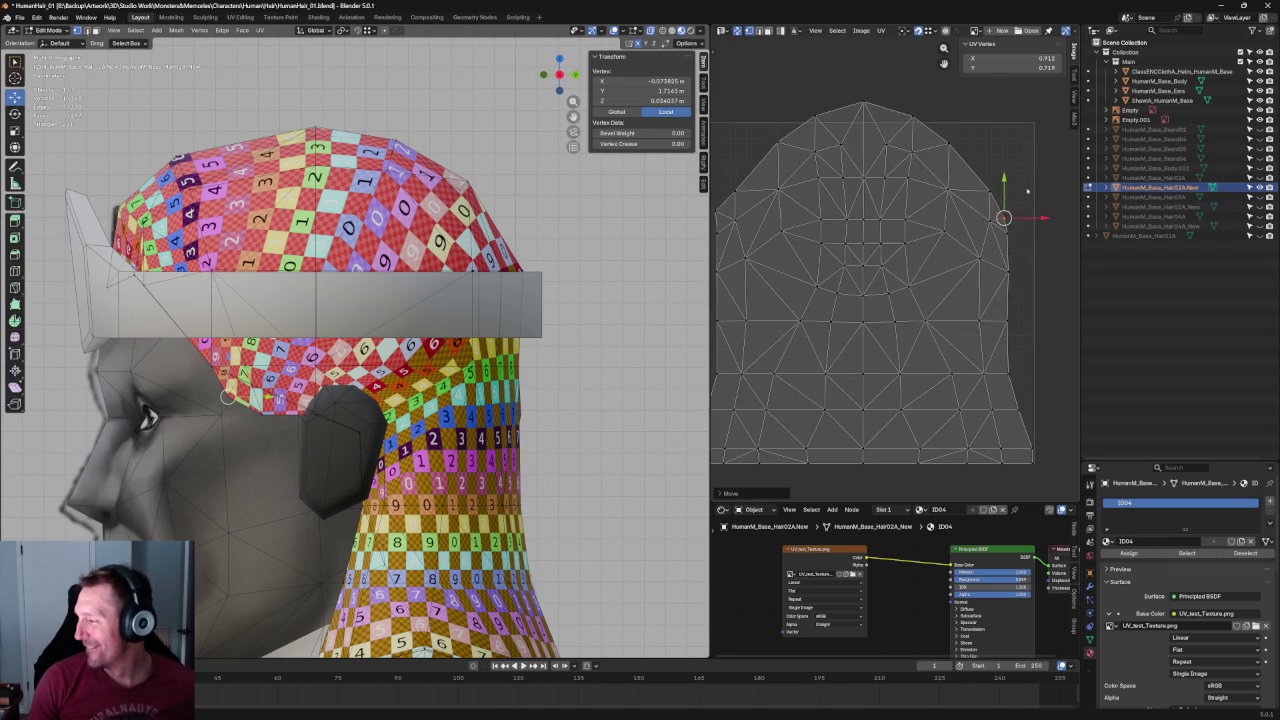
# Re-unwrap the island with the upper right edge vertices selected.
pyautogui.moveTo(1046, 143); pyautogui.dragTo(980, 238)
pyautogui.rightClick(993, 231)
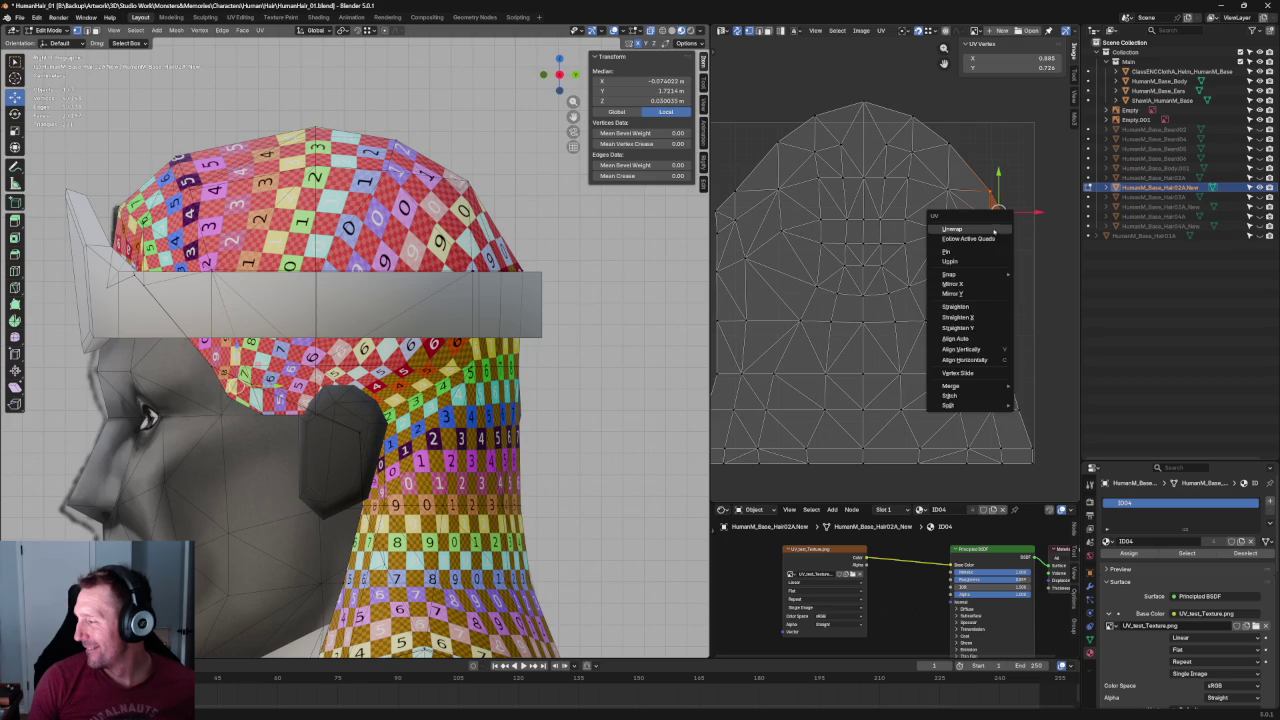
pyautogui.click(993, 231)
pyautogui.scroll(-1, 1040, 176)
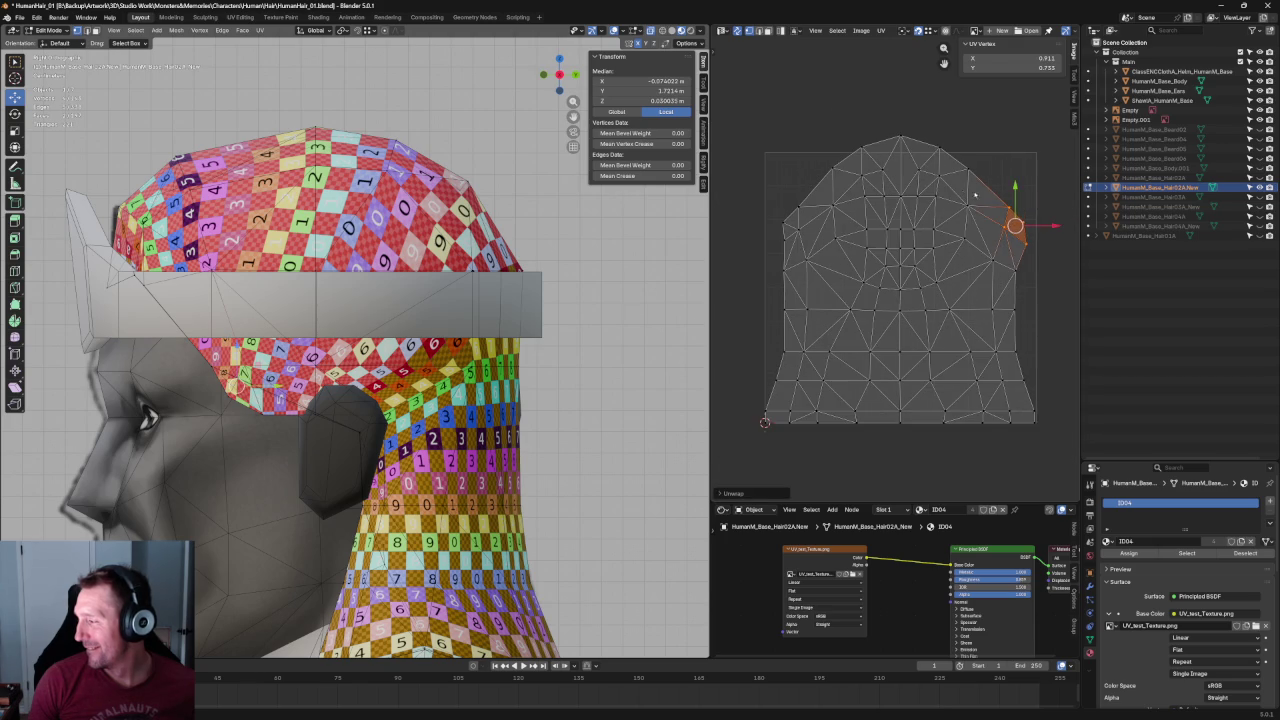
pyautogui.click(1036, 182)
pyautogui.scroll(1, 1028, 192)
# Align the vertices along the island's right edge into a line.
pyautogui.moveTo(1020, 283); pyautogui.dragTo(1040, 284)
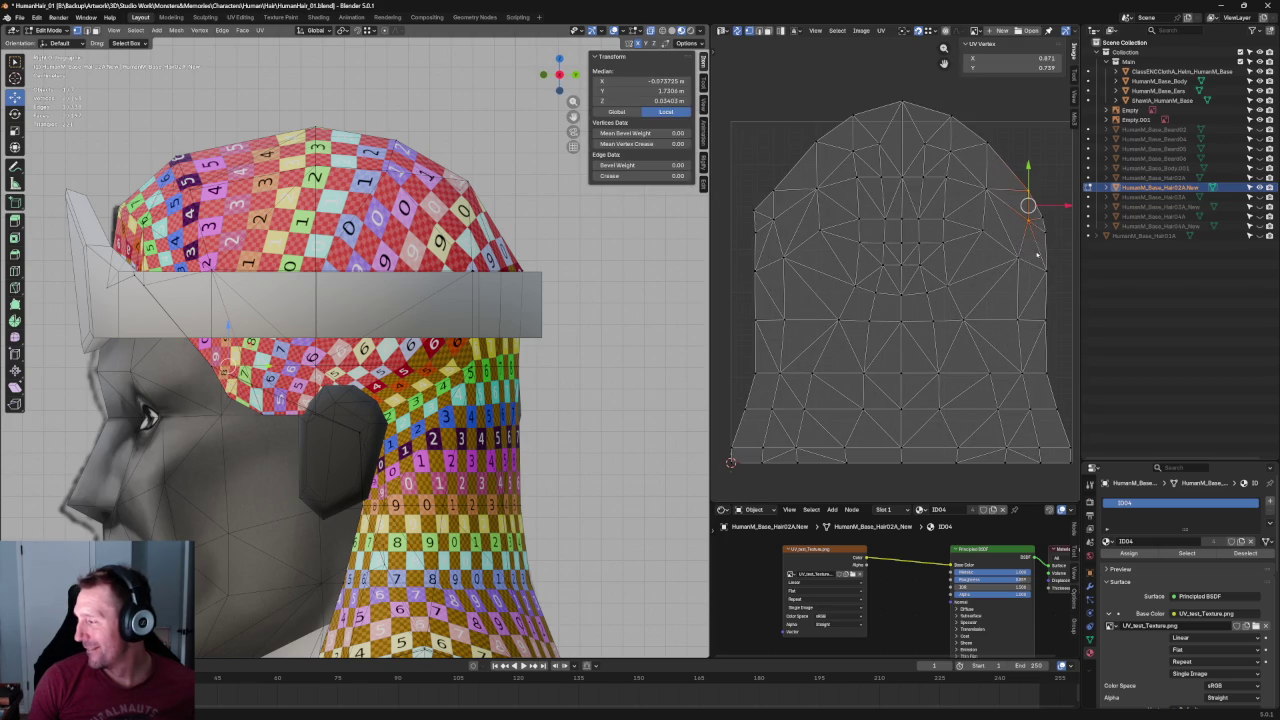
pyautogui.moveTo(1028, 241)
pyautogui.mouseDown()
pyautogui.moveTo(998, 265)
pyautogui.moveTo(1020, 209)
pyautogui.mouseUp()
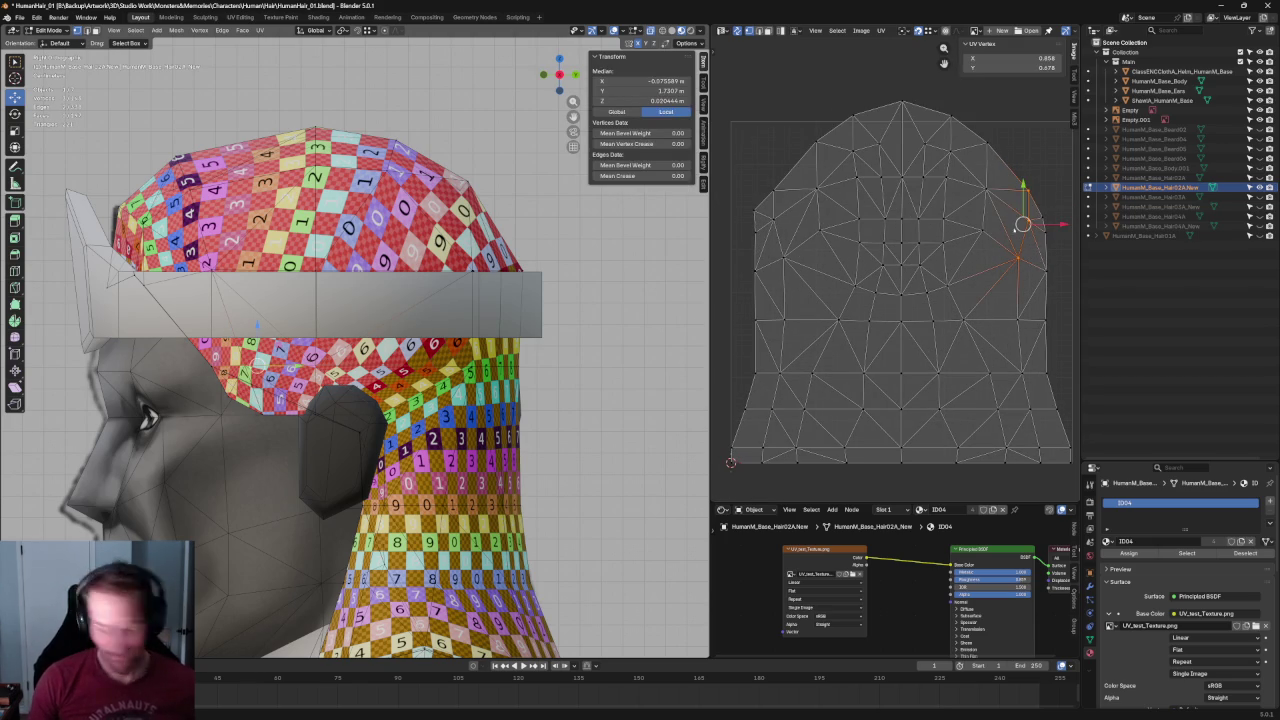
pyautogui.hotkey('shift', 'w')
pyautogui.hotkey('ctrl', 'z')
pyautogui.hotkey('ctrl', 'shift', 'z')
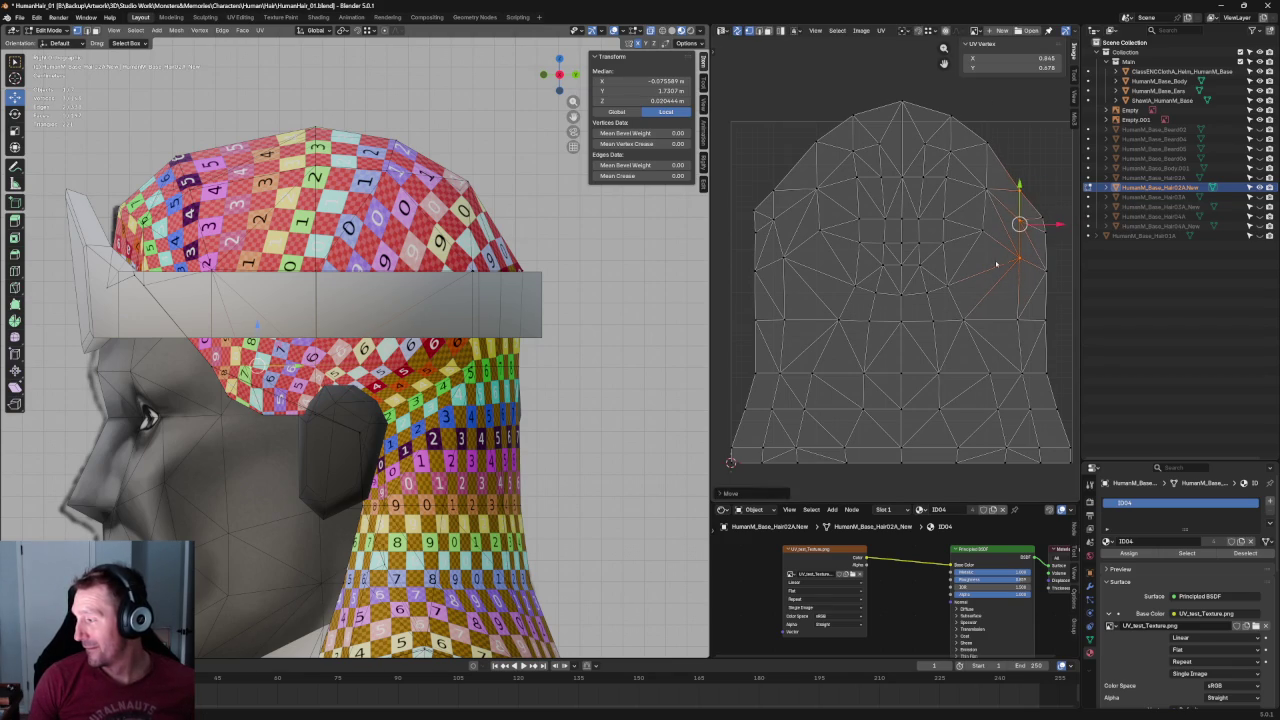
pyautogui.hotkey('alt', 'a')
# Re-unwrap the island with a matching left and right edge vertex pair pinned.
pyautogui.moveTo(787, 182); pyautogui.dragTo(767, 234)
pyautogui.moveTo(1023, 181); pyautogui.dragTo(1066, 264)
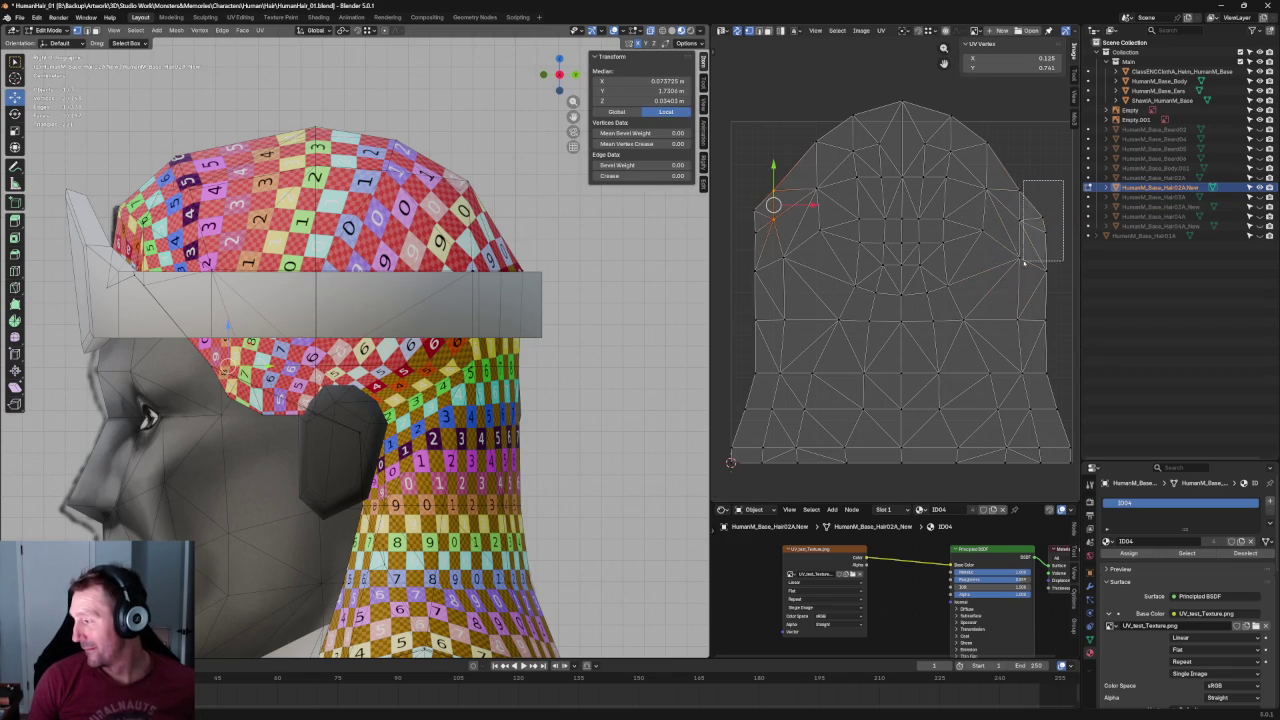
pyautogui.keyDown('shift'); pyautogui.click(761, 213); pyautogui.keyUp('shift')
pyautogui.press('u')
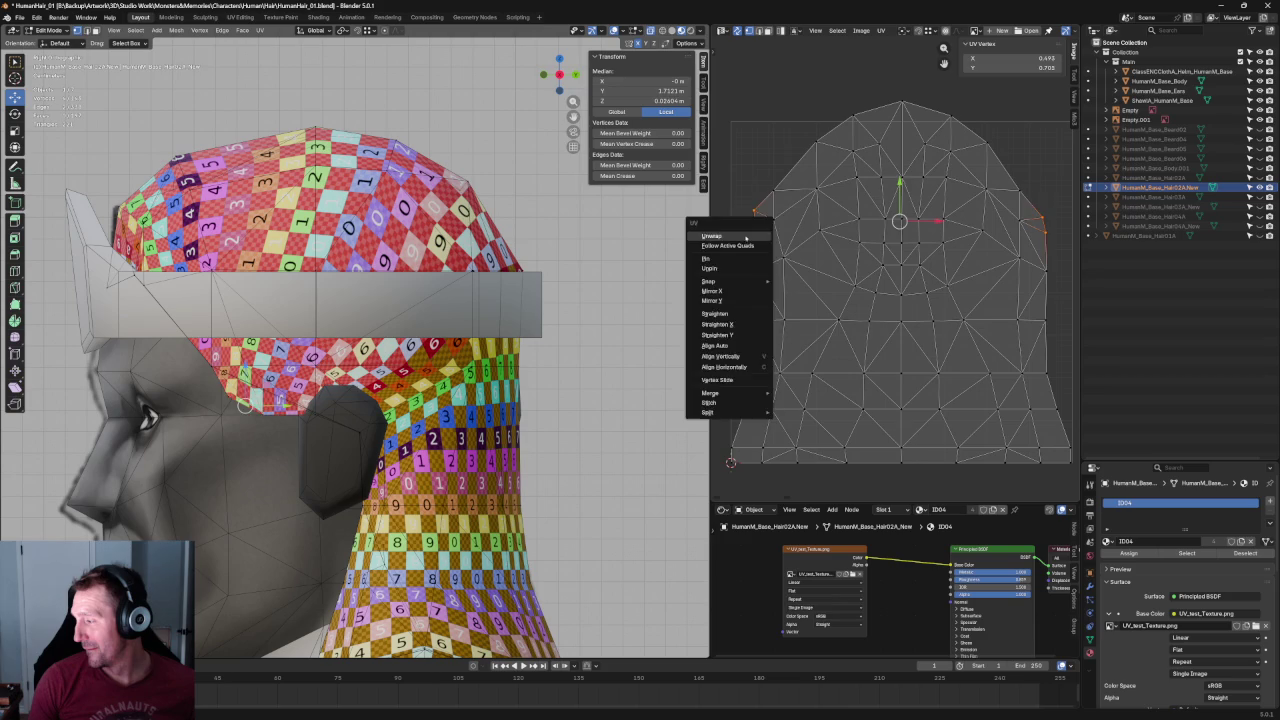
pyautogui.click(745, 237)
# Align a matching pair of left and right side vertices.
pyautogui.click(1060, 193)
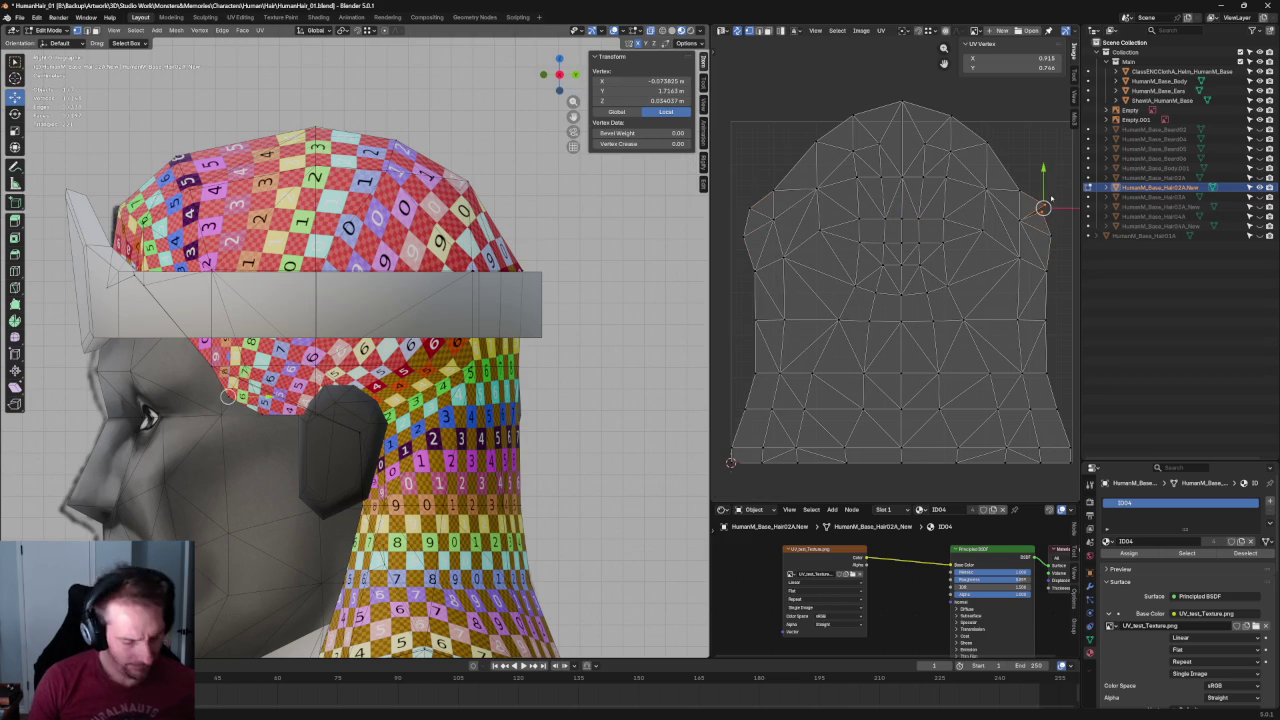
pyautogui.keyDown('shift'); pyautogui.click(761, 213); pyautogui.keyUp('shift')
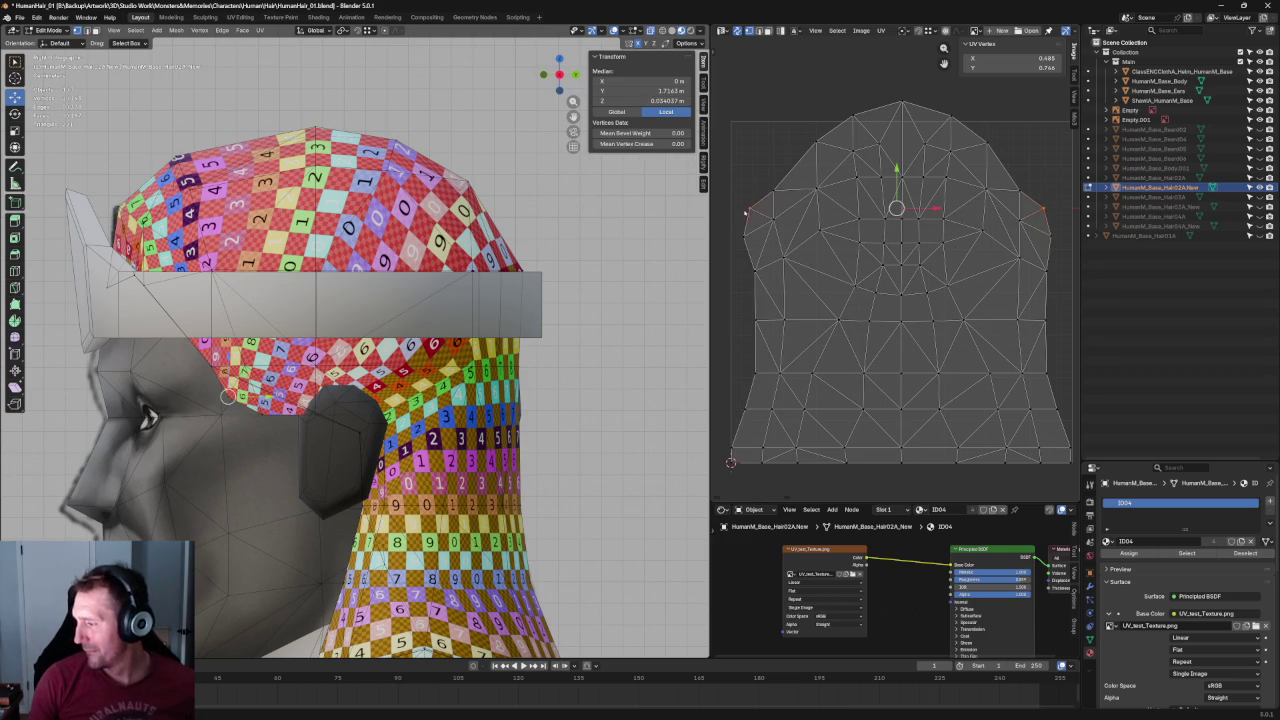
pyautogui.keyDown('alt'); pyautogui.click(786, 210); pyautogui.keyUp('alt')
pyautogui.click(1052, 232)
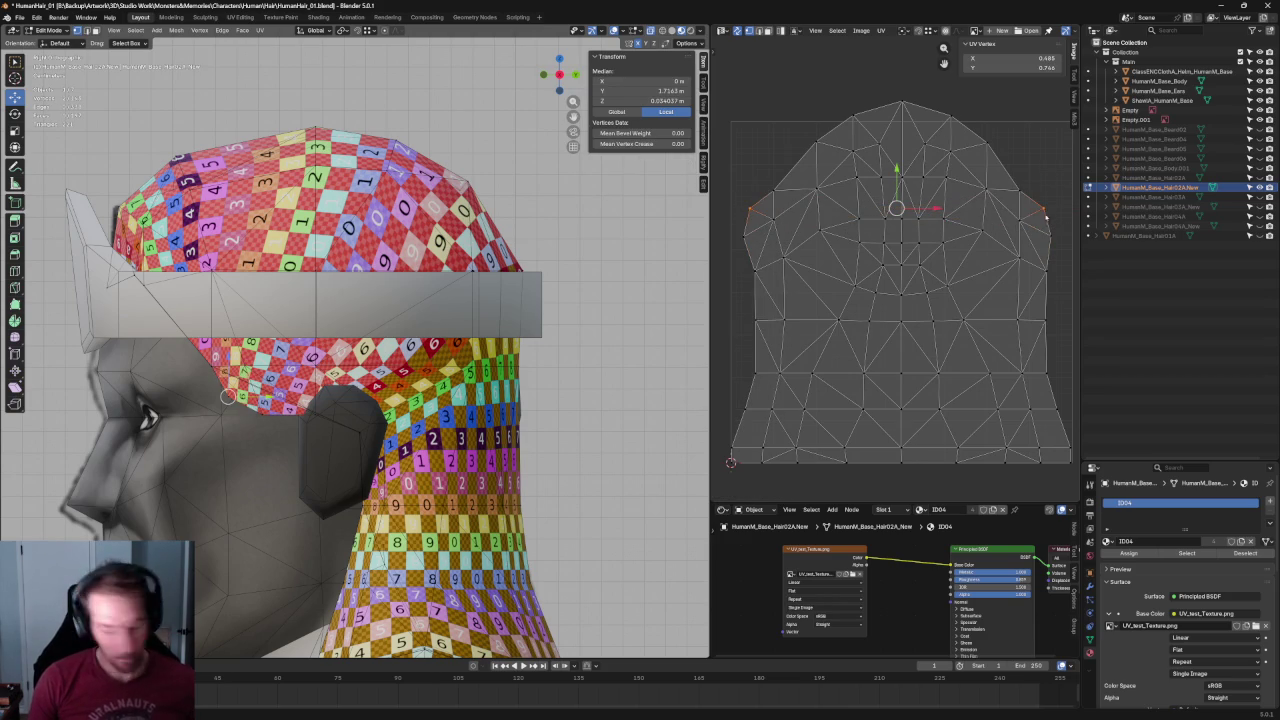
pyautogui.keyDown('shift'); pyautogui.click(737, 244); pyautogui.keyUp('shift')
pyautogui.hotkey('shift', 'w')
pyautogui.scroll(-1, 803, 264)
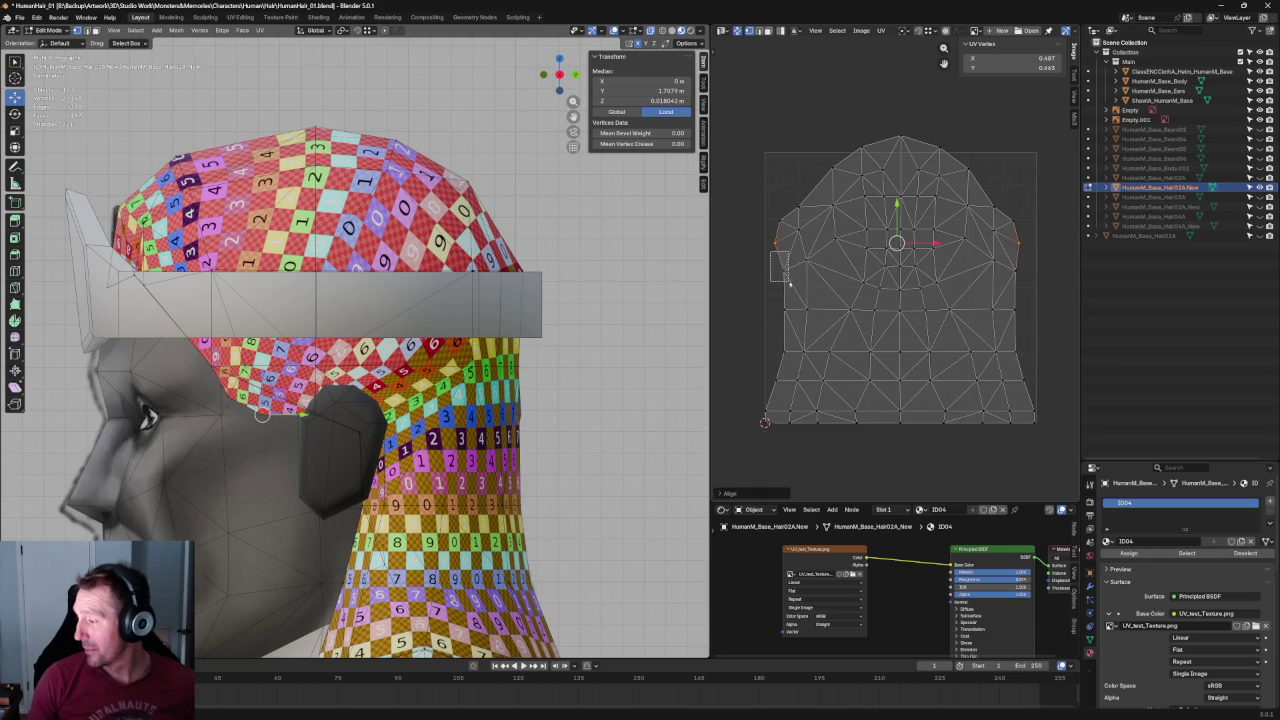
# Re-unwrap with the middle side vertices selected and align the middle row into a straight line.
pyautogui.moveTo(790, 284); pyautogui.dragTo(790, 285)
pyautogui.press('u')
pyautogui.click(1000, 273)
pyautogui.click(991, 262)
pyautogui.keyDown('shift'); pyautogui.click(805, 262); pyautogui.keyUp('shift')
pyautogui.press('u')
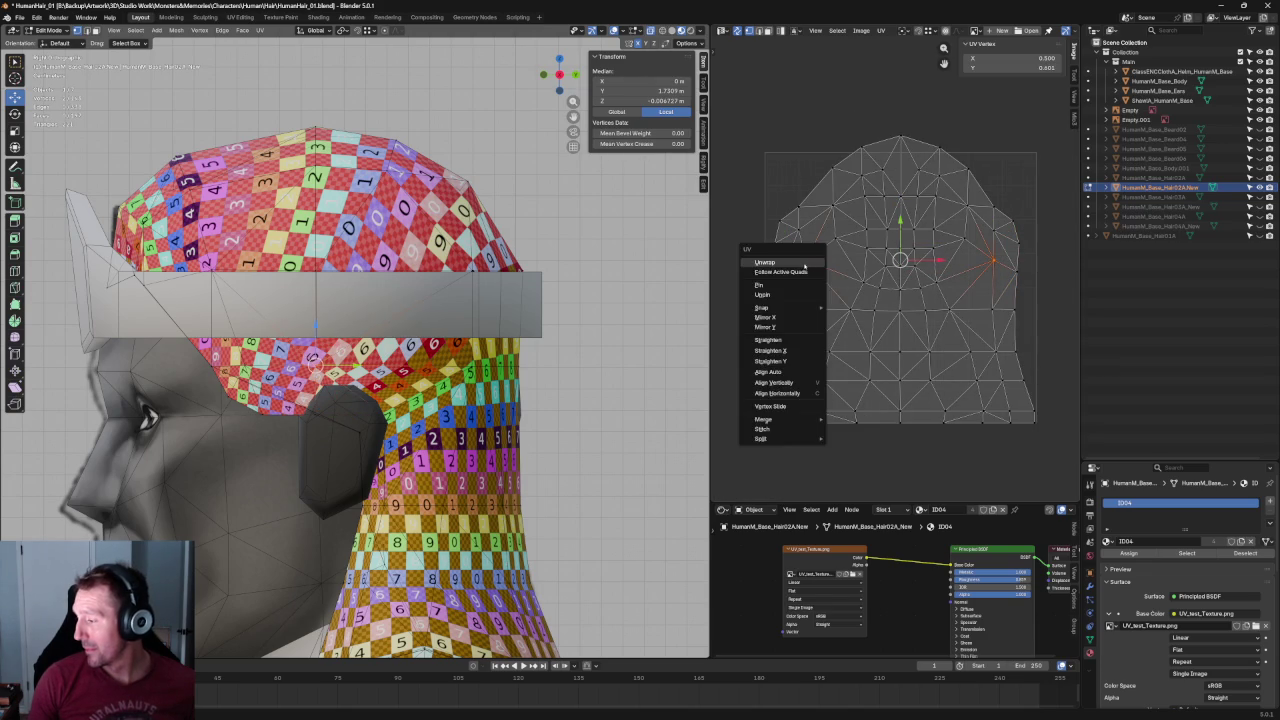
pyautogui.click(806, 264)
pyautogui.hotkey('shift', 'w')
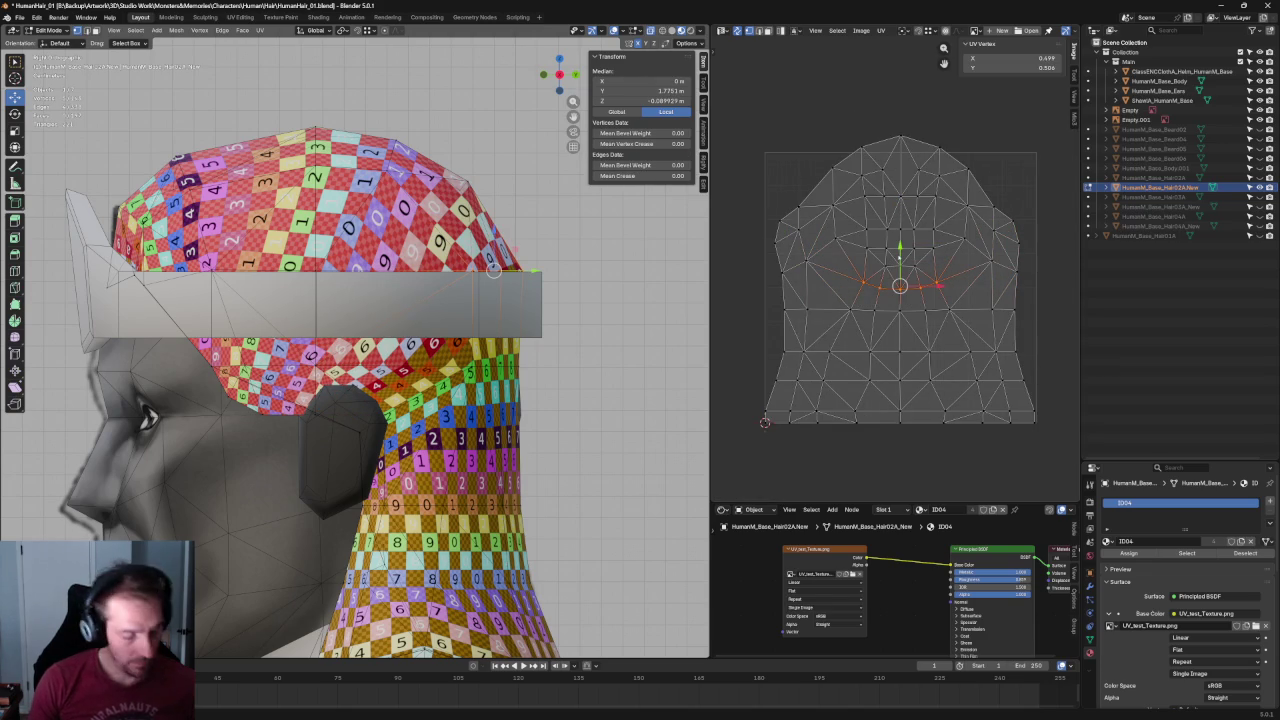
pyautogui.click(992, 307)
# Try aligning the island's left and right side edges, undoing the collapsed result.
pyautogui.moveTo(1018, 298); pyautogui.dragTo(724, 340)
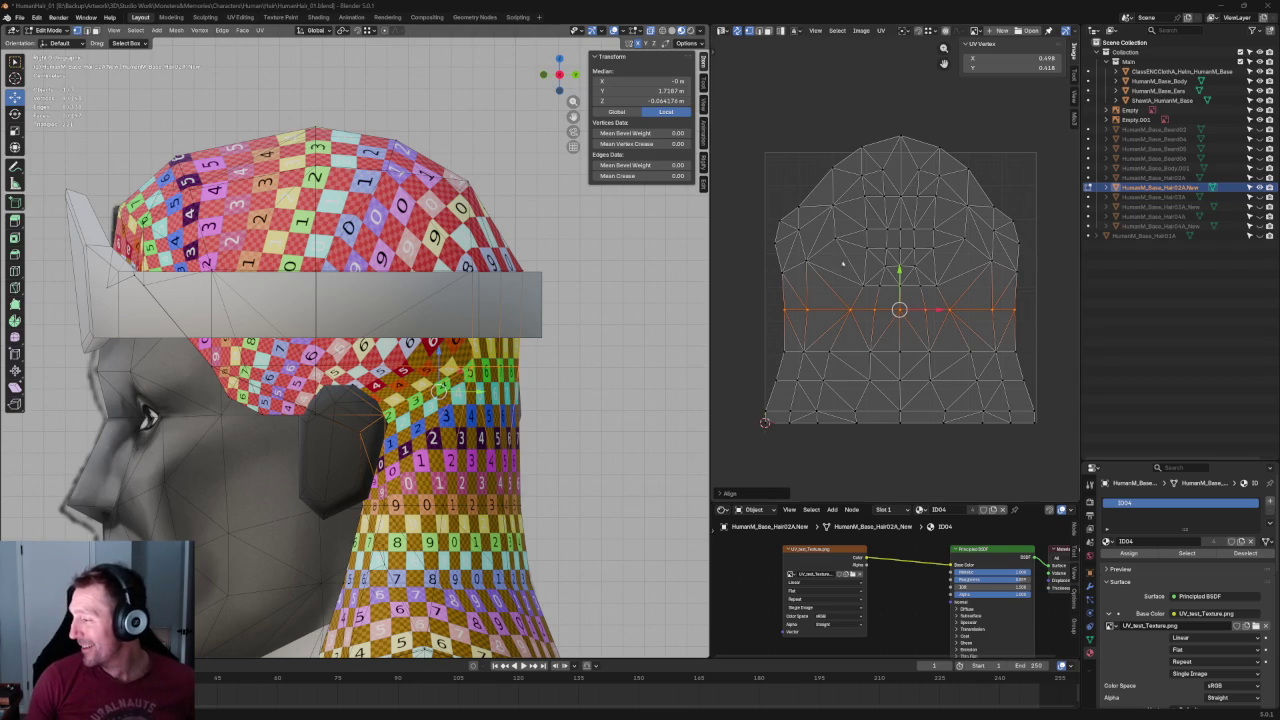
pyautogui.click(815, 296)
pyautogui.moveTo(777, 246); pyautogui.dragTo(816, 285)
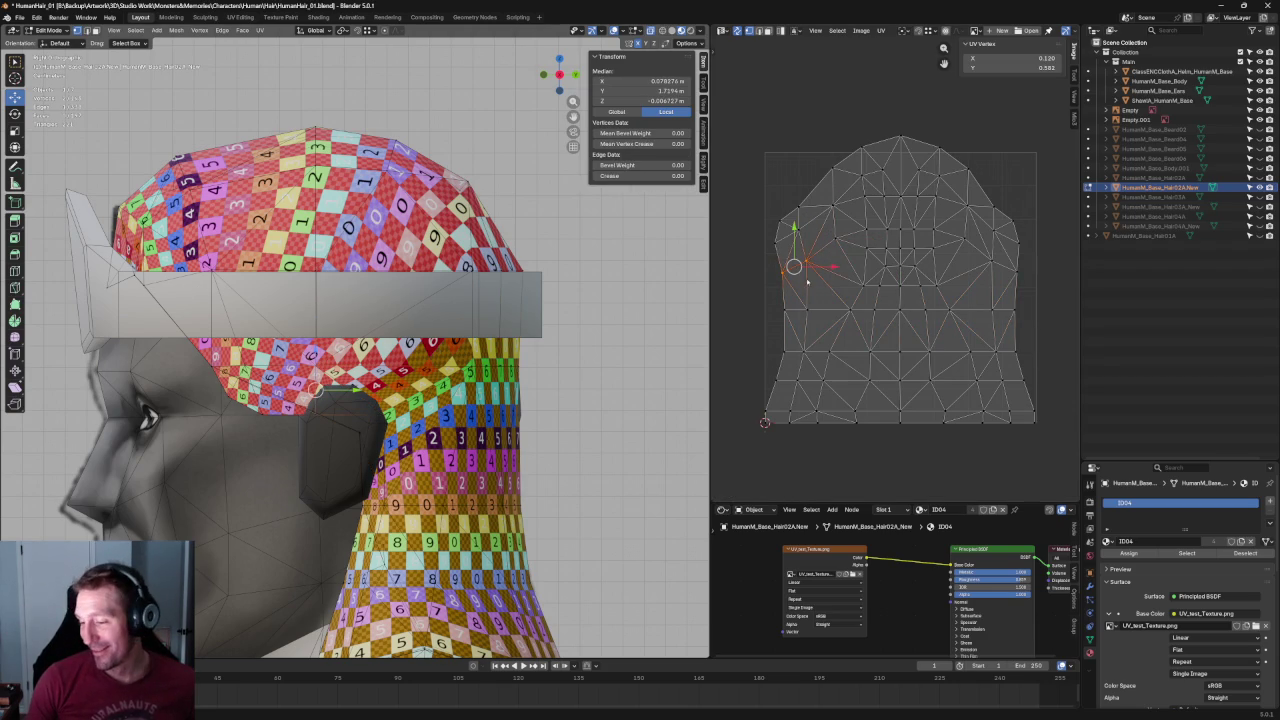
pyautogui.keyDown('shift'); pyautogui.moveTo(1035, 257); pyautogui.dragTo(993, 282); pyautogui.keyUp('shift')
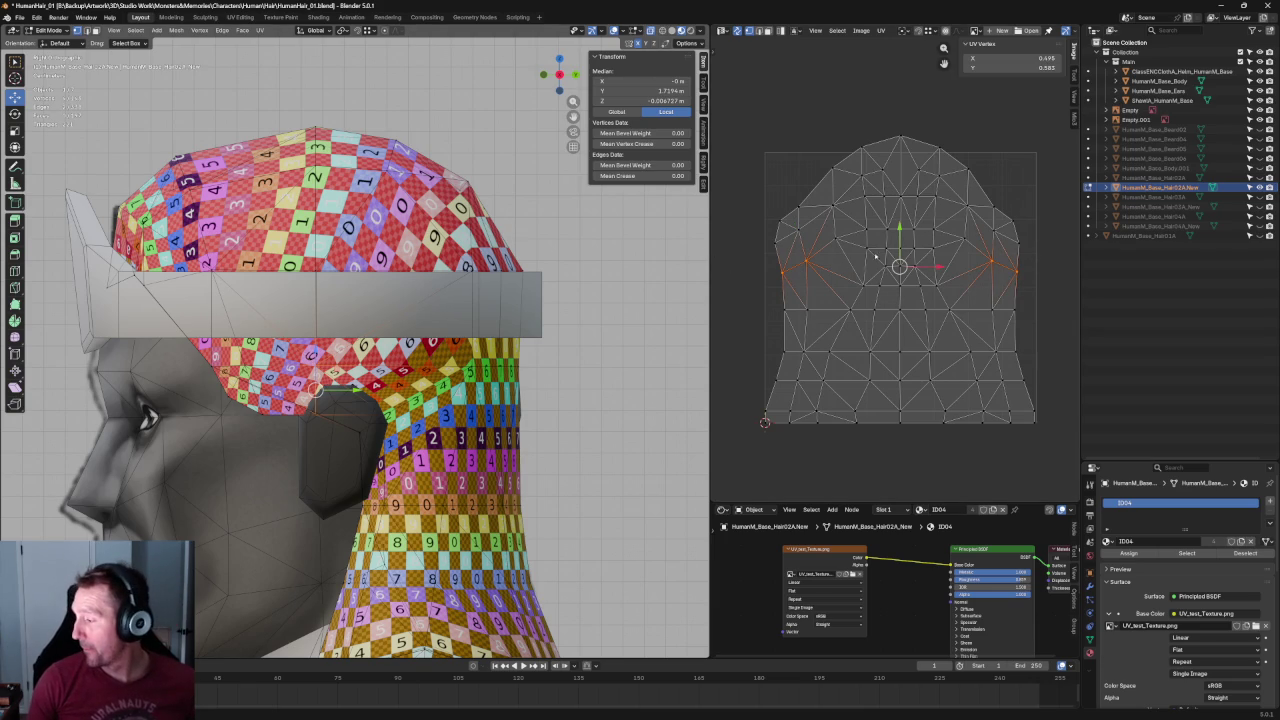
pyautogui.hotkey('shift', 'w')
pyautogui.click(1021, 296)
pyautogui.hotkey('ctrl', 'z')
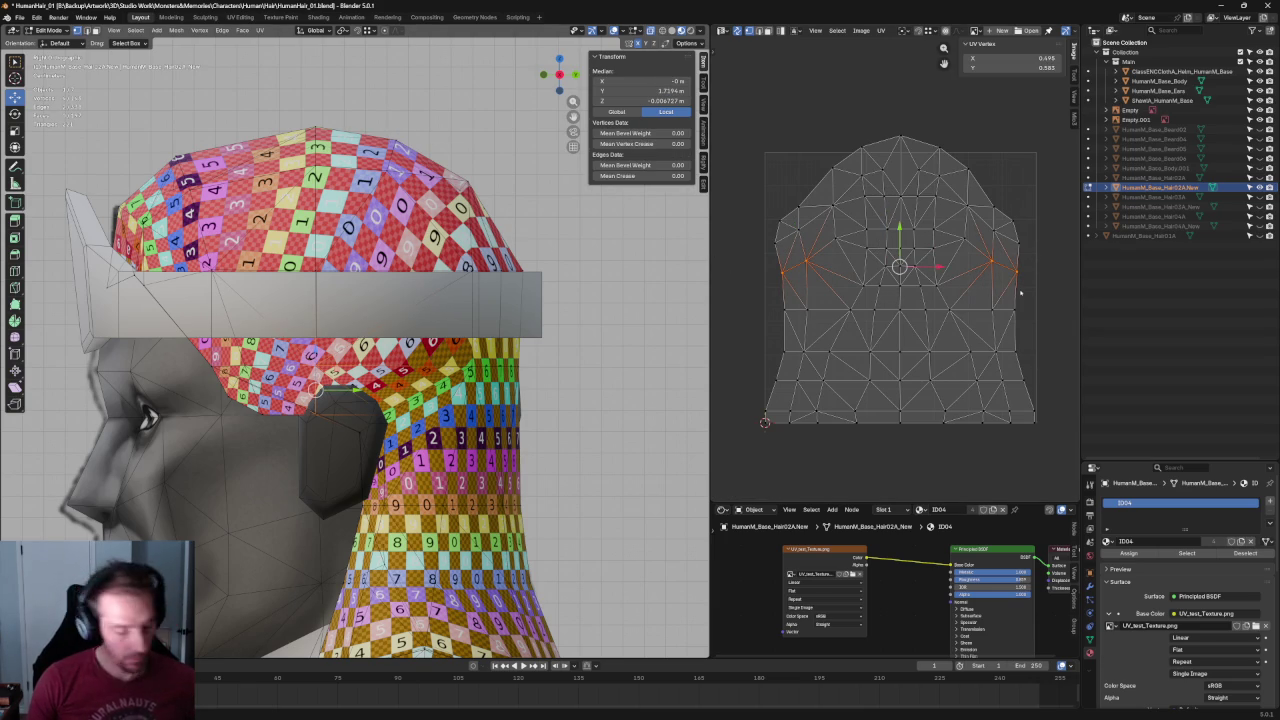
# Re-unwrap the selected left and right side faces of the hair cap.
pyautogui.click(1034, 264)
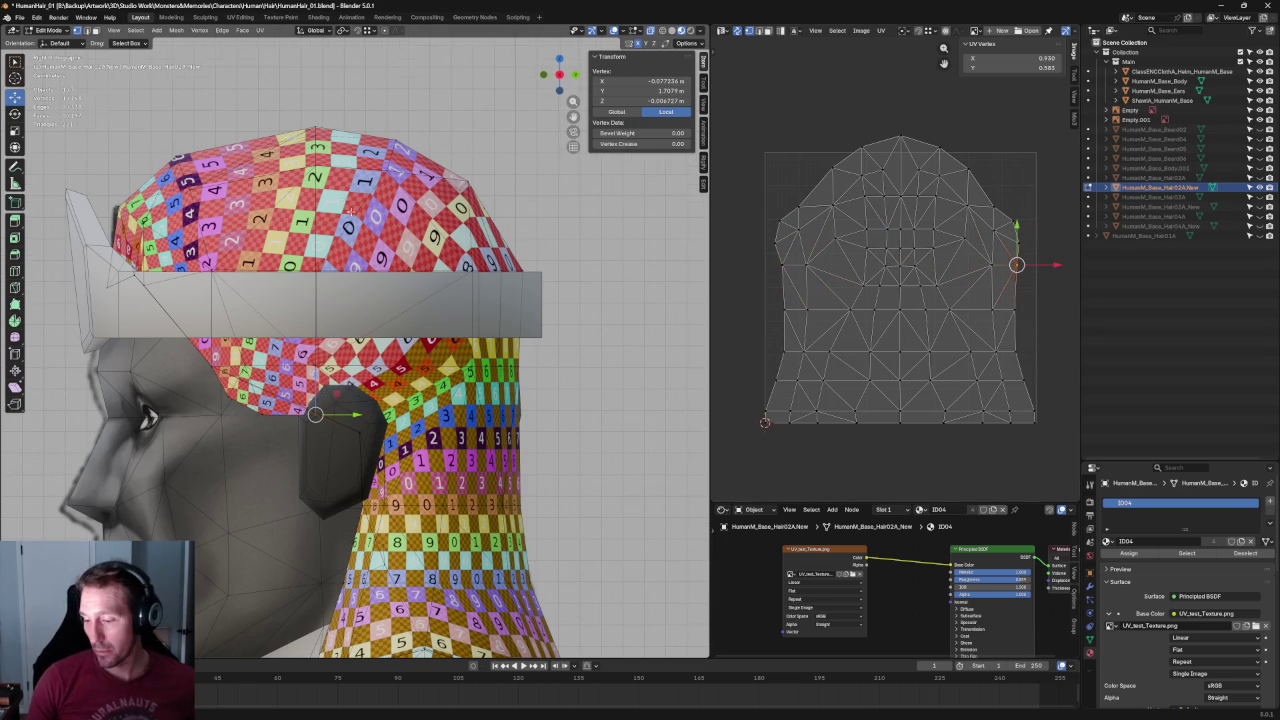
pyautogui.click(1021, 226)
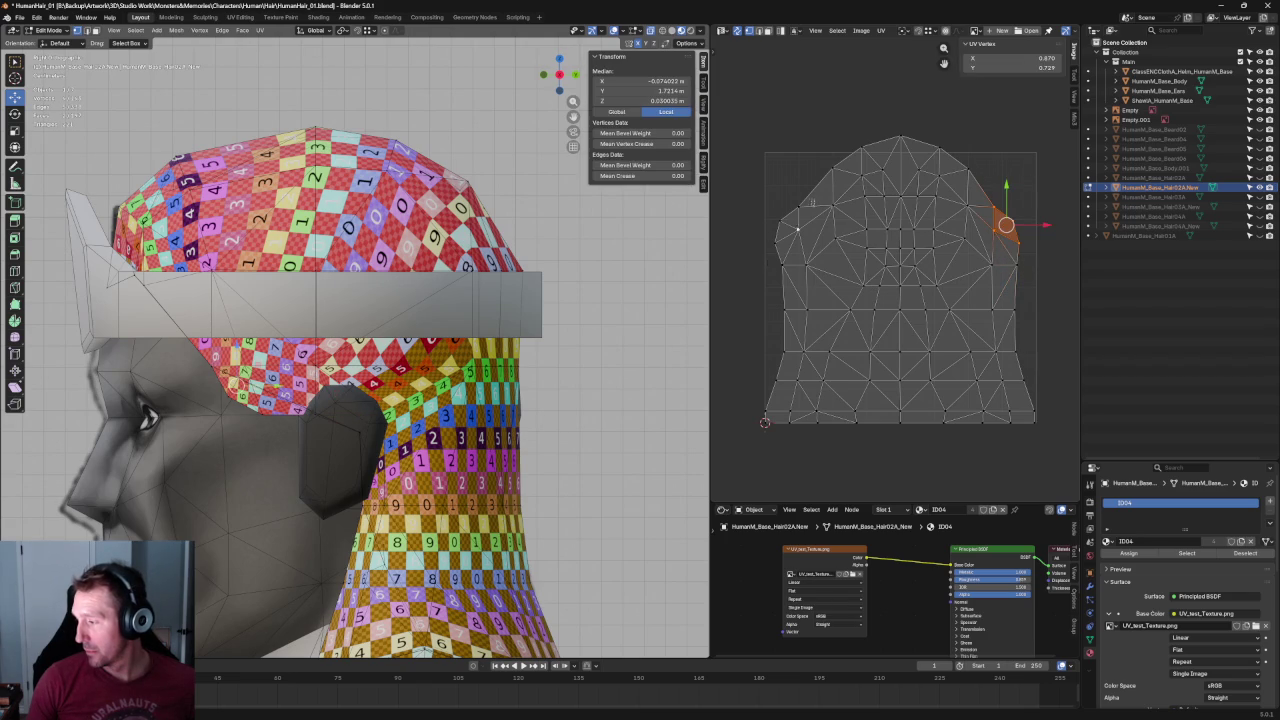
pyautogui.keyDown('shift'); pyautogui.click(808, 238); pyautogui.keyUp('shift')
pyautogui.keyDown('shift'); pyautogui.click(805, 215); pyautogui.keyUp('shift')
pyautogui.keyDown('shift'); pyautogui.click(806, 206); pyautogui.keyUp('shift')
pyautogui.press('u')
pyautogui.click(787, 237)
# Shrink the re-unwrapped side faces inward and align their vertices.
pyautogui.press('g')
pyautogui.press('s')
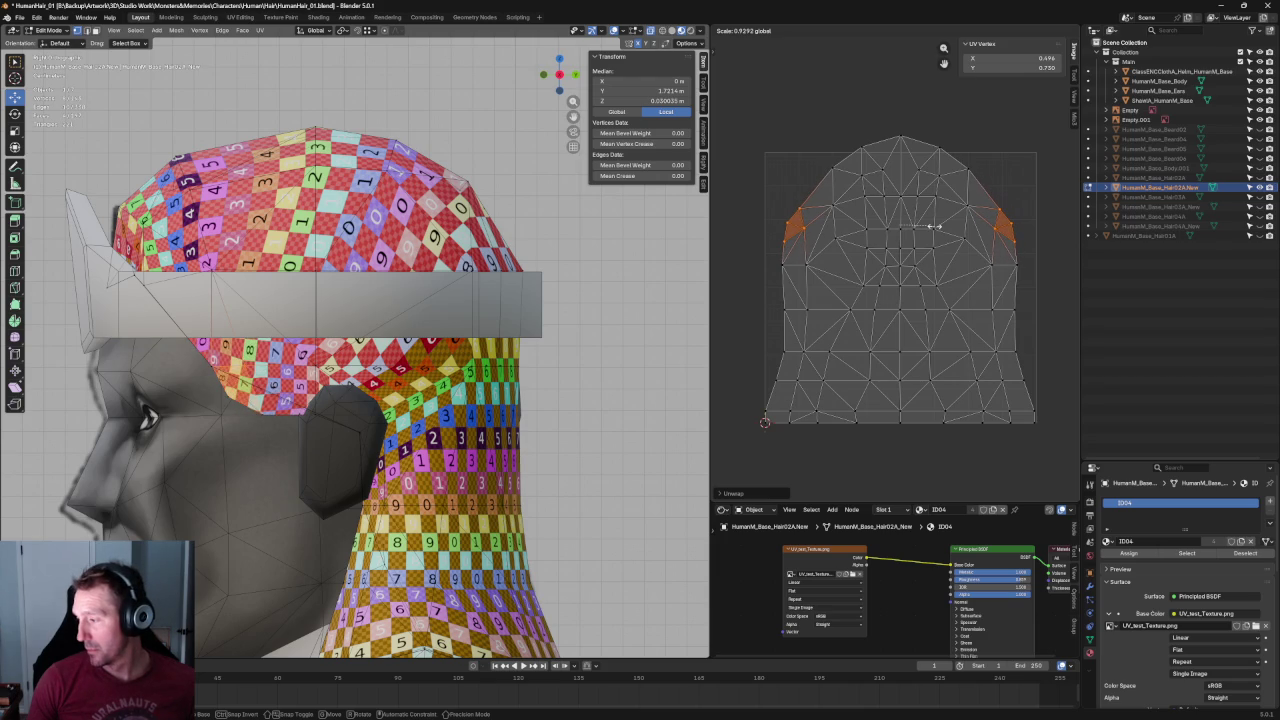
pyautogui.click(933, 226)
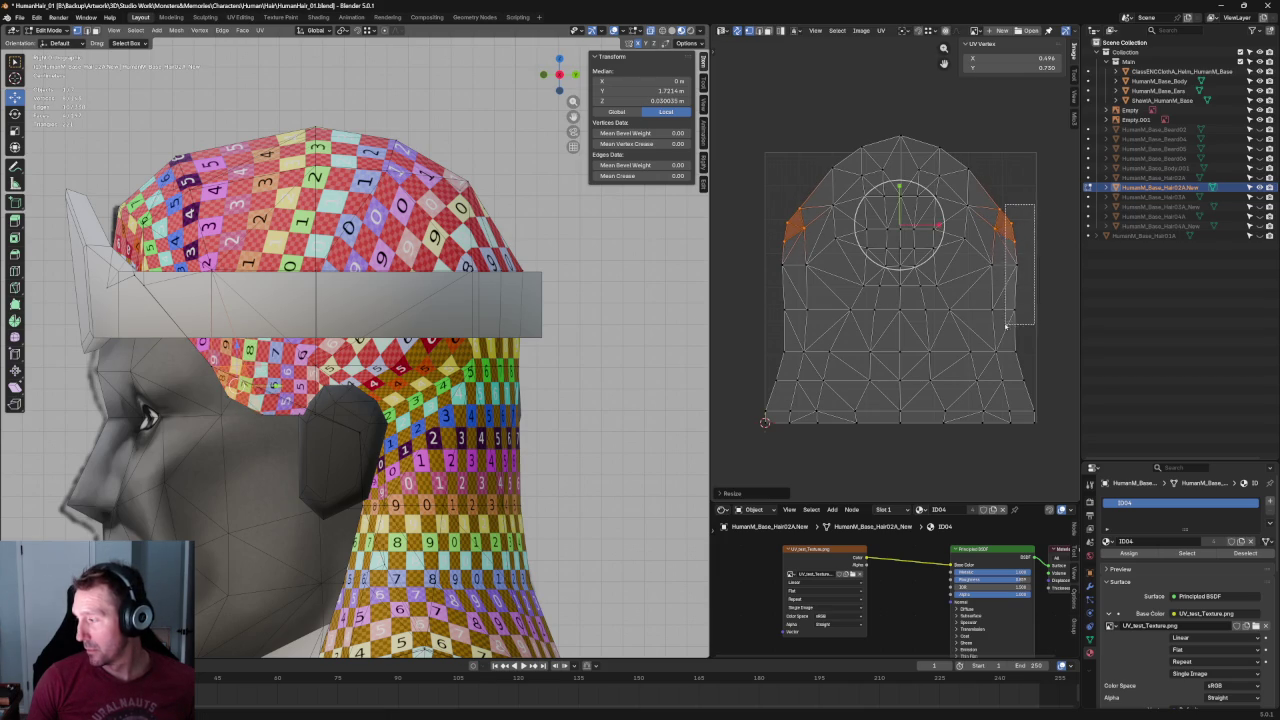
pyautogui.hotkey('shift', 'w')
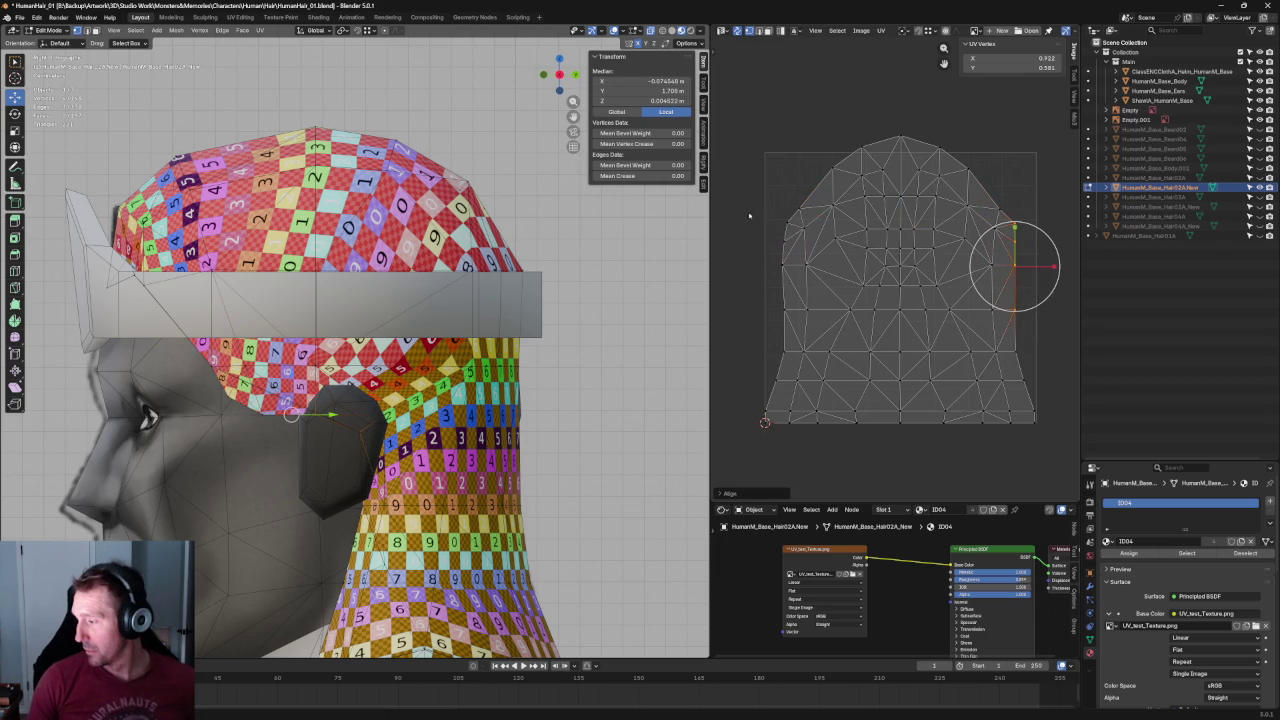
# Select matching left and right side vertices and the island's central edge.
pyautogui.moveTo(748, 201); pyautogui.dragTo(798, 386)
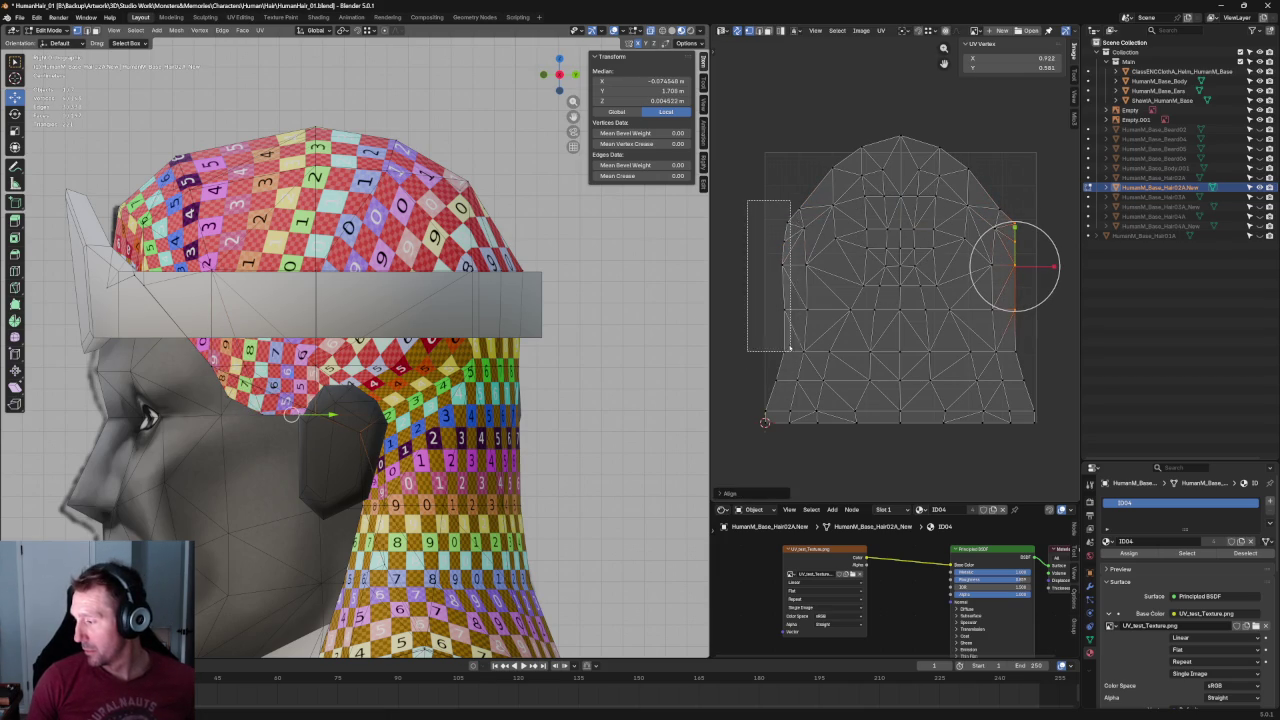
pyautogui.click(1015, 318)
pyautogui.click(790, 306)
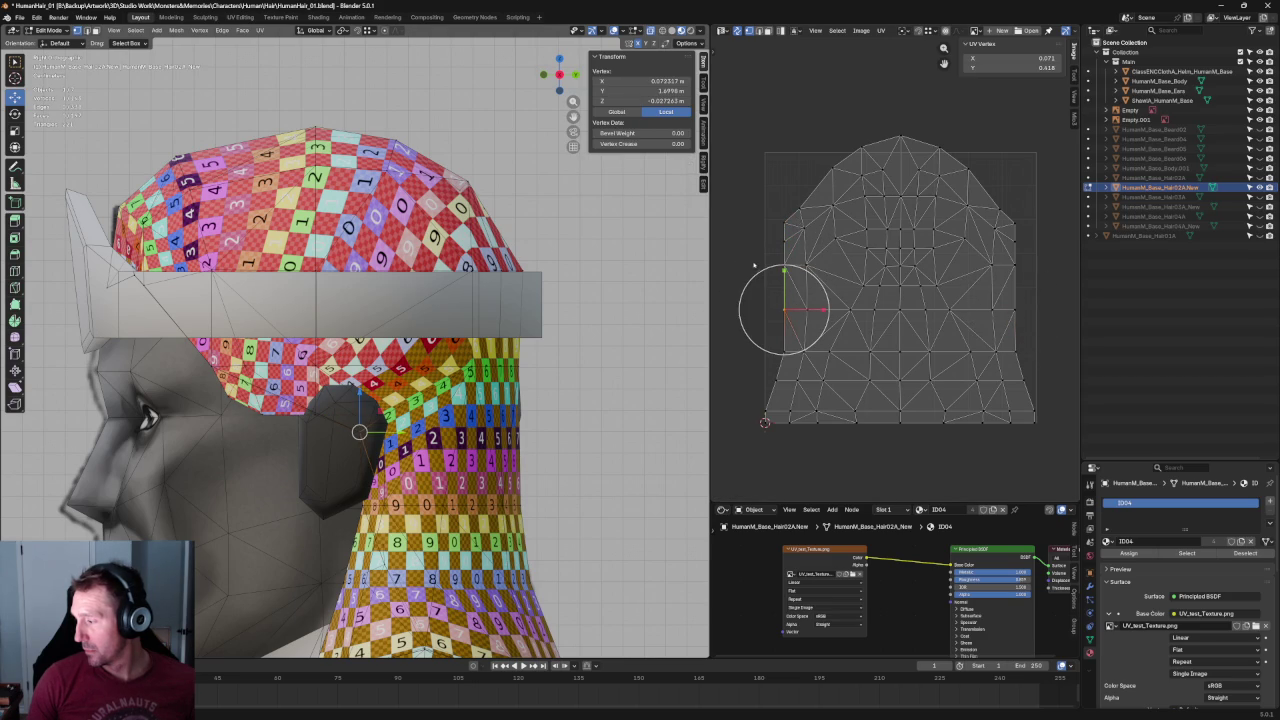
pyautogui.click(755, 265)
pyautogui.moveTo(764, 252); pyautogui.dragTo(838, 282)
pyautogui.keyDown('shift'); pyautogui.click(958, 283); pyautogui.keyUp('shift')
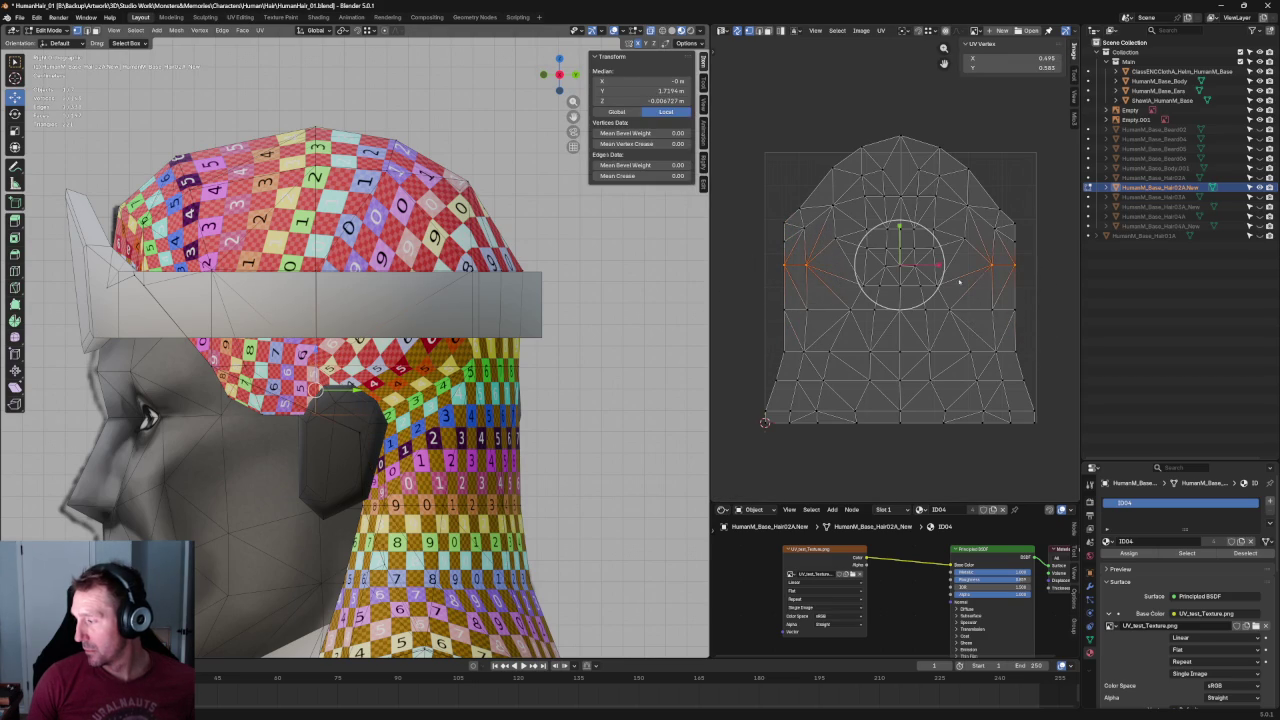
pyautogui.click(1001, 297)
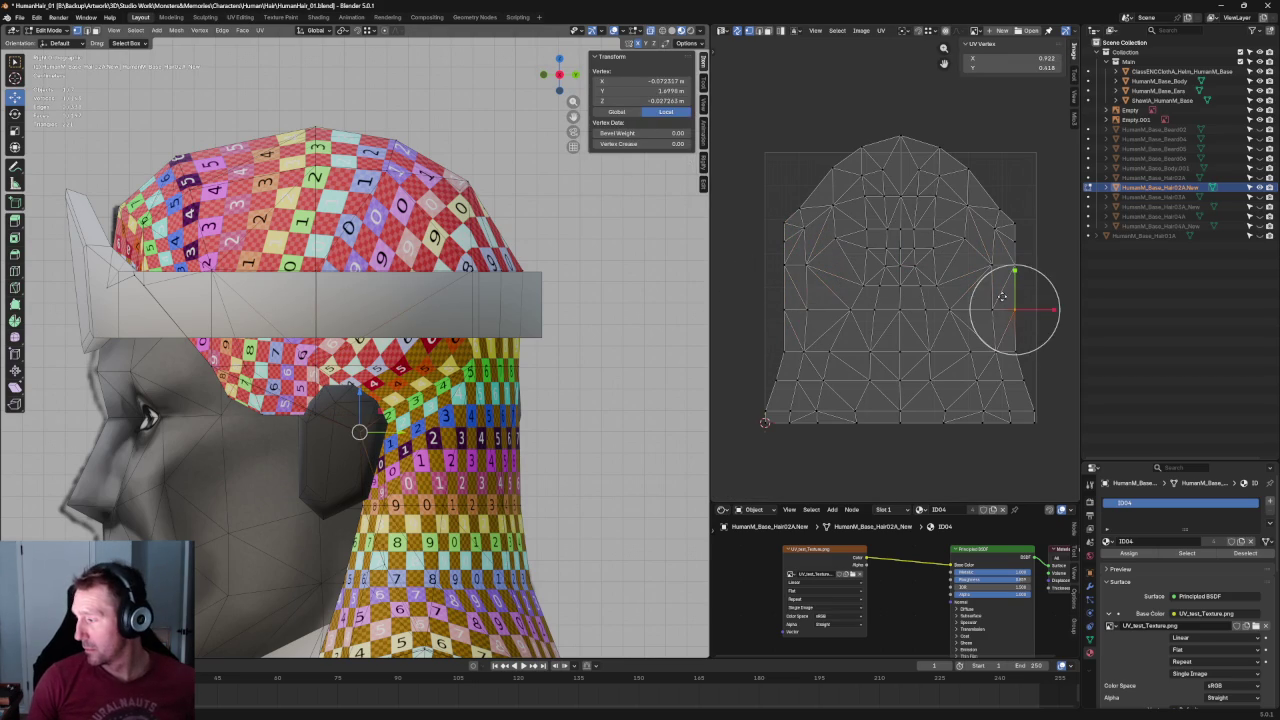
pyautogui.moveTo(946, 278); pyautogui.dragTo(836, 306)
pyautogui.moveTo(450, 250)
pyautogui.mouseDown(button='middle')
pyautogui.moveTo(520, 240)
pyautogui.moveTo(508, 257)
pyautogui.mouseUp(button='middle')
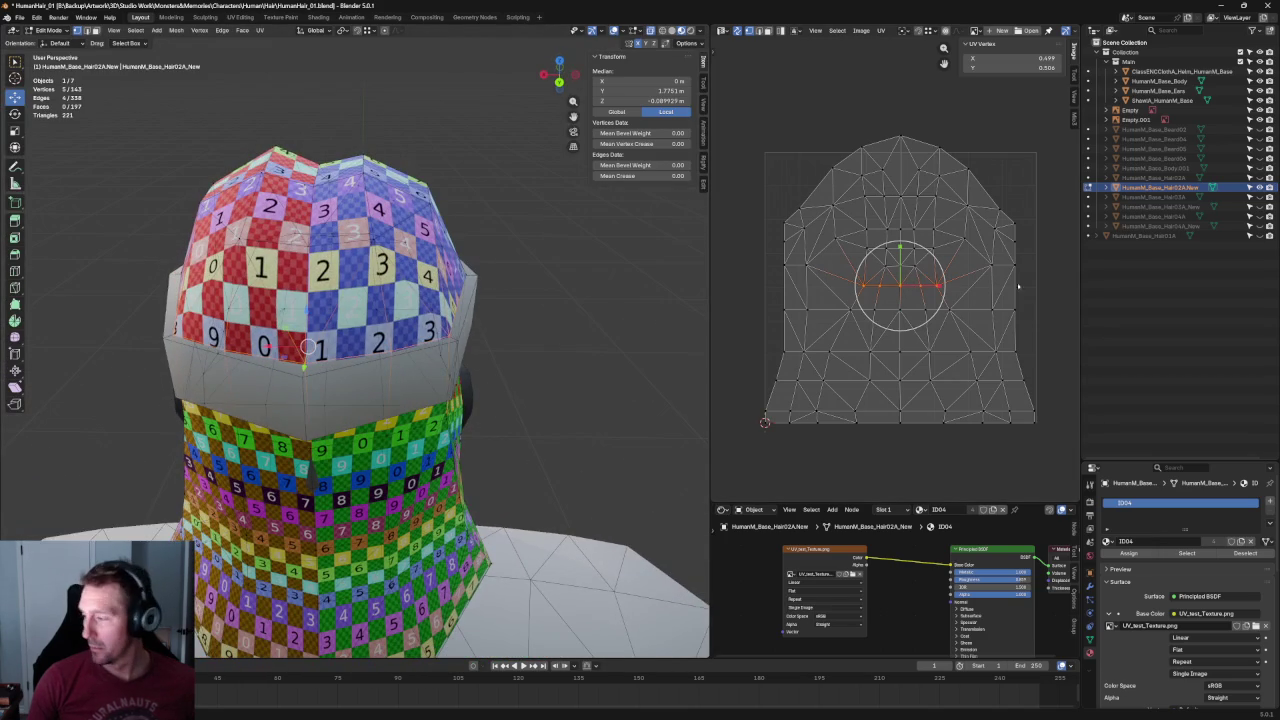
# Scale up the central faces of the UV island.
pyautogui.click(954, 244)
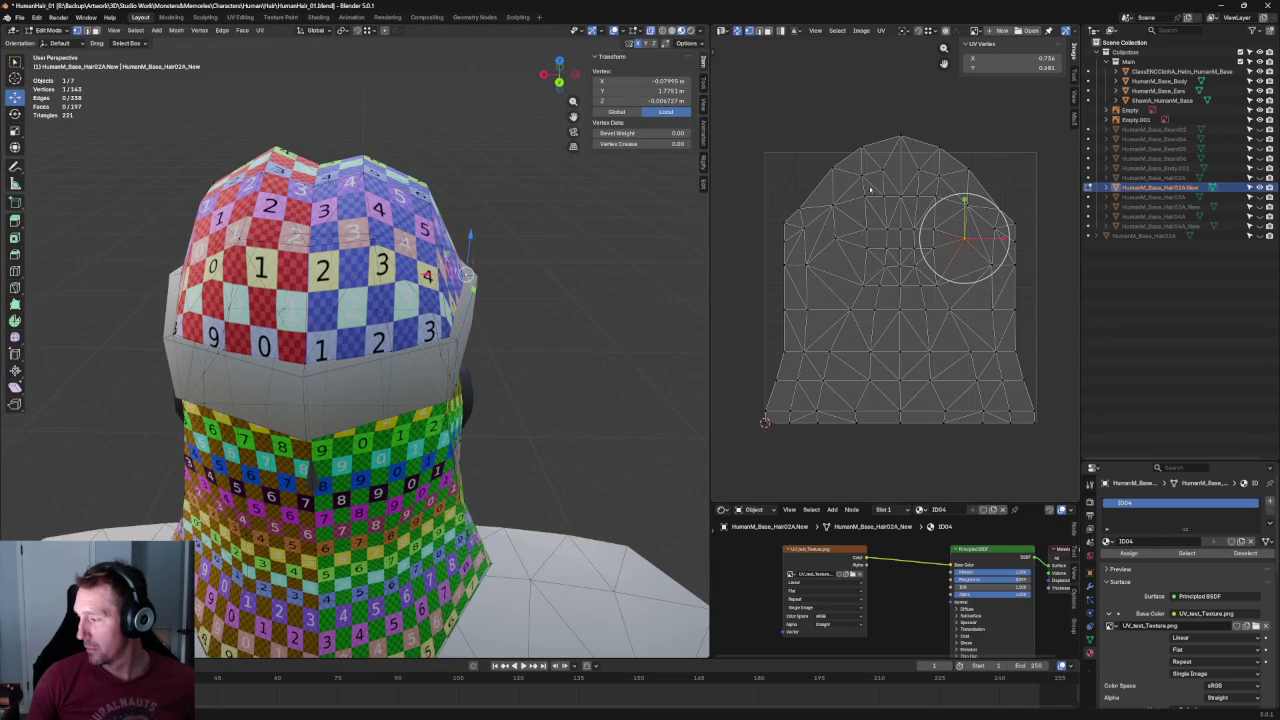
pyautogui.moveTo(855, 163); pyautogui.dragTo(942, 298)
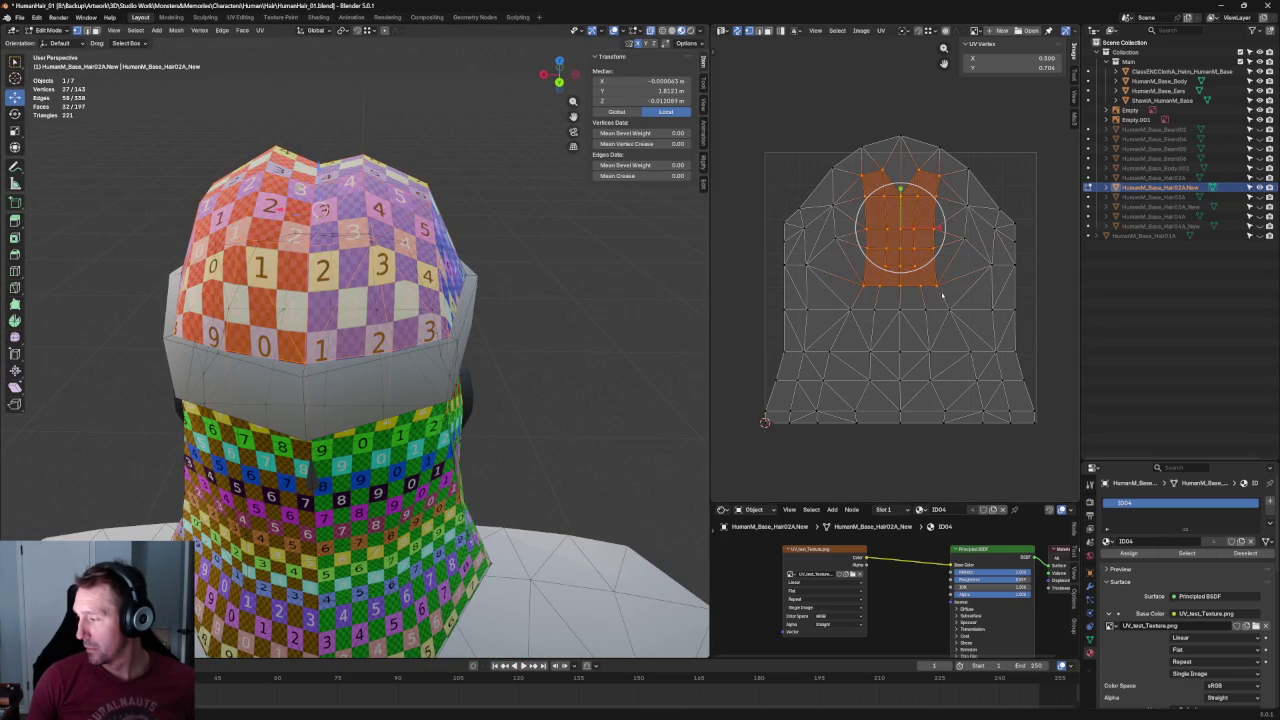
pyautogui.press('s')
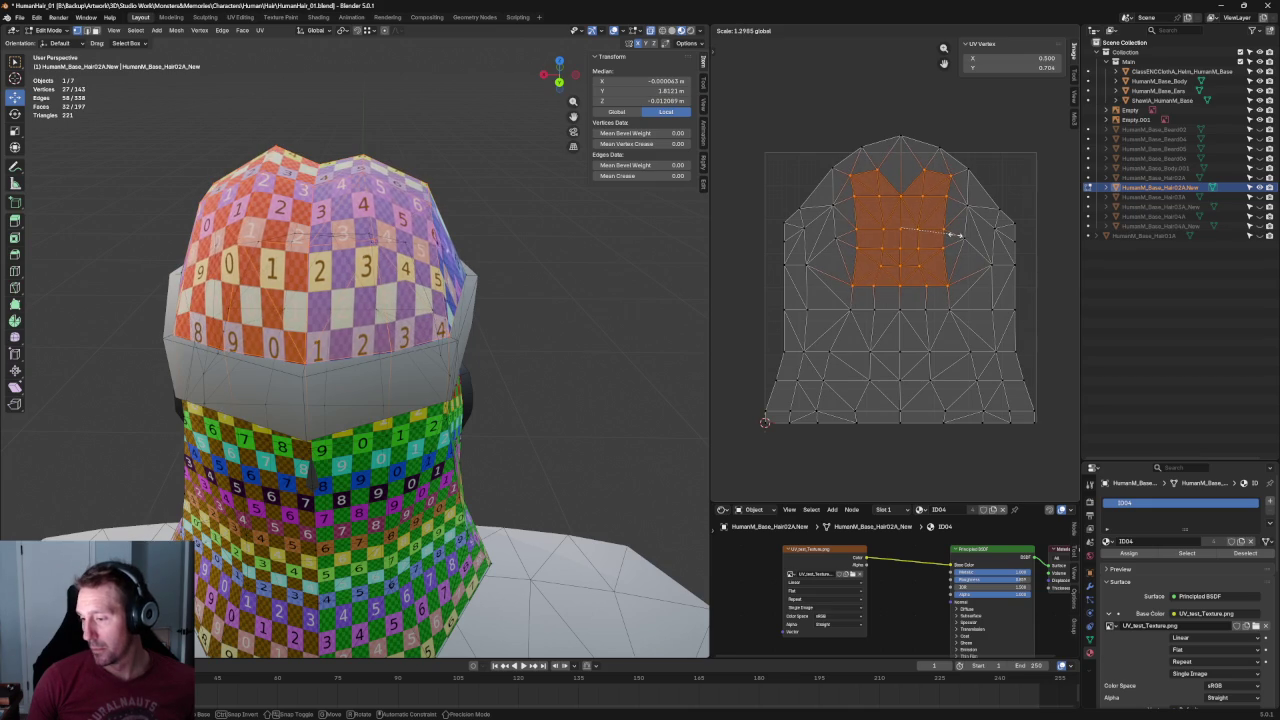
pyautogui.click(958, 235)
pyautogui.hotkey('alt', 'a')
# Enlarge the top faces of the island and move them upward.
pyautogui.scroll(-2, 958, 235)
pyautogui.moveTo(806, 163); pyautogui.dragTo(1014, 286)
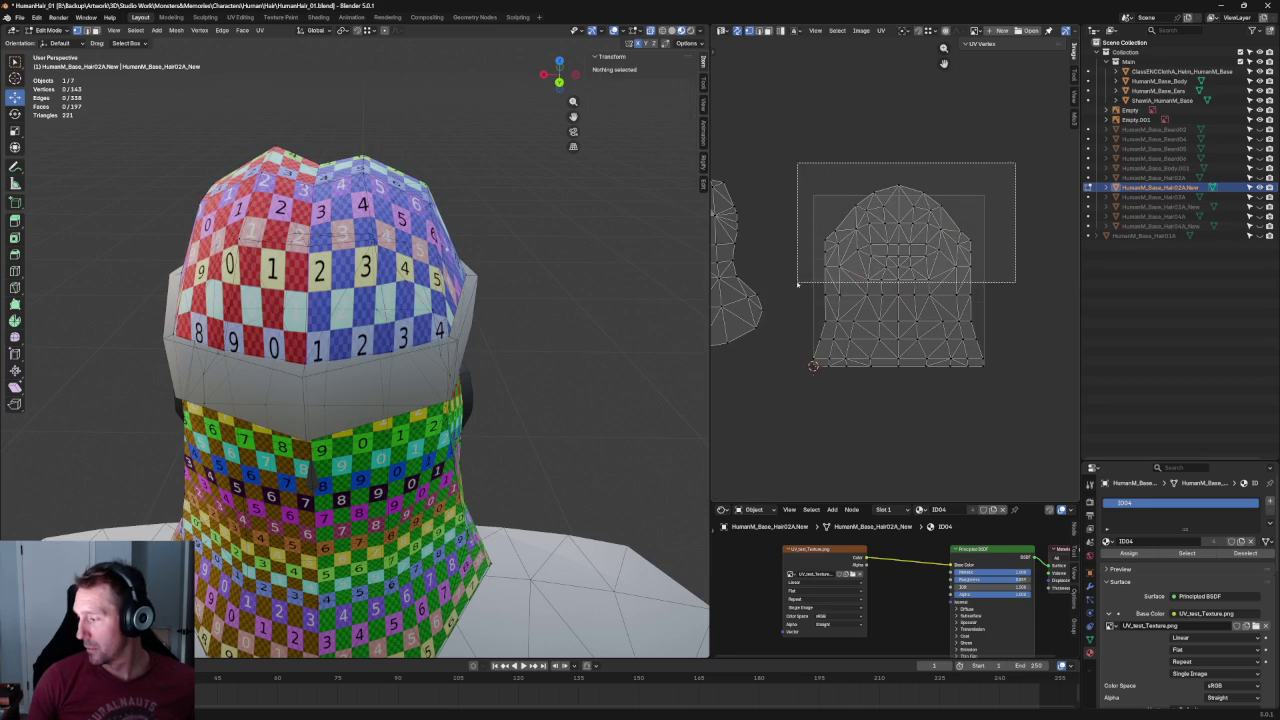
pyautogui.scroll(2, 952, 233)
pyautogui.press('s')
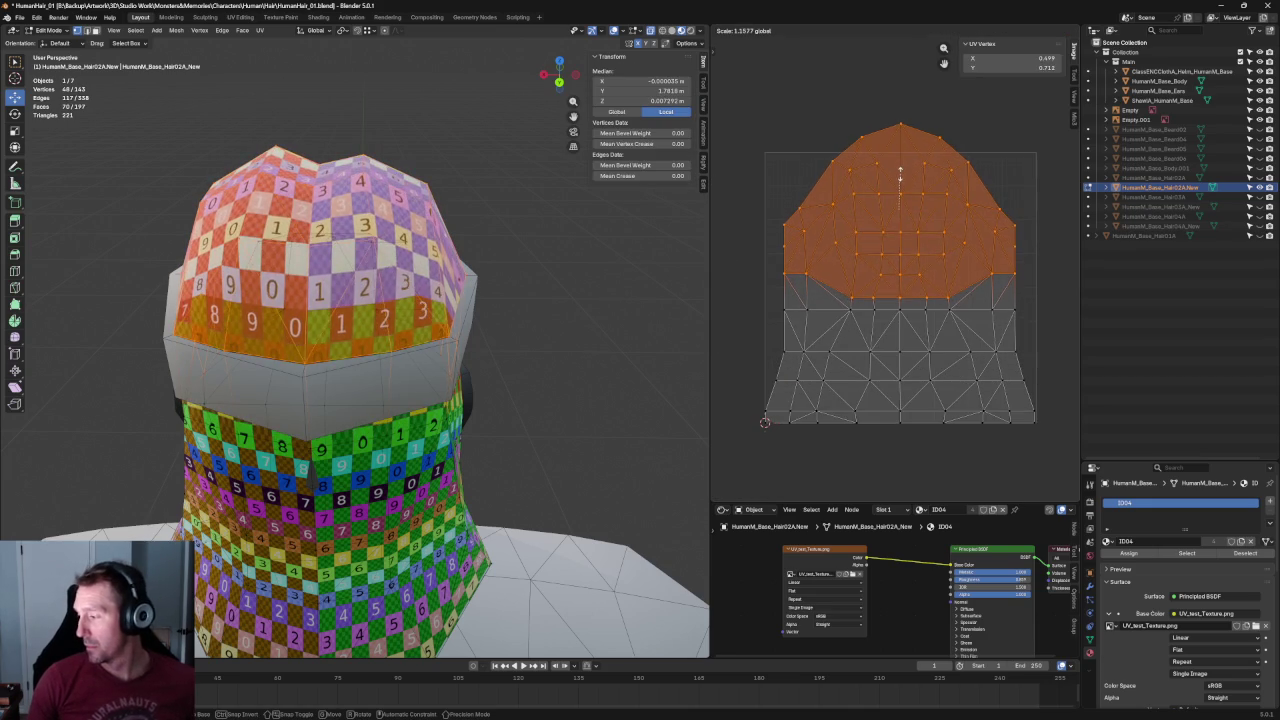
pyautogui.click(900, 172)
pyautogui.press('g')
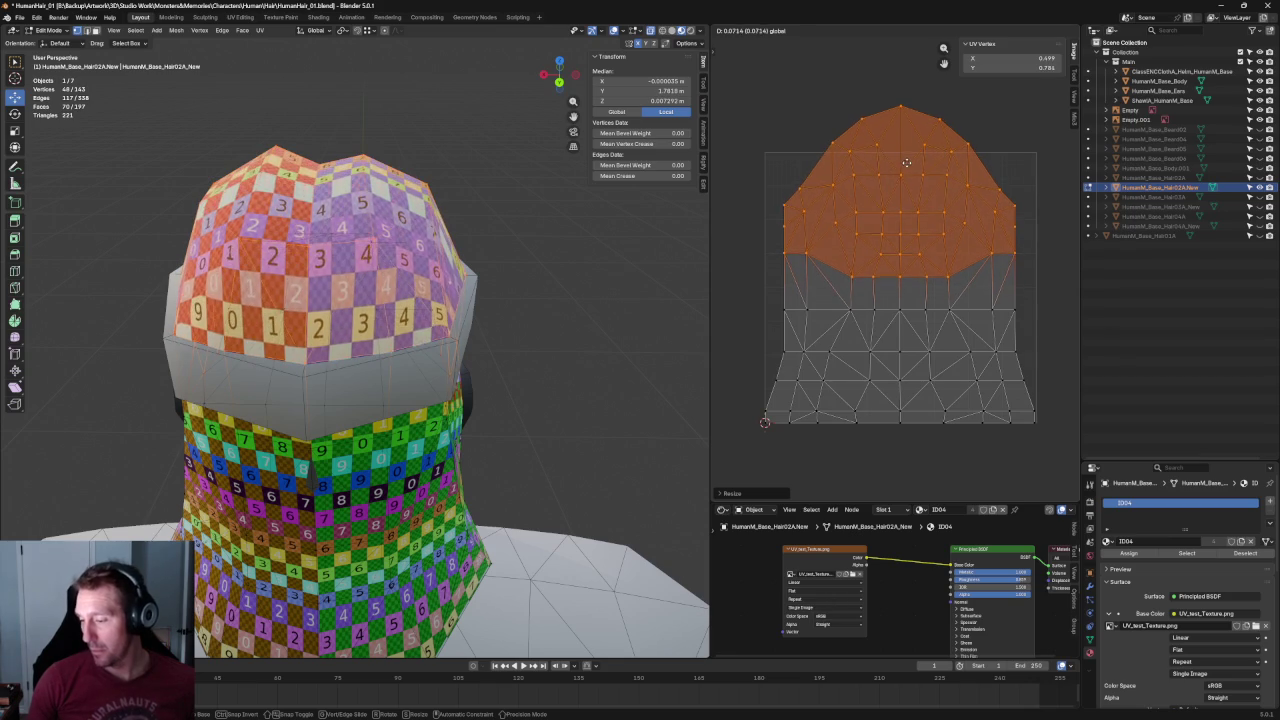
pyautogui.click(904, 168)
# Hide the body, ears, shawl and cloth objects, then raise the whole upper dome slightly.
pyautogui.moveTo(1249, 71); pyautogui.dragTo(1249, 100)
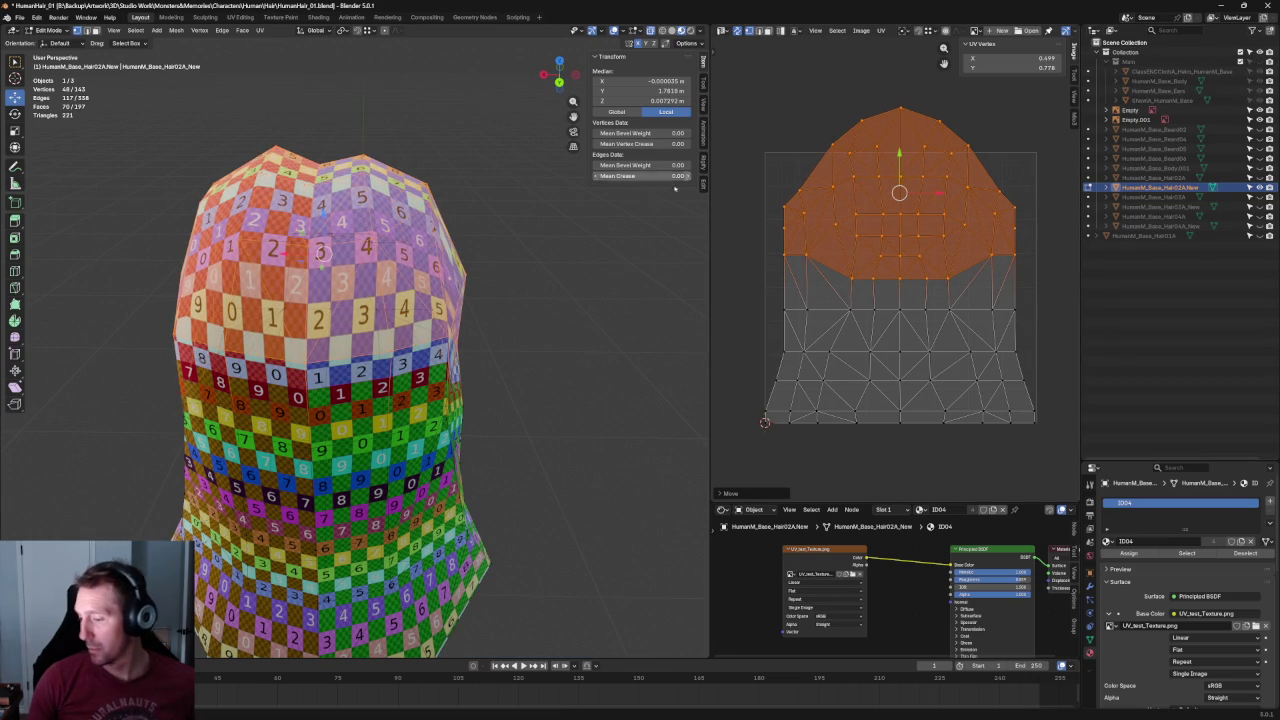
pyautogui.moveTo(541, 254); pyautogui.dragTo(545, 215, button='middle')
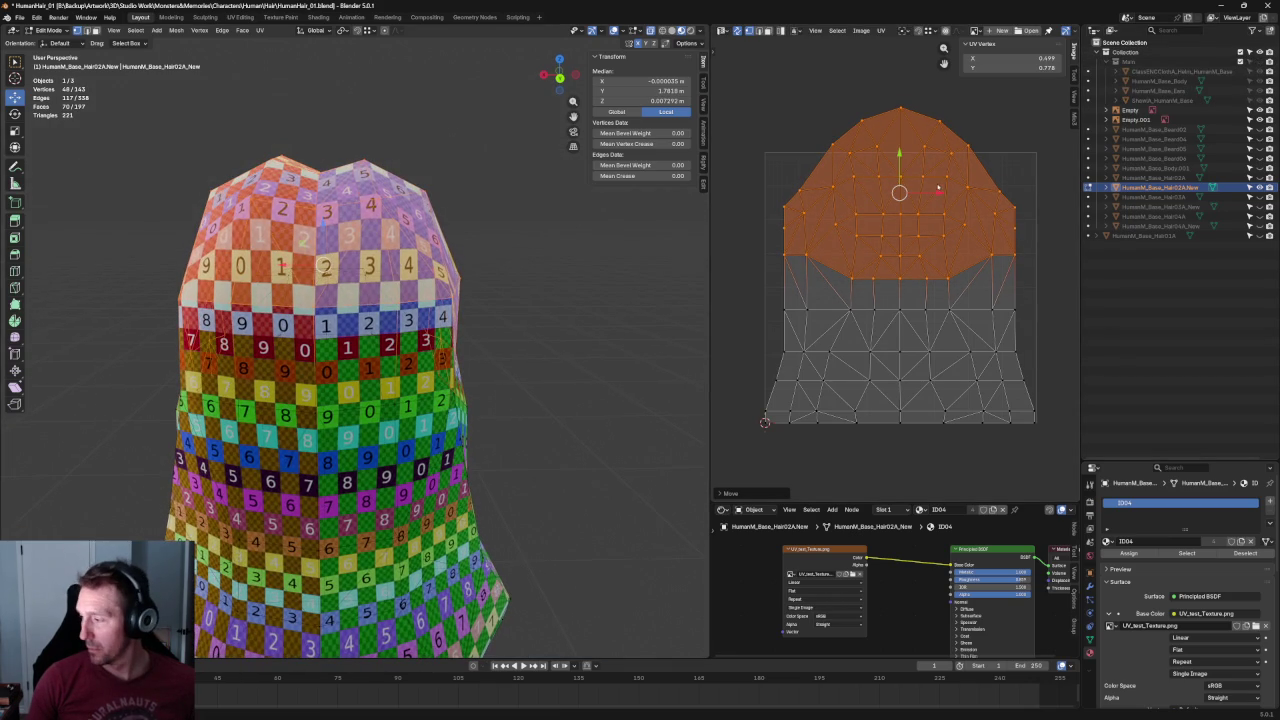
pyautogui.click(950, 235)
pyautogui.hotkey('ctrl', 'l')
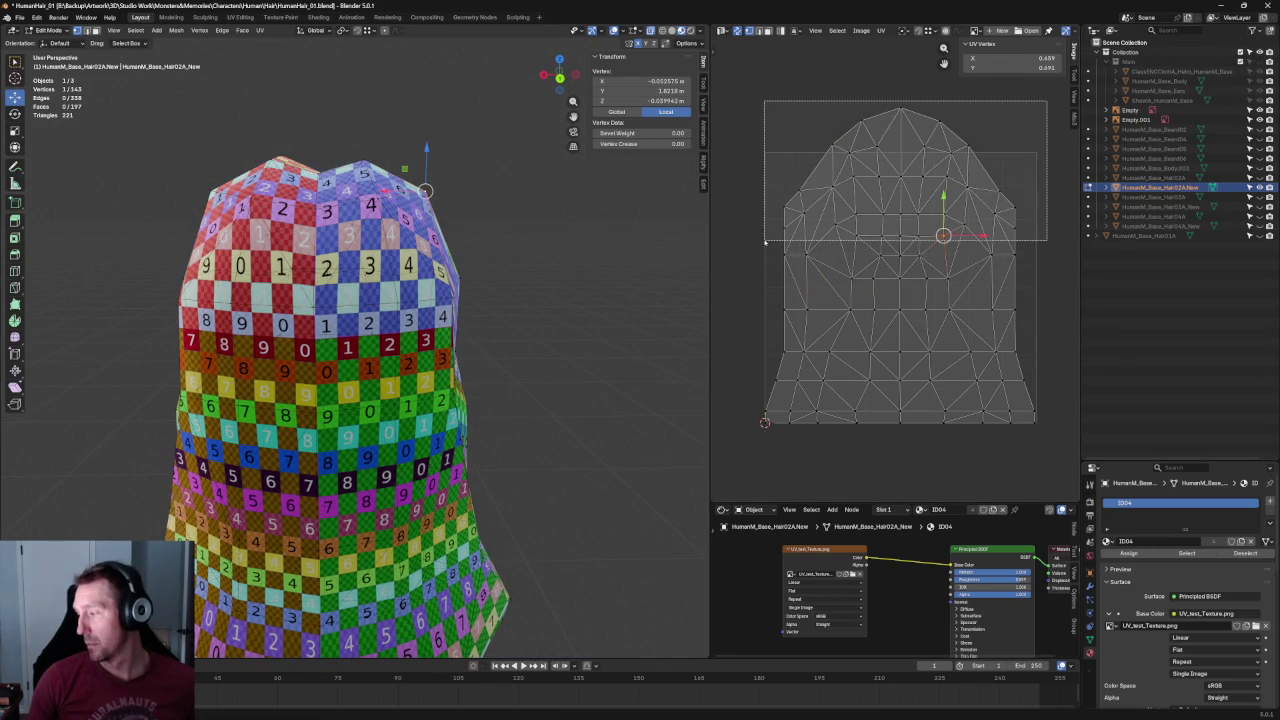
pyautogui.keyDown('shift'); pyautogui.moveTo(945, 243); pyautogui.dragTo(856, 265); pyautogui.keyUp('shift')
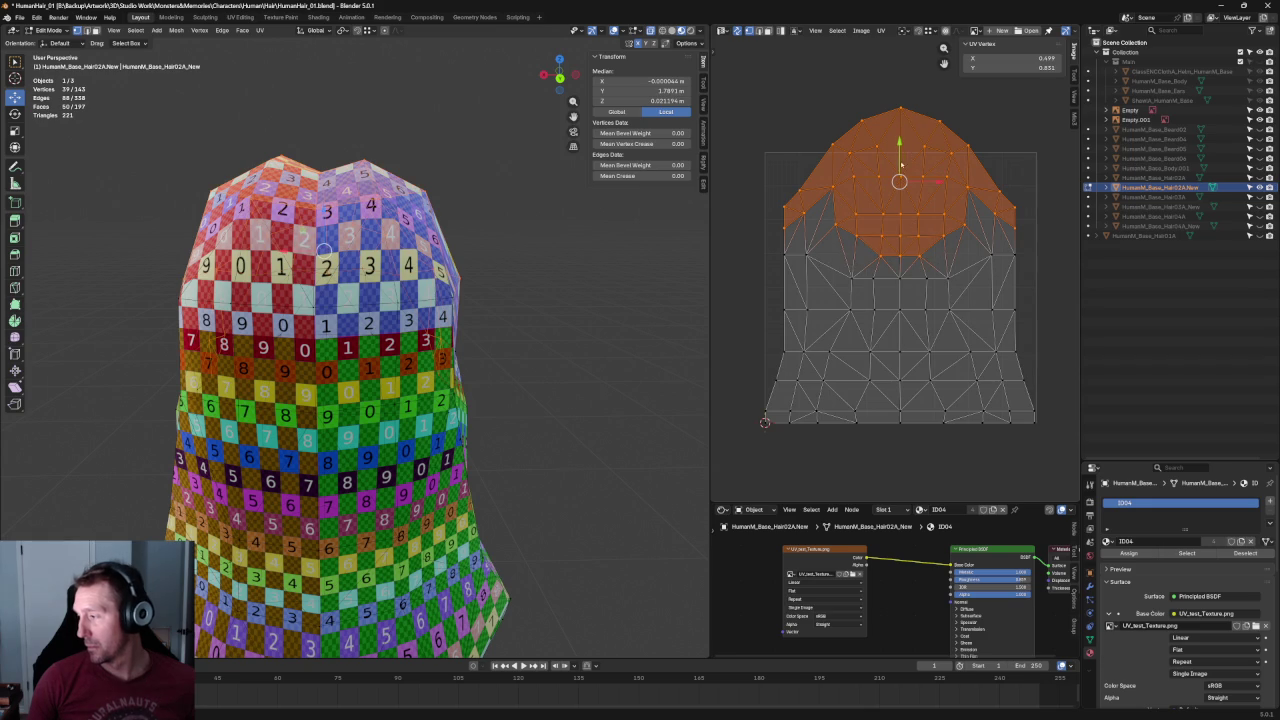
pyautogui.press('g')
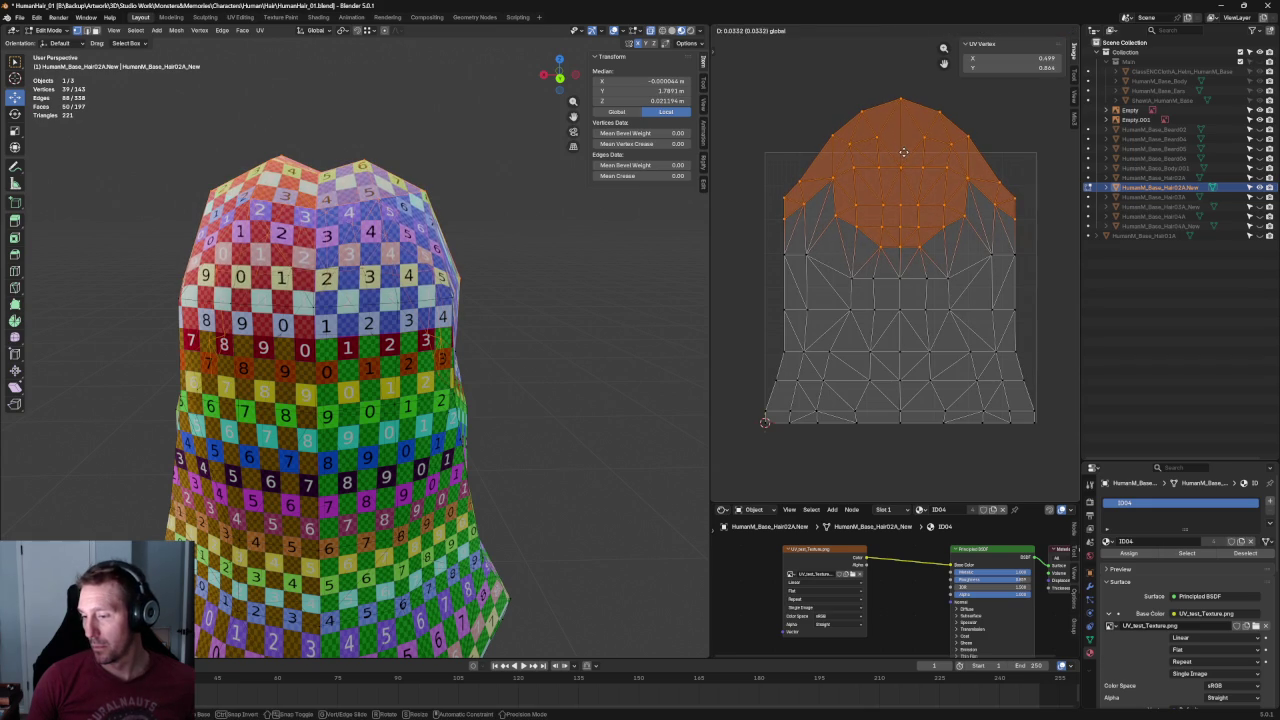
pyautogui.click(903, 152)
pyautogui.hotkey('alt', 'a')
pyautogui.scroll(-5, 537, 286)
pyautogui.moveTo(537, 286)
pyautogui.mouseDown(button='middle')
pyautogui.moveTo(477, 329)
pyautogui.moveTo(482, 361)
pyautogui.moveTo(561, 270)
pyautogui.mouseUp(button='middle')
pyautogui.scroll(4, 482, 361)
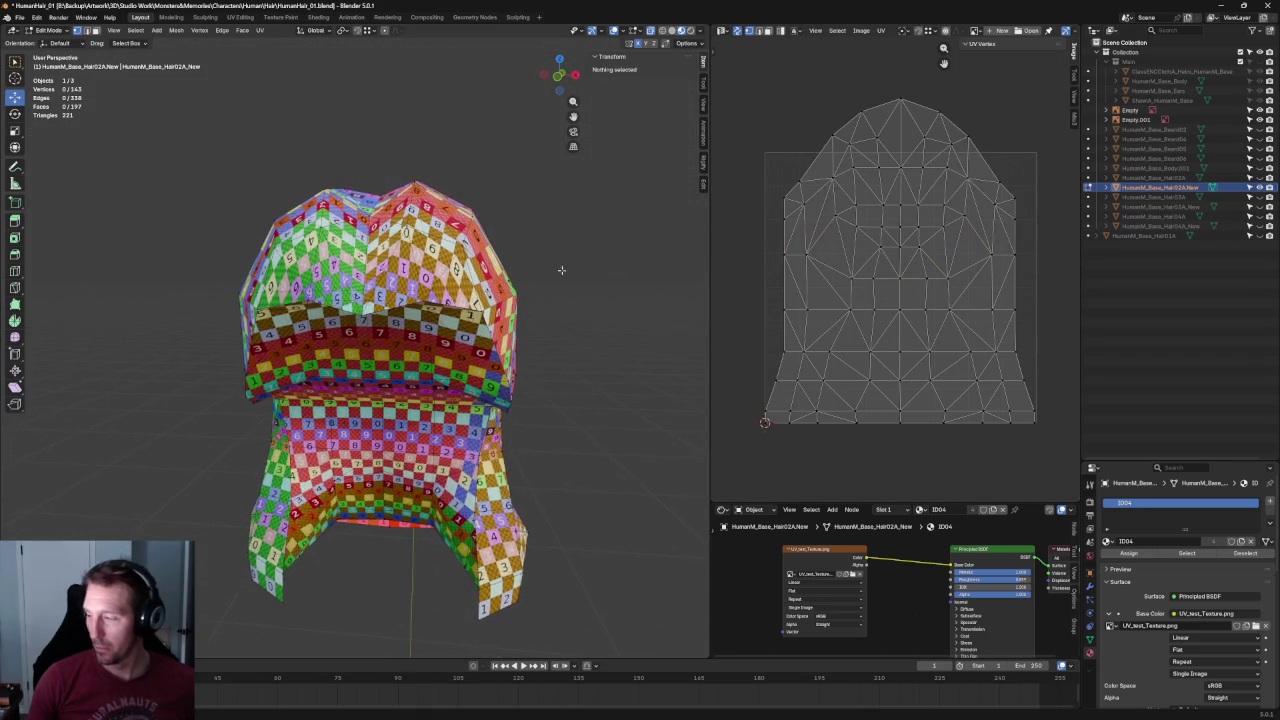
# Select the dome's top-left and top-right shoulder vertices and drag them slightly upward.
pyautogui.scroll(2, 886, 286)
pyautogui.scroll(2, 939, 190)
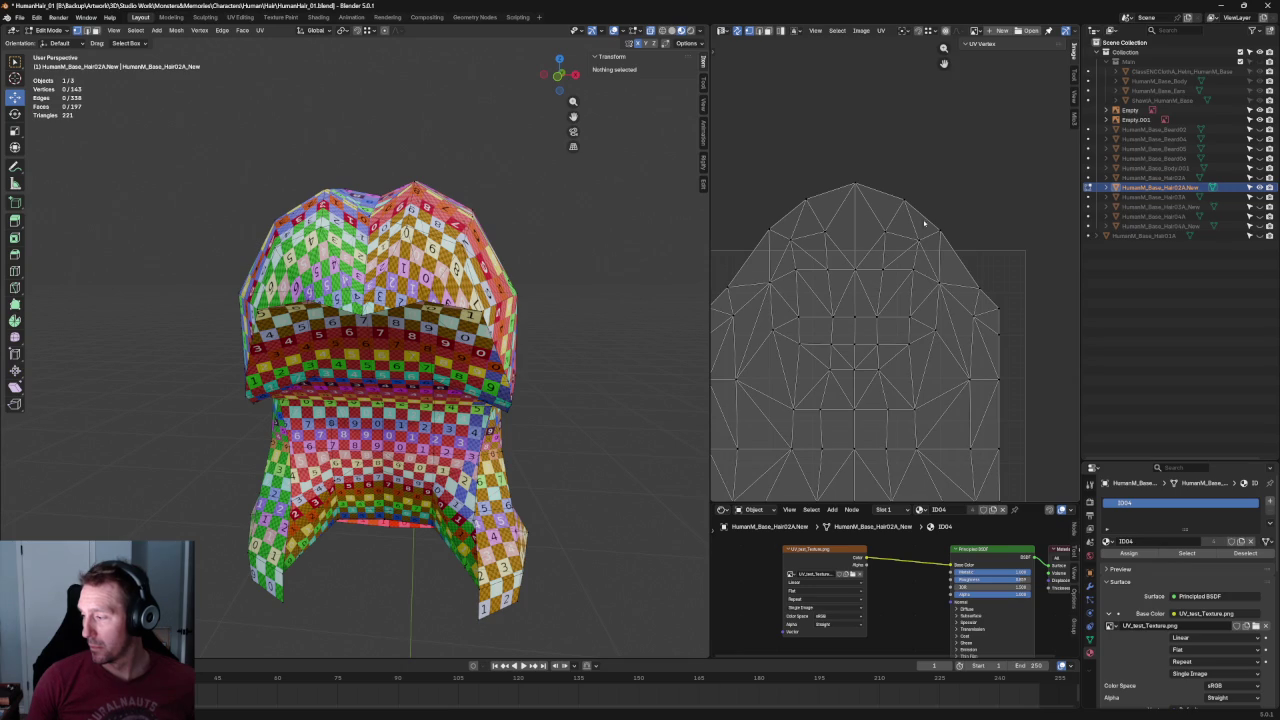
pyautogui.moveTo(941, 157); pyautogui.dragTo(760, 218)
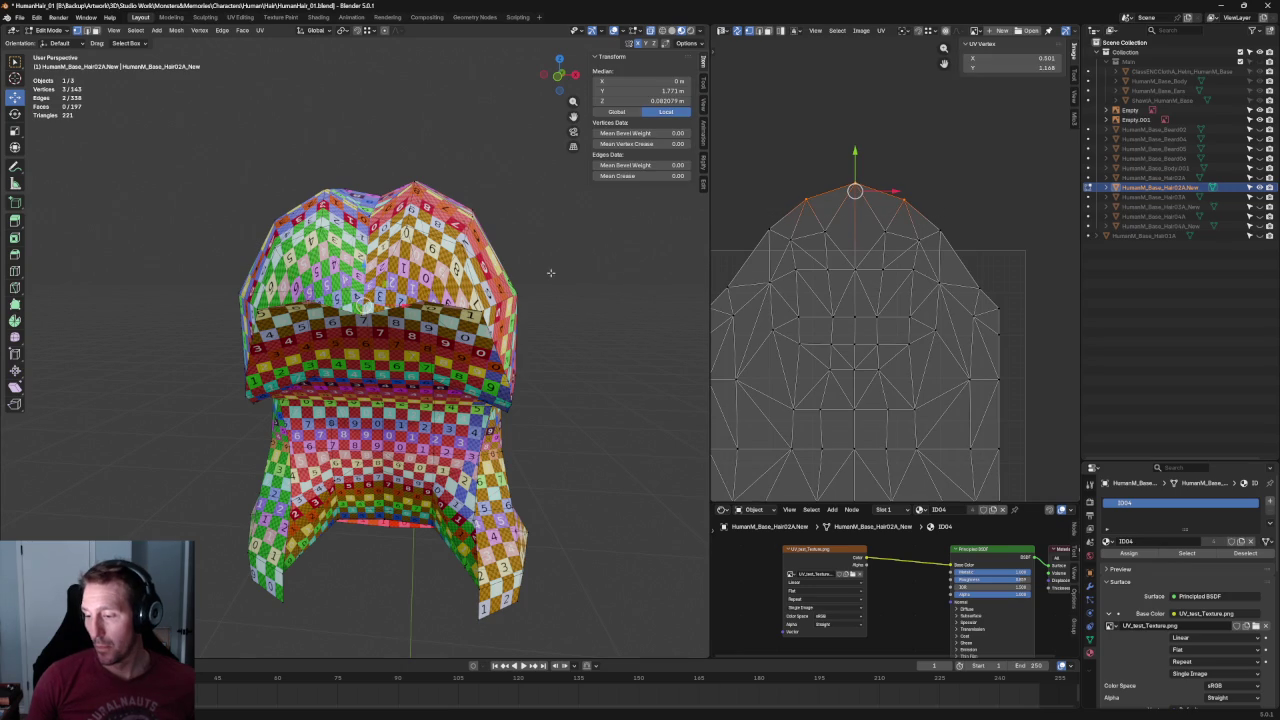
pyautogui.click(613, 255)
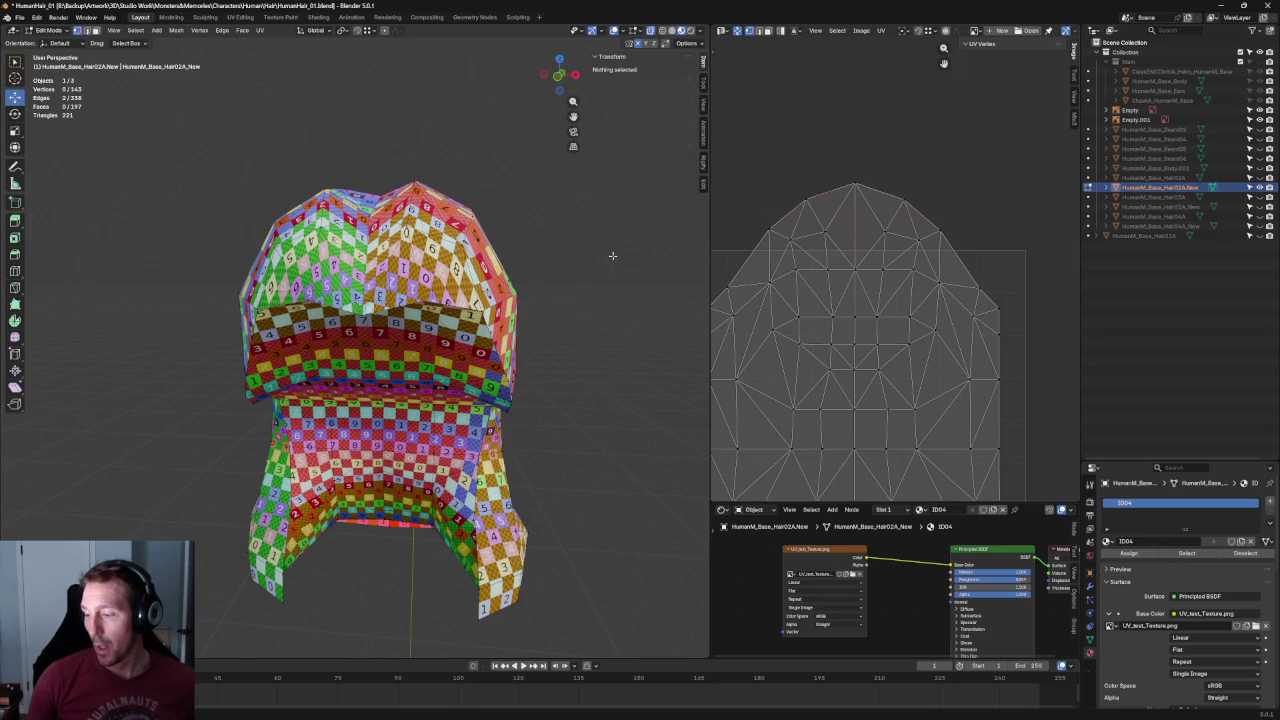
pyautogui.click(940, 229)
pyautogui.keyDown('shift'); pyautogui.click(768, 232); pyautogui.keyUp('shift')
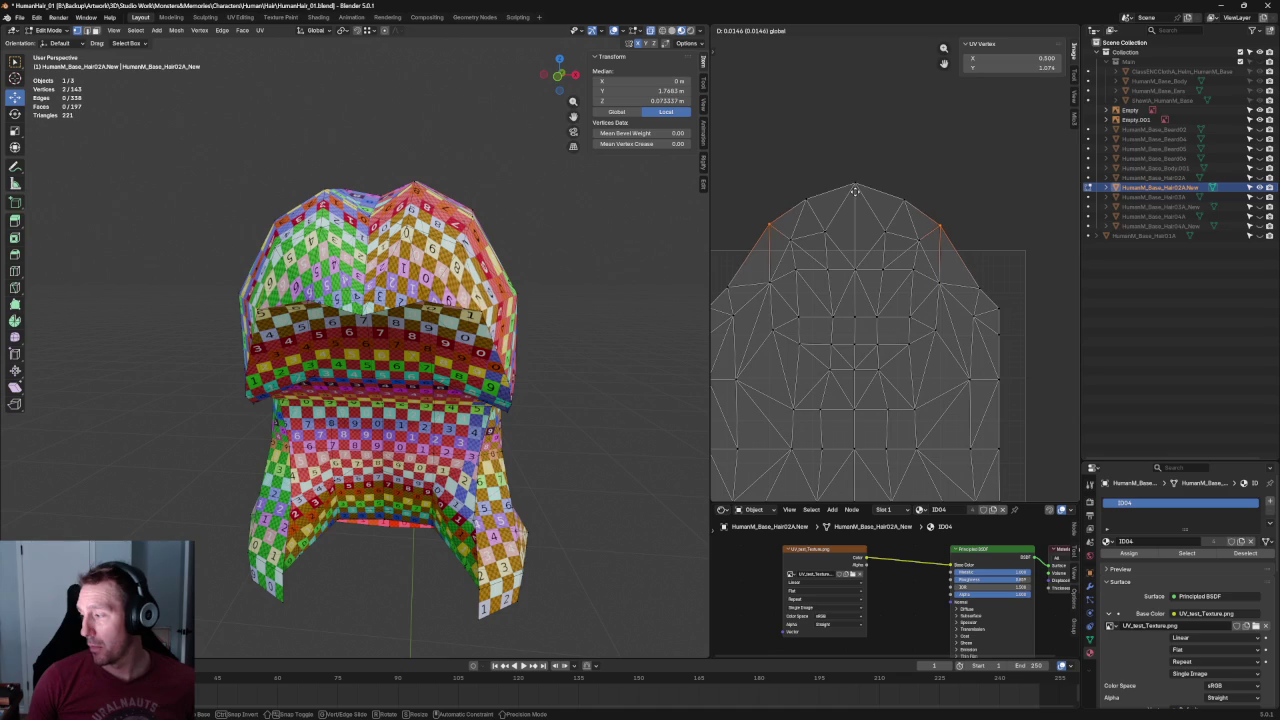
pyautogui.moveTo(856, 192); pyautogui.dragTo(862, 180)
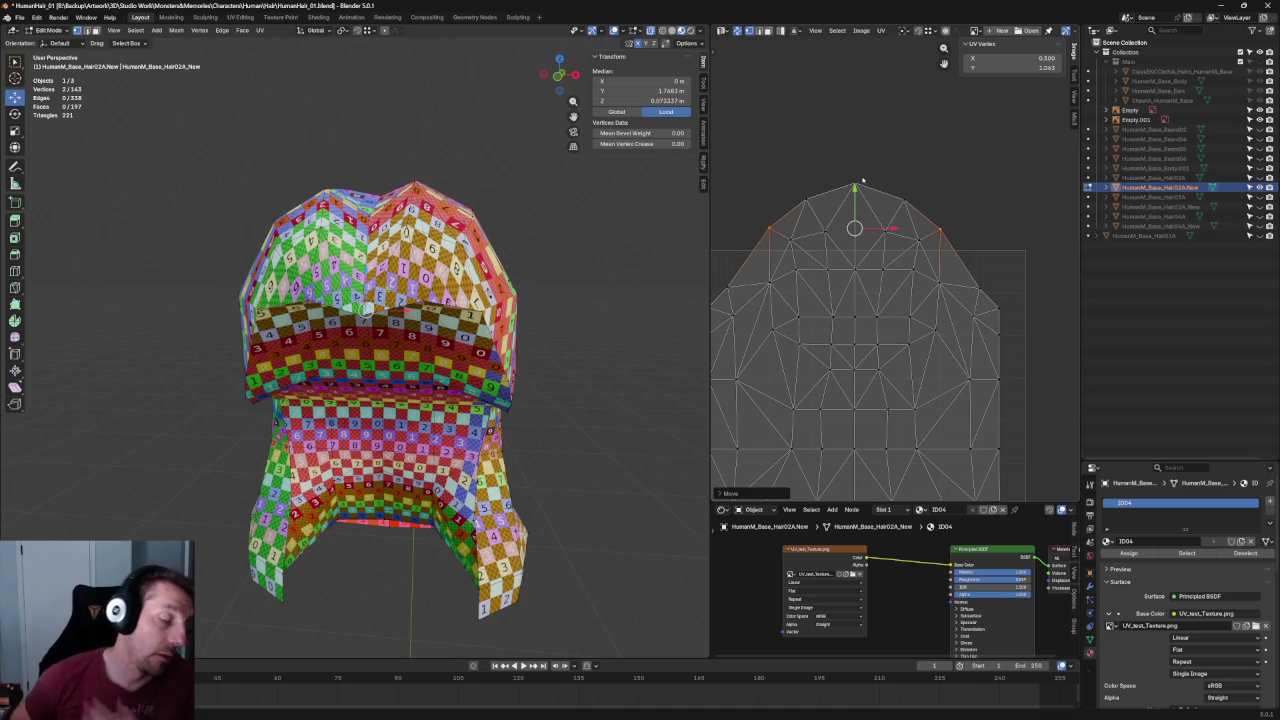
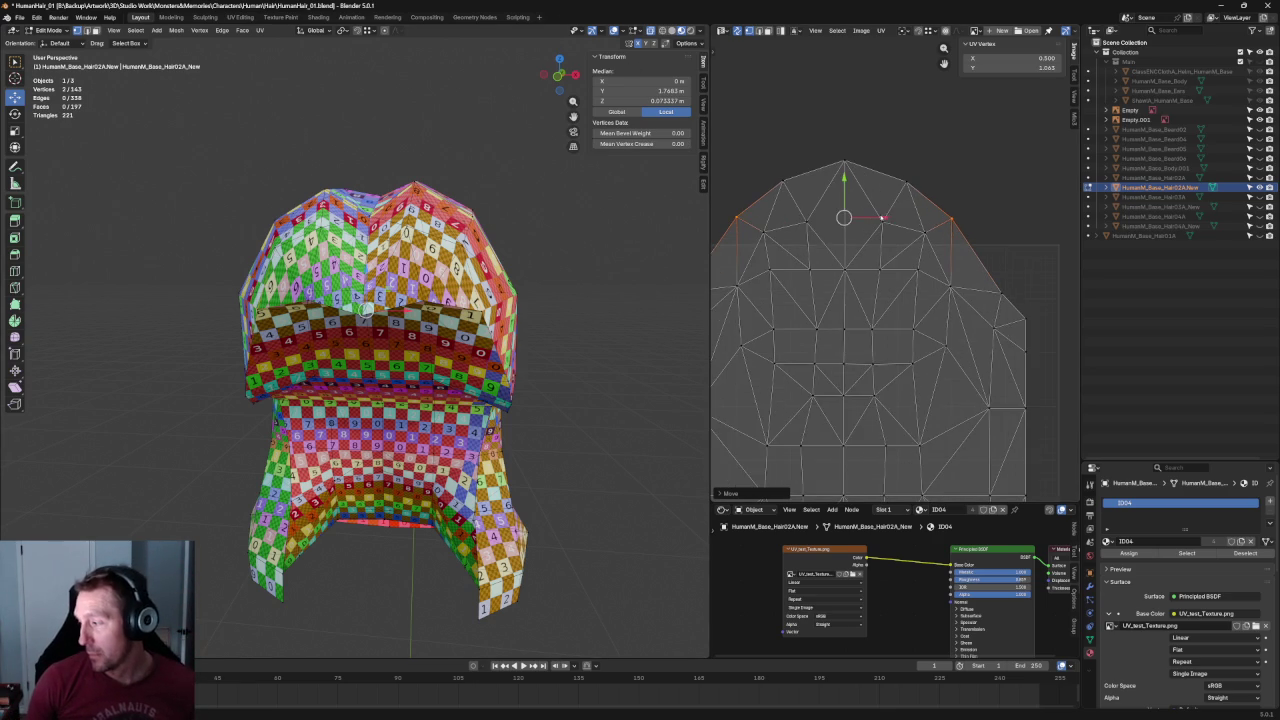
# Select the top row of crown UV vertices and move it, checking the head in side view.
pyautogui.scroll(2, 983, 200)
pyautogui.moveTo(974, 196); pyautogui.dragTo(786, 232)
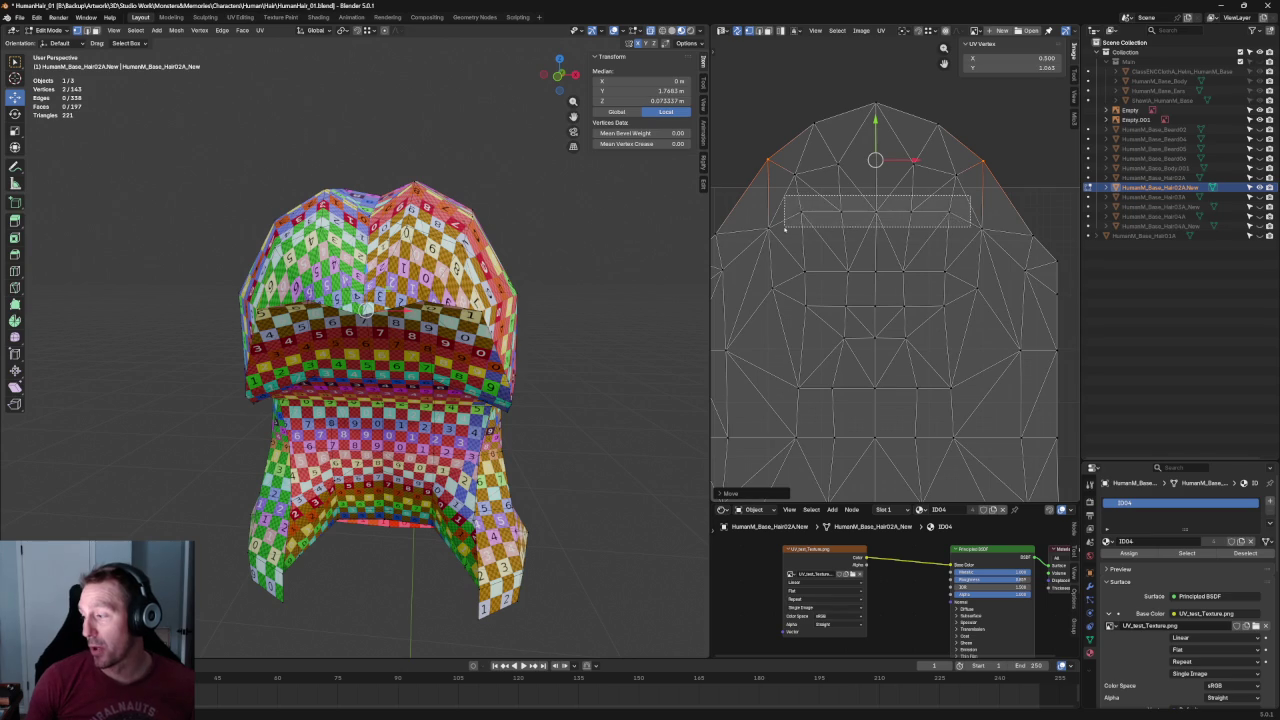
pyautogui.moveTo(872, 184); pyautogui.dragTo(873, 191)
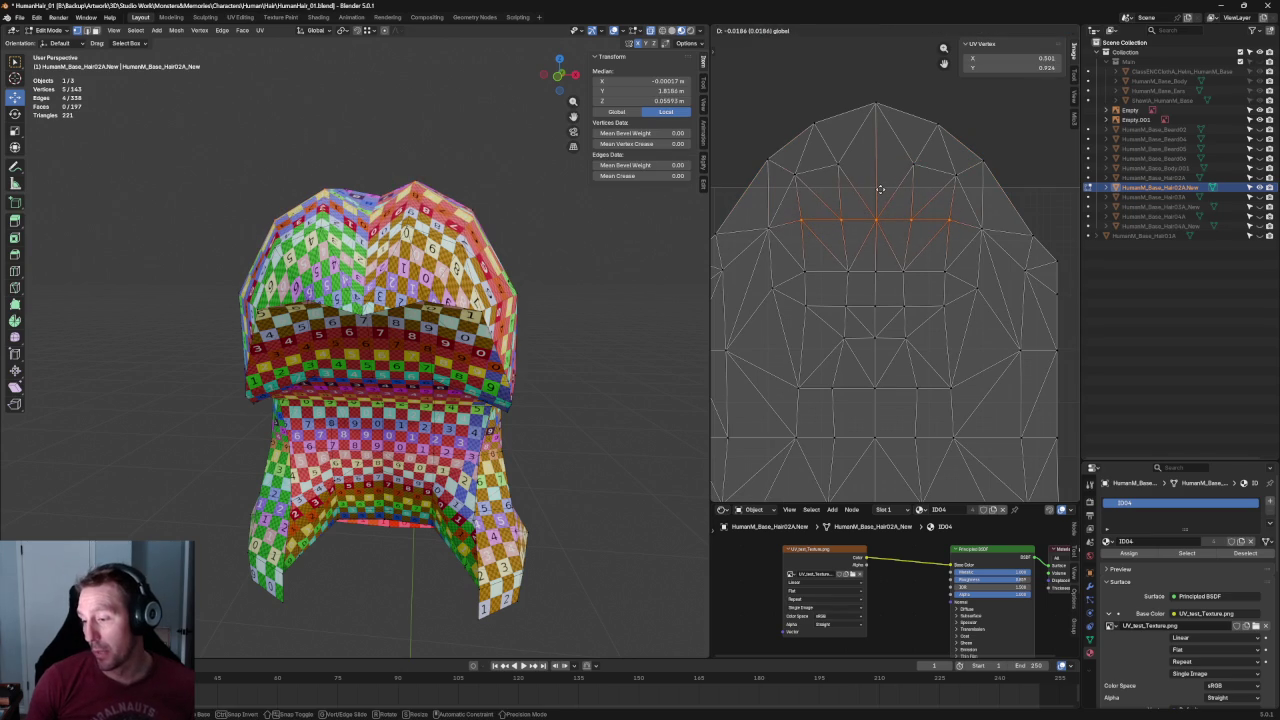
pyautogui.press('KP_3')
pyautogui.keyDown('shift'); pyautogui.moveTo(319, 207); pyautogui.dragTo(357, 220, button='middle'); pyautogui.keyUp('shift')
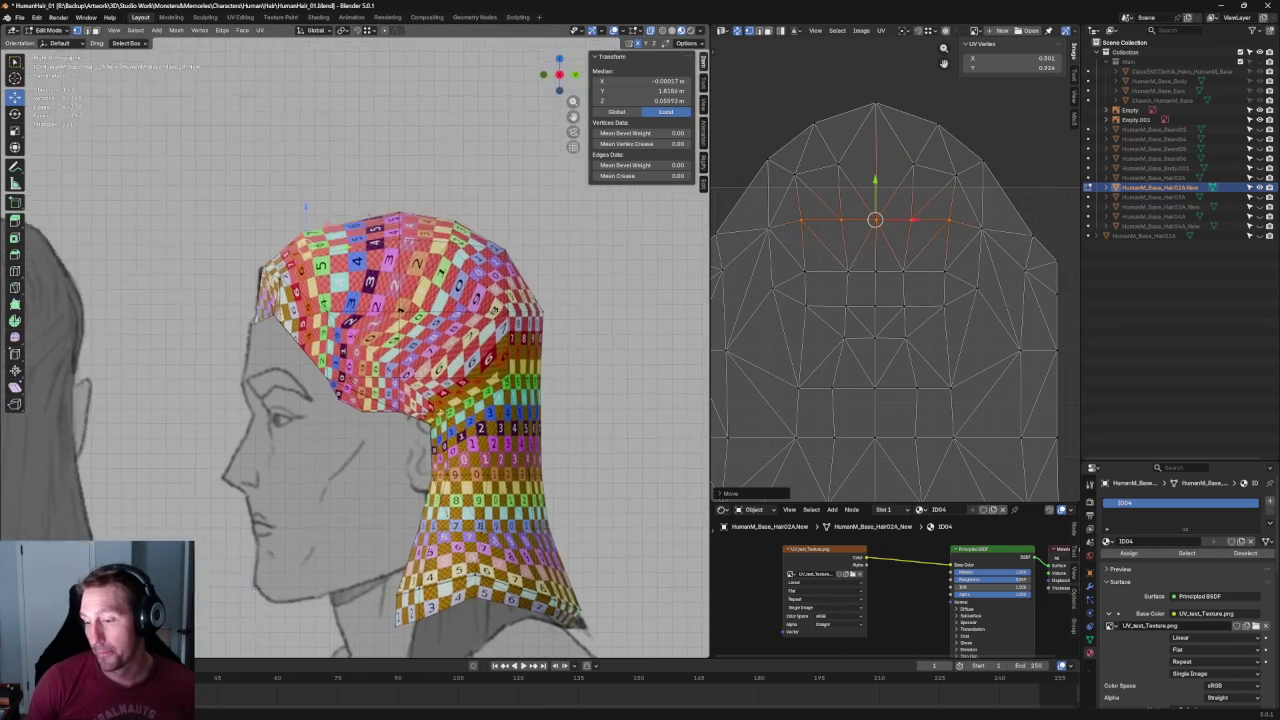
pyautogui.scroll(3, 357, 220)
pyautogui.press('g')
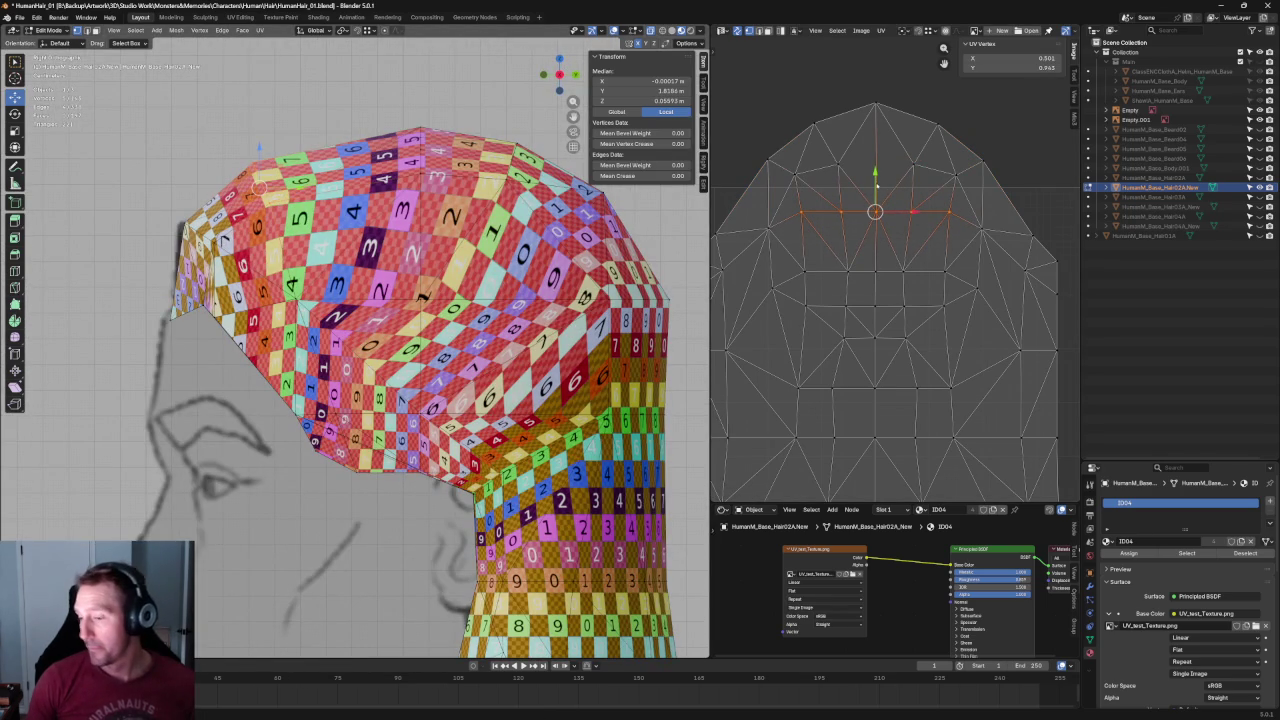
pyautogui.press('g')
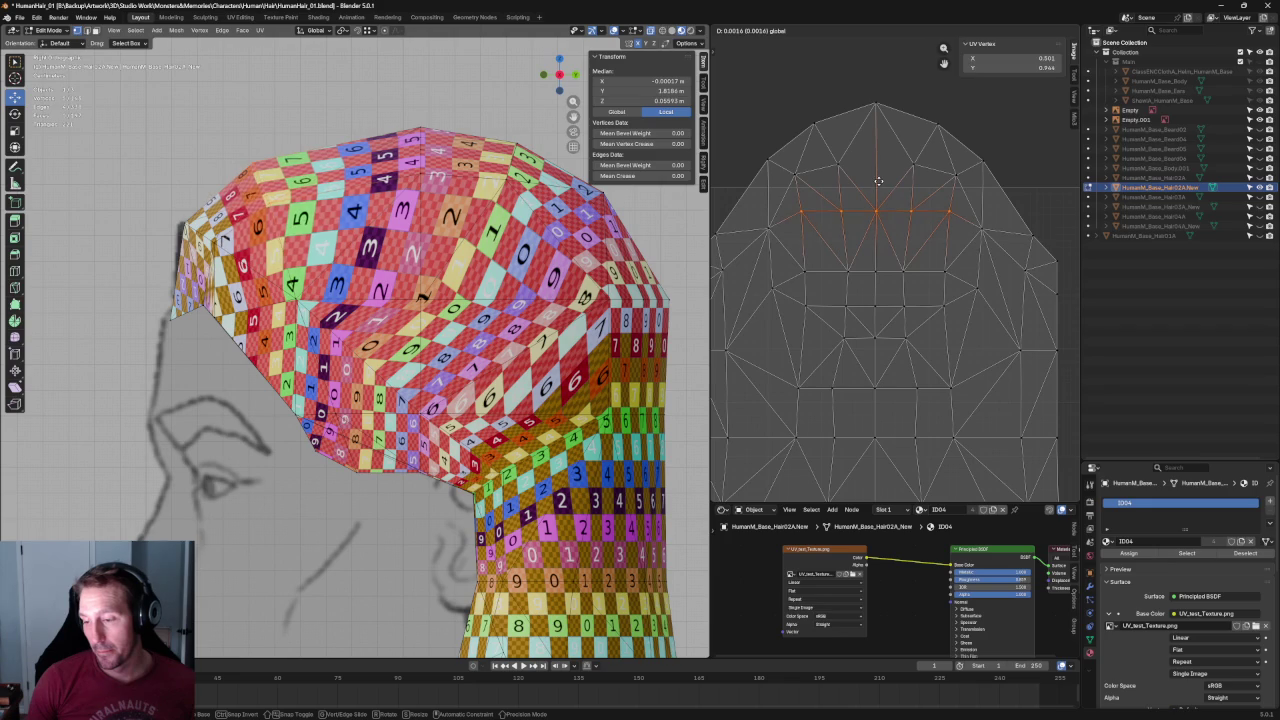
pyautogui.click(878, 181)
# Re-unwrap the UVs with a mirrored pair of upper vertices selected, then nudge them slightly.
pyautogui.click(981, 228)
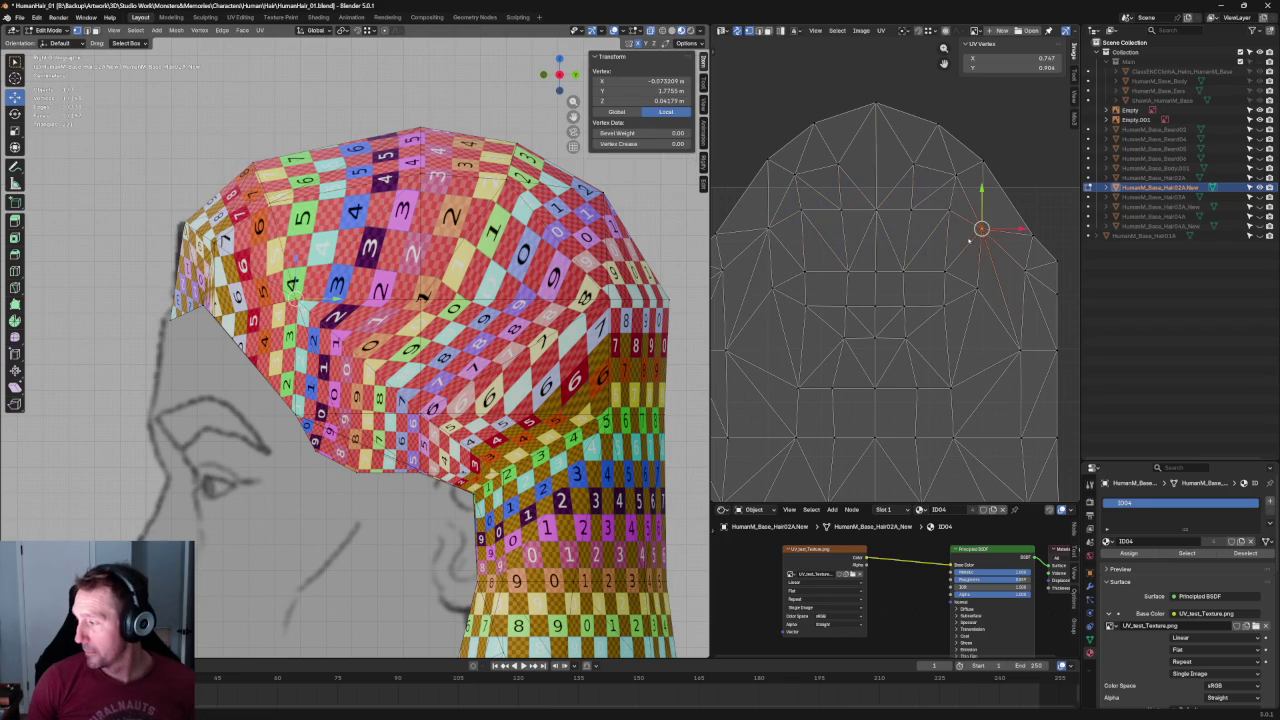
pyautogui.keyDown('shift'); pyautogui.click(770, 228); pyautogui.keyUp('shift')
pyautogui.rightClick(773, 230)
pyautogui.click(772, 229)
pyautogui.moveTo(876, 190); pyautogui.dragTo(883, 193)
pyautogui.scroll(-2, 830, 230)
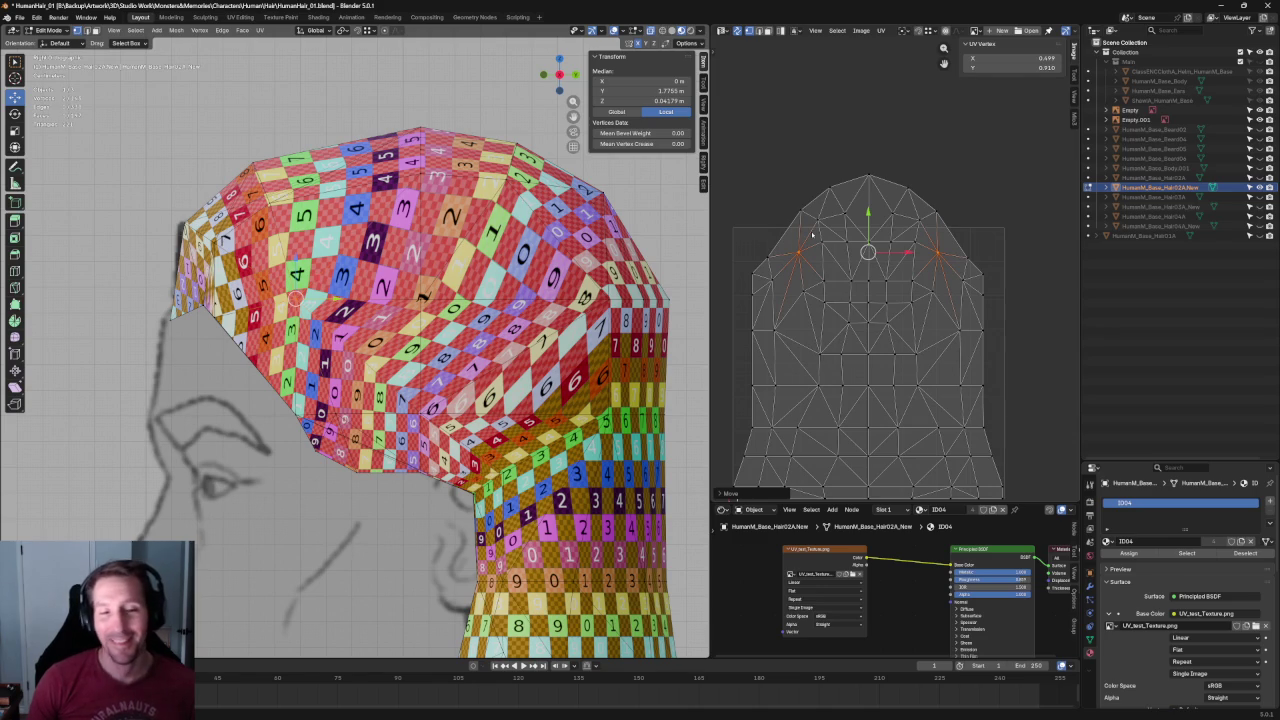
# Select the next mirrored left and right vertex pair, re-unwrap the island, and move them.
pyautogui.click(968, 257)
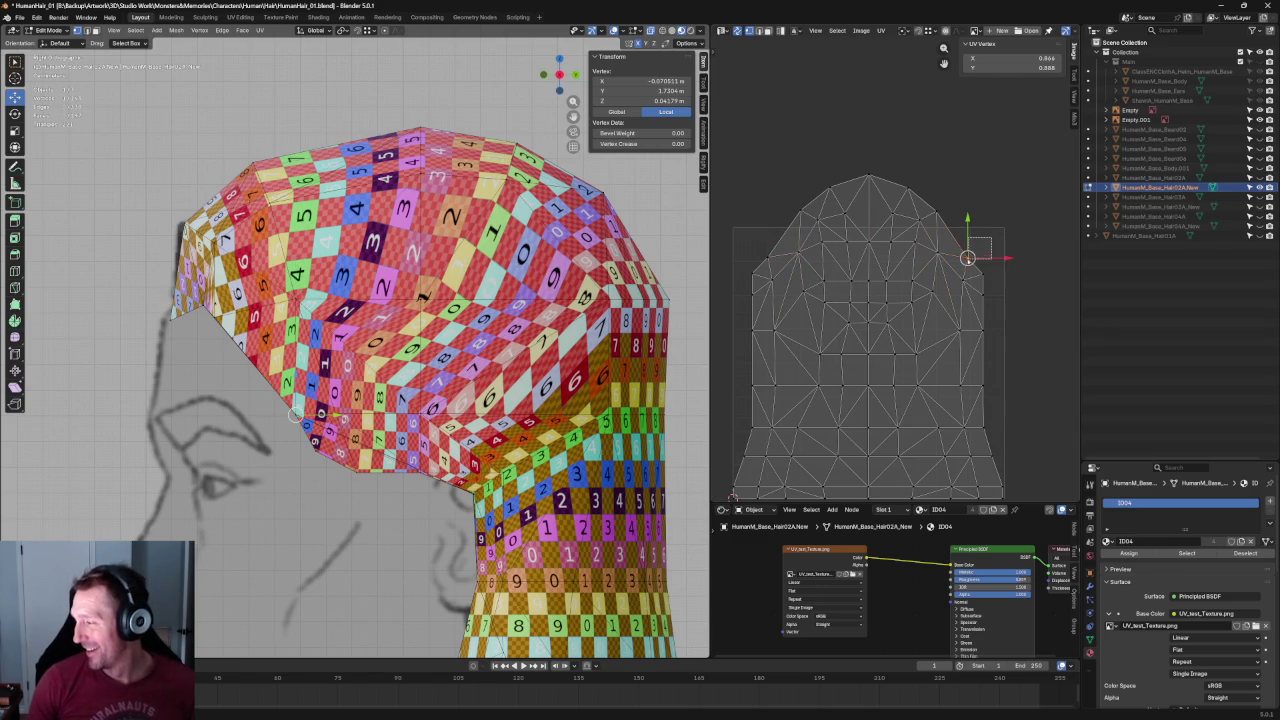
pyautogui.keyDown('shift'); pyautogui.click(753, 272); pyautogui.keyUp('shift')
pyautogui.rightClick(752, 258)
pyautogui.click(993, 249)
pyautogui.keyDown('shift'); pyautogui.click(754, 260); pyautogui.keyUp('shift')
pyautogui.rightClick(754, 260)
pyautogui.click(778, 253)
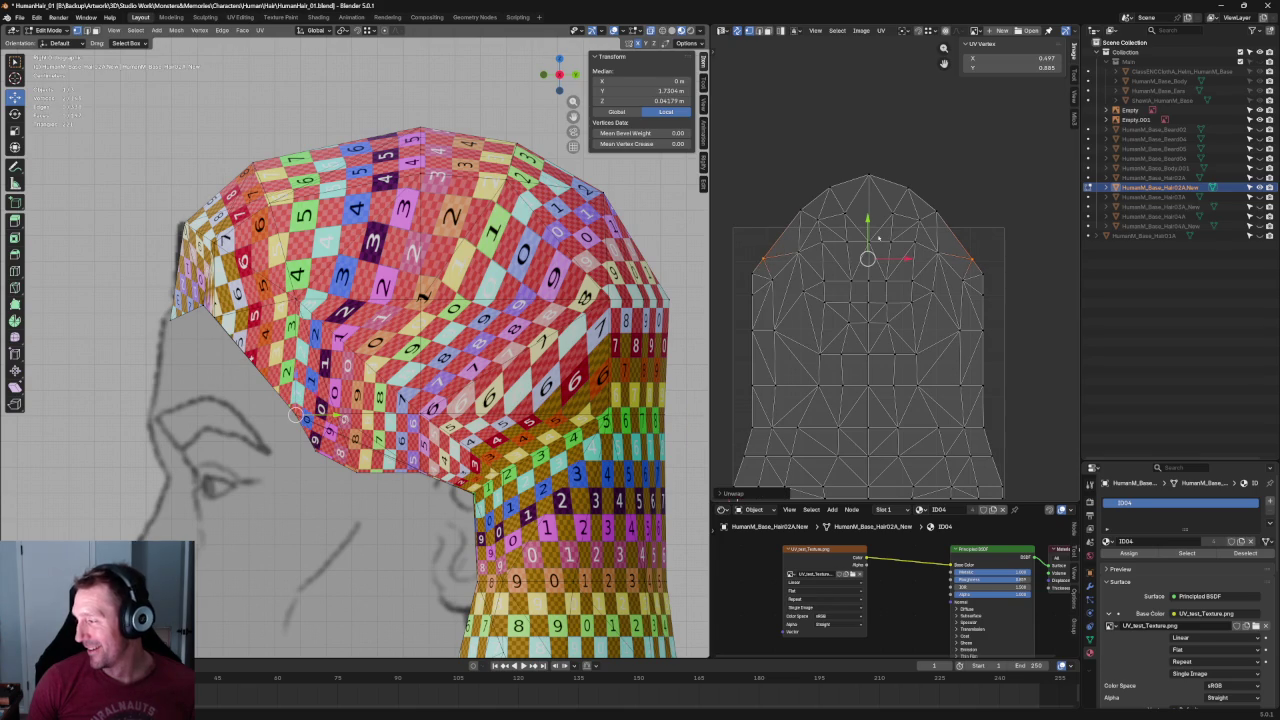
pyautogui.press('g')
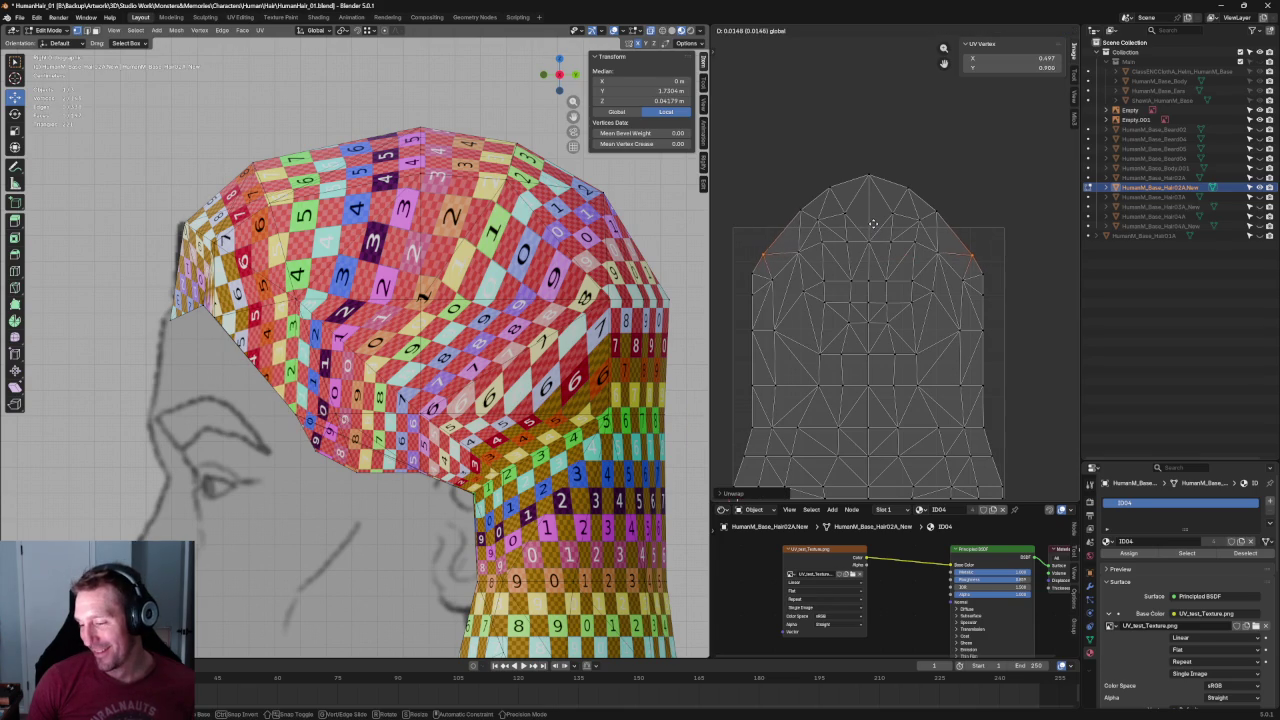
pyautogui.click(873, 224)
# Shift the upper left and right UV vertices horizontally with an X-constrained move.
pyautogui.moveTo(991, 241); pyautogui.dragTo(928, 264)
pyautogui.keyDown('shift'); pyautogui.moveTo(756, 238); pyautogui.dragTo(818, 268); pyautogui.keyUp('shift')
pyautogui.press('g')
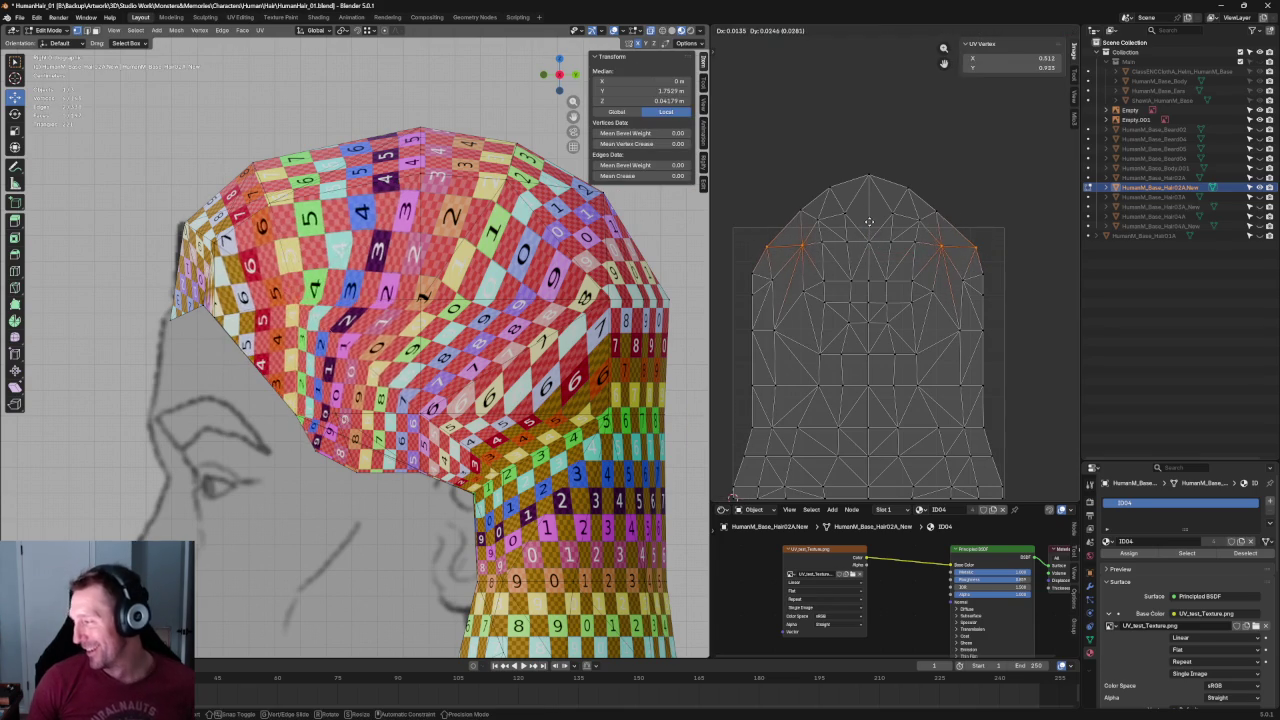
pyautogui.press('x')
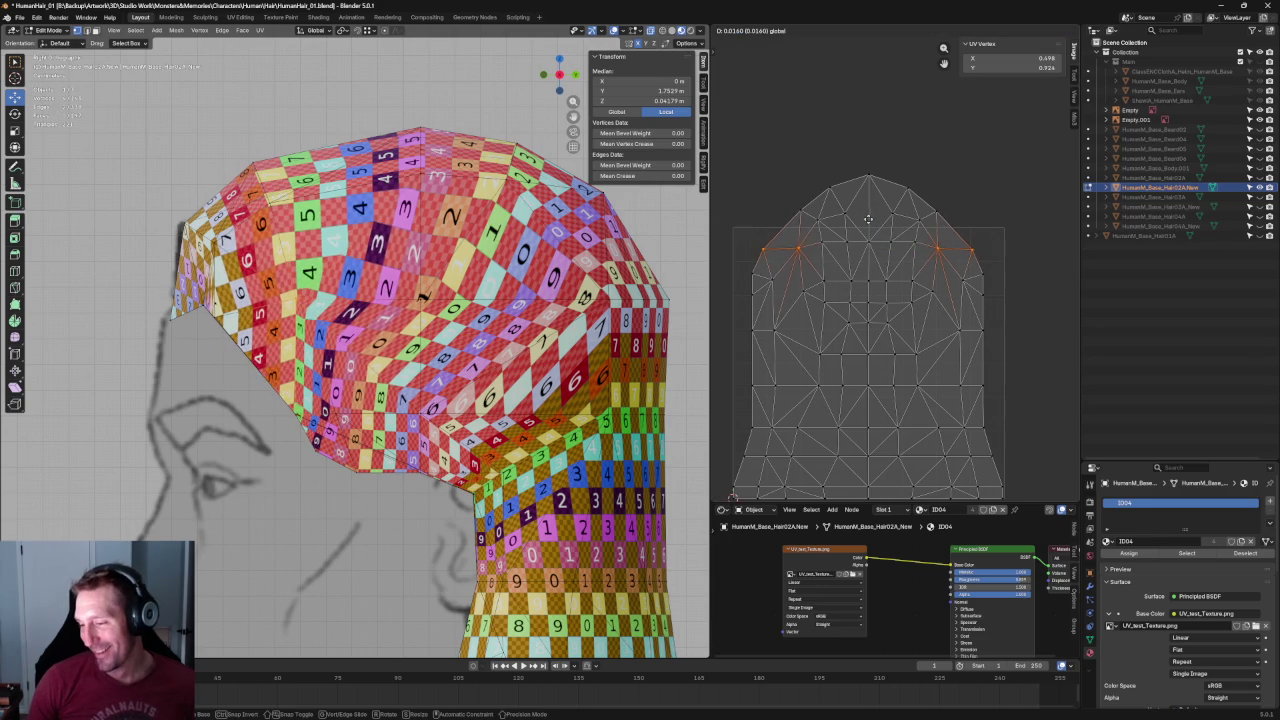
pyautogui.click(949, 236)
pyautogui.click(1009, 262)
pyautogui.click(971, 277)
pyautogui.click(996, 237)
# Box-select the top crown UV vertices and re-unwrap them twice to even out the checker.
pyautogui.moveTo(986, 240); pyautogui.dragTo(742, 278)
pyautogui.press('u')
pyautogui.click(845, 245)
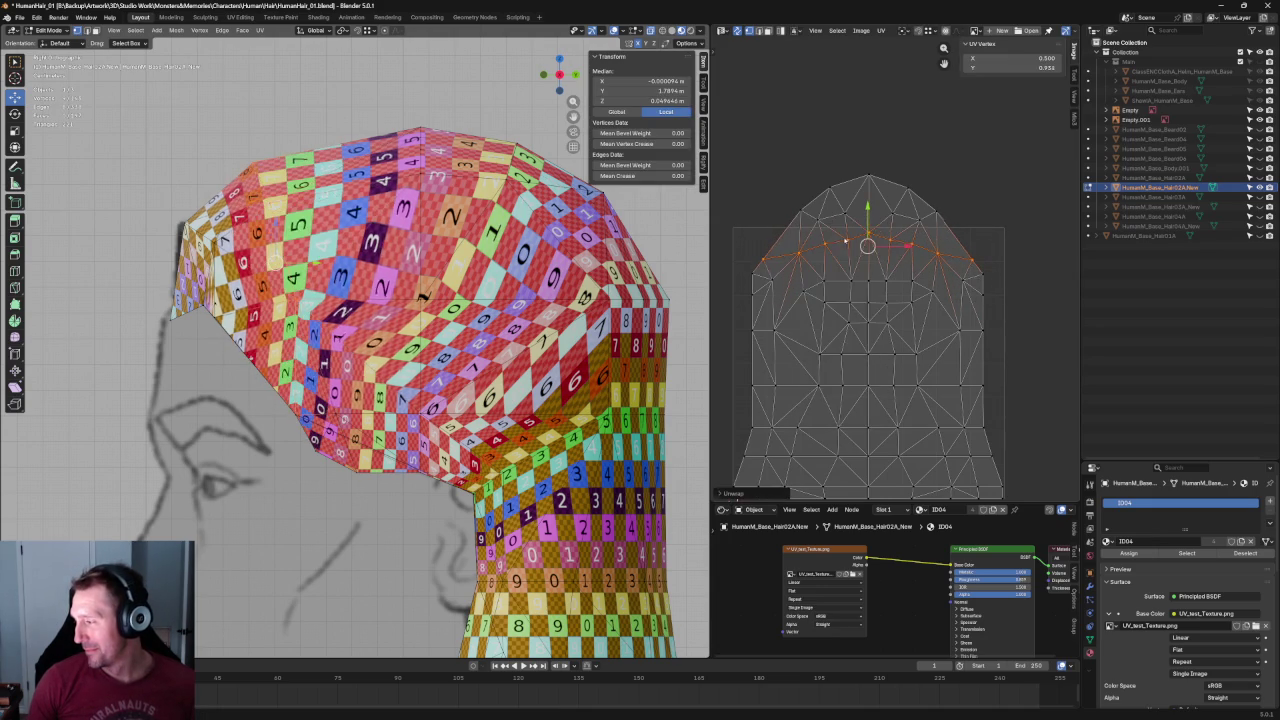
pyautogui.click(919, 220)
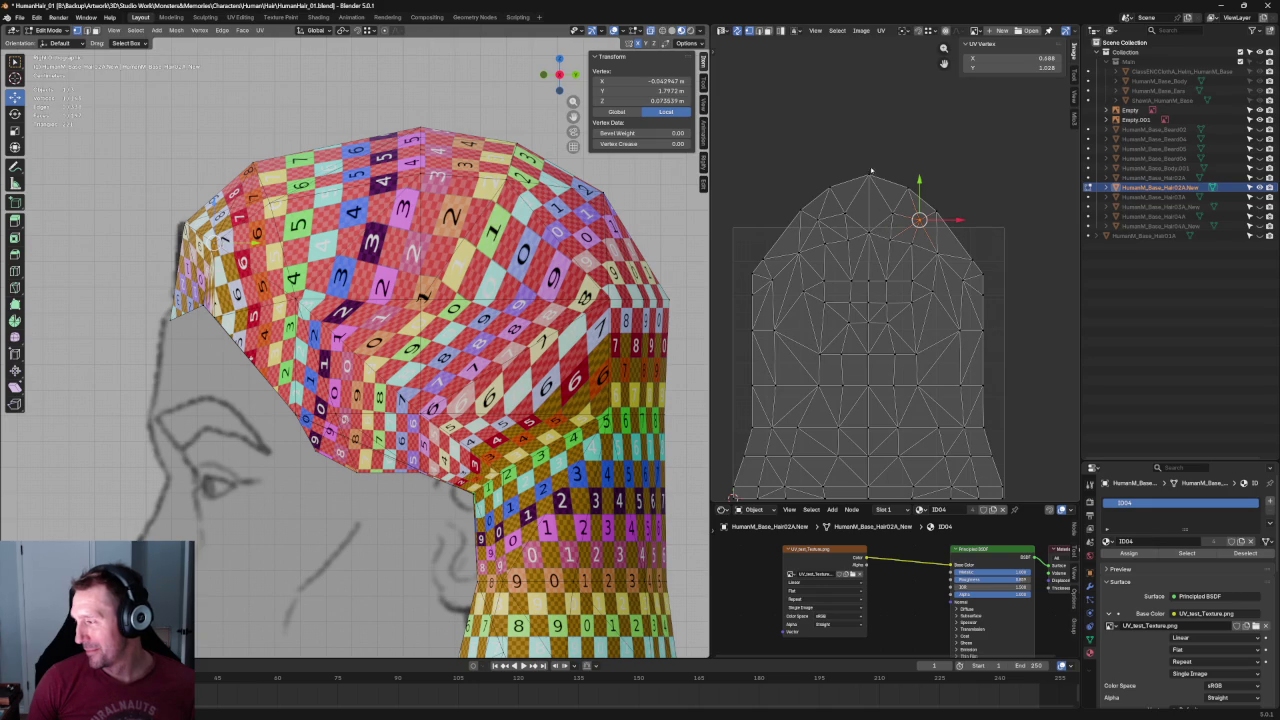
pyautogui.moveTo(984, 158); pyautogui.dragTo(716, 247)
pyautogui.press('u')
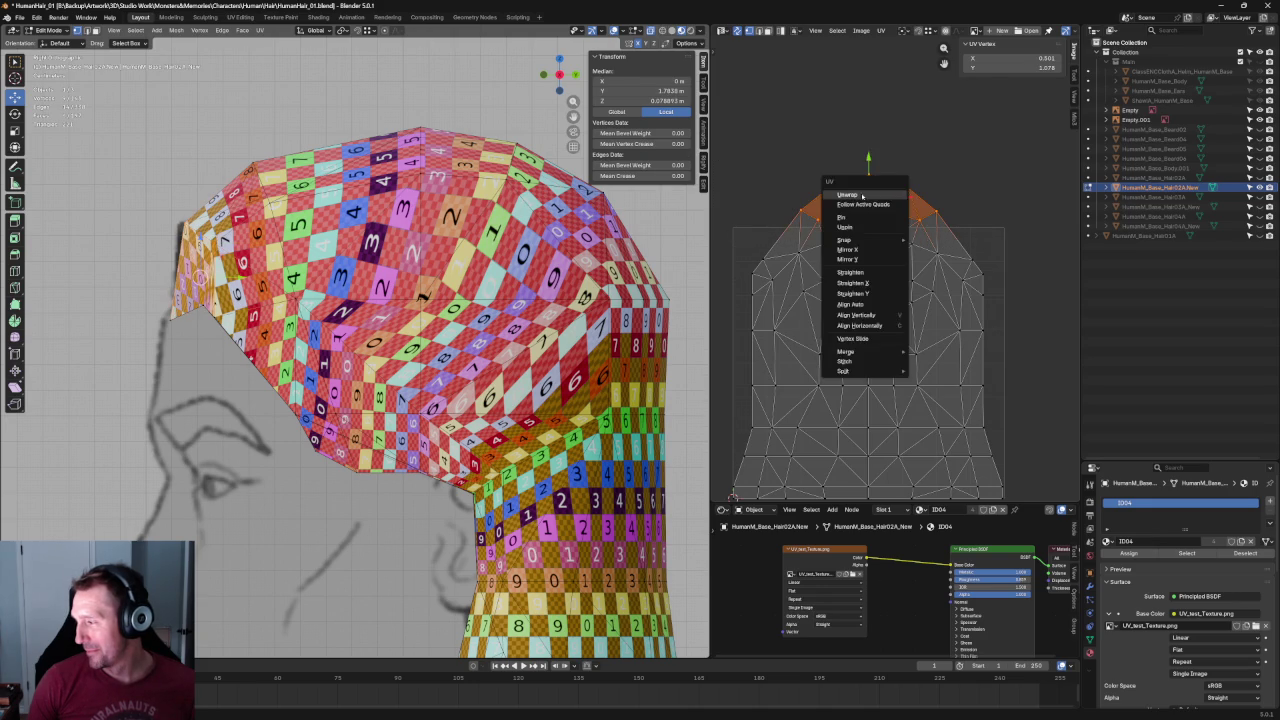
pyautogui.click(836, 207)
pyautogui.click(954, 173)
pyautogui.moveTo(400, 350); pyautogui.dragTo(450, 226, button='middle')
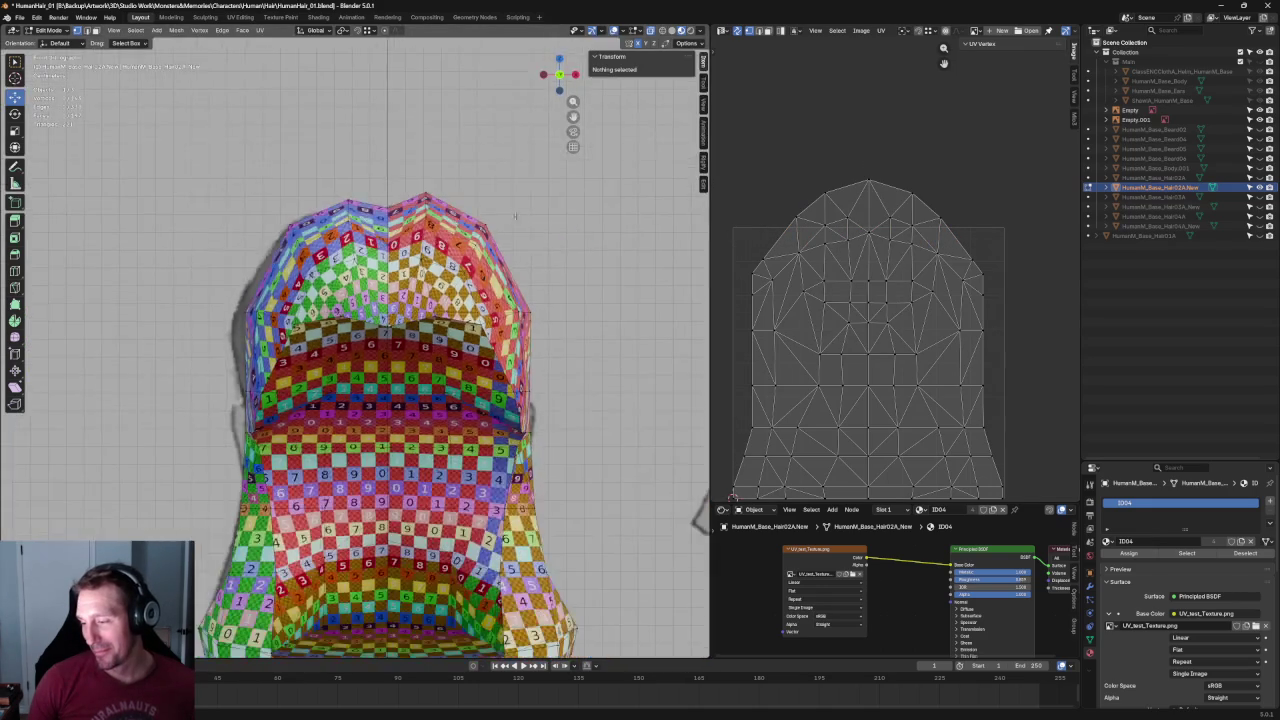
# Box-select a row of UV vertices across the crown and move it.
pyautogui.press('KP_3')
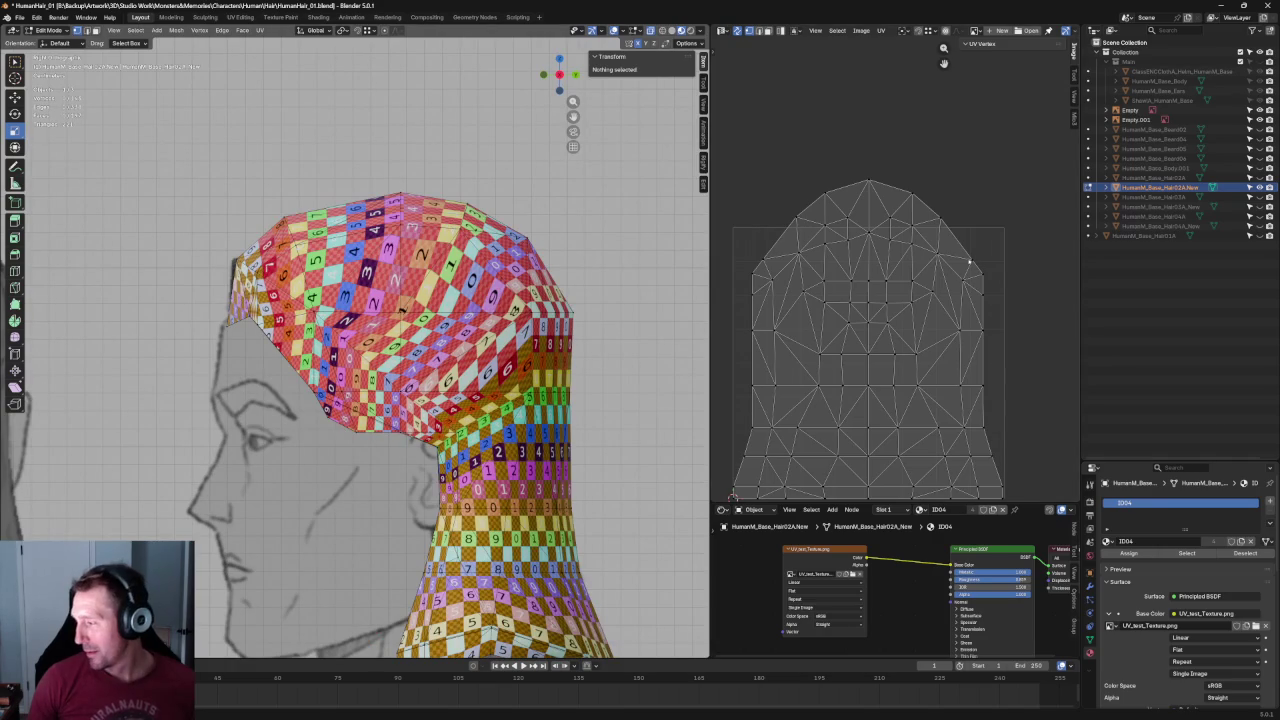
pyautogui.click(969, 262)
pyautogui.moveTo(924, 273); pyautogui.dragTo(820, 293)
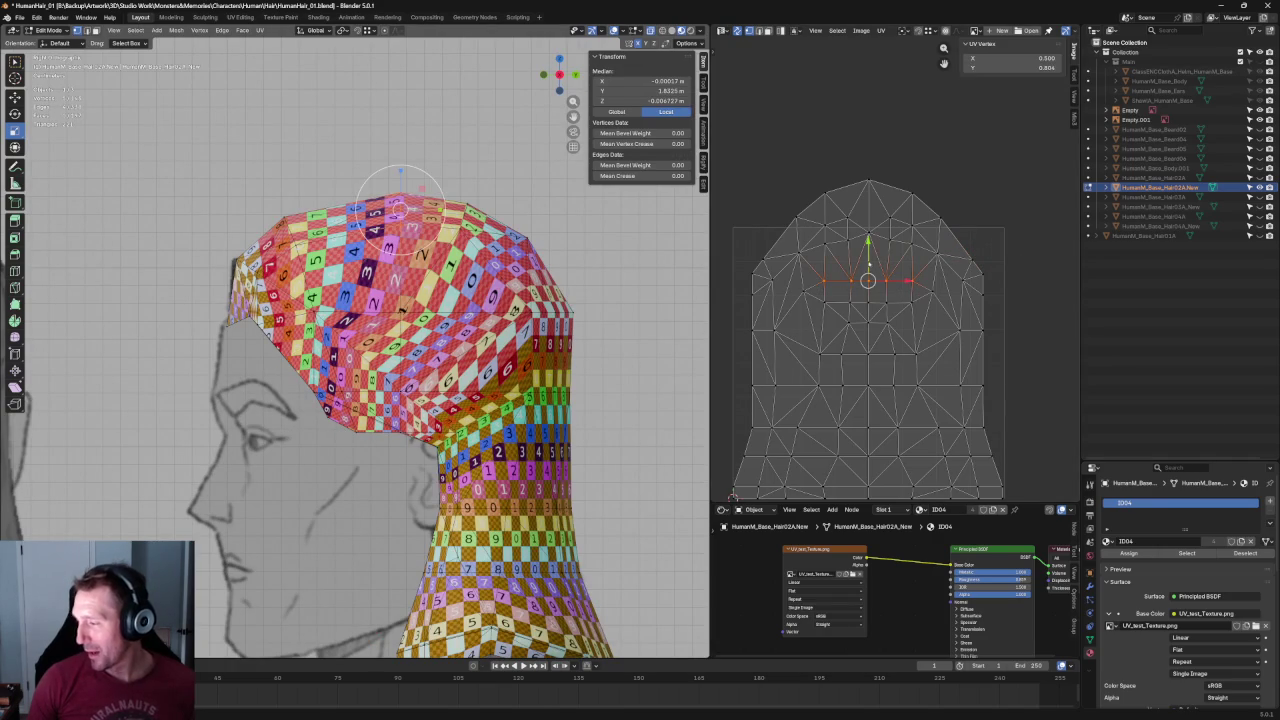
pyautogui.press('g')
pyautogui.click(866, 265)
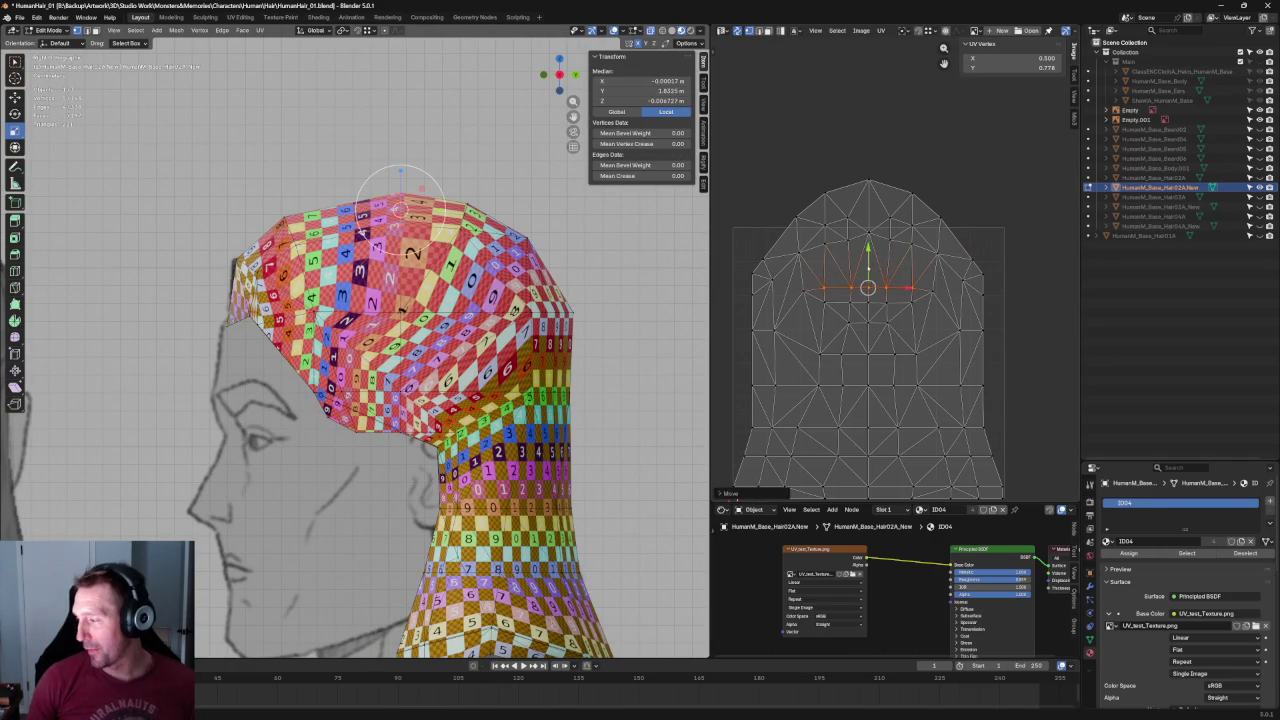
# Raise the matching left and right edge vertices of the island, leaving the middle faces unchanged.
pyautogui.click(951, 293)
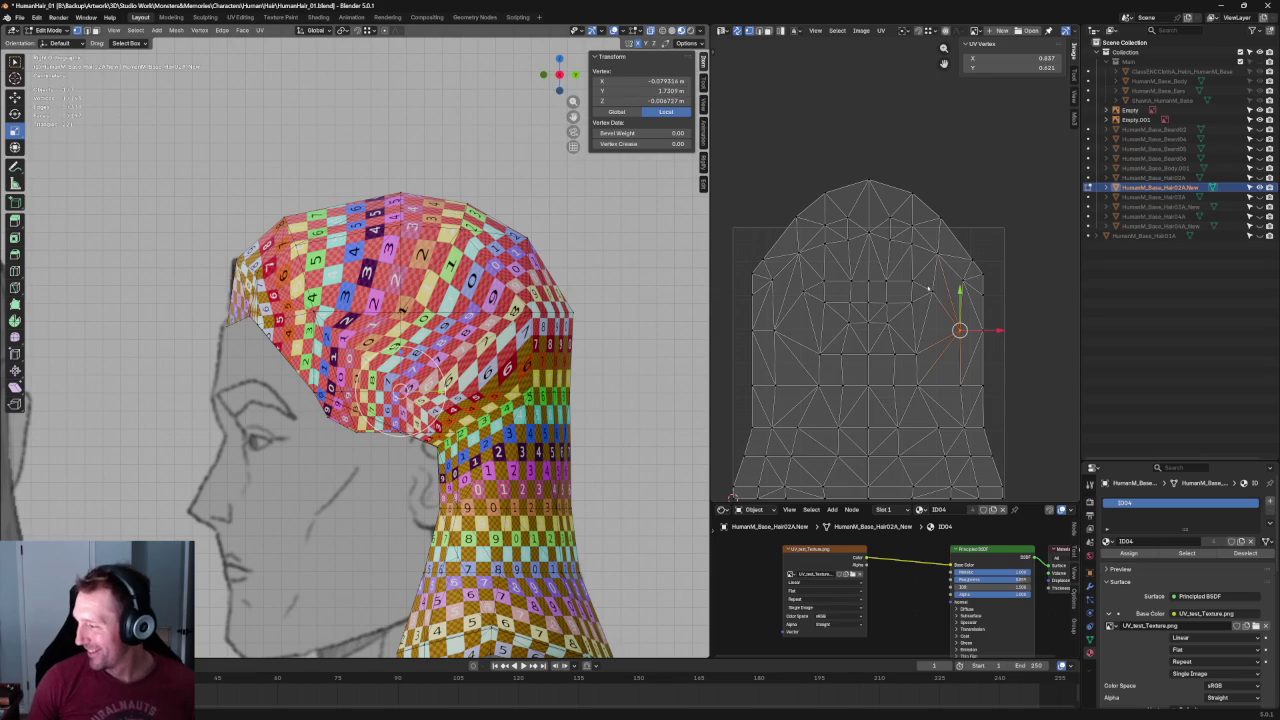
pyautogui.click(937, 276)
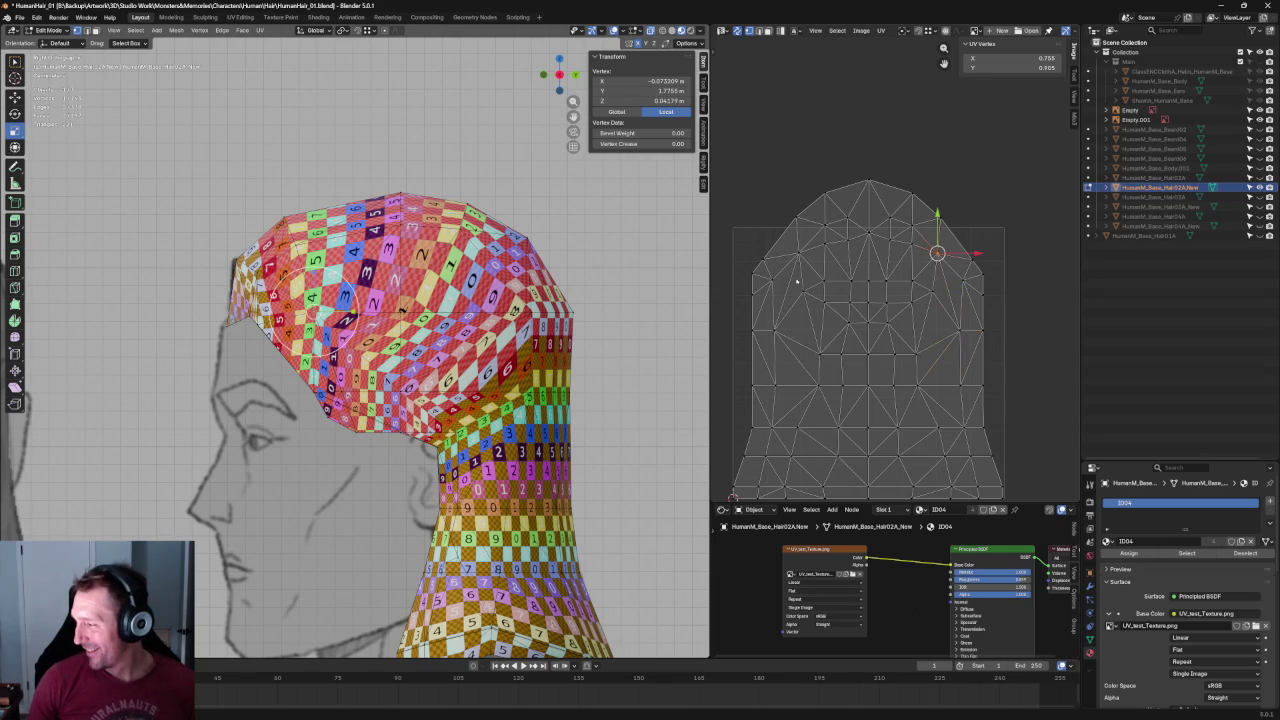
pyautogui.moveTo(796, 268); pyautogui.dragTo(946, 342)
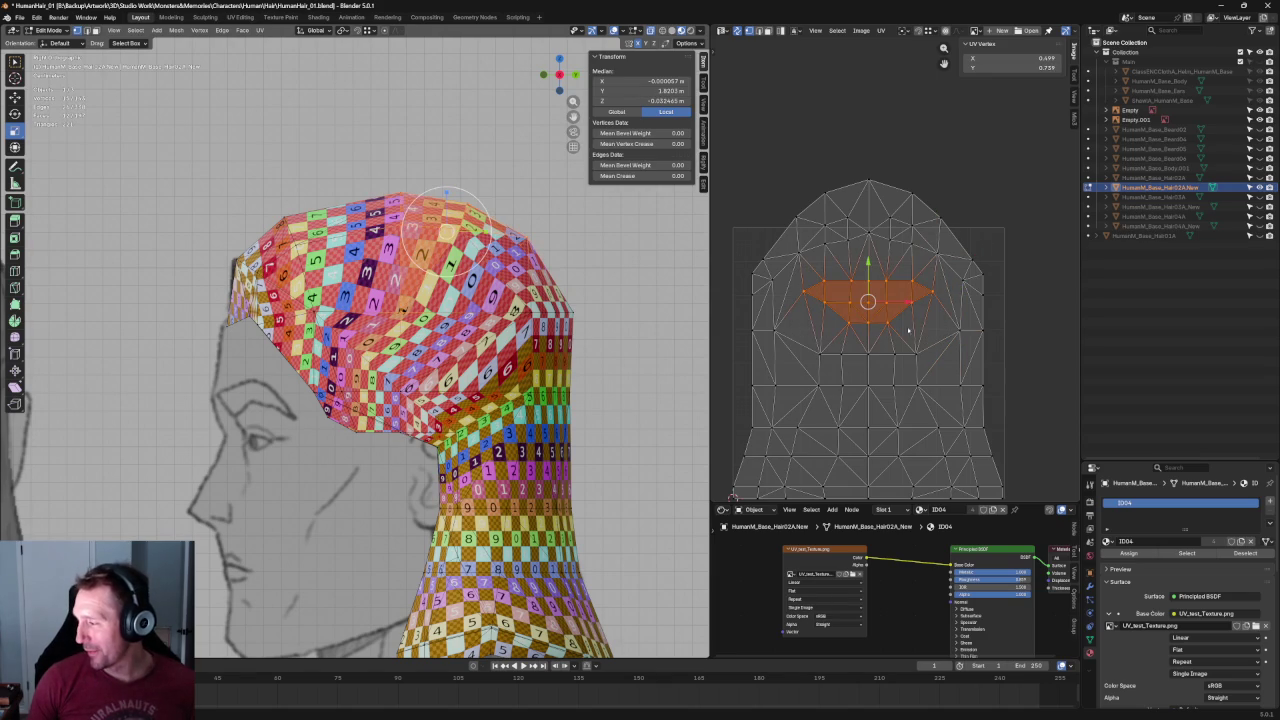
pyautogui.press('g')
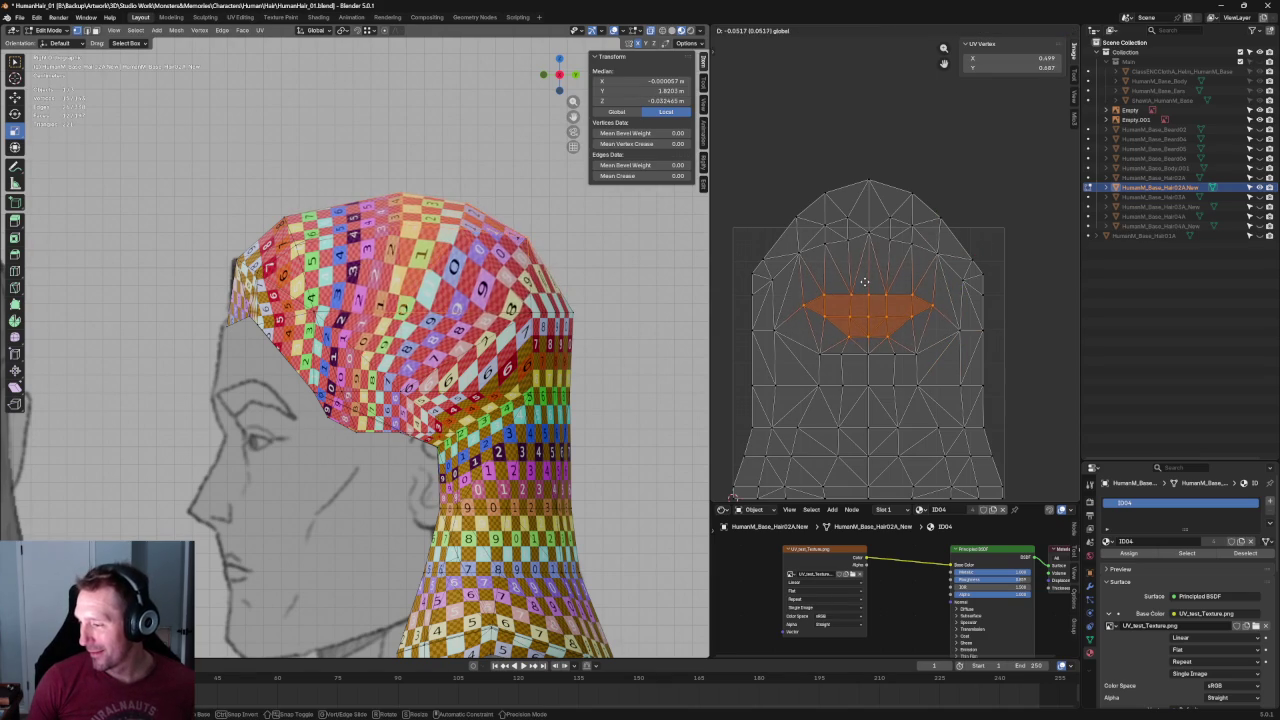
pyautogui.rightClick(865, 280)
pyautogui.click(970, 330)
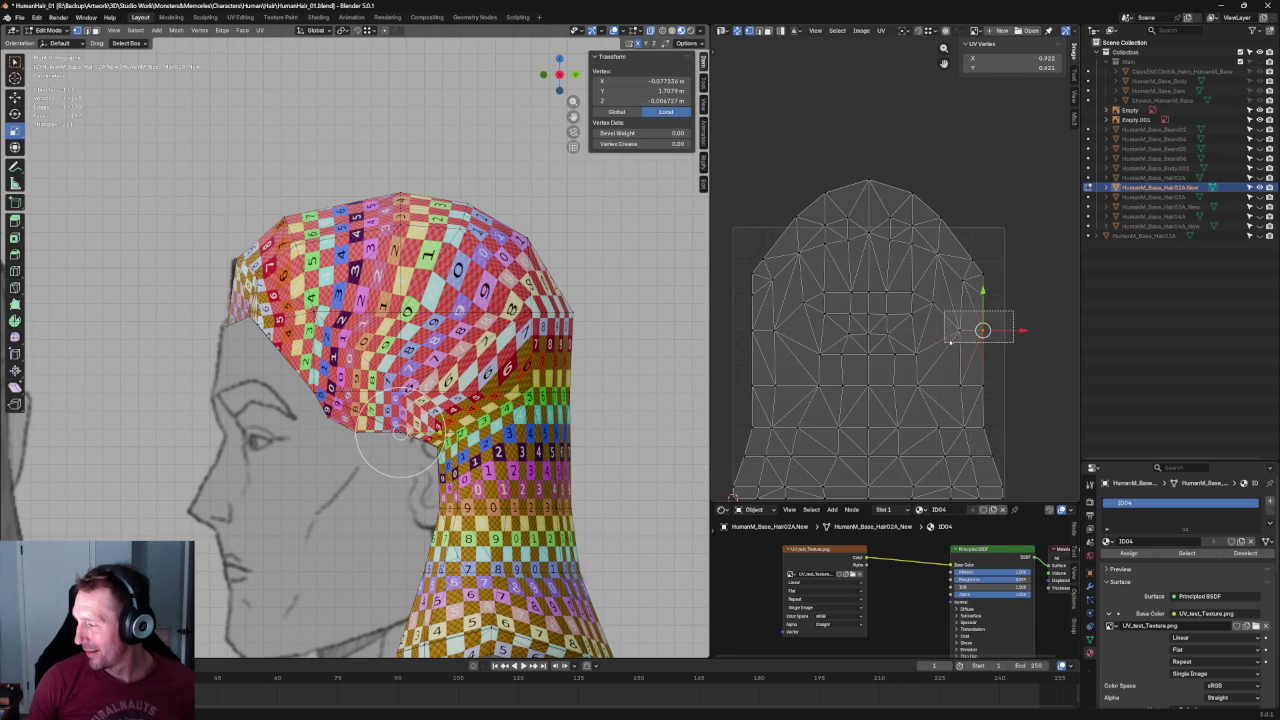
pyautogui.keyDown('shift'); pyautogui.click(760, 333); pyautogui.keyUp('shift')
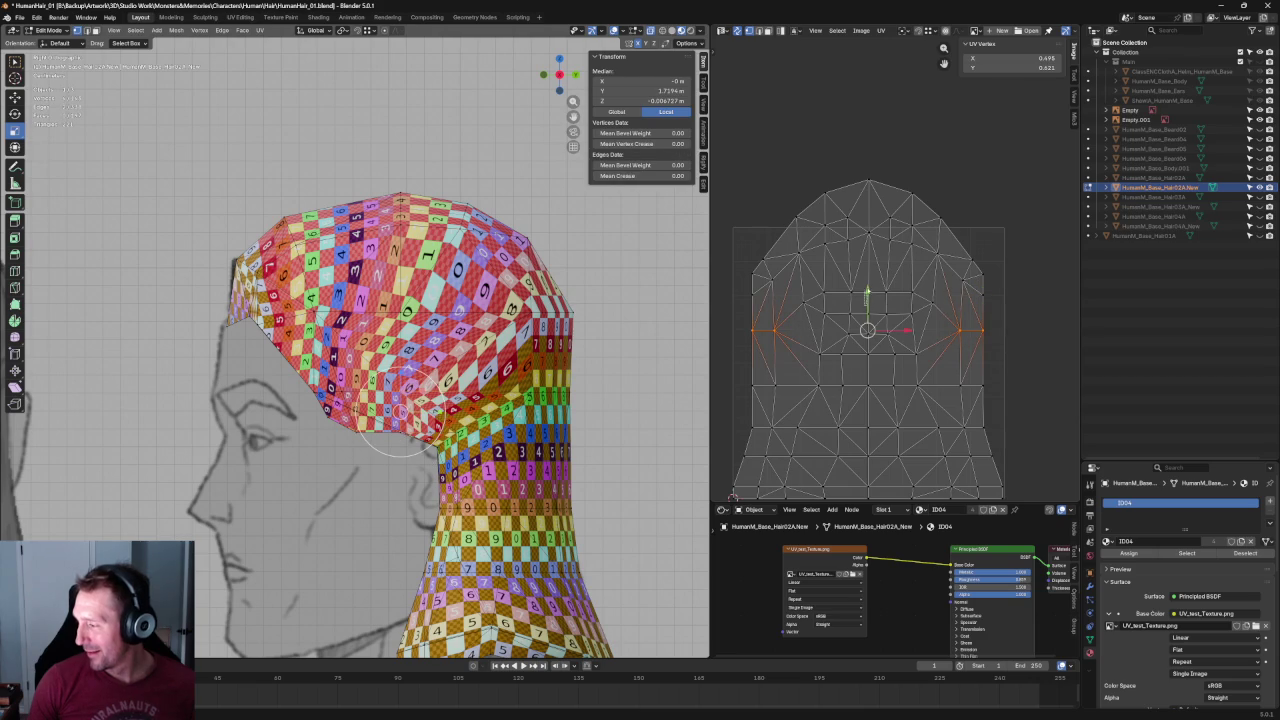
pyautogui.press('g')
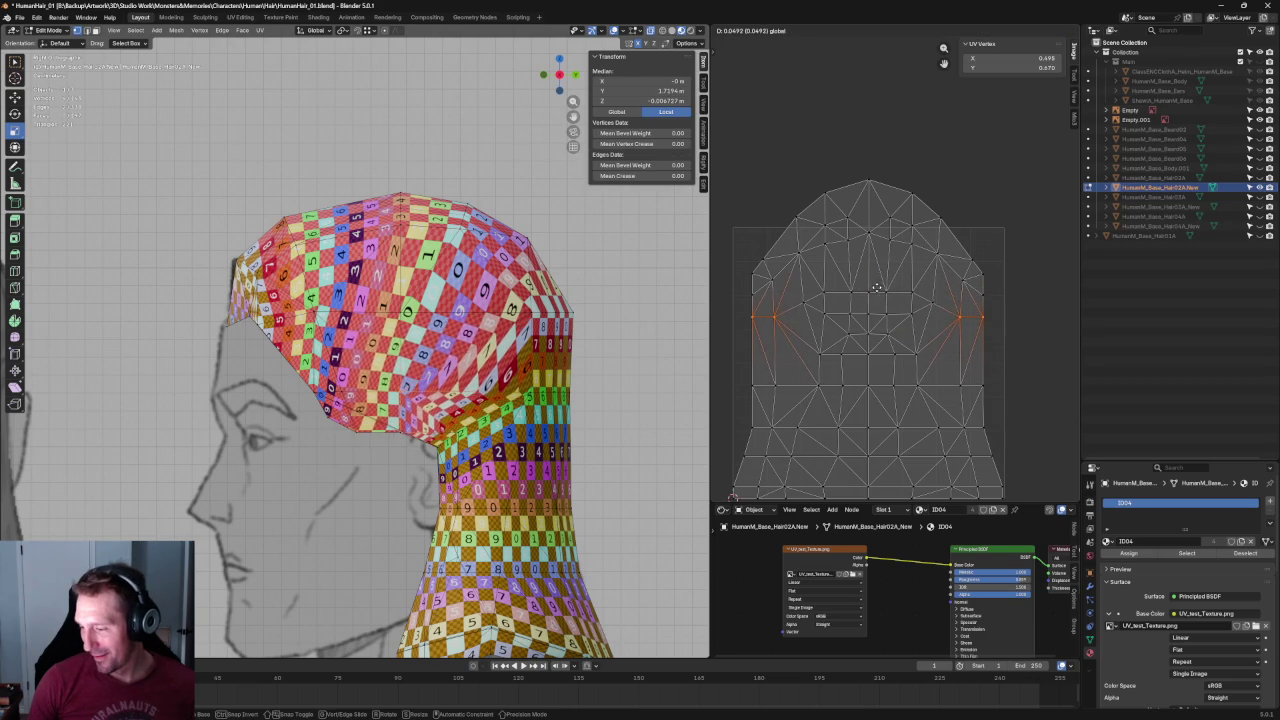
pyautogui.click(881, 281)
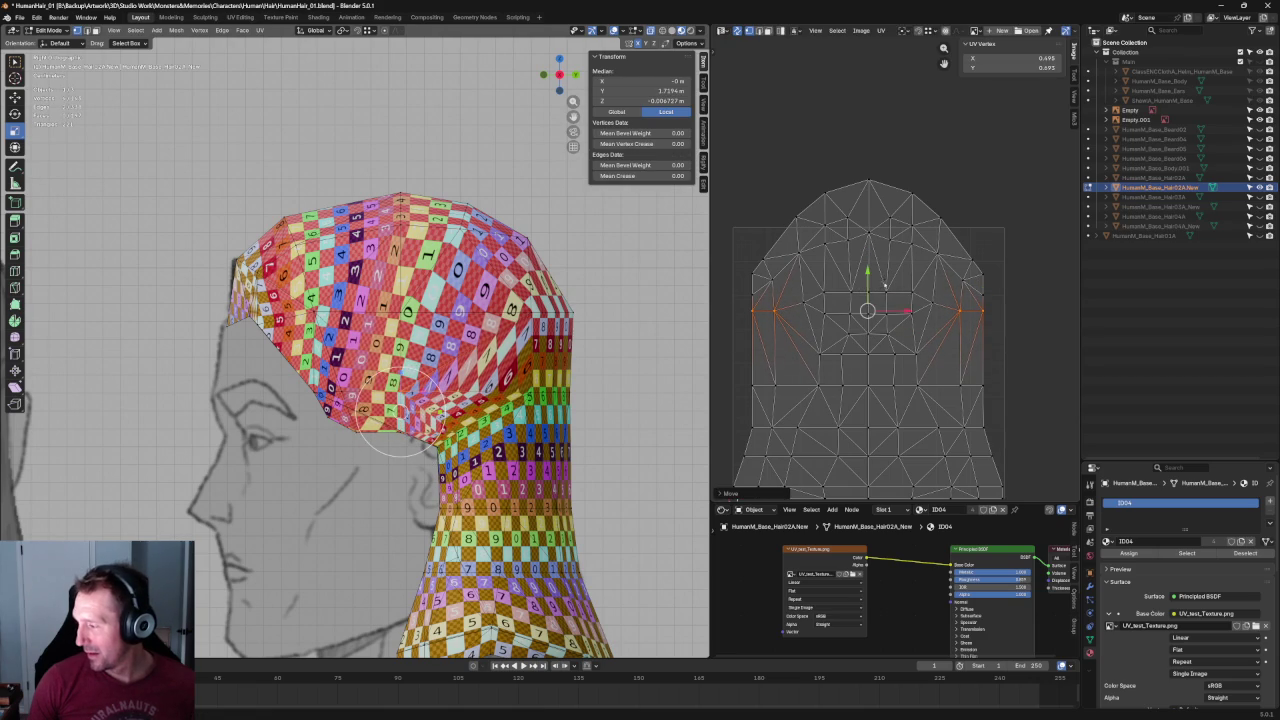
# Move a block of UV faces in the middle of the island.
pyautogui.click(939, 315)
pyautogui.moveTo(808, 310); pyautogui.dragTo(934, 374)
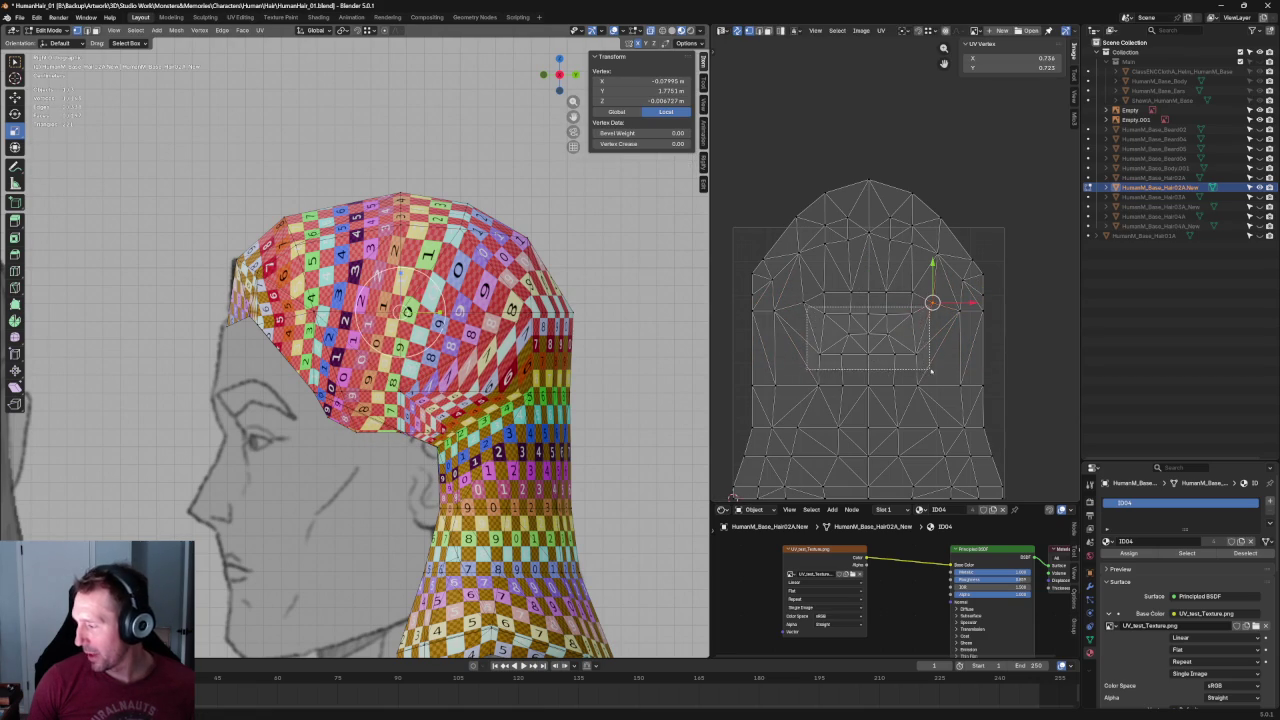
pyautogui.press('g')
pyautogui.click(869, 318)
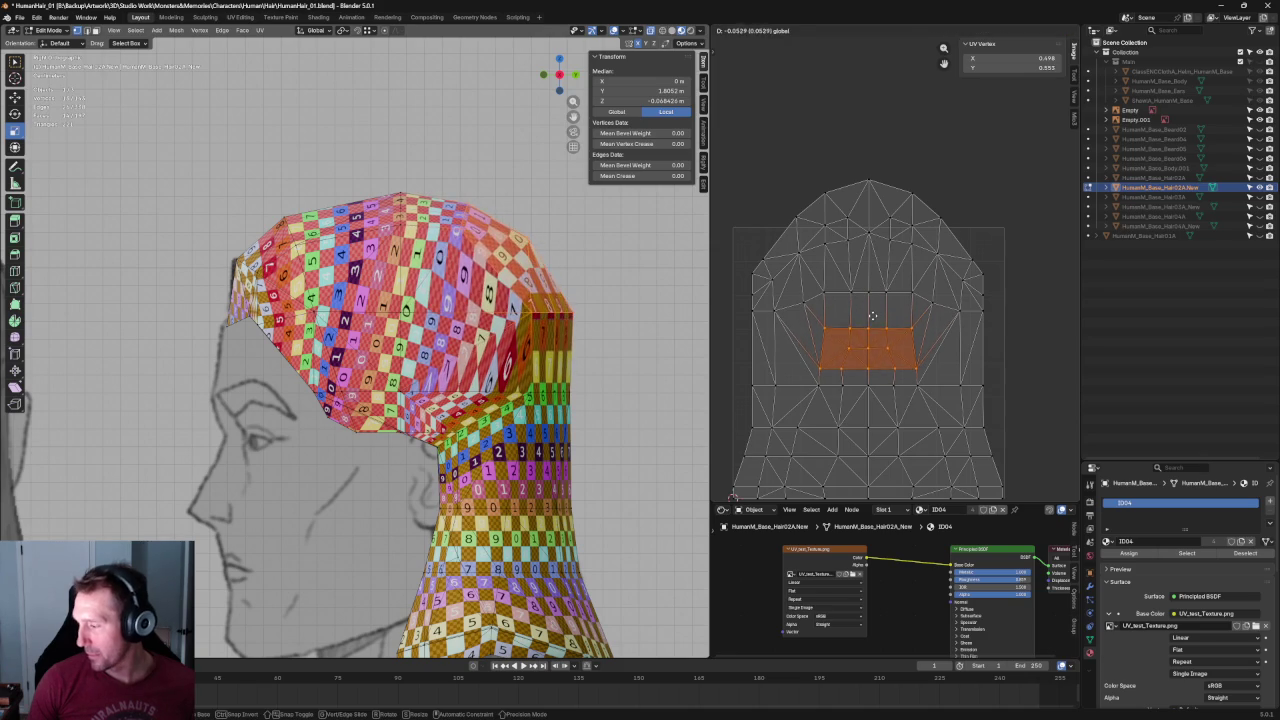
# Straighten a horizontal UV edge loop with Align Auto and move it slightly down.
pyautogui.click(885, 292)
pyautogui.moveTo(1000, 305); pyautogui.dragTo(932, 328)
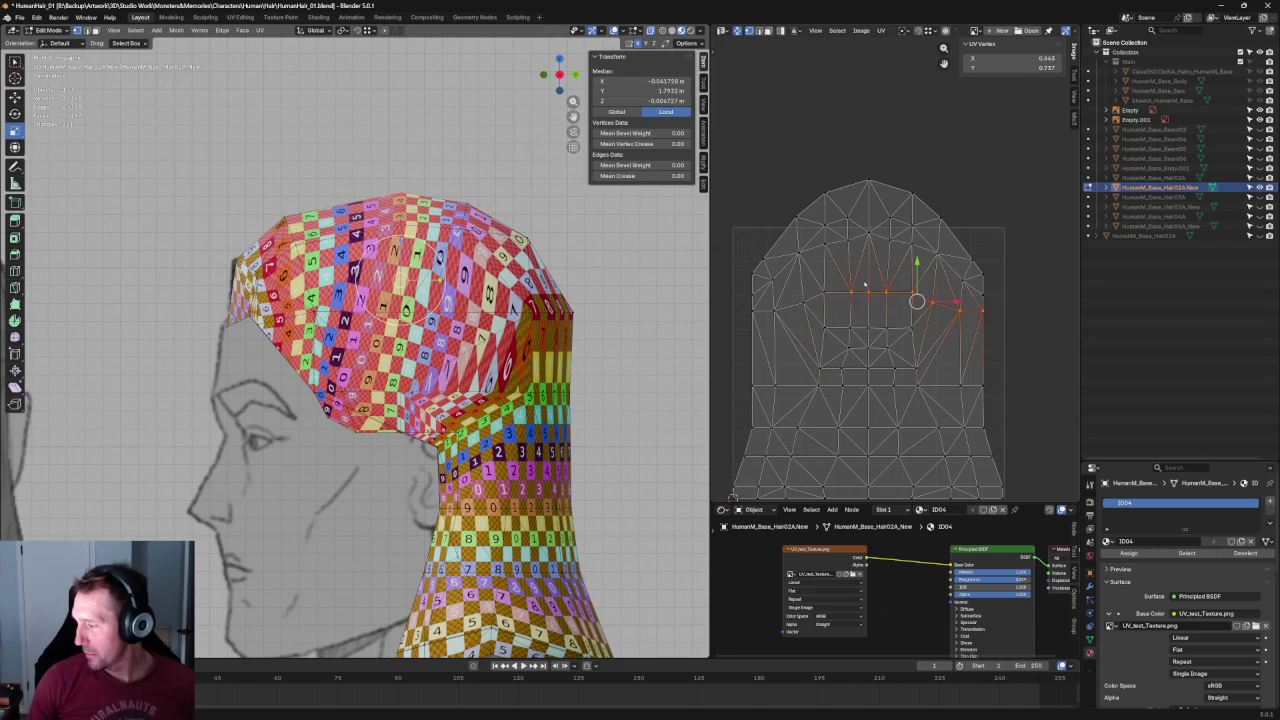
pyautogui.keyDown('alt'); pyautogui.click(784, 318); pyautogui.keyUp('alt')
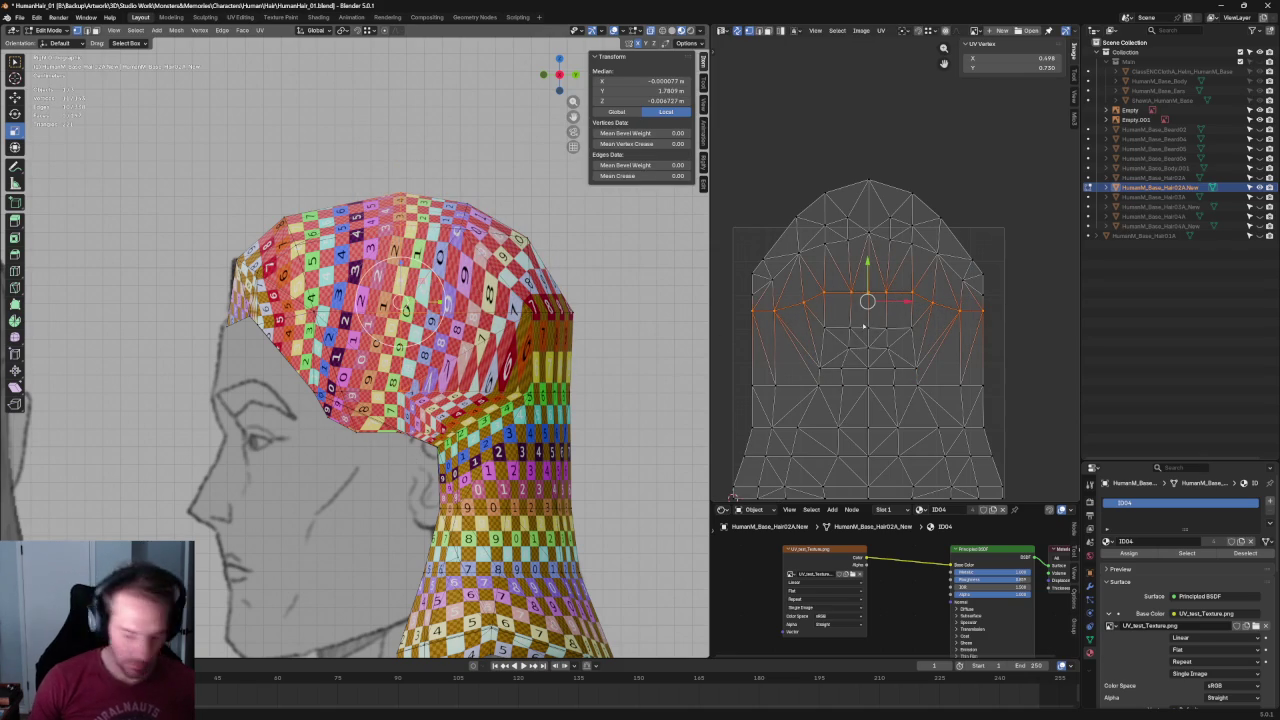
pyautogui.hotkey('shift', 'w')
pyautogui.press('g')
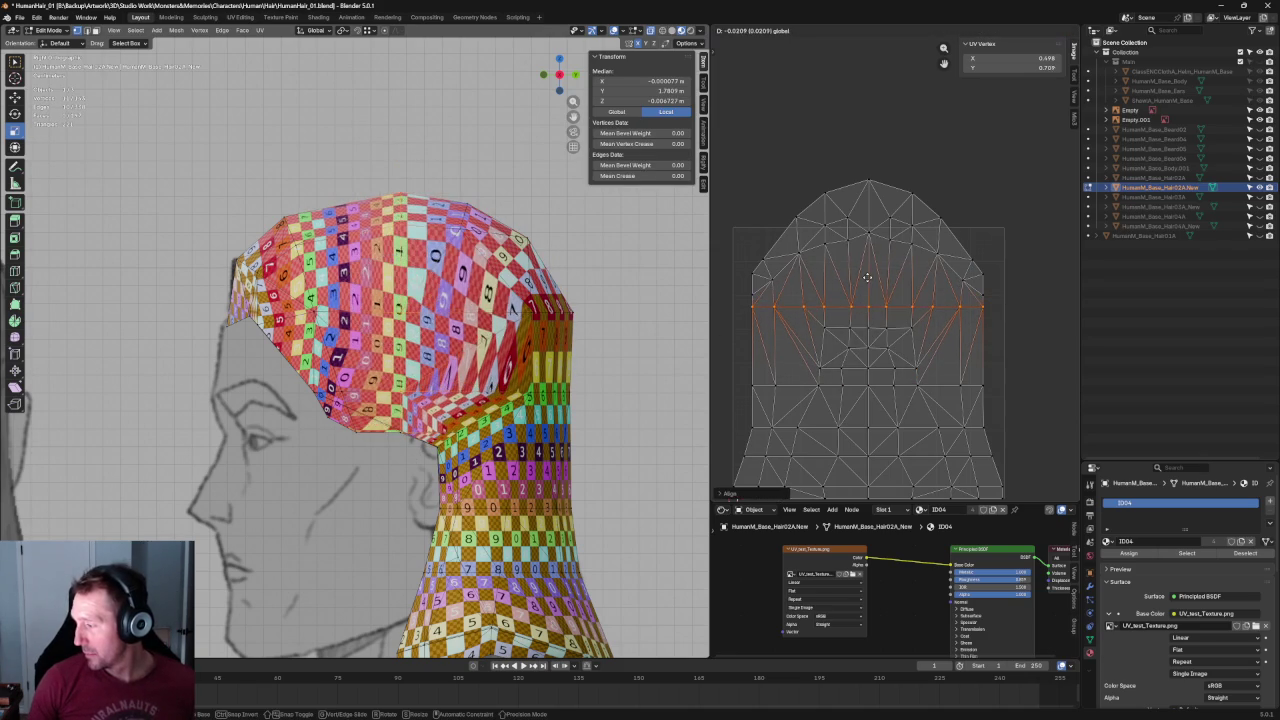
pyautogui.click(868, 280)
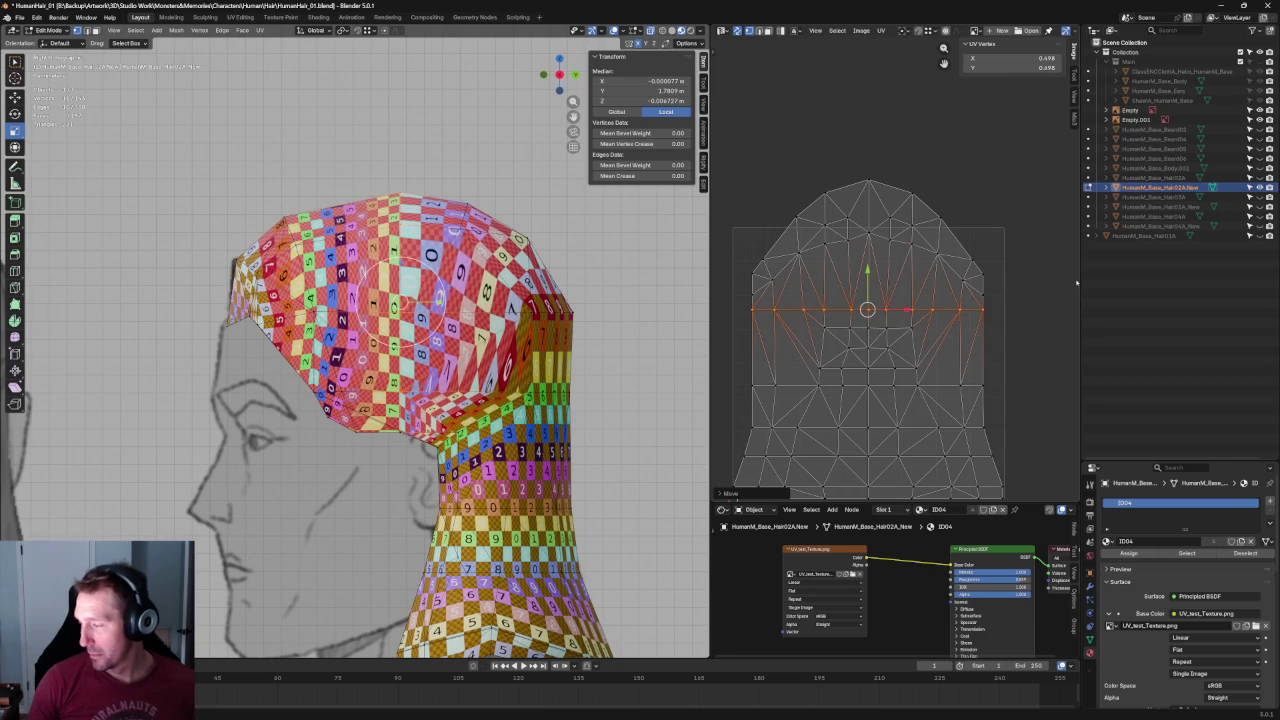
pyautogui.moveTo(1014, 254); pyautogui.dragTo(950, 306)
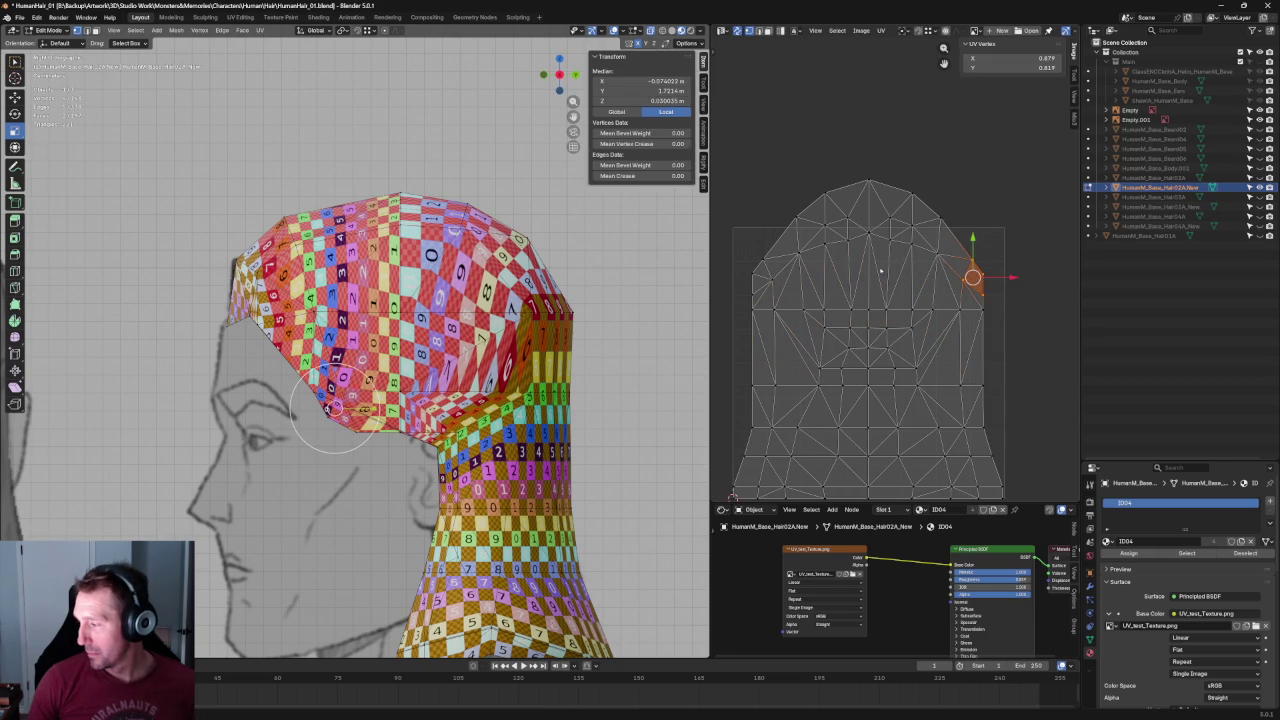
# Re-unwrap the UV island's top corner areas.
pyautogui.keyDown('shift'); pyautogui.moveTo(800, 247); pyautogui.dragTo(741, 299); pyautogui.keyUp('shift')
pyautogui.press('u')
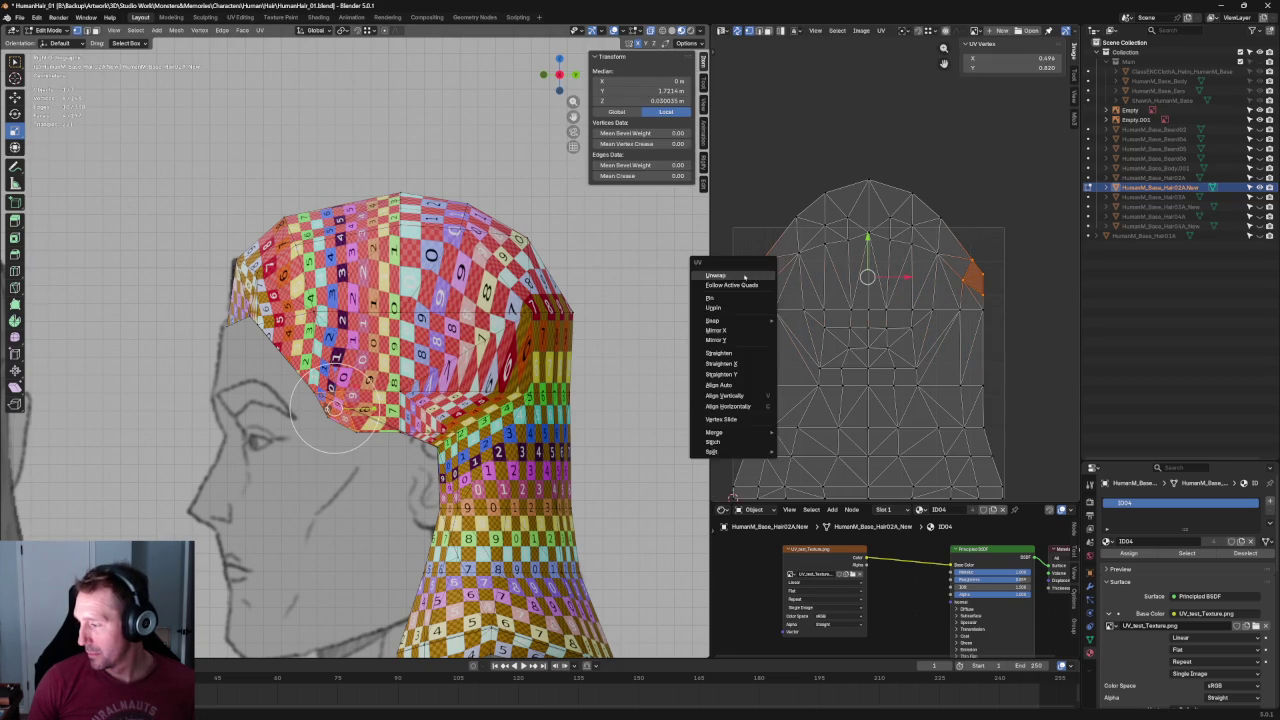
pyautogui.click(748, 278)
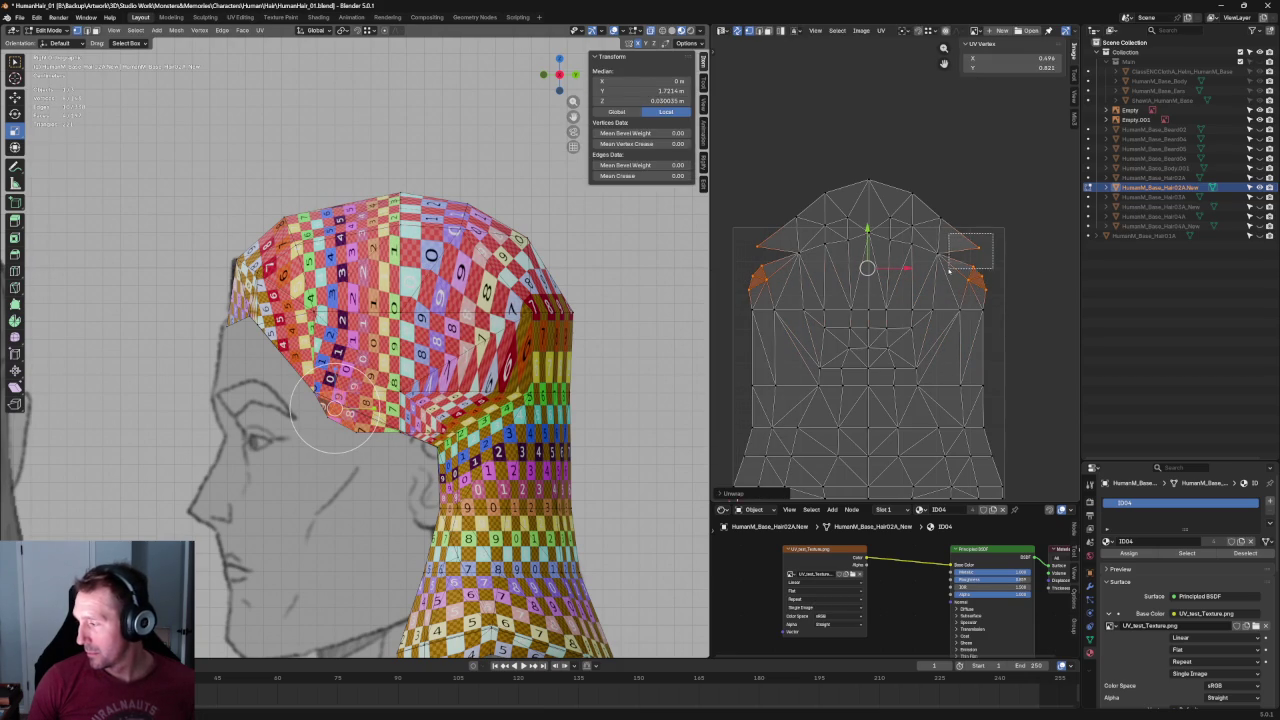
pyautogui.click(975, 258)
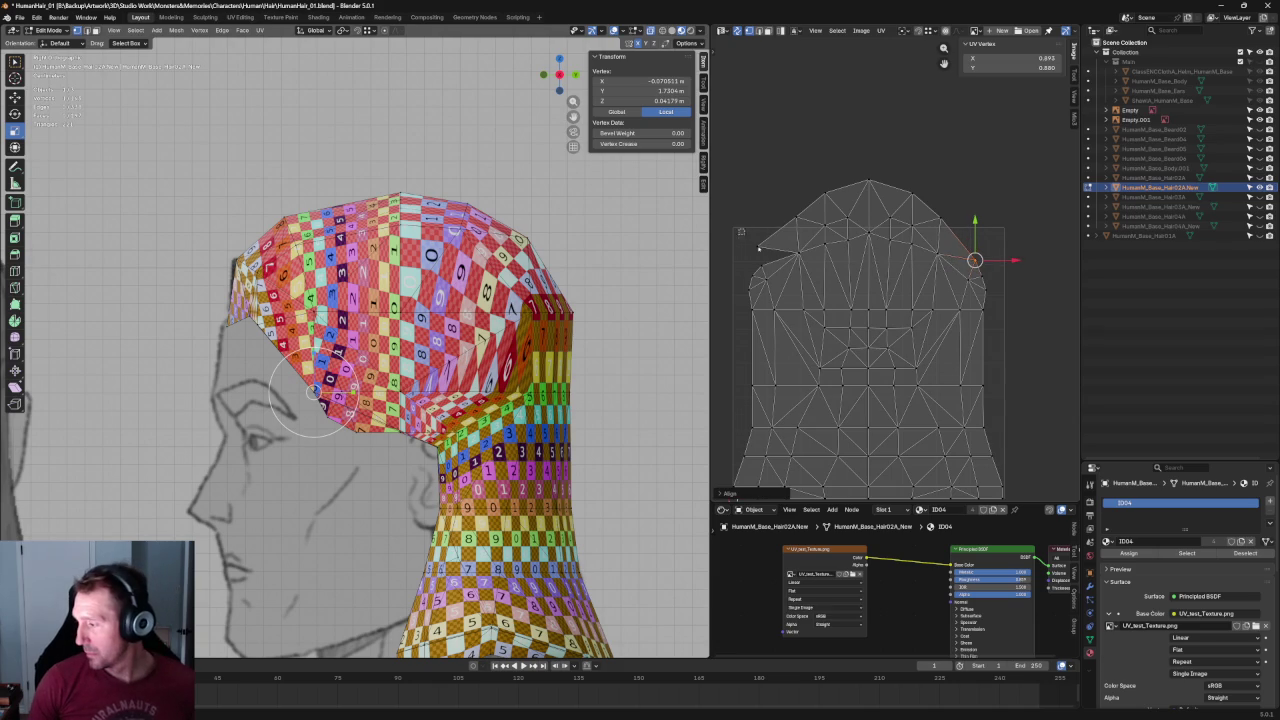
pyautogui.click(786, 265)
pyautogui.click(1013, 253)
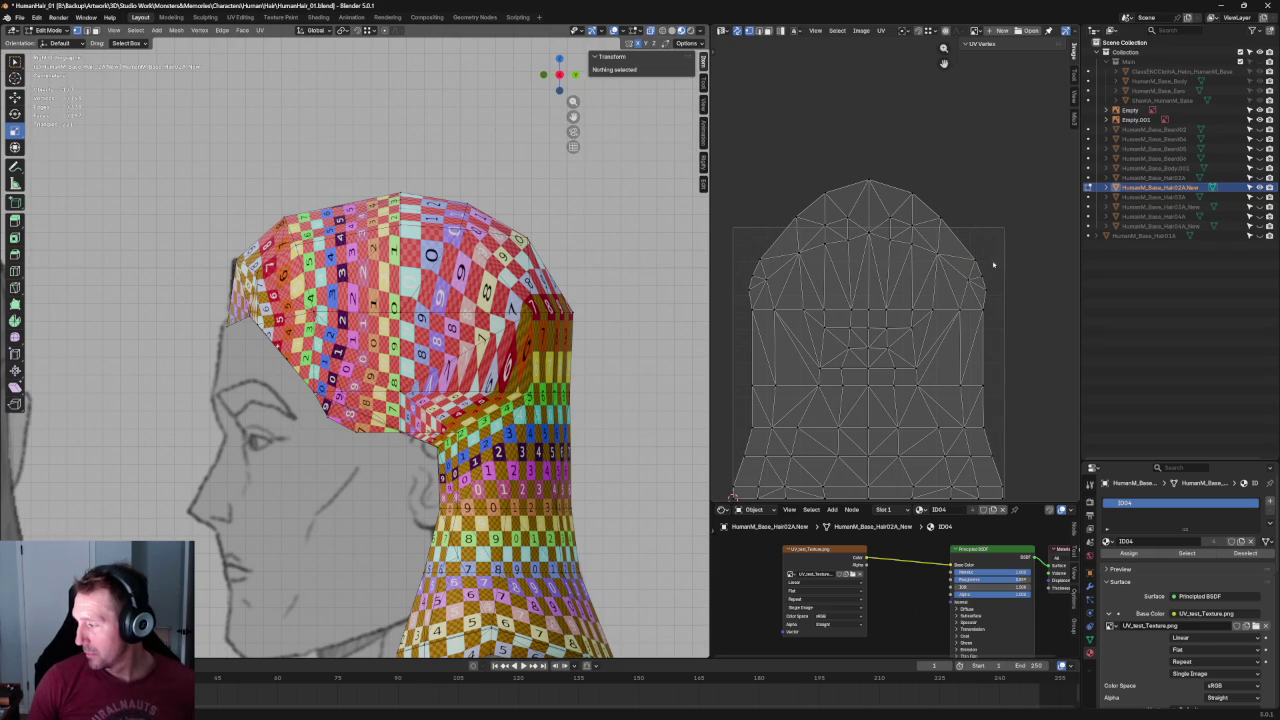
# Line up the right-side UV vertex column vertically and nudge the left-side vertices up-left.
pyautogui.moveTo(954, 252); pyautogui.dragTo(976, 332)
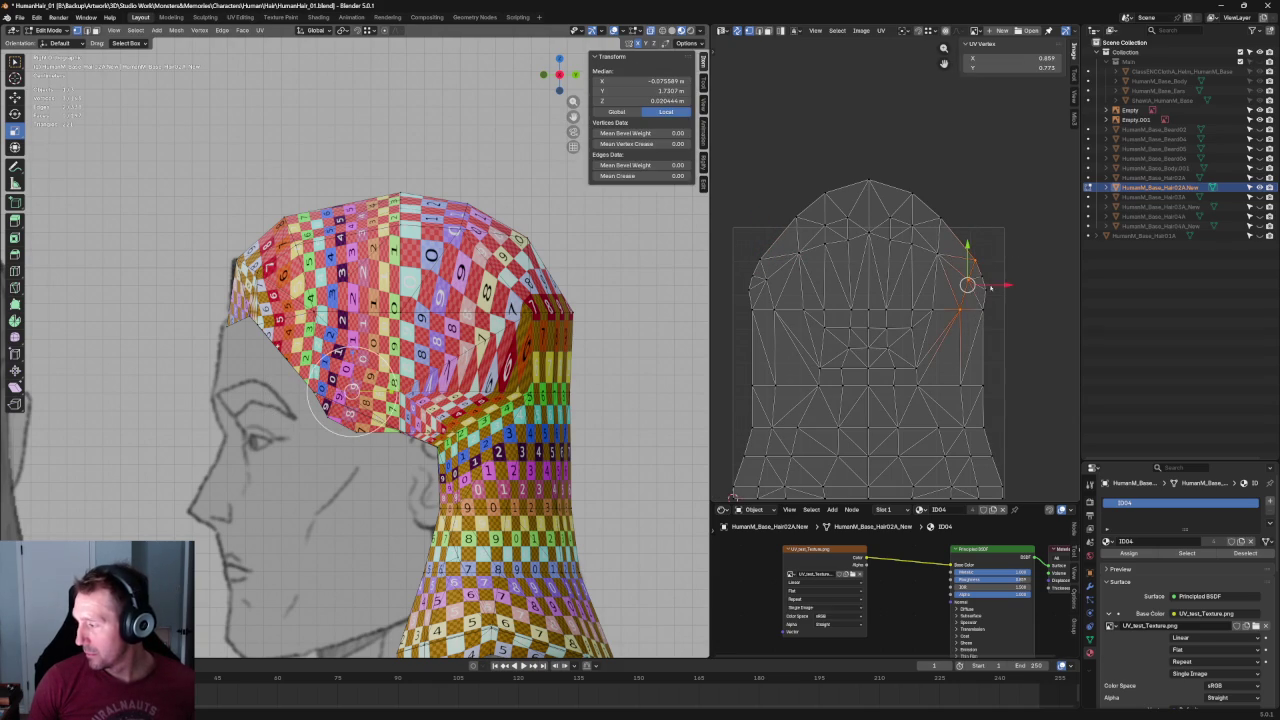
pyautogui.hotkey('shift', 'w')
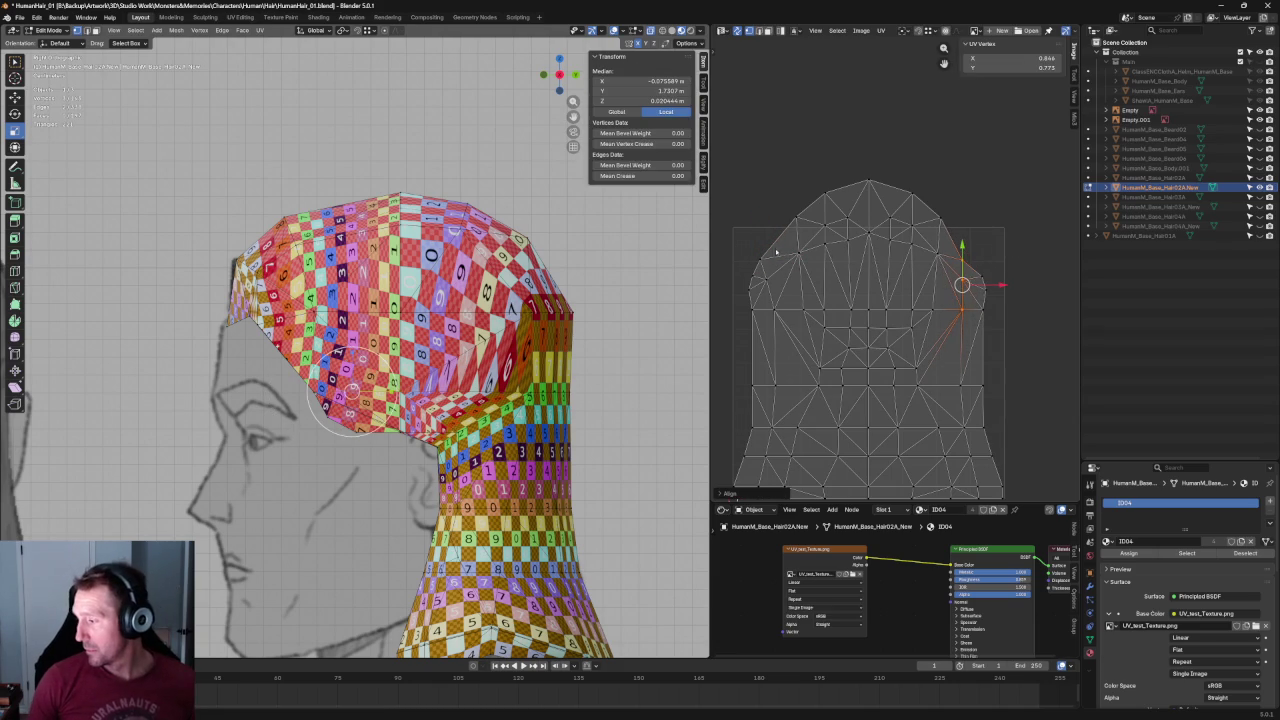
pyautogui.moveTo(788, 242); pyautogui.dragTo(760, 318)
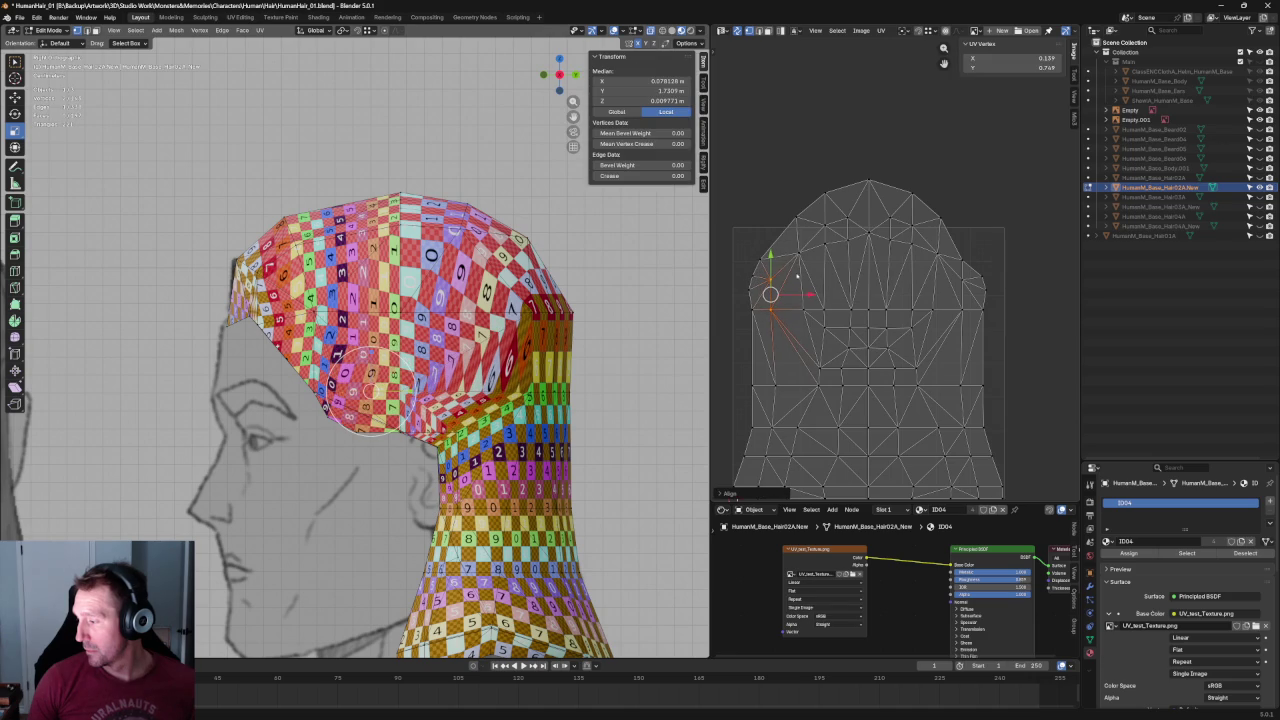
pyautogui.moveTo(758, 251); pyautogui.dragTo(886, 289)
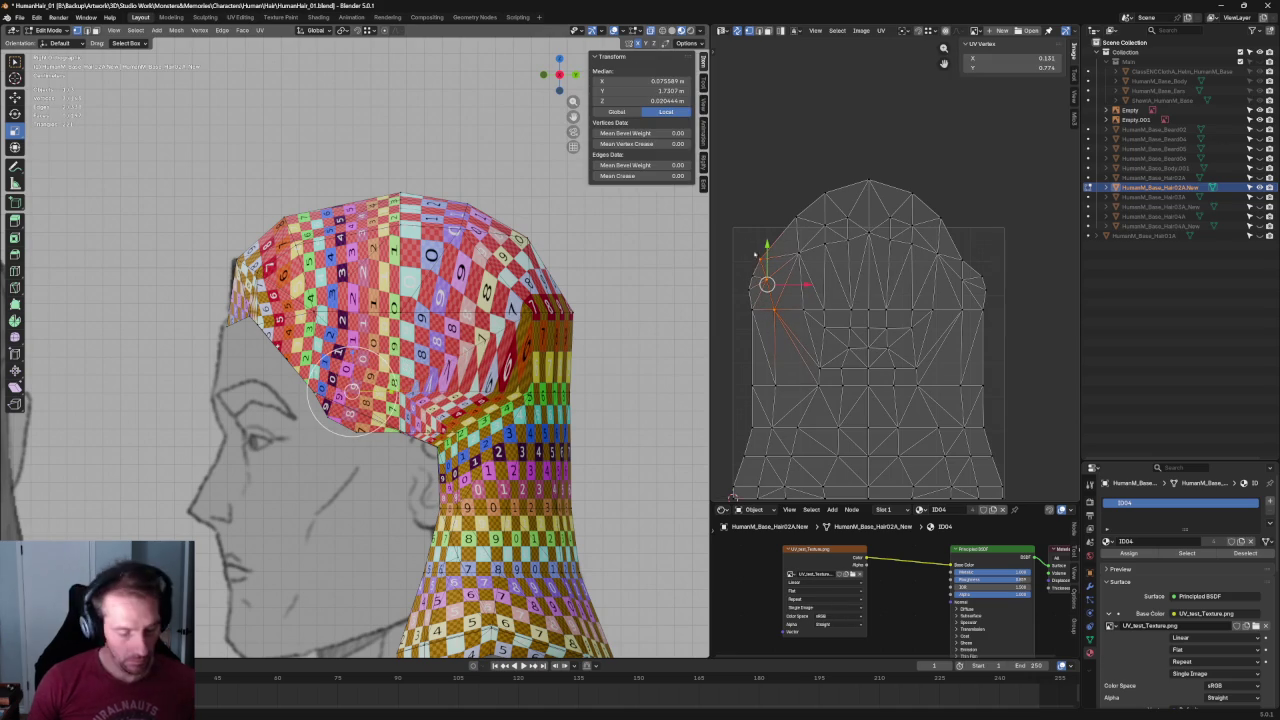
pyautogui.keyDown('shift'); pyautogui.moveTo(978, 248); pyautogui.dragTo(942, 318); pyautogui.keyUp('shift')
# Re-unwrap the UVs around a mirrored pair of side vertices.
pyautogui.click(1000, 235)
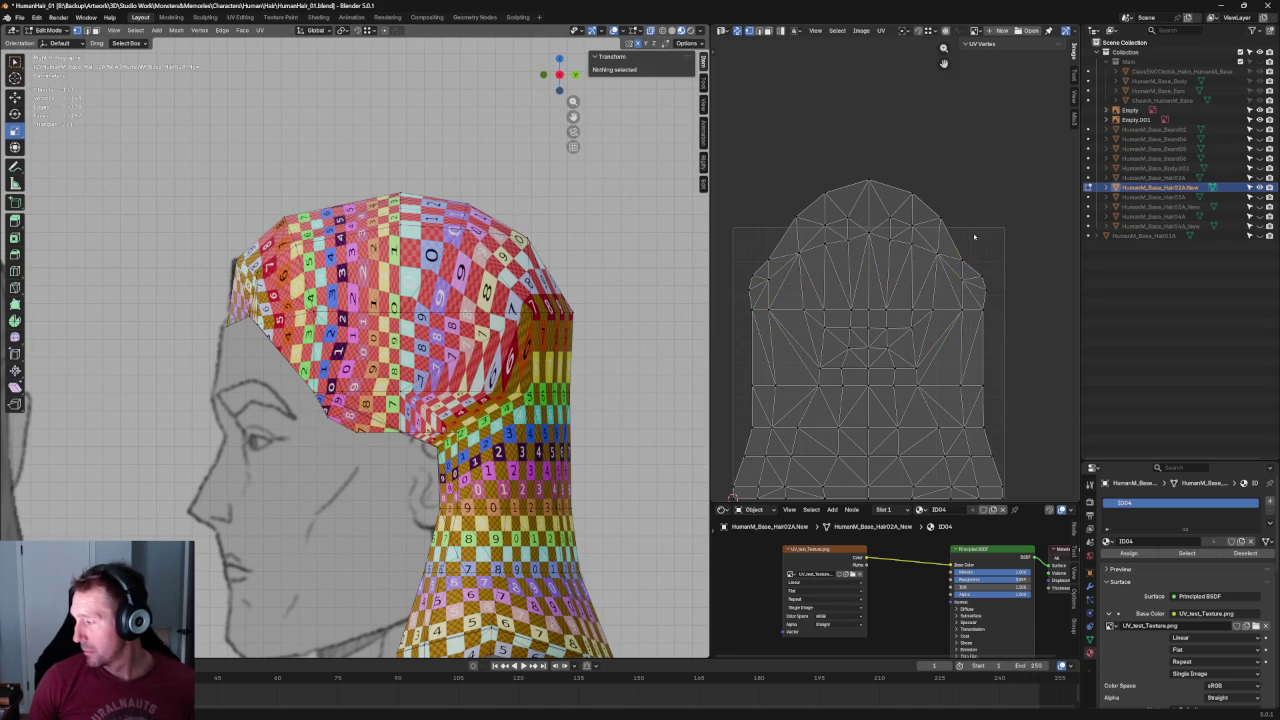
pyautogui.click(961, 270)
pyautogui.keyDown('shift'); pyautogui.click(769, 263); pyautogui.keyUp('shift')
pyautogui.press('u')
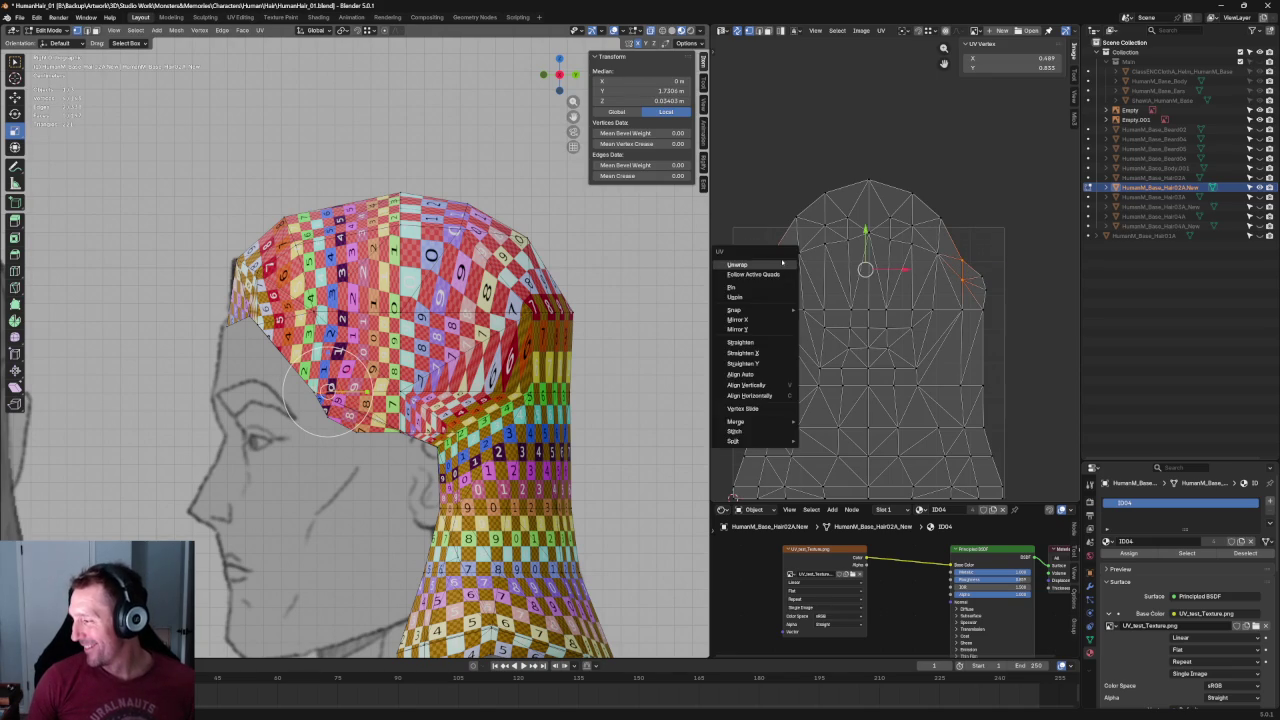
pyautogui.click(782, 268)
pyautogui.click(977, 206)
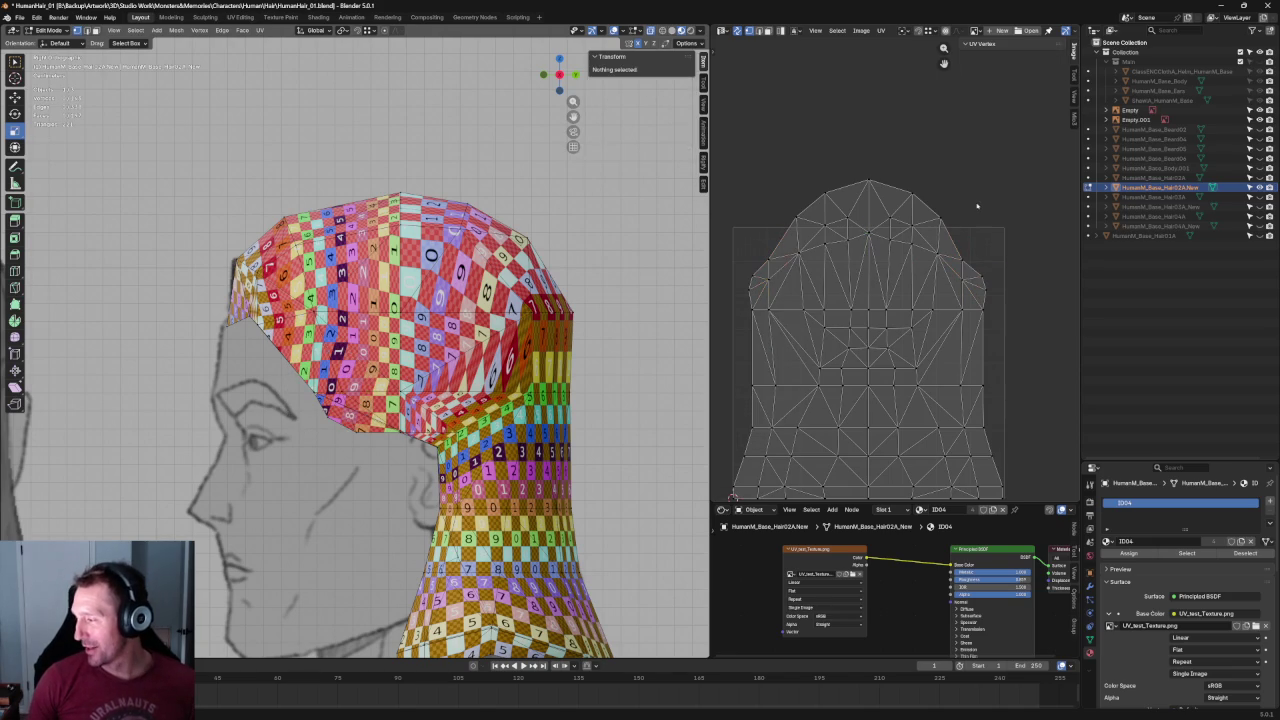
pyautogui.moveTo(972, 312); pyautogui.dragTo(974, 282, button='middle')
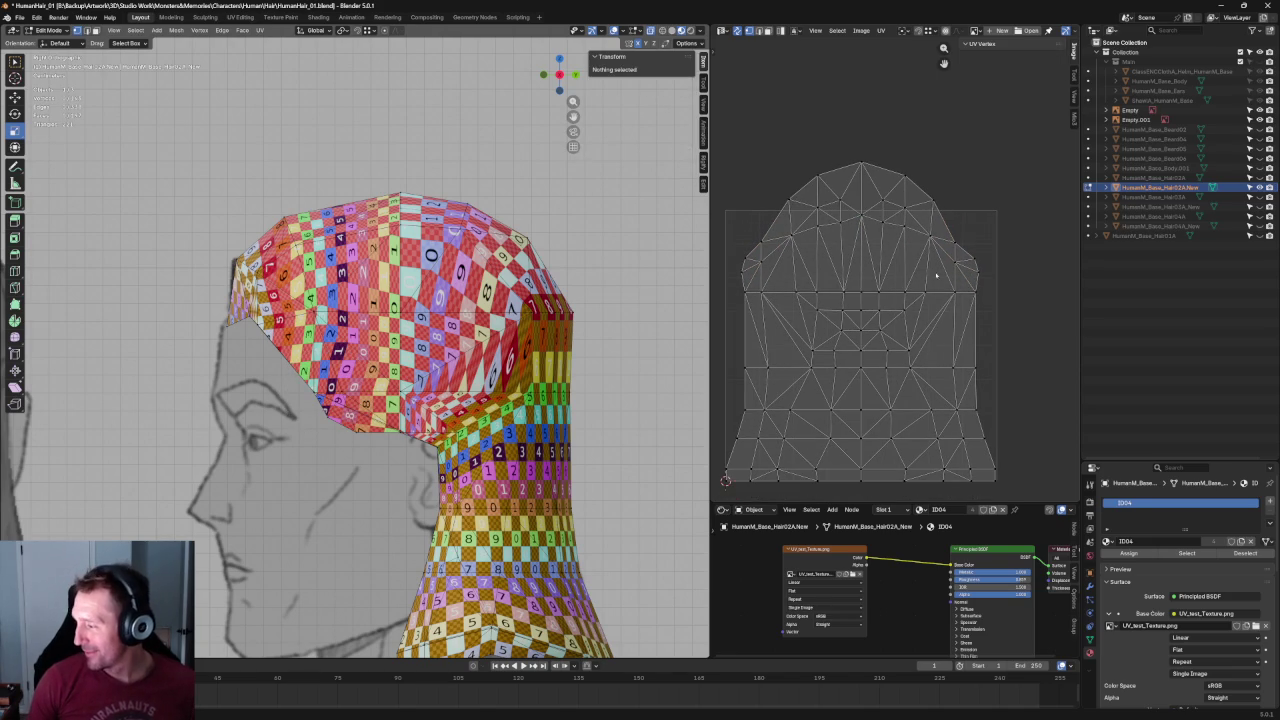
# Select the island's central faces and re-unwrap them.
pyautogui.click(937, 276)
pyautogui.moveTo(946, 302); pyautogui.dragTo(787, 370)
pyautogui.press('u')
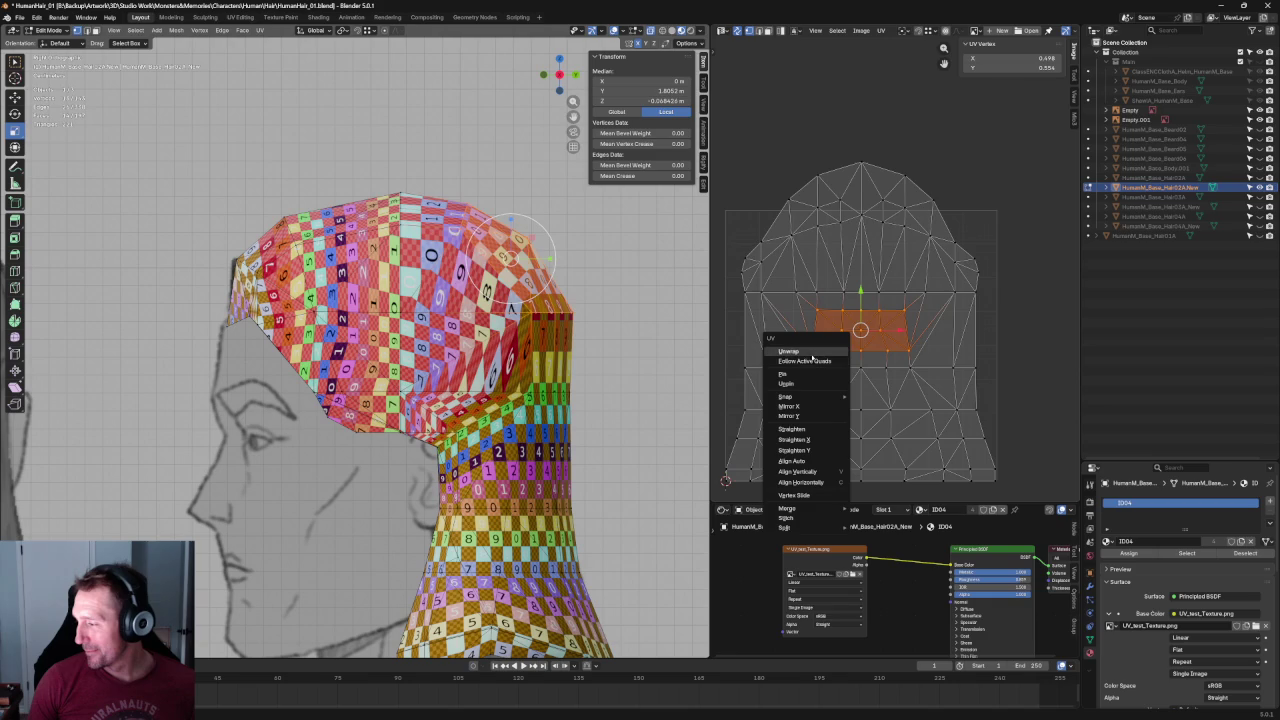
pyautogui.click(813, 353)
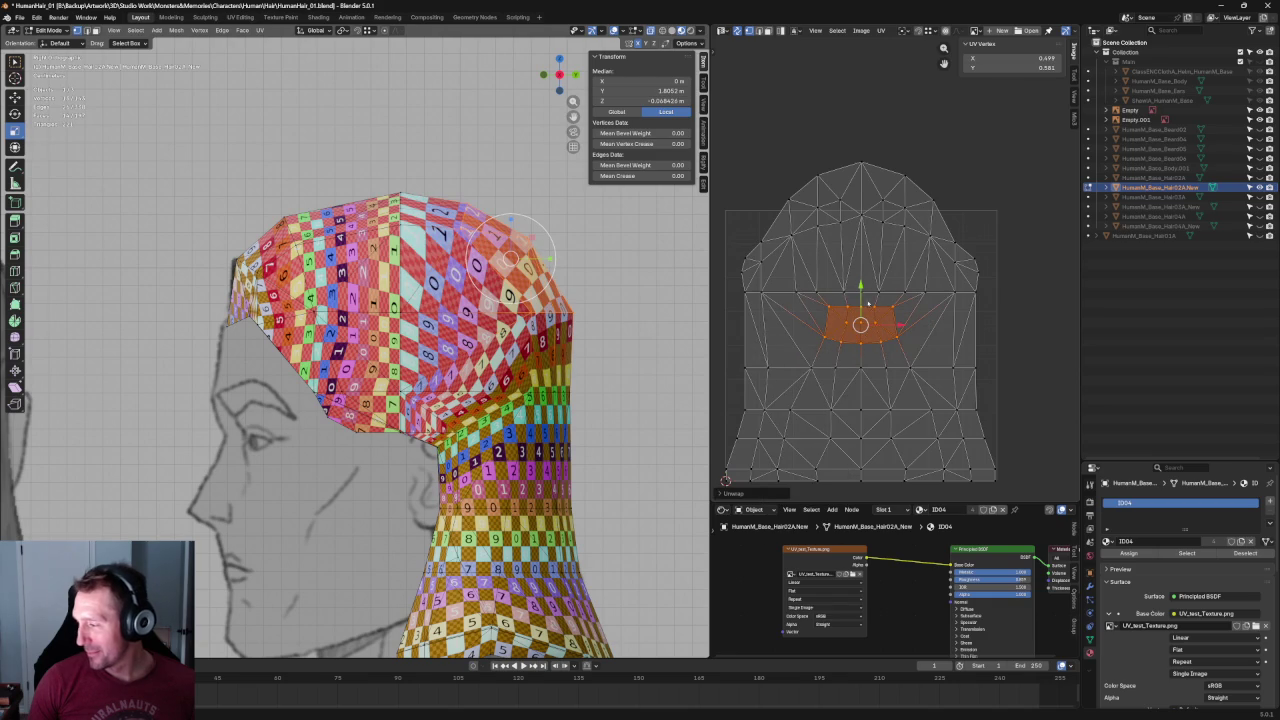
# Straighten the row of UV vertices below the centre and move it slightly down.
pyautogui.click(897, 335)
pyautogui.moveTo(808, 331); pyautogui.dragTo(938, 352)
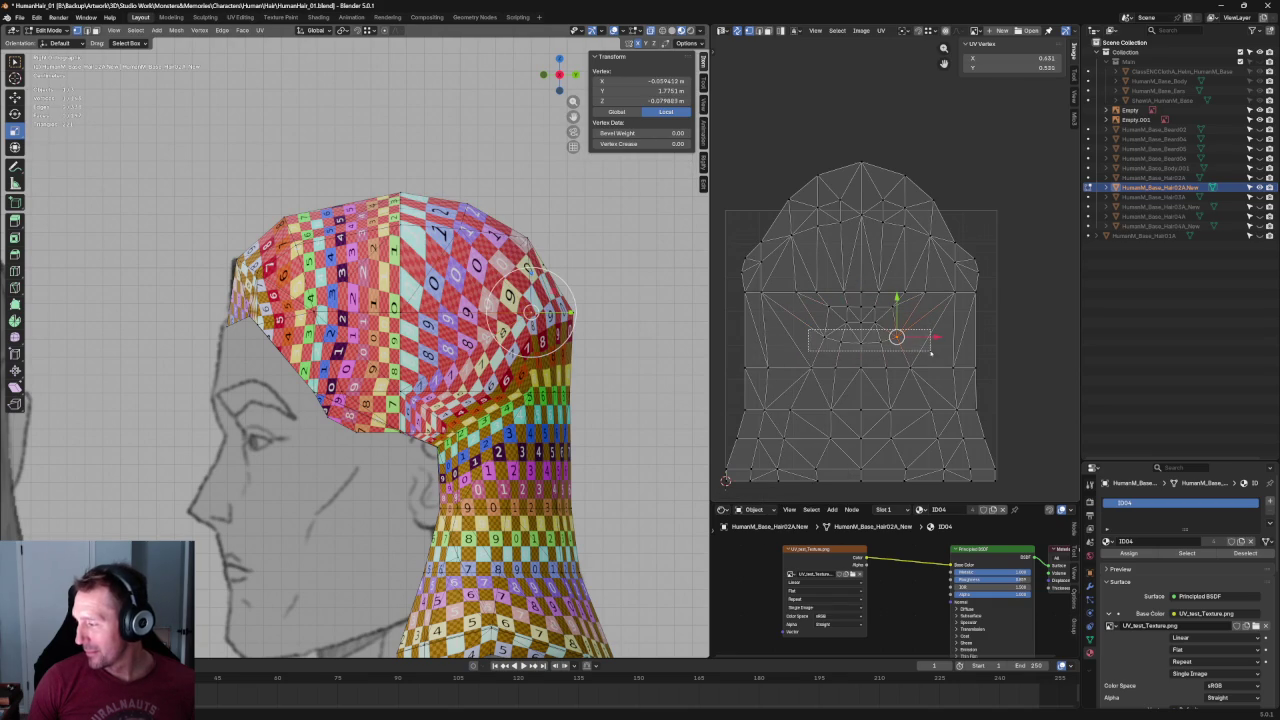
pyautogui.hotkey('shift', 'w')
pyautogui.click(848, 300)
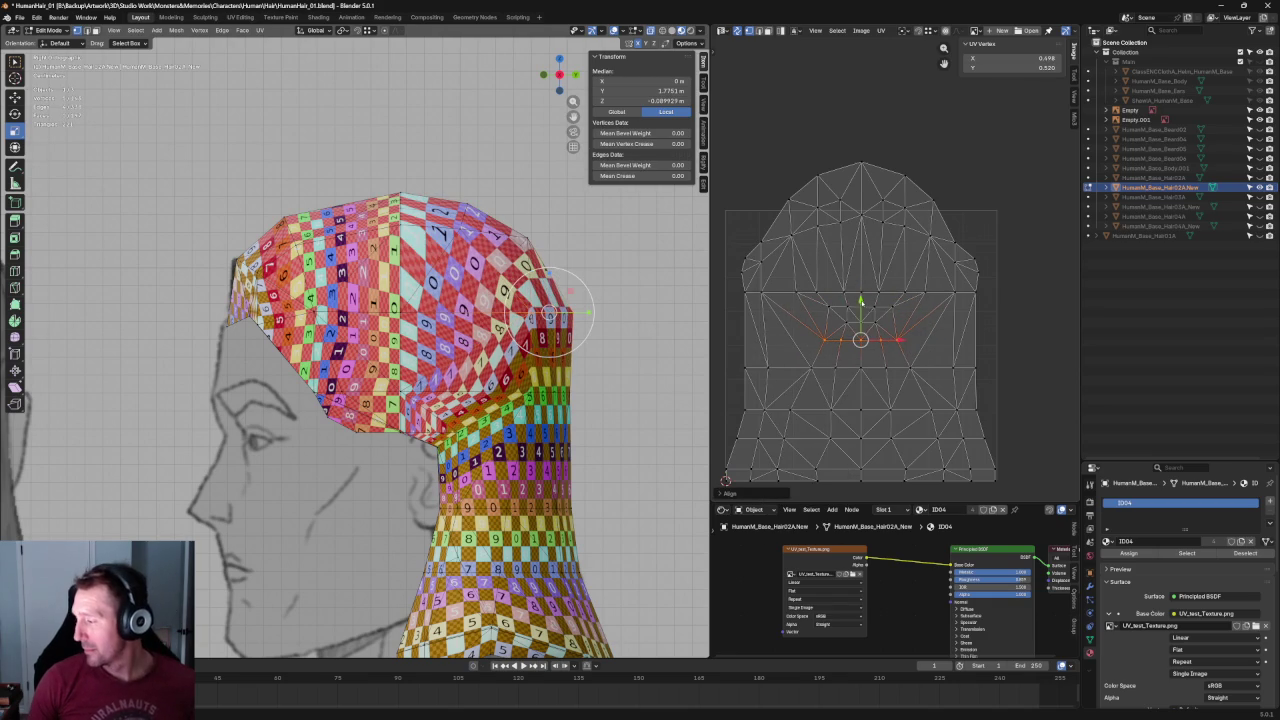
pyautogui.moveTo(861, 300); pyautogui.dragTo(862, 308)
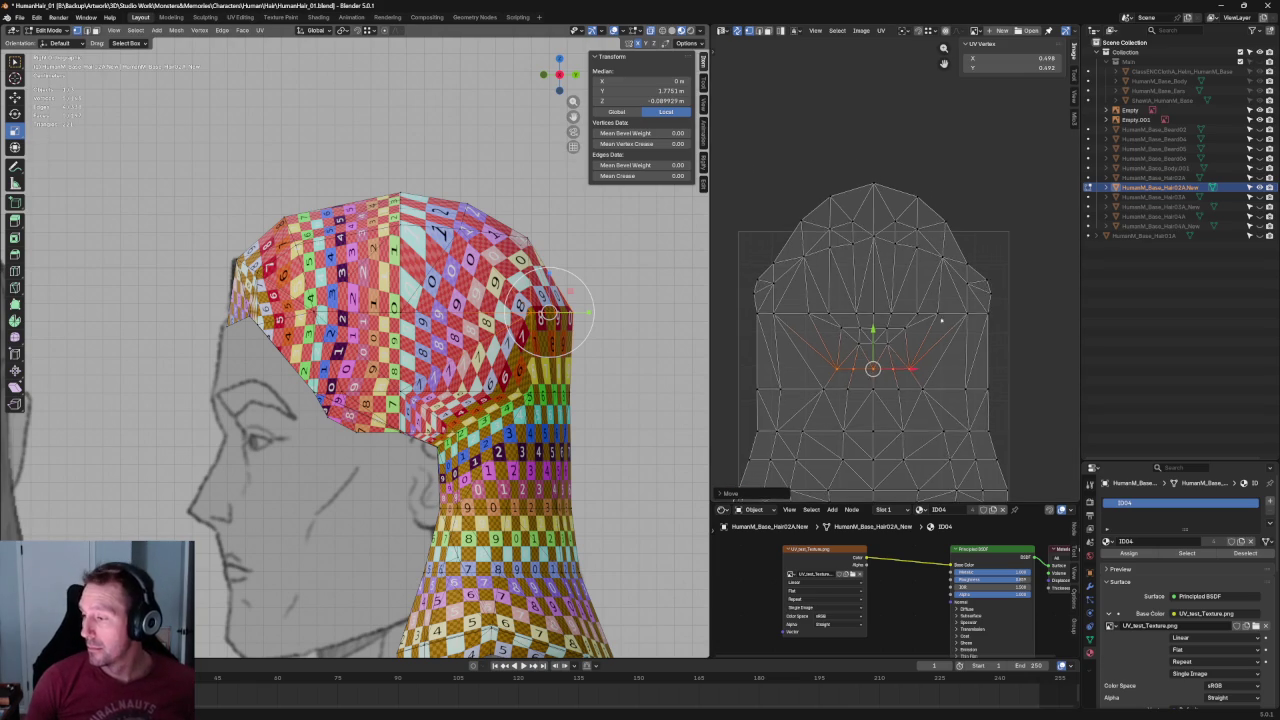
# Enlarge the selected central UV faces and reposition them.
pyautogui.scroll(2, 912, 342)
pyautogui.press('s')
pyautogui.scroll(-3, 910, 350)
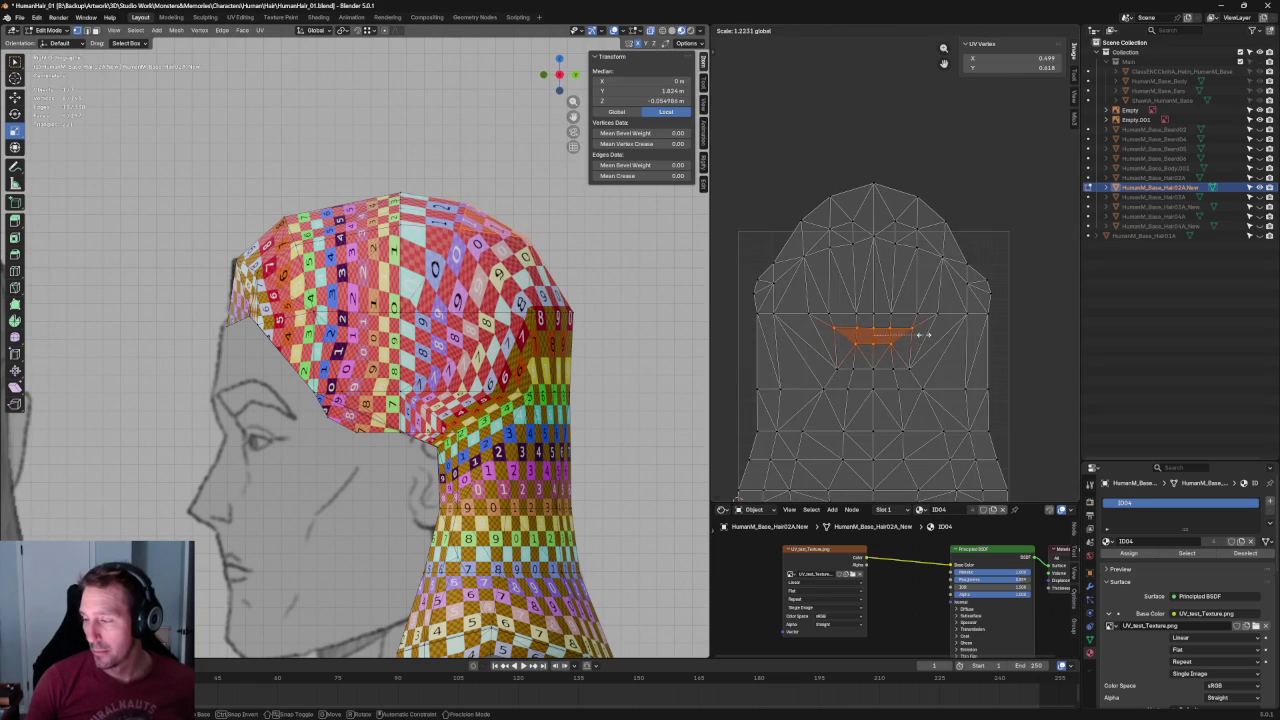
pyautogui.click(920, 337)
pyautogui.press('g')
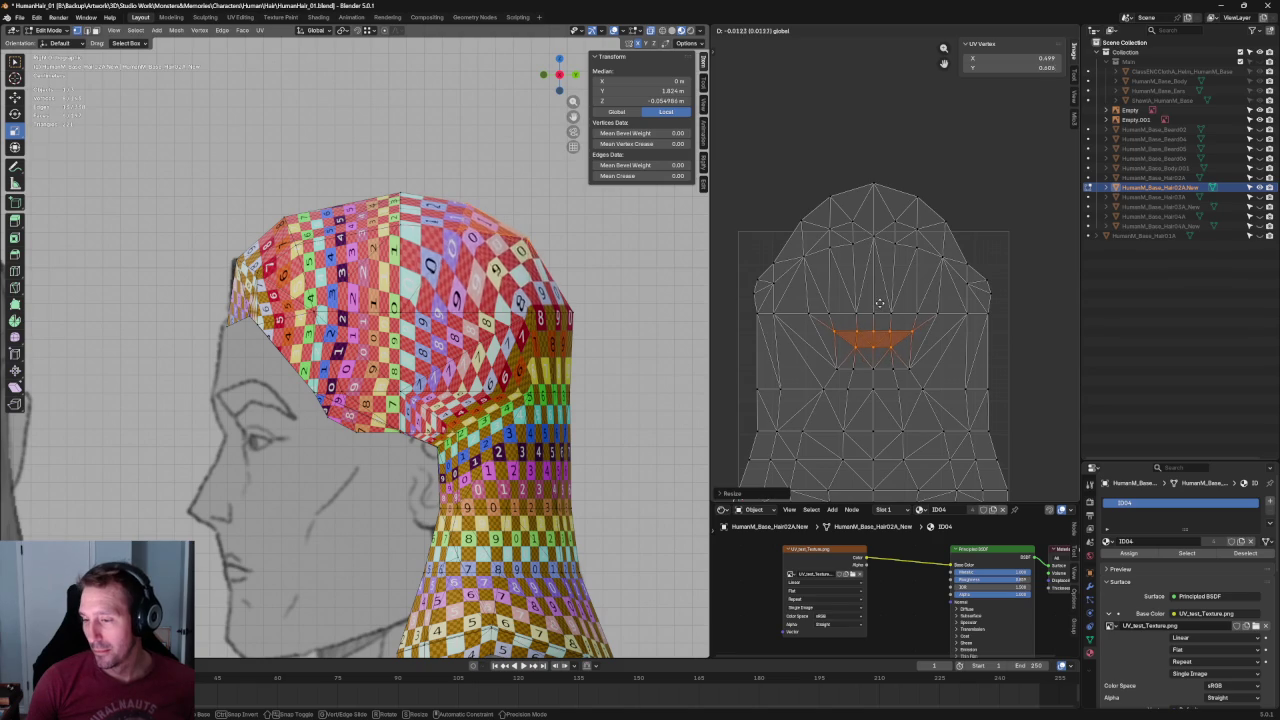
pyautogui.click(885, 305)
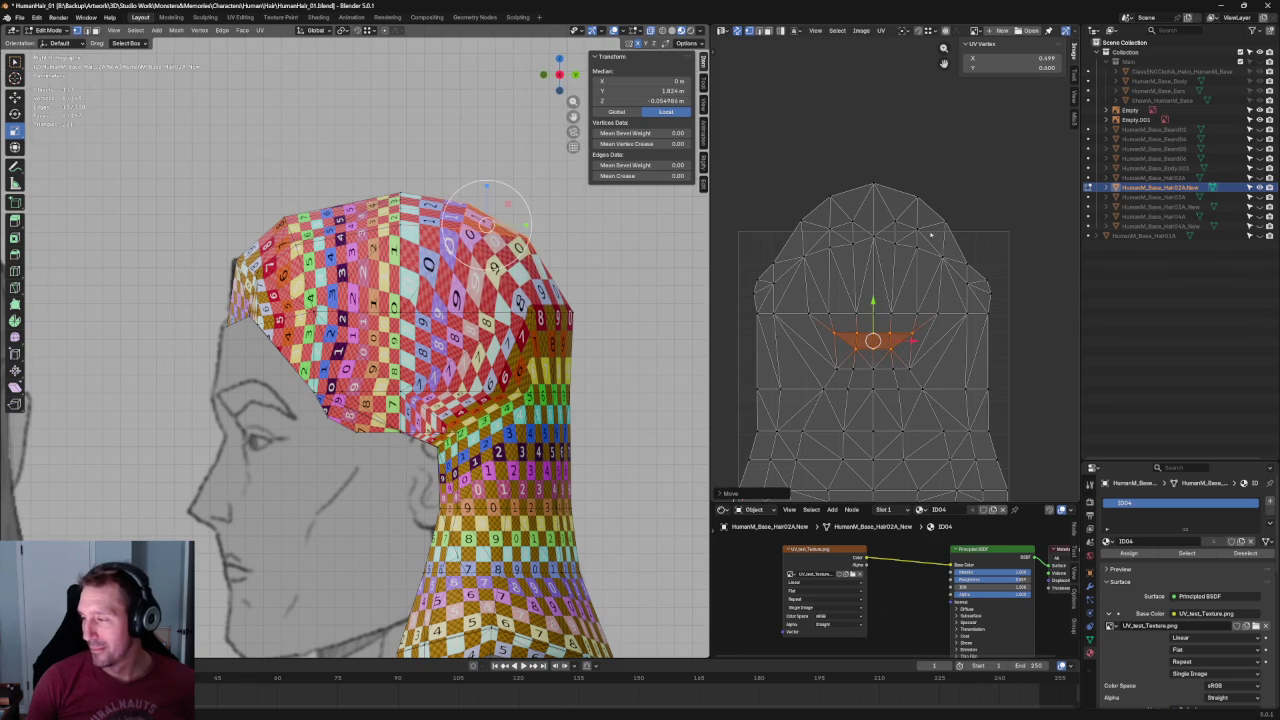
# Scale the vertex row below the faces and widen the face strip beneath it horizontally.
pyautogui.scroll(2, 930, 234)
pyautogui.moveTo(953, 340); pyautogui.dragTo(793, 378)
pyautogui.press('s')
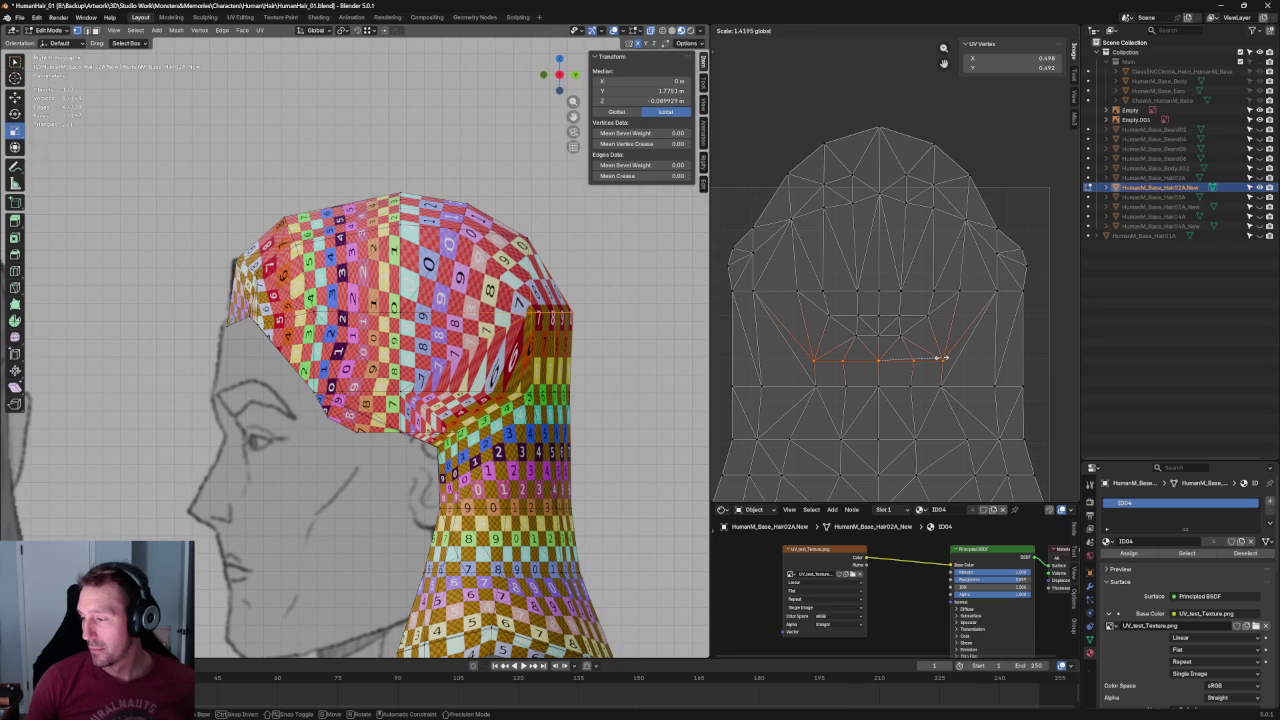
pyautogui.click(943, 358)
pyautogui.moveTo(963, 357); pyautogui.dragTo(808, 420)
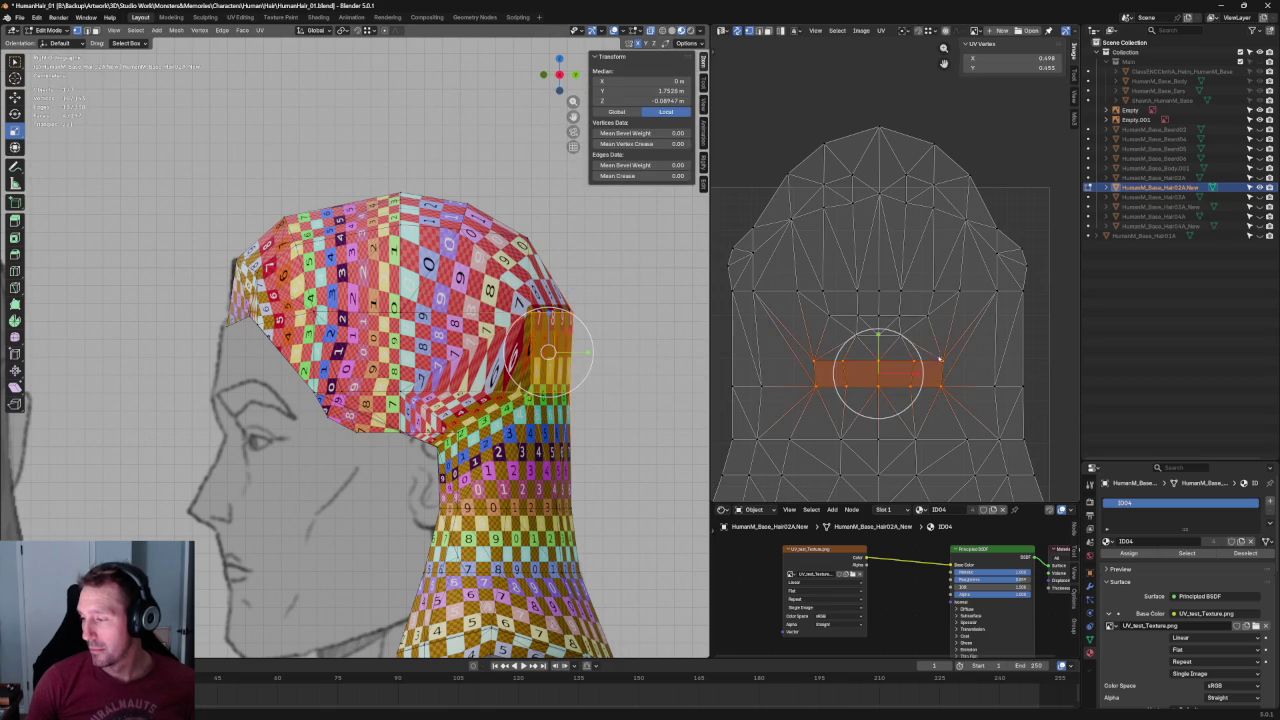
pyautogui.press('s')
pyautogui.press('x')
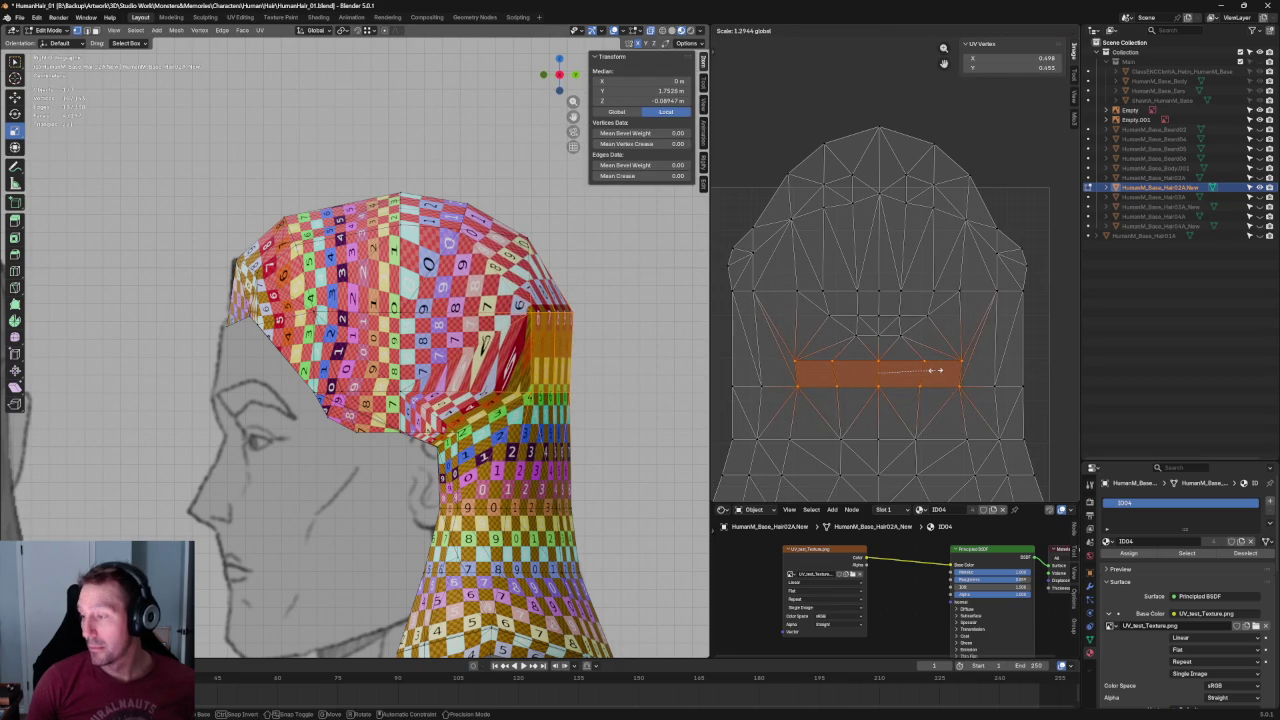
pyautogui.click(936, 372)
# Widen the horizontal strip of faces through the middle of the island.
pyautogui.click(958, 295)
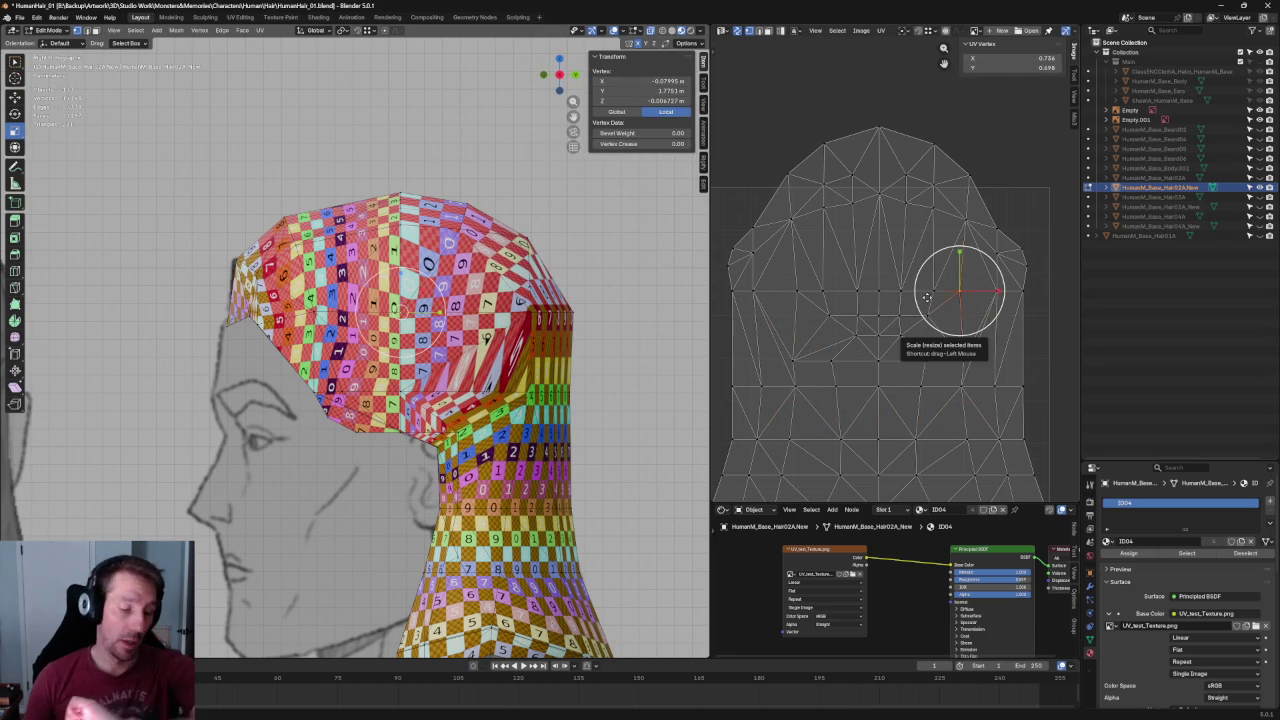
pyautogui.moveTo(803, 303); pyautogui.dragTo(932, 340)
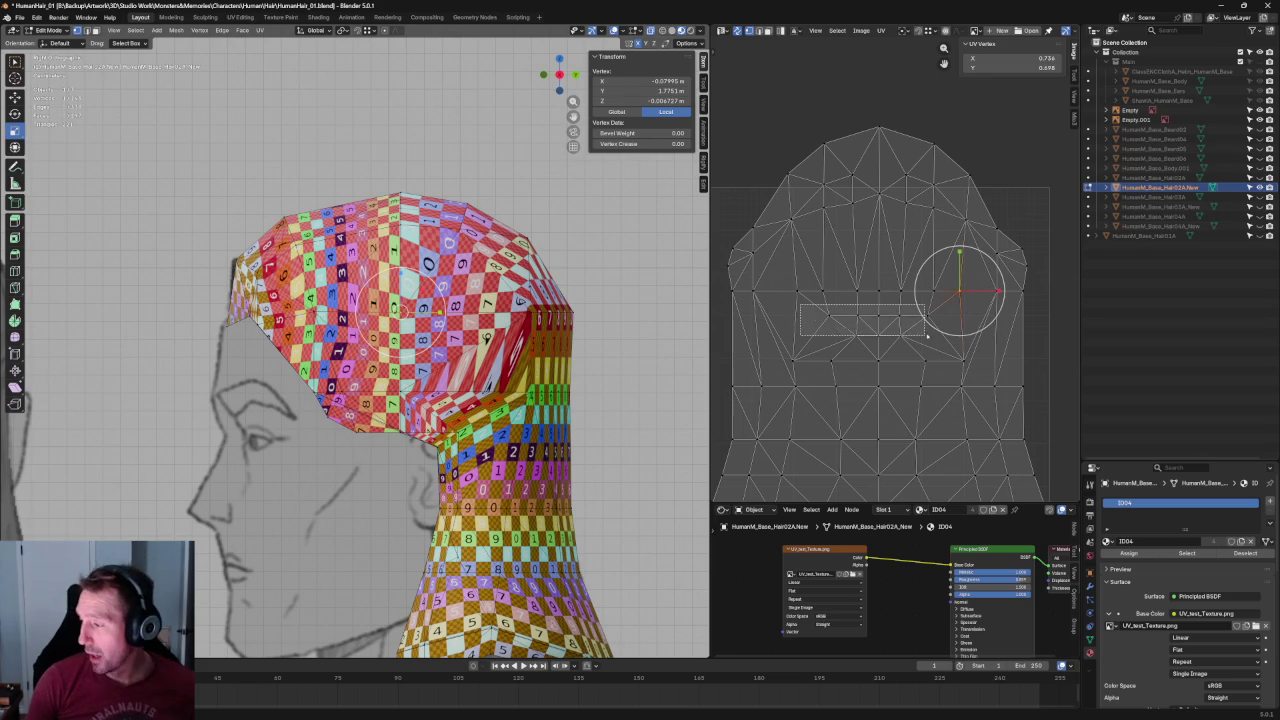
pyautogui.press('s')
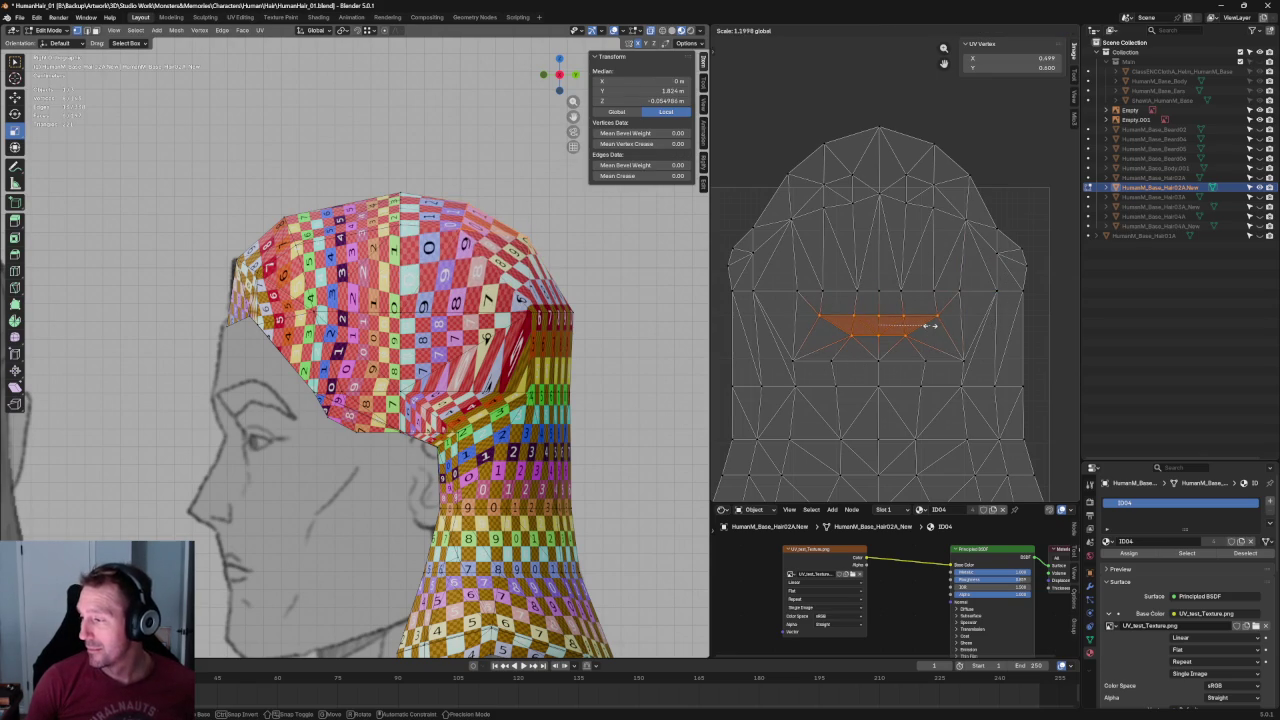
pyautogui.click(928, 325)
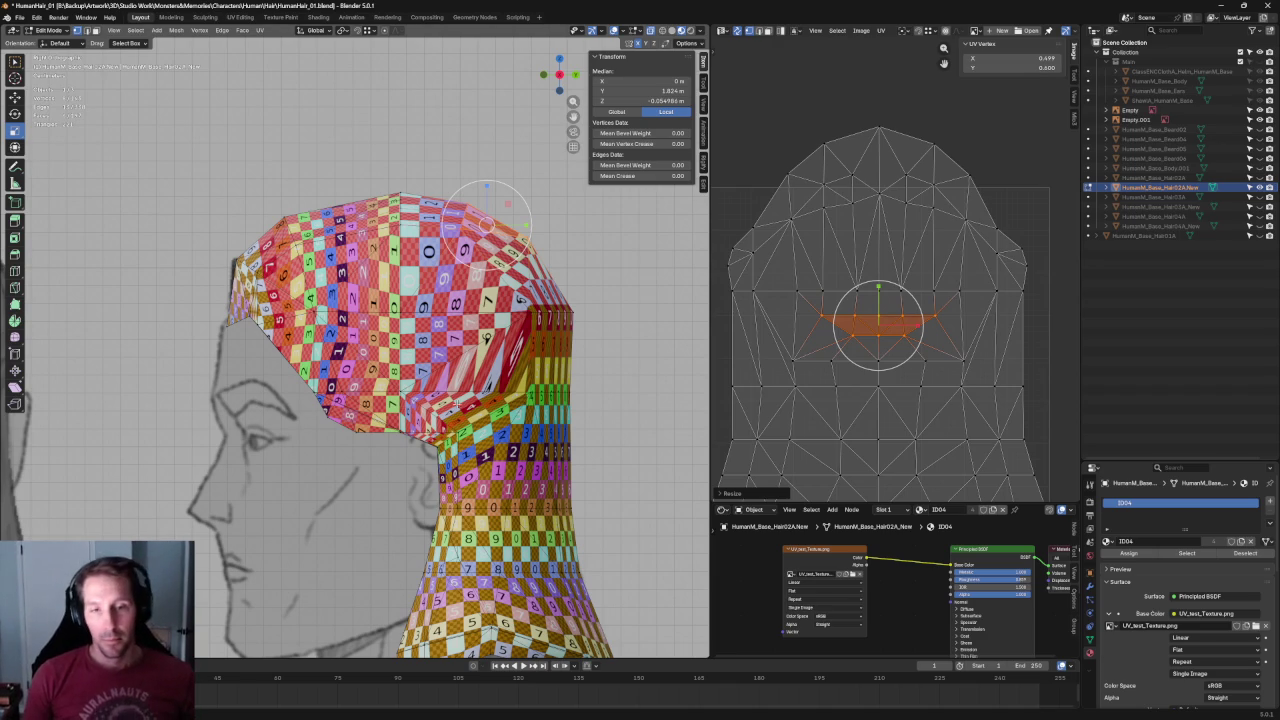
pyautogui.keyDown('shift'); pyautogui.moveTo(480, 400); pyautogui.dragTo(400, 390, button='middle'); pyautogui.keyUp('shift')
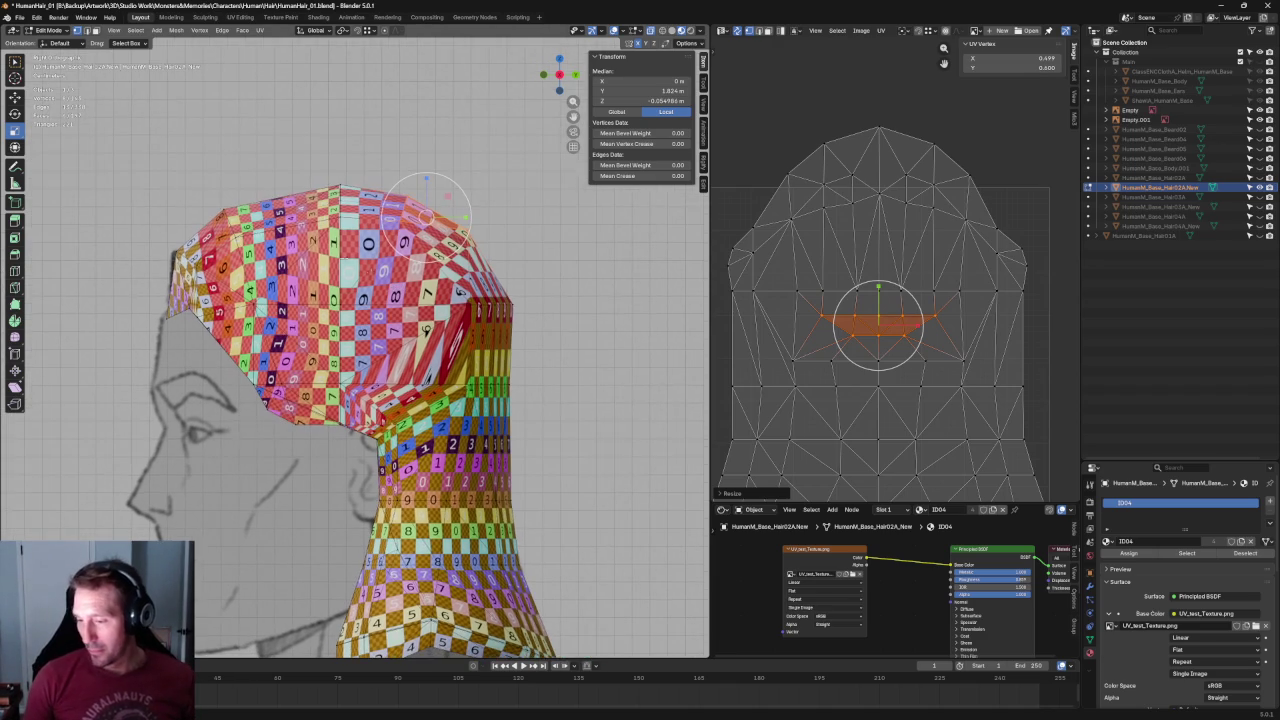
# Scale the selected UV faces and clear the selection.
pyautogui.moveTo(936, 317); pyautogui.dragTo(918, 257, button='middle')
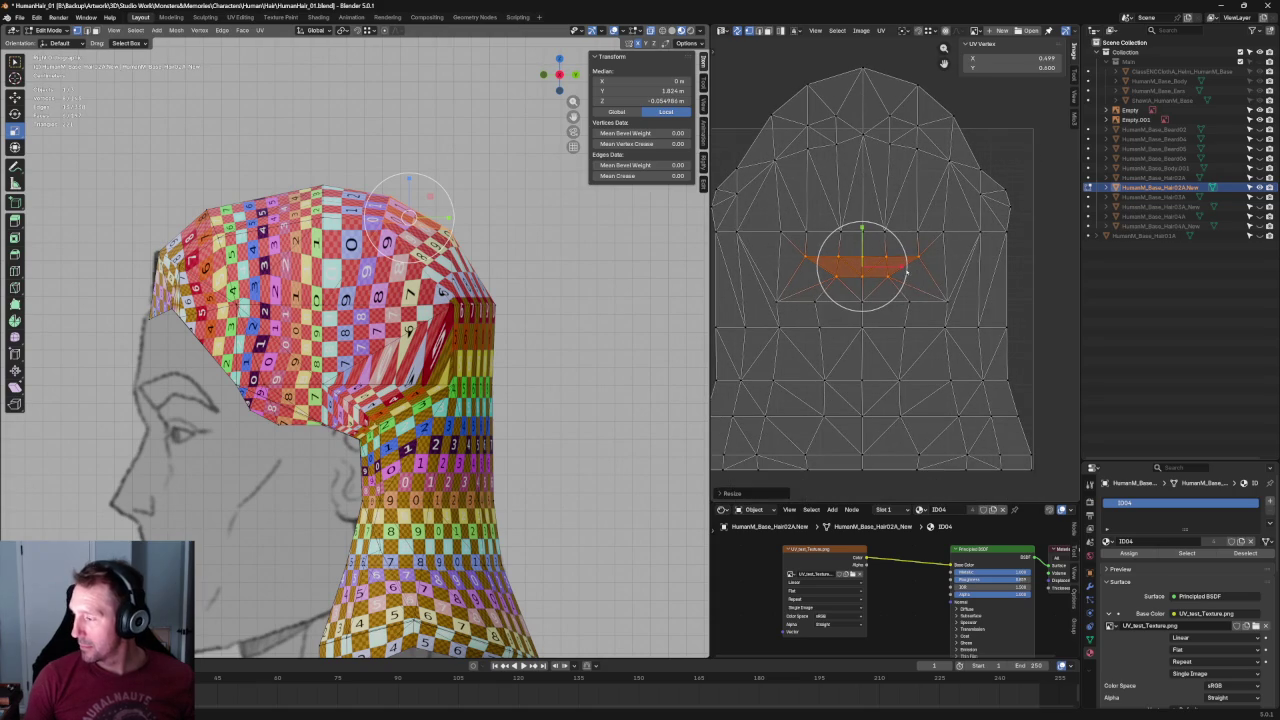
pyautogui.press('s')
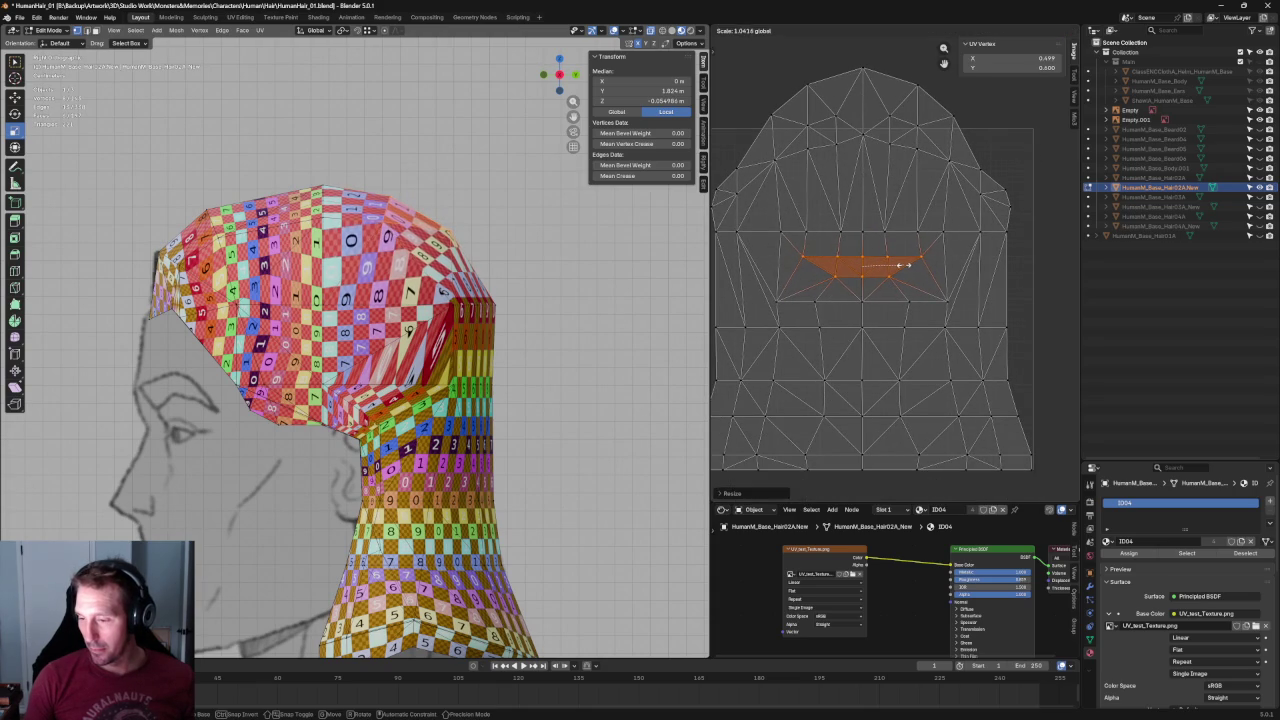
pyautogui.click(905, 265)
pyautogui.press('c')
# Box-select an upper row of UV vertices across the island and re-unwrap it.
pyautogui.click(857, 294)
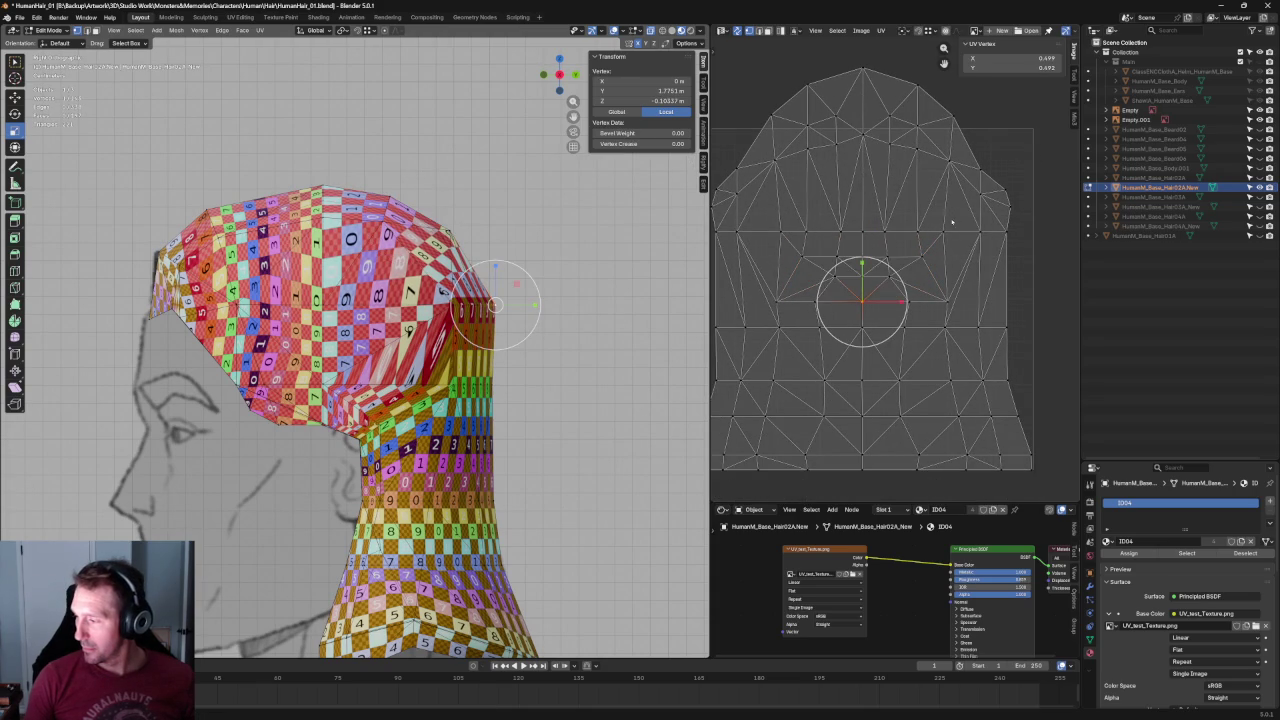
pyautogui.moveTo(843, 228); pyautogui.dragTo(766, 237)
pyautogui.press('u')
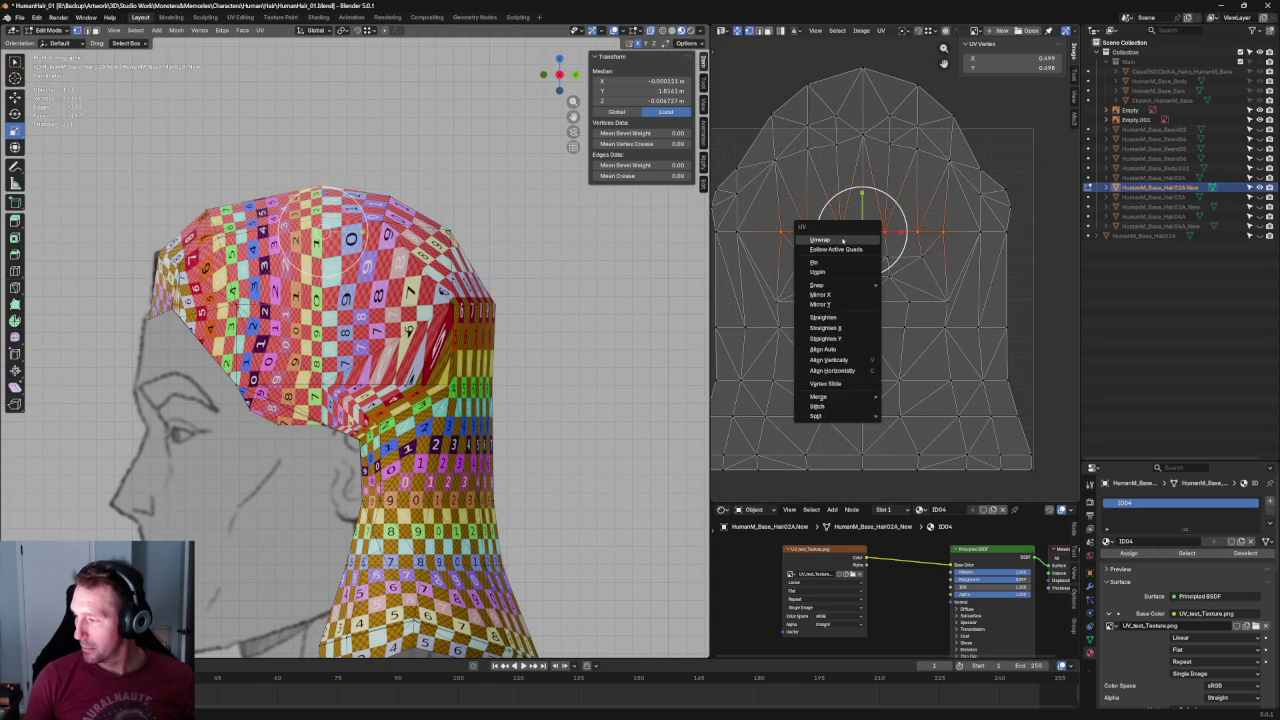
pyautogui.click(873, 239)
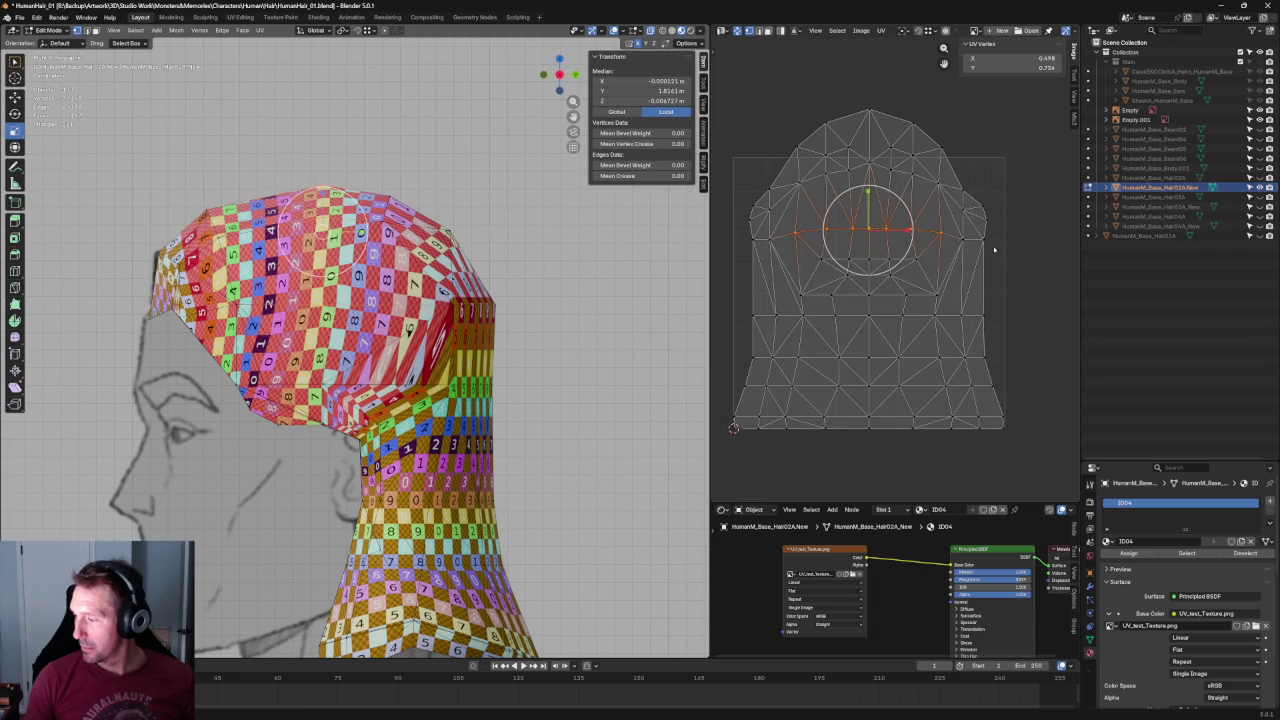
pyautogui.press('u')
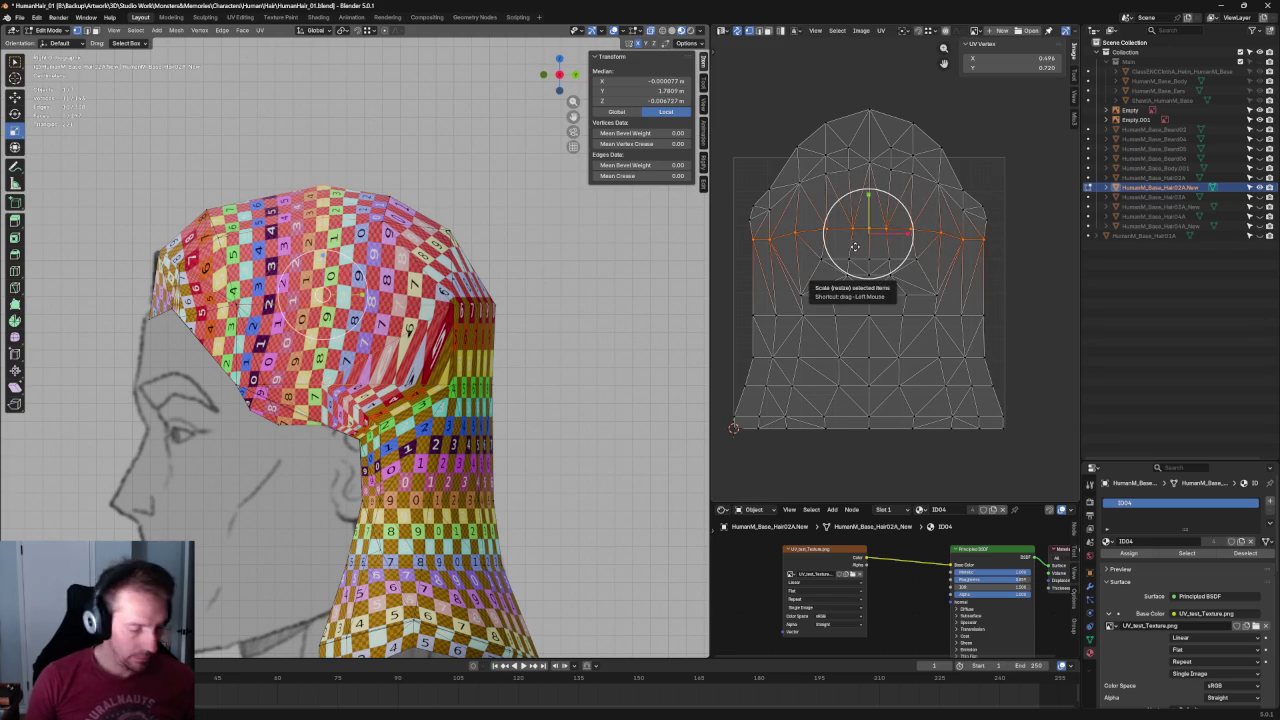
pyautogui.click(857, 290)
# Re-unwrap the lower row of UV vertices and straighten it into a horizontal line.
pyautogui.hotkey('alt', 'a')
pyautogui.moveTo(945, 283); pyautogui.dragTo(782, 308)
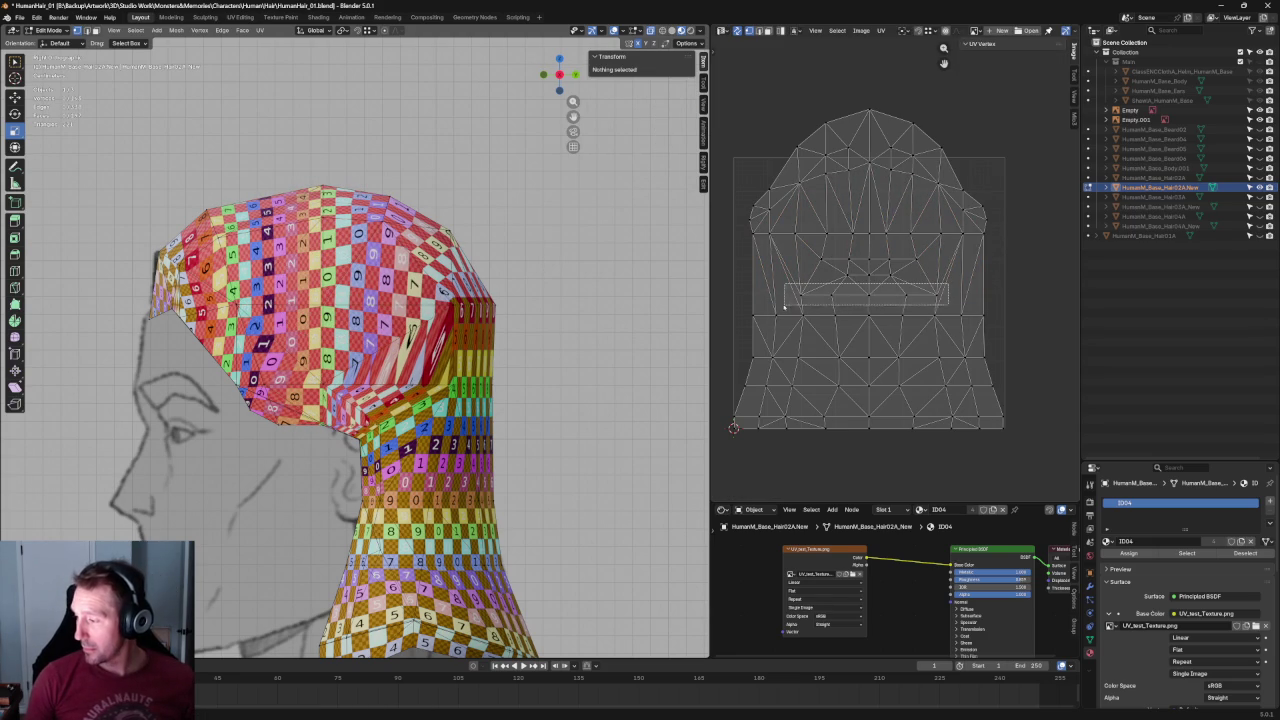
pyautogui.hotkey('alt', 'a')
pyautogui.moveTo(975, 304); pyautogui.dragTo(768, 336)
pyautogui.press('u')
pyautogui.click(812, 318)
pyautogui.hotkey('shift', 'w')
pyautogui.click(923, 292)
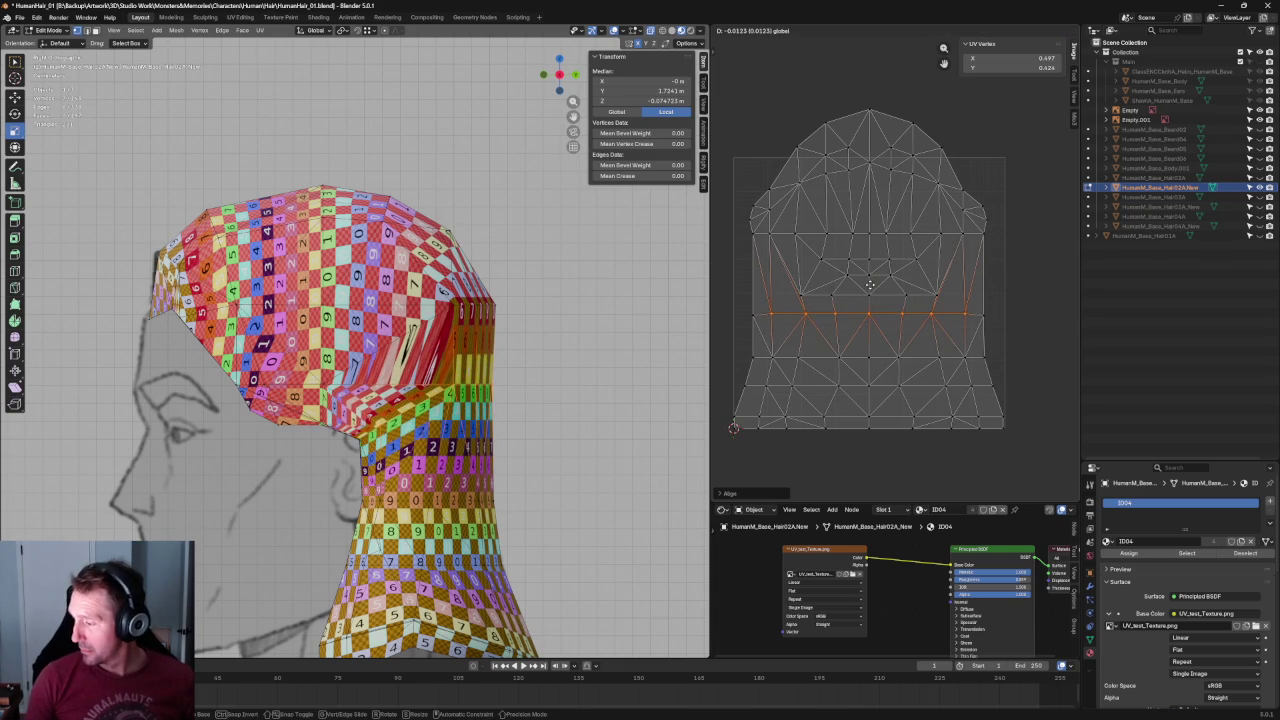
# Switch from Blender to the Spotify music player window.
pyautogui.click(939, 234)
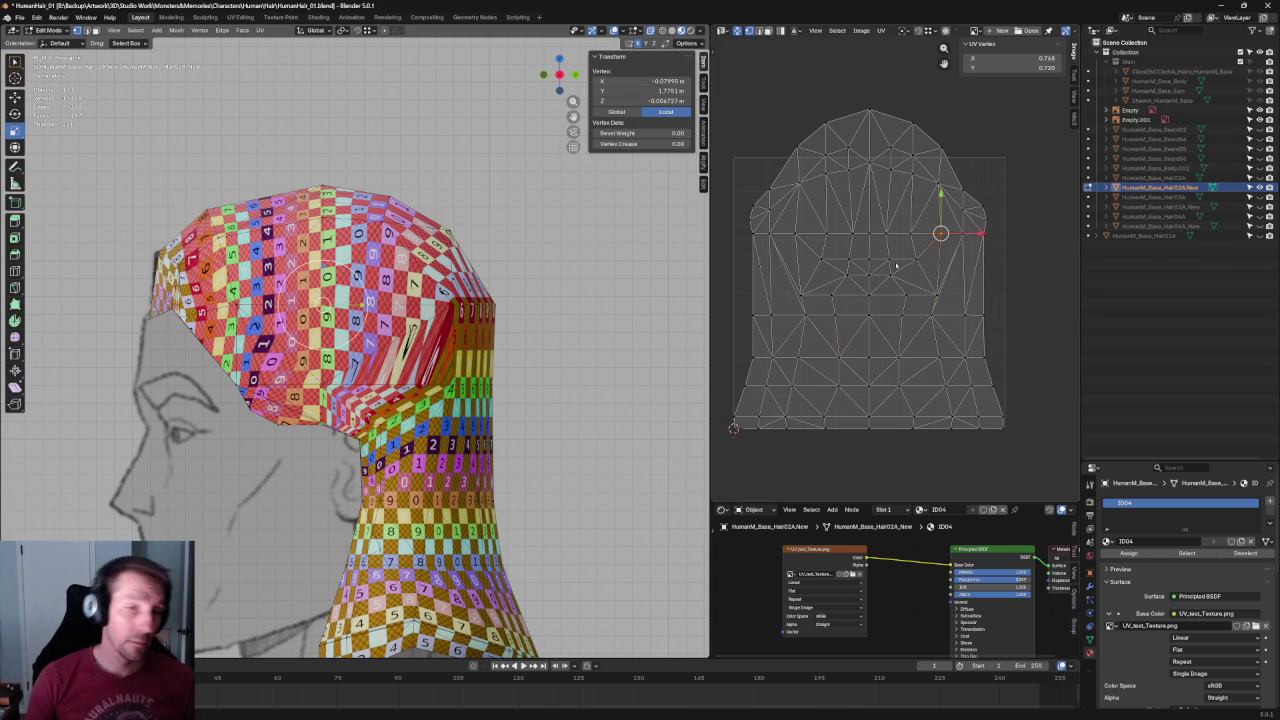
pyautogui.scroll(-1, 897, 265)
pyautogui.scroll(-1, 855, 246)
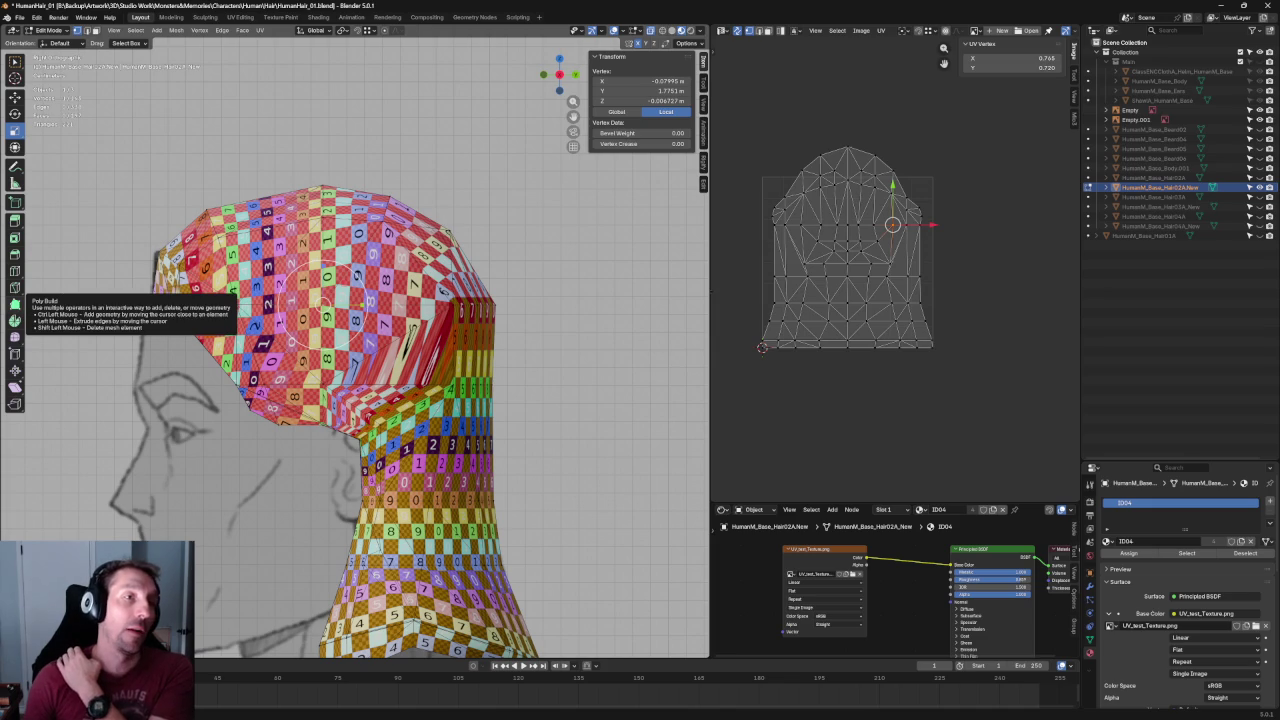
pyautogui.hotkey('alt', 'Tab')
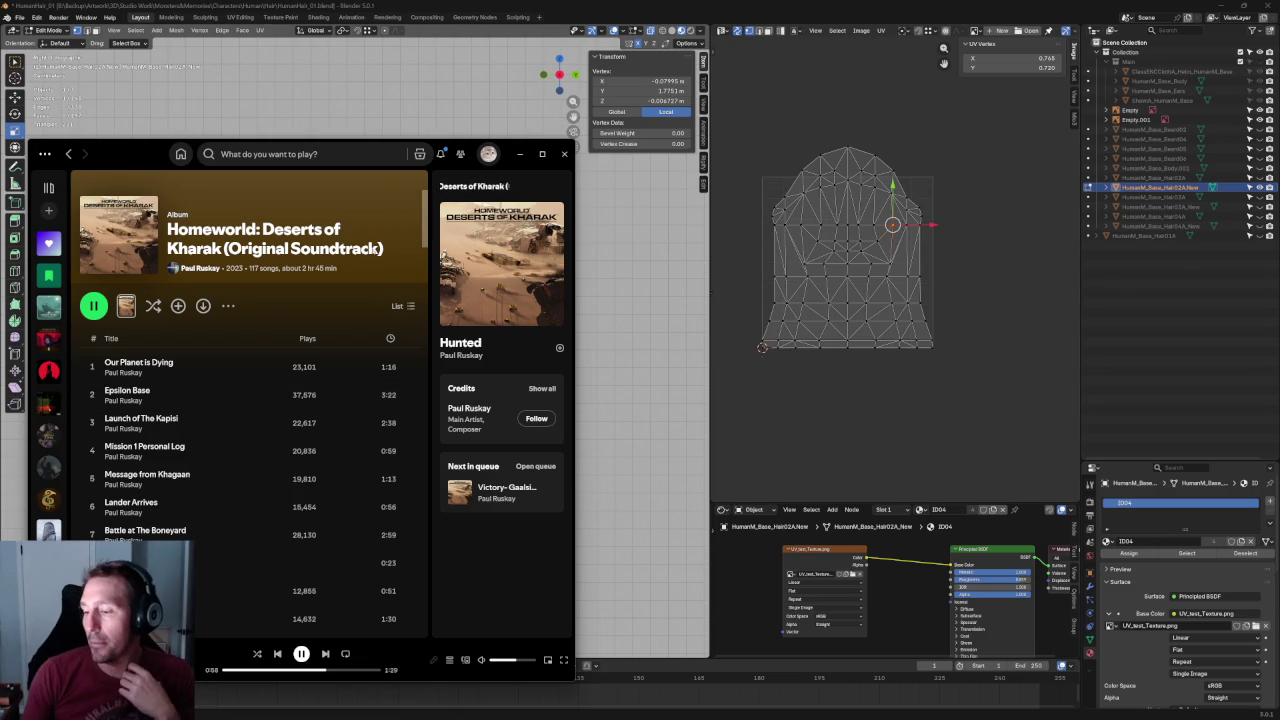
# Scroll the Homeworld album track list and minimize Spotify back to Blender.
pyautogui.scroll(-3, 209, 334)
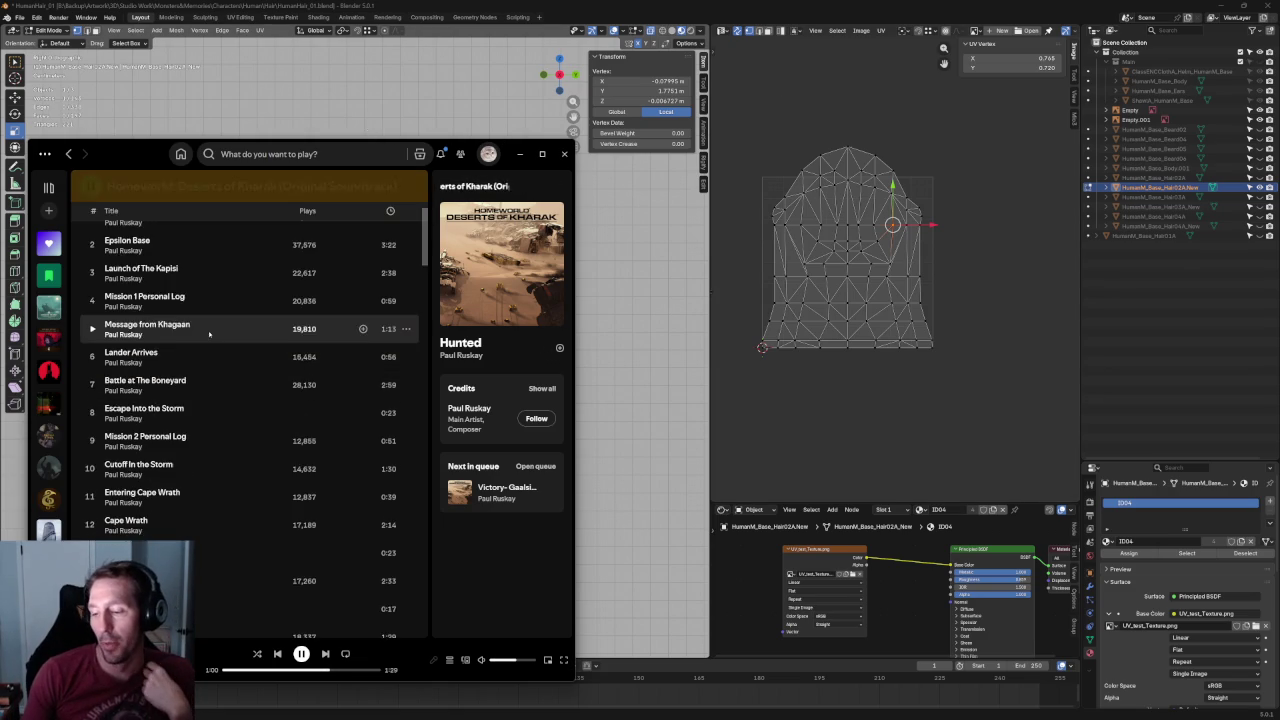
pyautogui.scroll(-5, 209, 334)
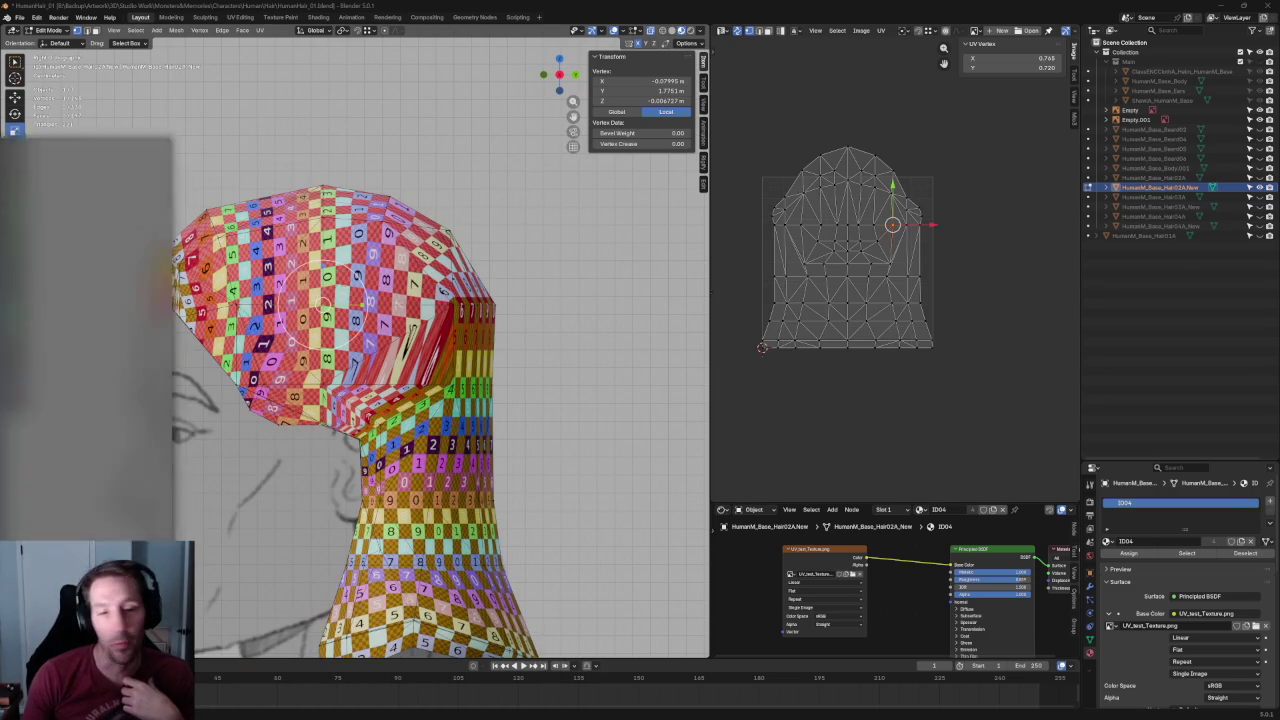
pyautogui.click(519, 153)
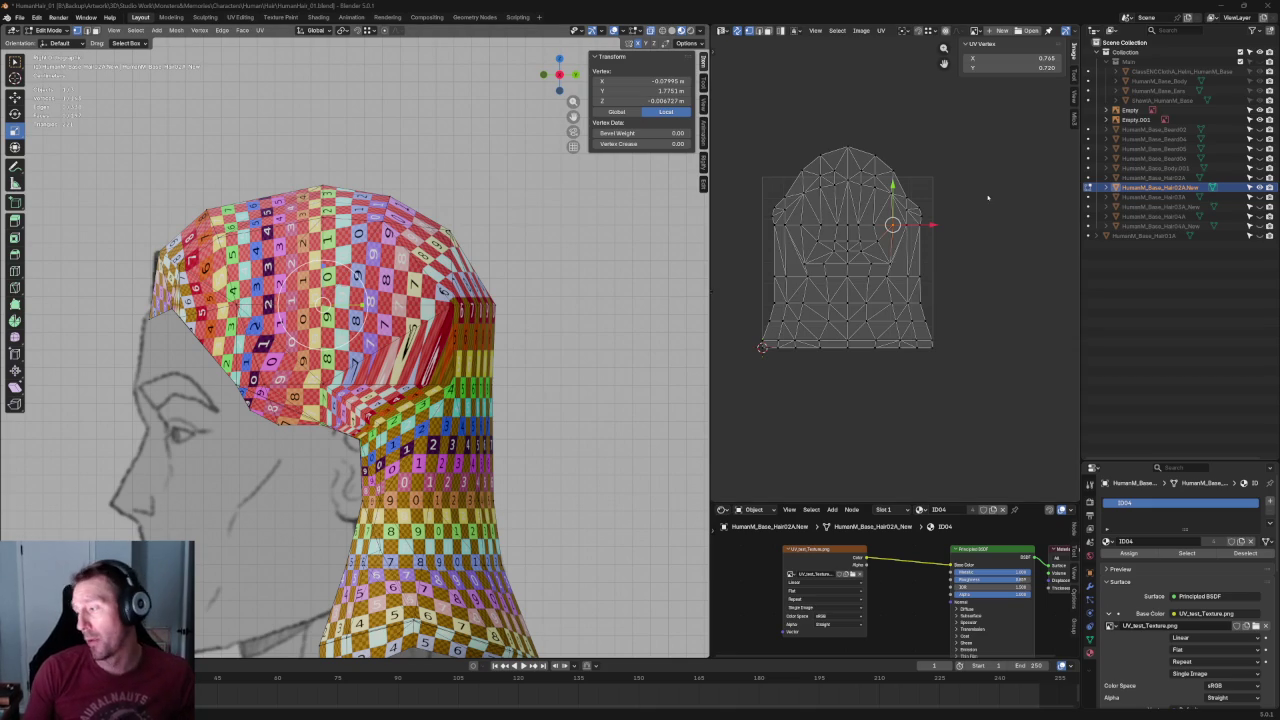
# Widen the upper row of hair UV vertices by scaling it.
pyautogui.scroll(3, 930, 202)
pyautogui.scroll(2, 930, 202)
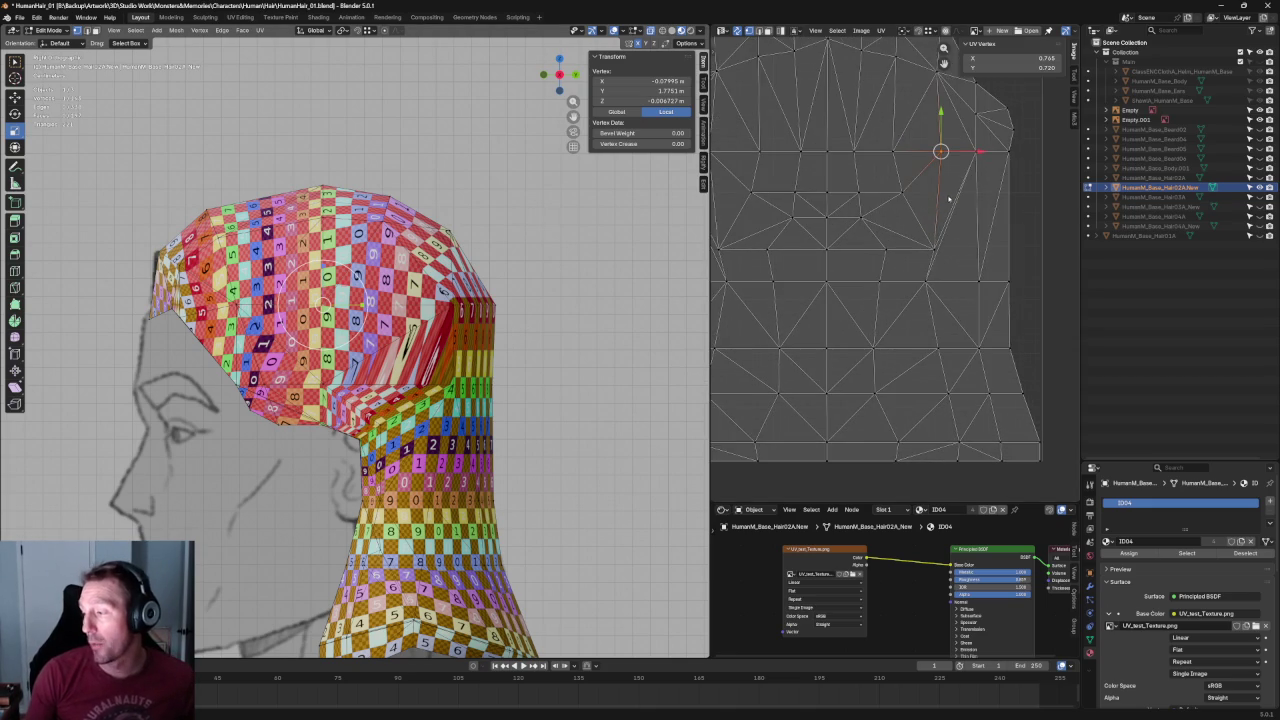
pyautogui.moveTo(949, 199); pyautogui.dragTo(1011, 203, button='middle')
pyautogui.moveTo(1013, 176); pyautogui.dragTo(758, 275)
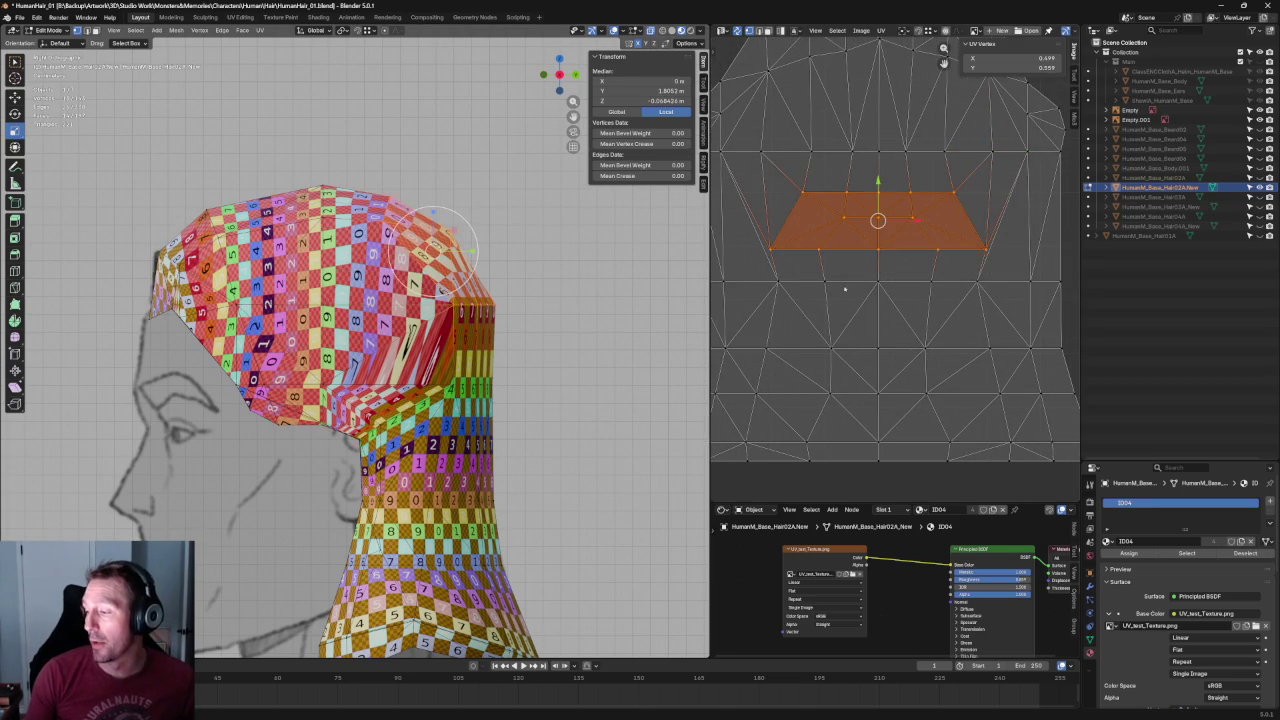
pyautogui.moveTo(1000, 265); pyautogui.dragTo(758, 306)
pyautogui.press('s')
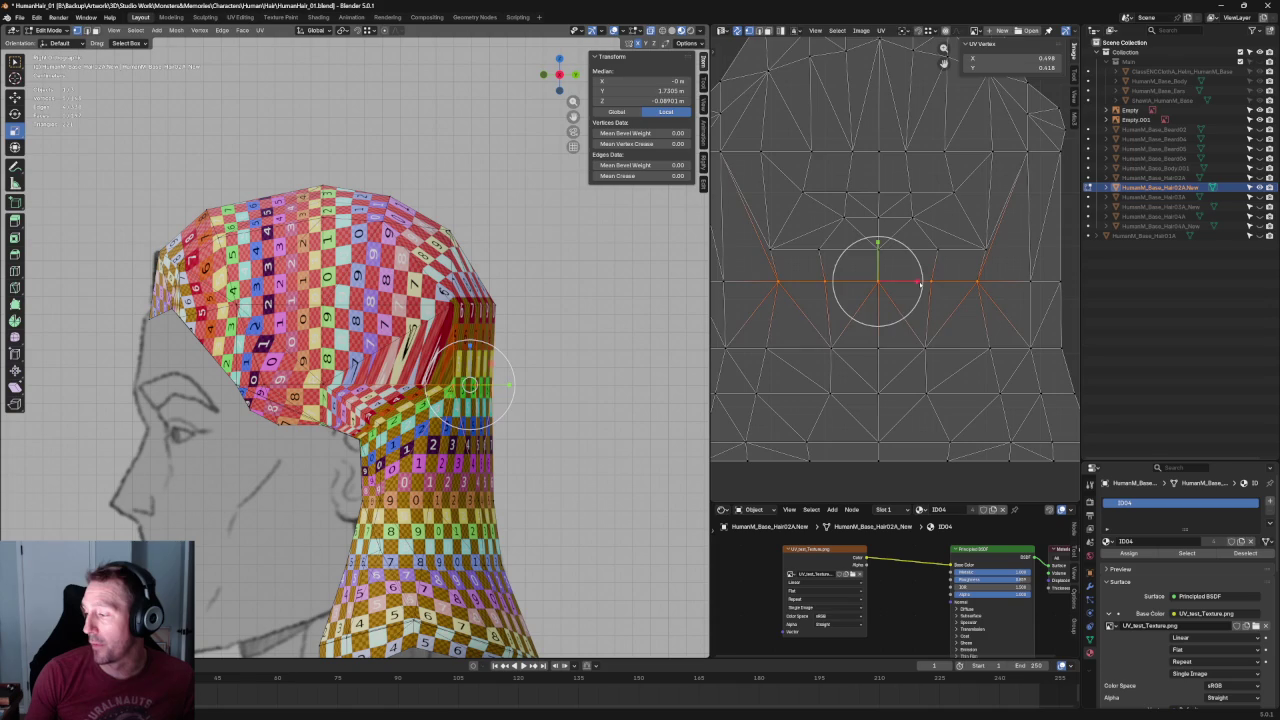
pyautogui.click(928, 280)
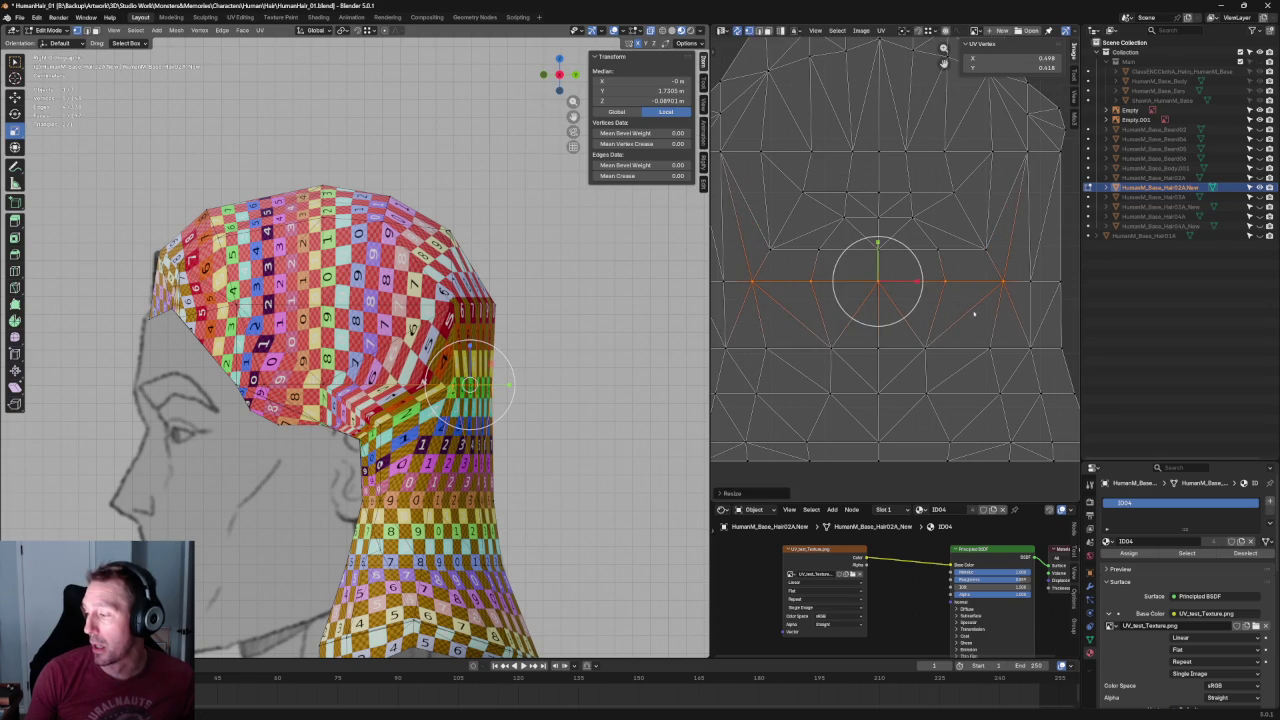
# Scale a lower row of UV vertices slightly wider.
pyautogui.scroll(-2, 928, 280)
pyautogui.moveTo(992, 314); pyautogui.dragTo(778, 357)
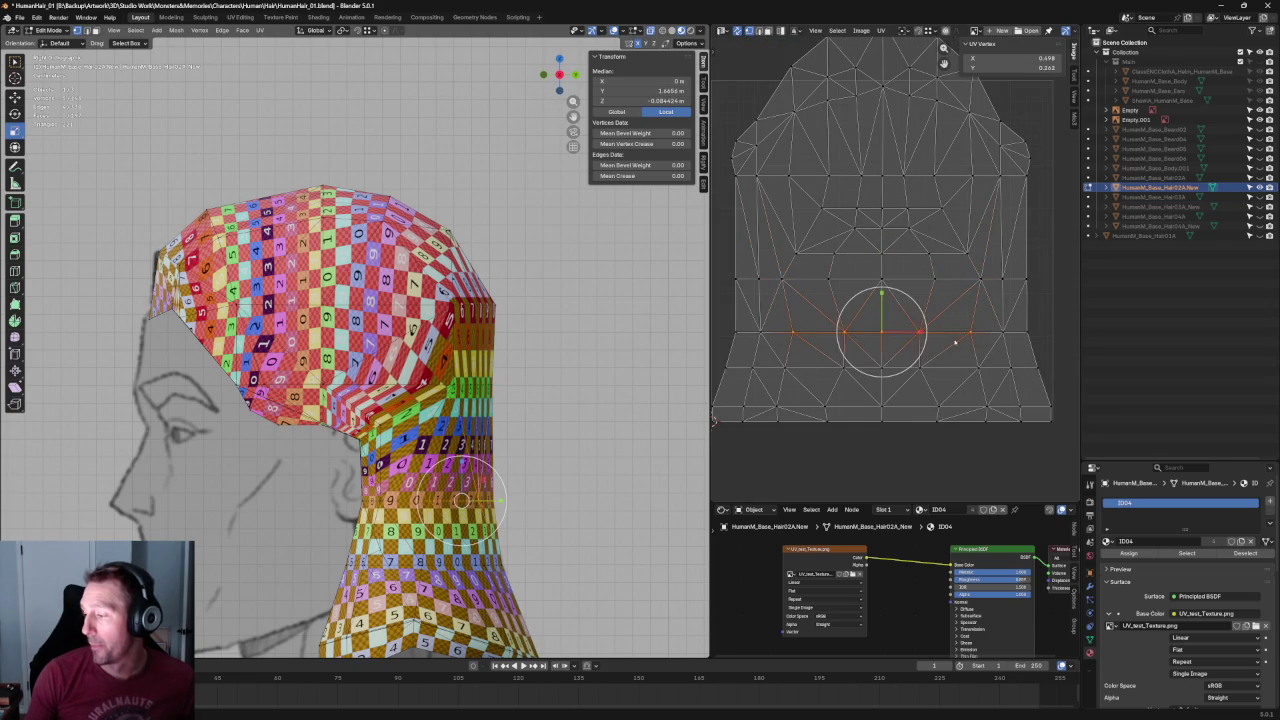
pyautogui.press('s')
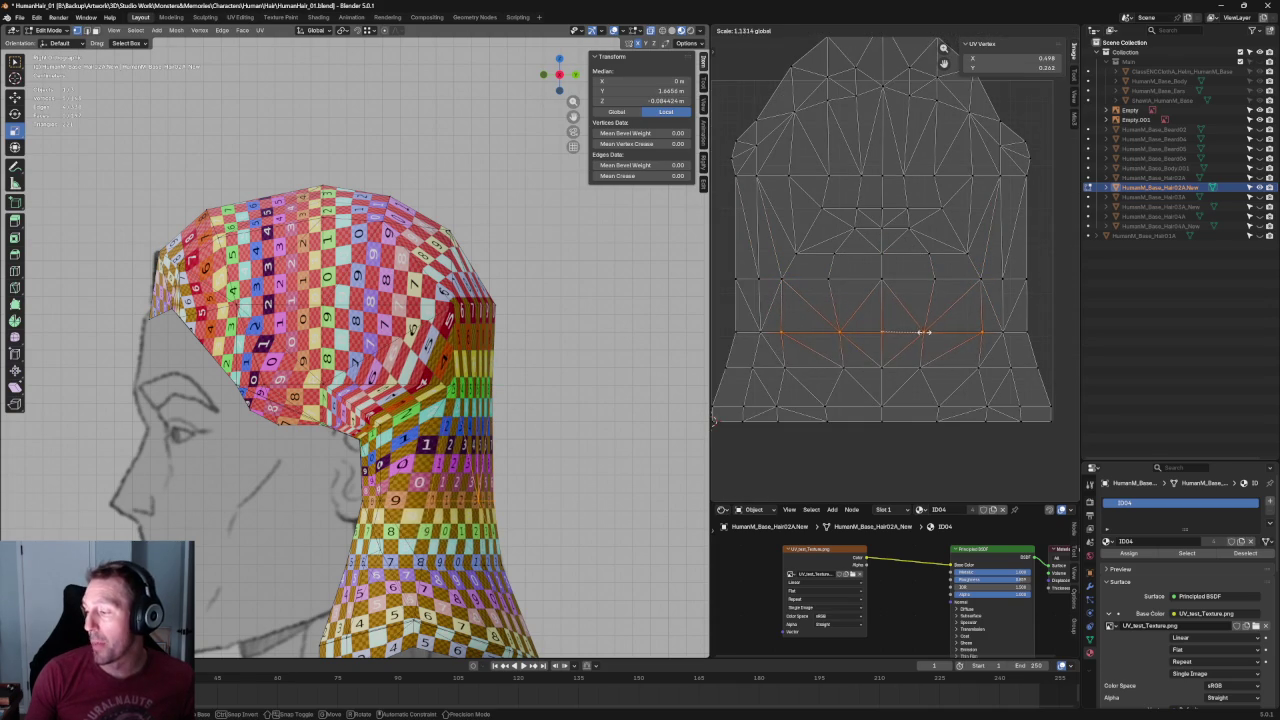
pyautogui.click(944, 272)
# Scale the middle UV faces down, move them upward and grow the selection.
pyautogui.moveTo(946, 262); pyautogui.dragTo(806, 306)
pyautogui.press('g')
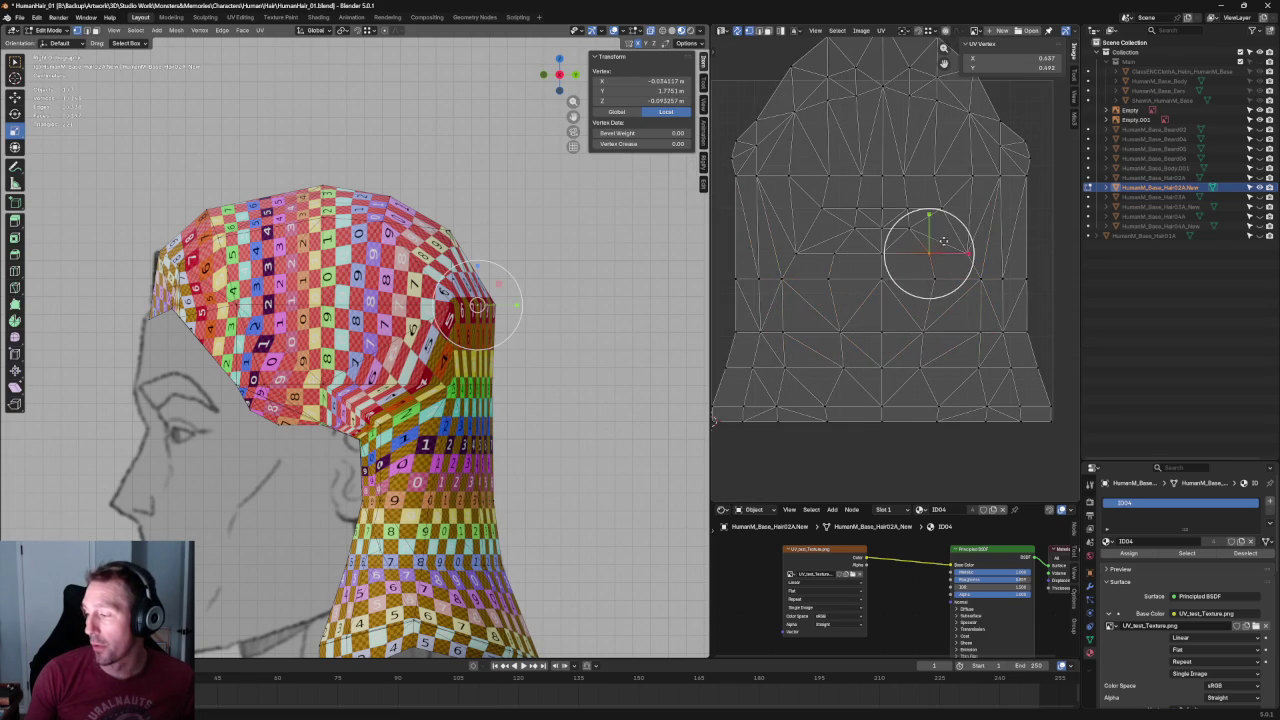
pyautogui.moveTo(812, 244); pyautogui.dragTo(952, 302)
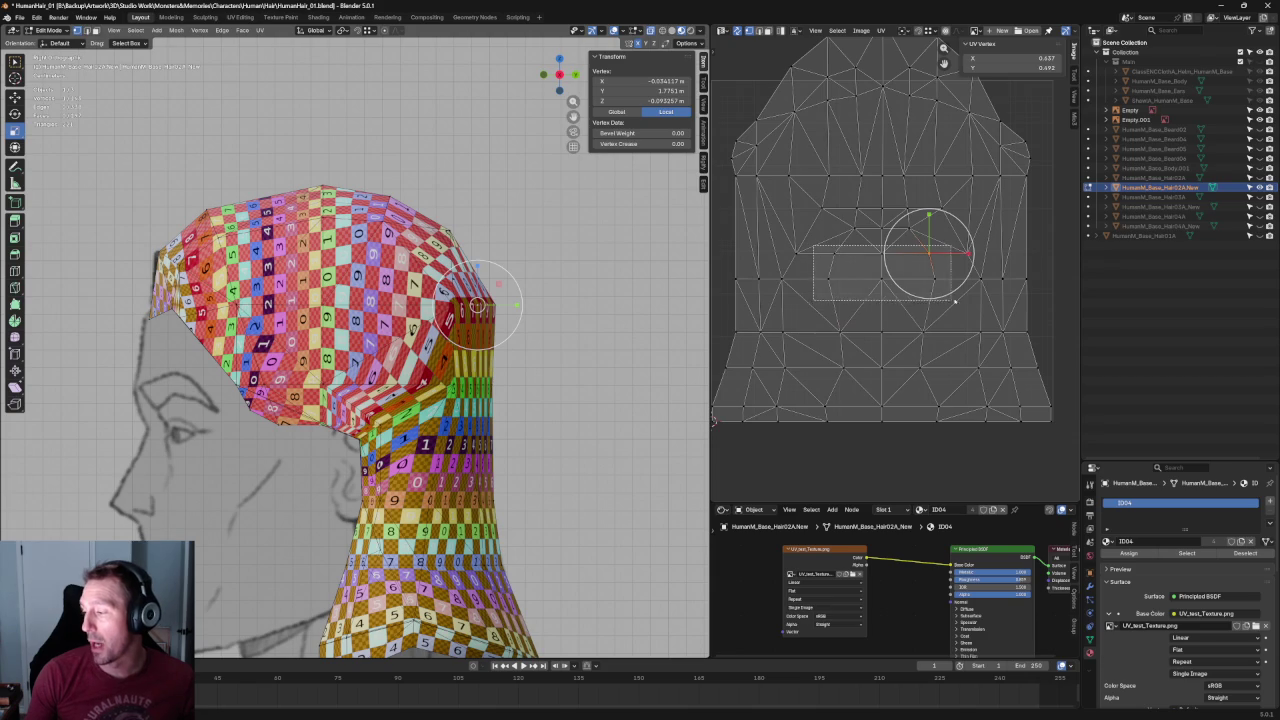
pyautogui.press('s')
pyautogui.click(910, 265)
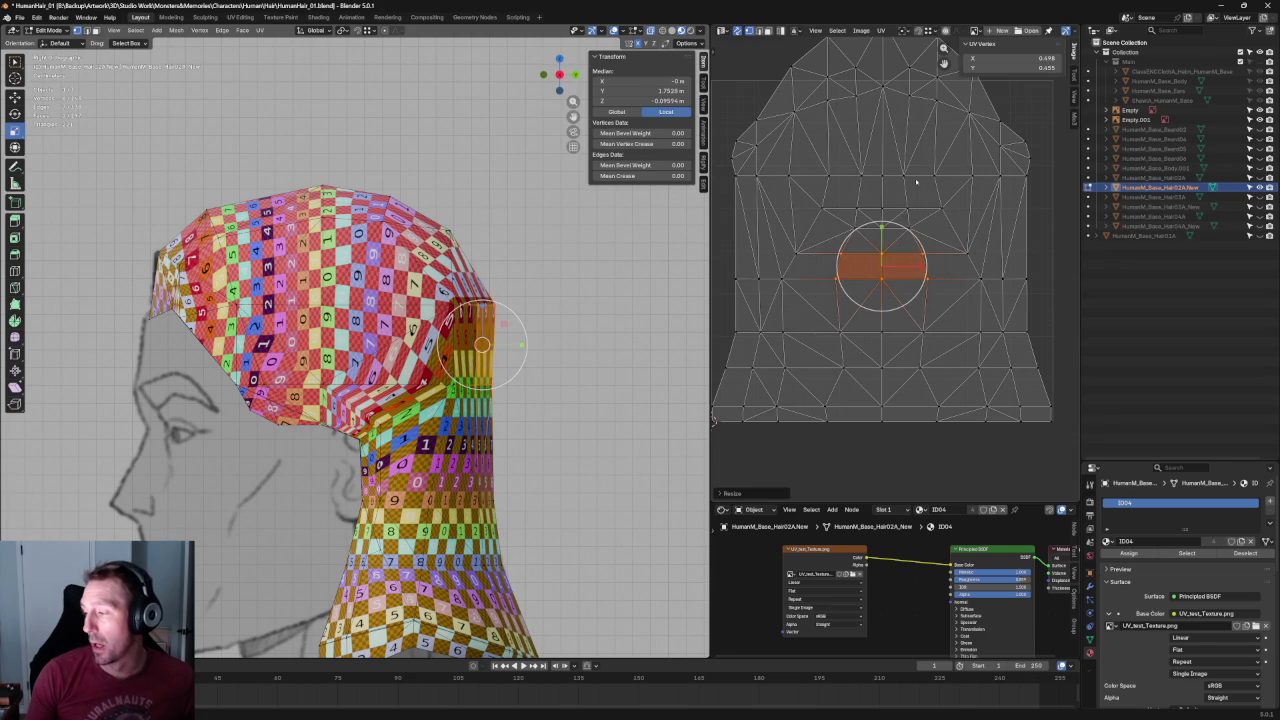
pyautogui.moveTo(858, 197); pyautogui.dragTo(858, 150)
pyautogui.press('ctrl+KP_Add')
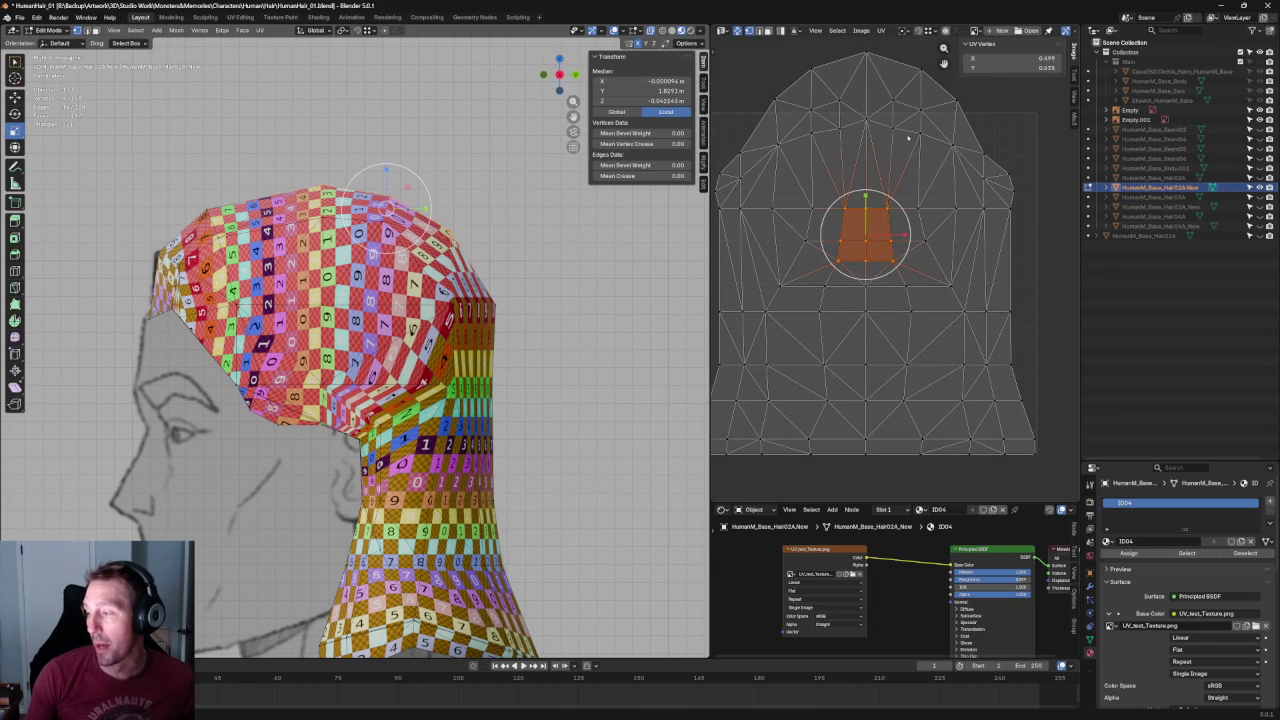
# Try re-unwrapping the middle faces, then undo it.
pyautogui.press('u')
pyautogui.click(858, 253)
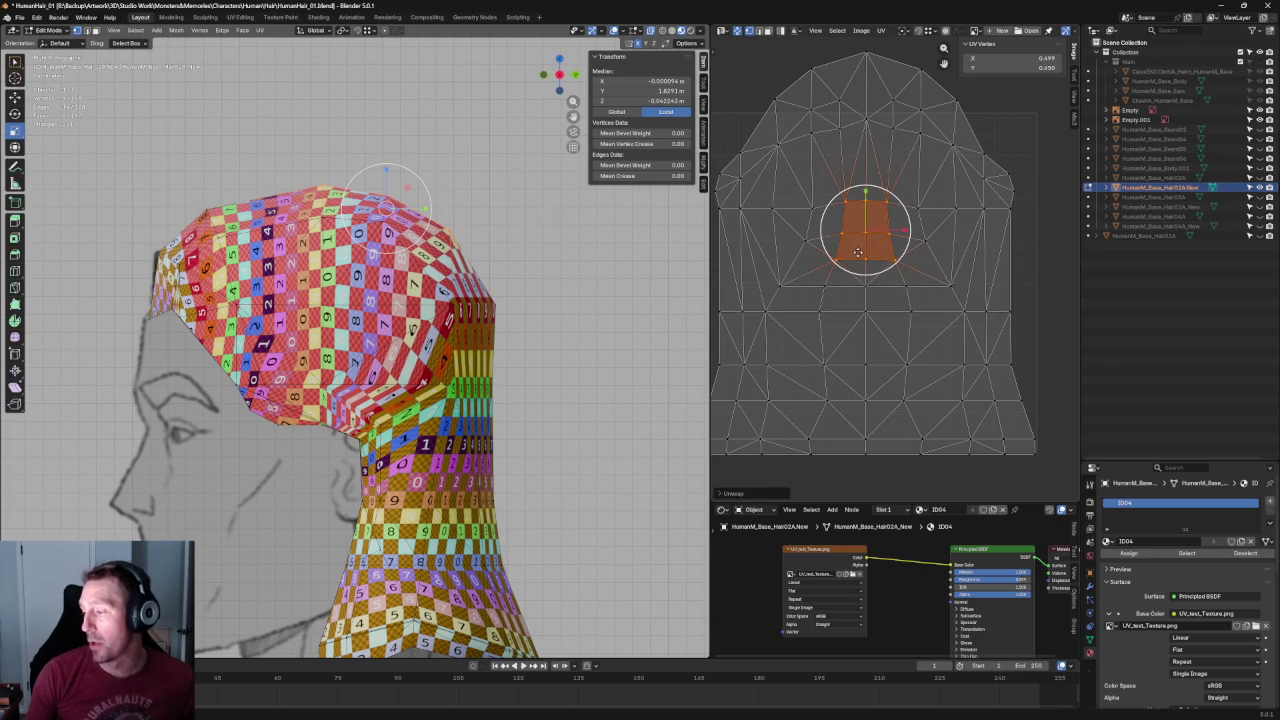
pyautogui.hotkey('ctrl', 'z')
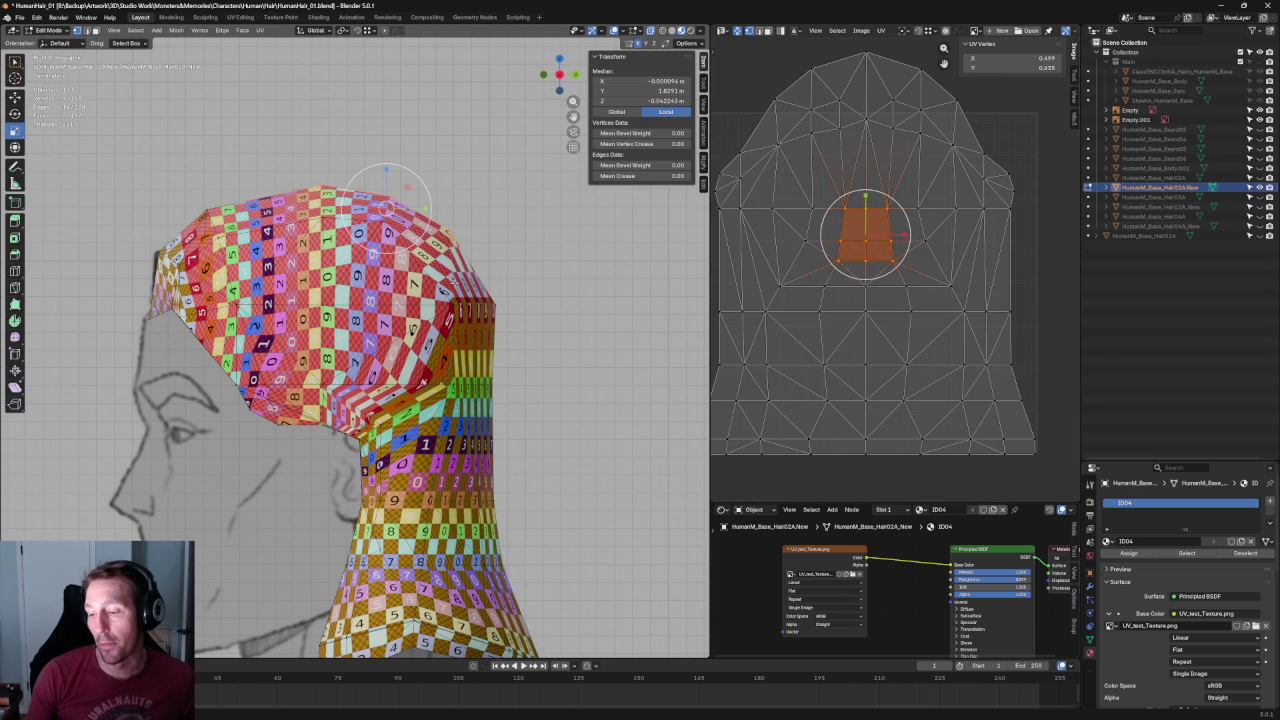
pyautogui.click(1012, 309)
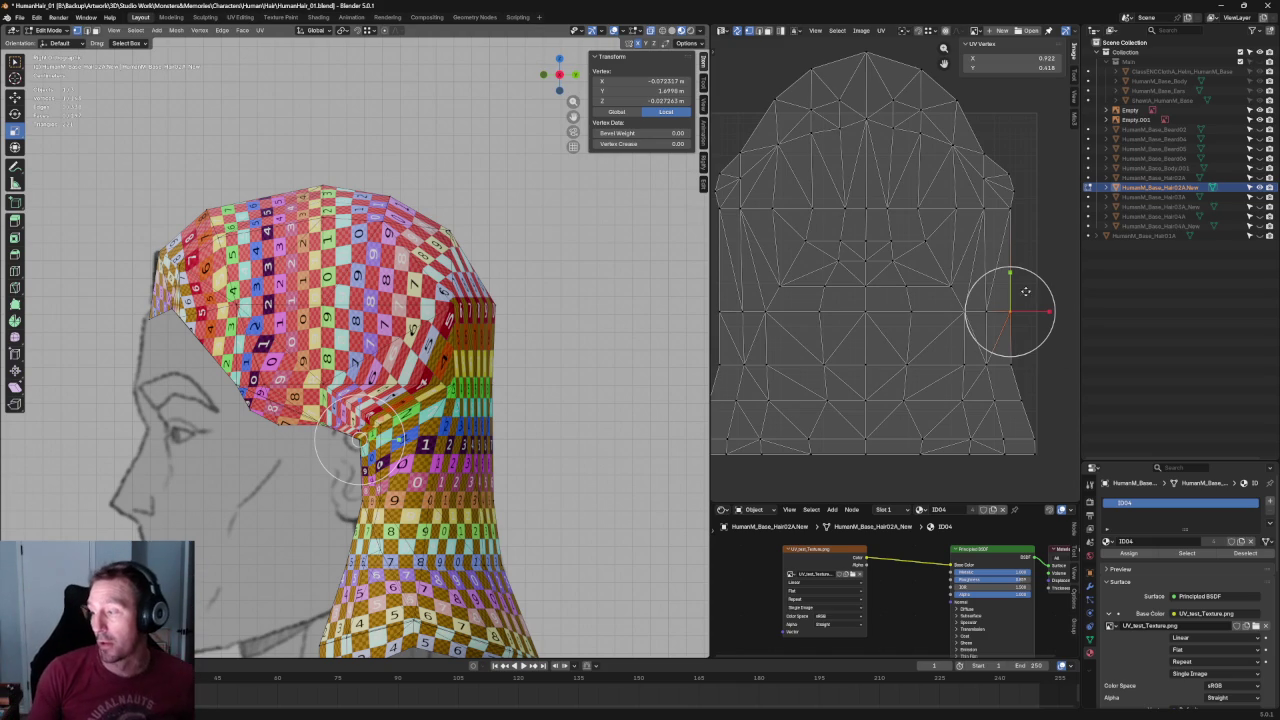
# Re-unwrap the upper part of the island from vertices on the top edge loop.
pyautogui.moveTo(856, 191); pyautogui.dragTo(936, 193, button='middle')
pyautogui.click(955, 192)
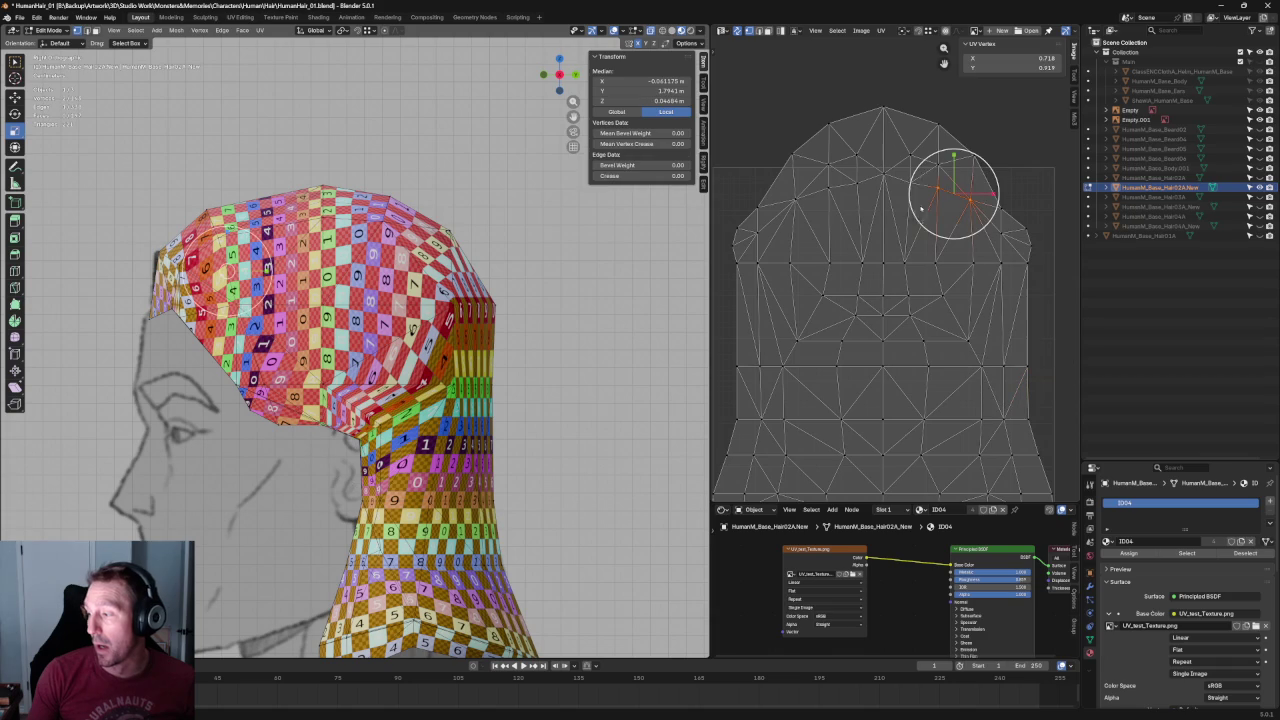
pyautogui.keyDown('ctrl'); pyautogui.click(853, 200); pyautogui.keyUp('ctrl')
pyautogui.press('u')
pyautogui.click(805, 201)
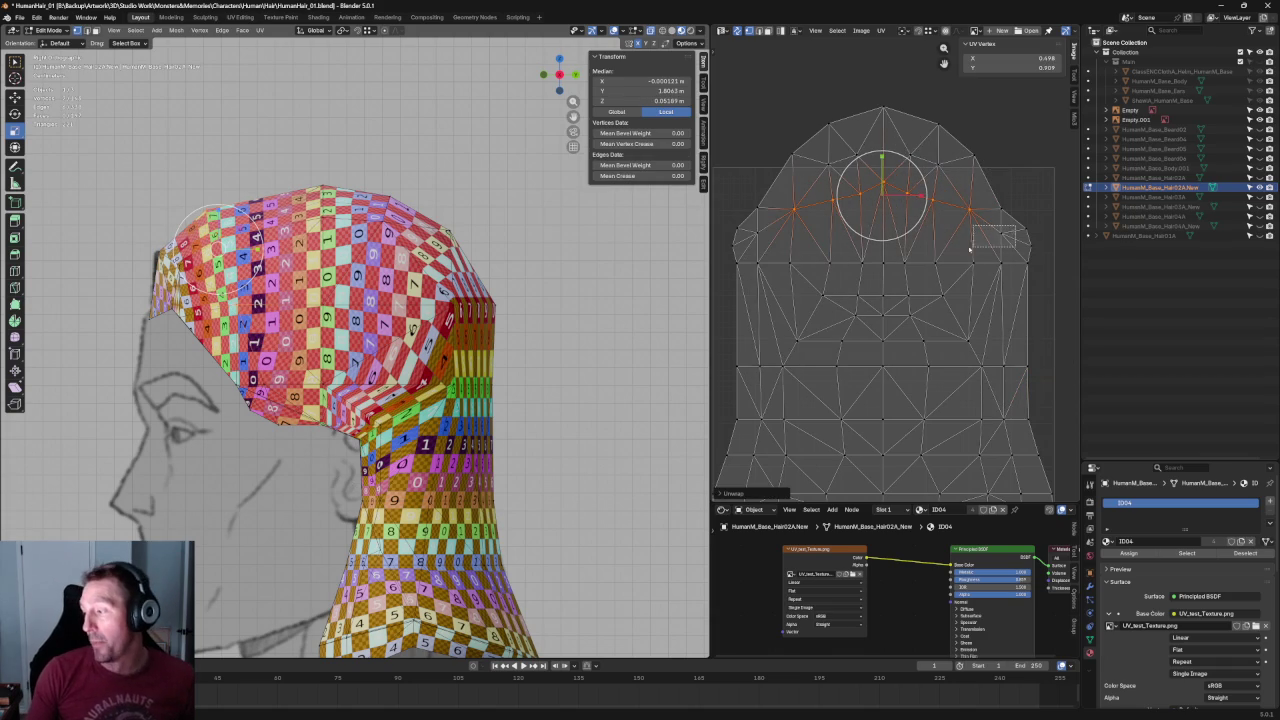
pyautogui.click(1000, 232)
pyautogui.press('u')
pyautogui.click(763, 242)
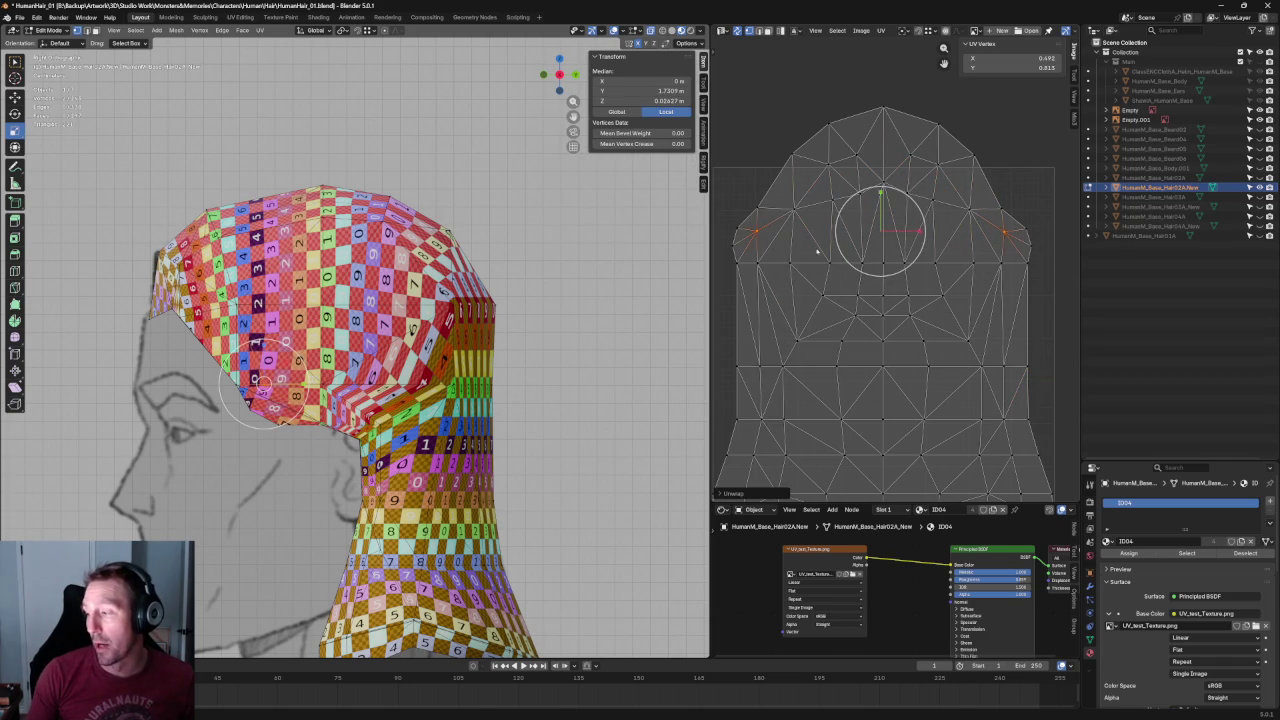
# Re-unwrap a row of UV vertices running across the island.
pyautogui.keyDown('shift'); pyautogui.click(972, 207); pyautogui.keyUp('shift')
pyautogui.keyDown('shift'); pyautogui.click(857, 196); pyautogui.keyUp('shift')
pyautogui.rightClick(790, 208)
pyautogui.press('Escape')
pyautogui.click(917, 301)
pyautogui.moveTo(955, 284); pyautogui.dragTo(796, 302)
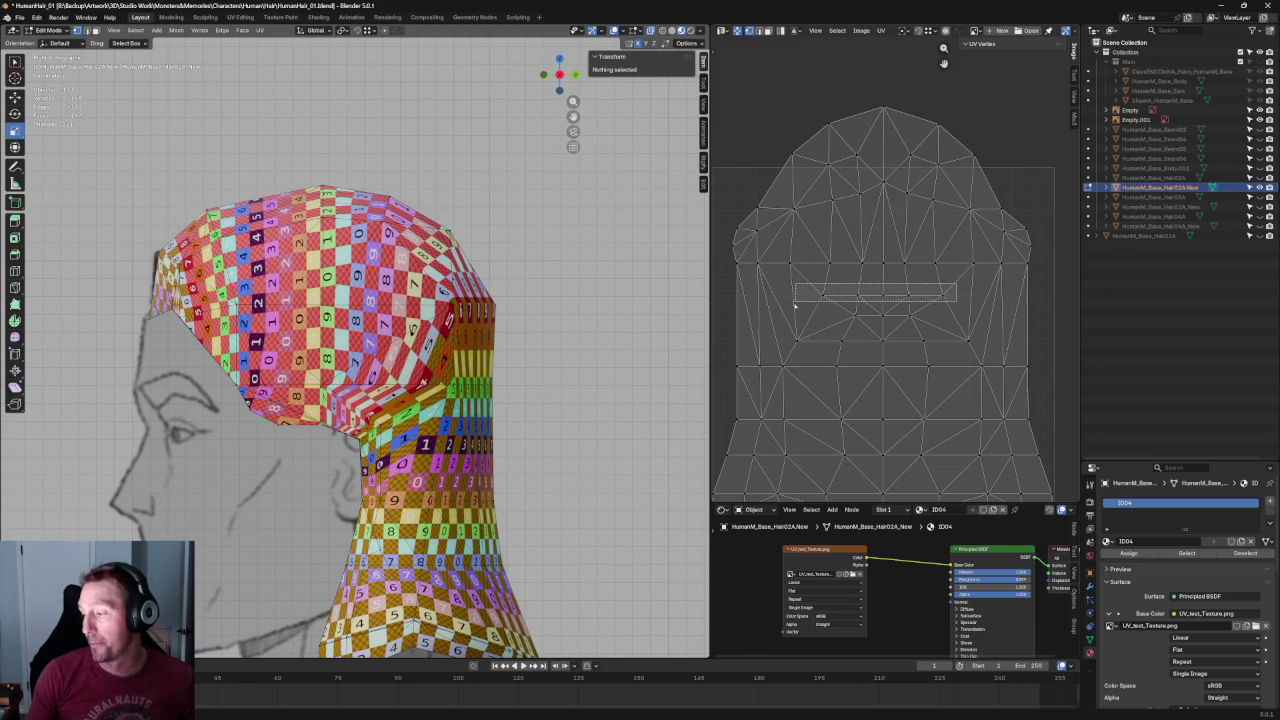
pyautogui.press('u')
pyautogui.click(828, 296)
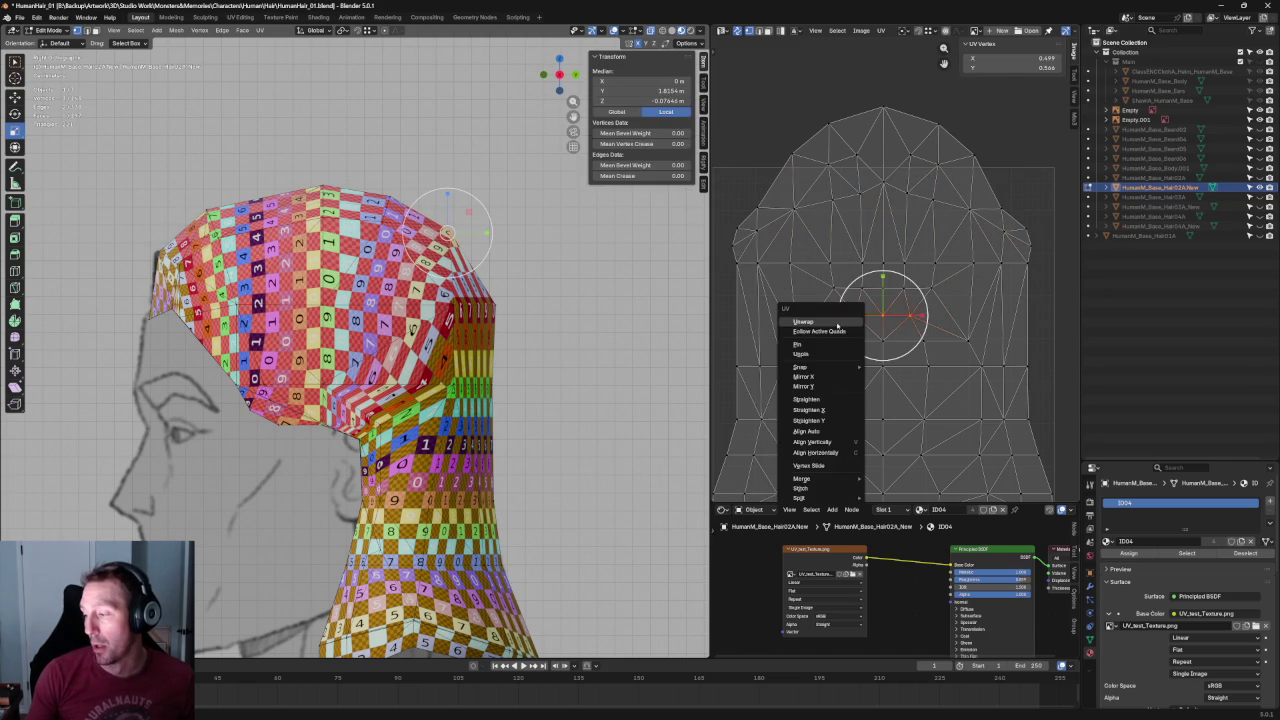
# Reselect the row, straighten it level with Align, and start moving it along Y.
pyautogui.hotkey('alt', 'a')
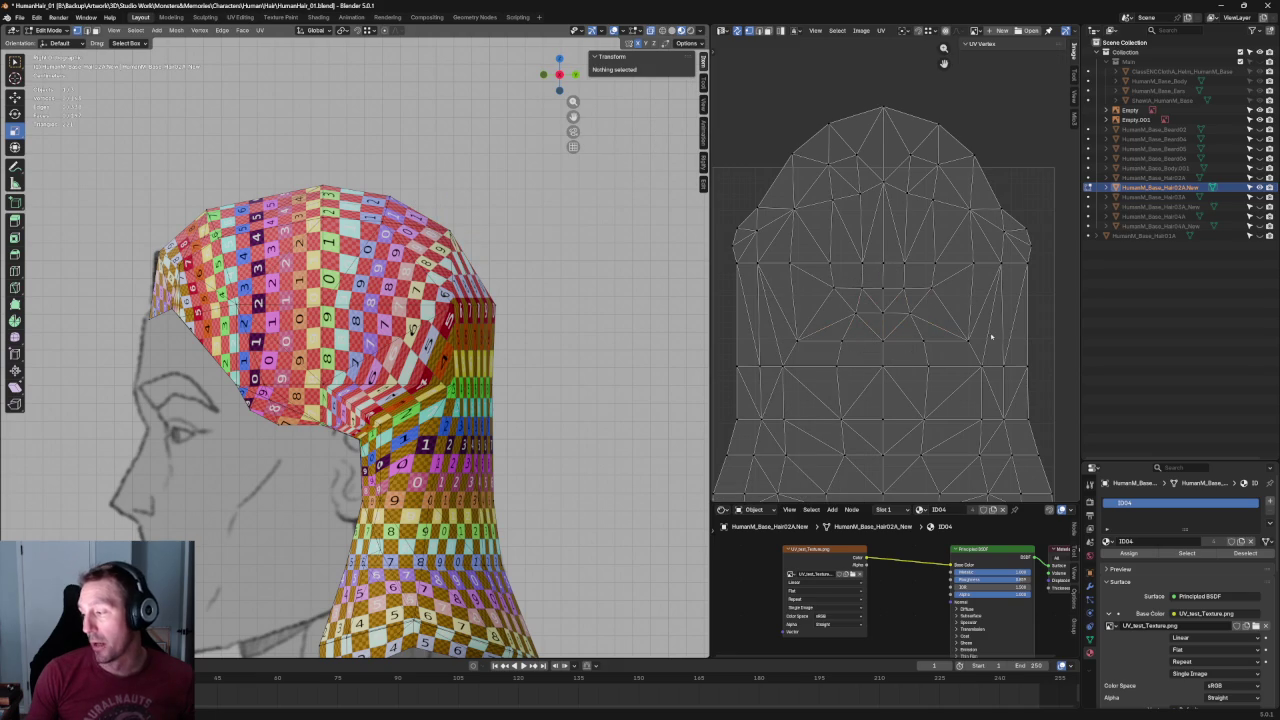
pyautogui.moveTo(991, 337); pyautogui.dragTo(782, 358)
pyautogui.rightClick(891, 345)
pyautogui.press('Escape')
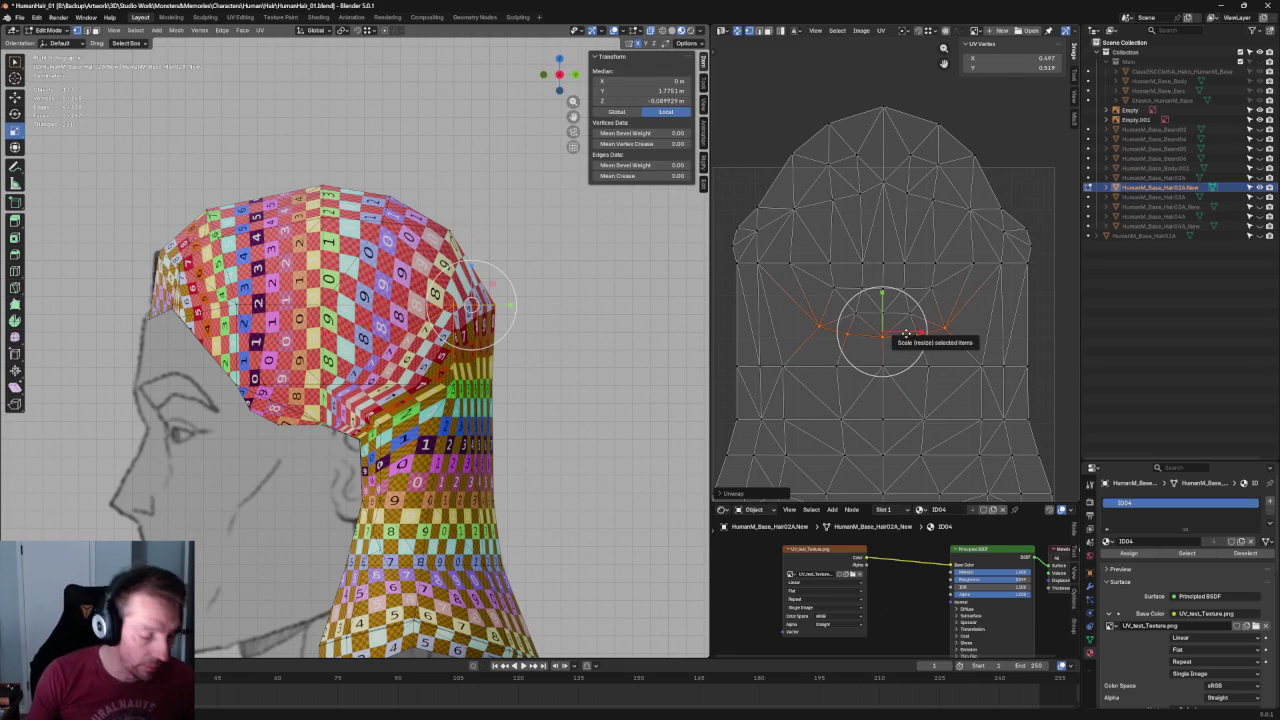
pyautogui.hotkey('shift', 'w')
pyautogui.moveTo(470, 300)
pyautogui.mouseDown(button='middle')
pyautogui.moveTo(423, 388)
pyautogui.moveTo(471, 374)
pyautogui.mouseUp(button='middle')
pyautogui.press('g')
pyautogui.press('y')
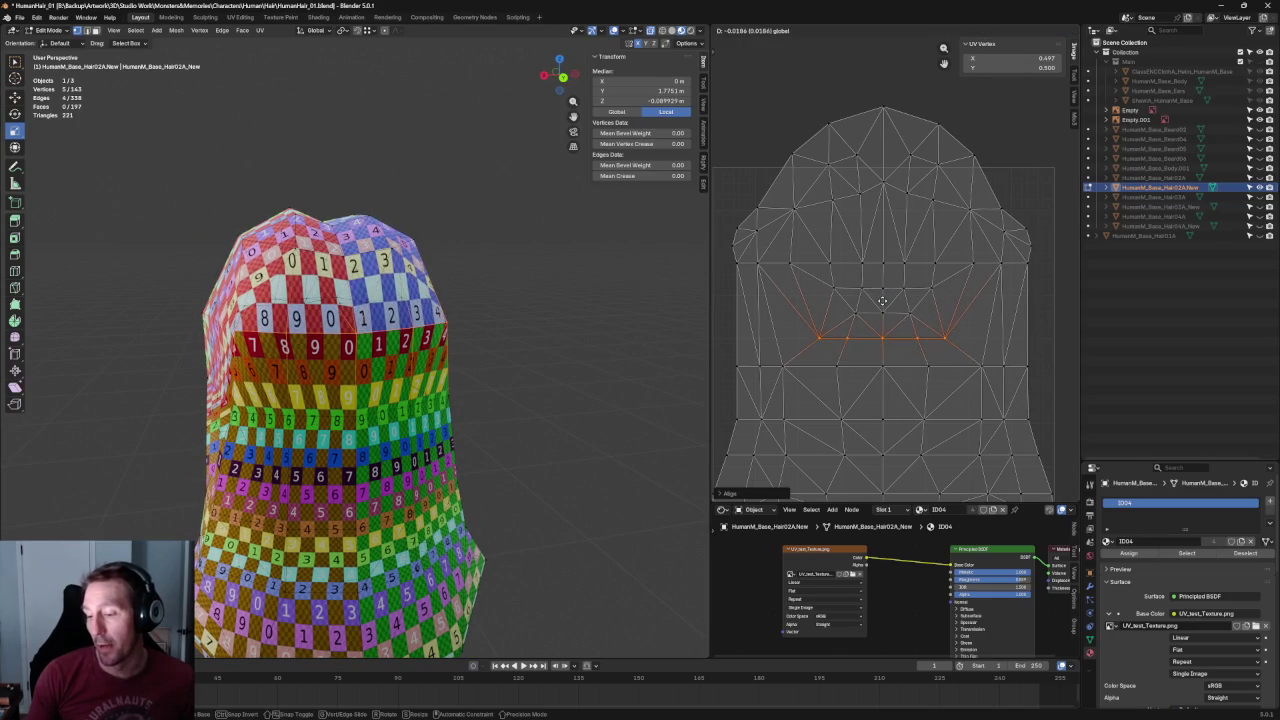
# Confirm the row's downward shift, then spread it wider with proportional editing.
pyautogui.click(880, 300)
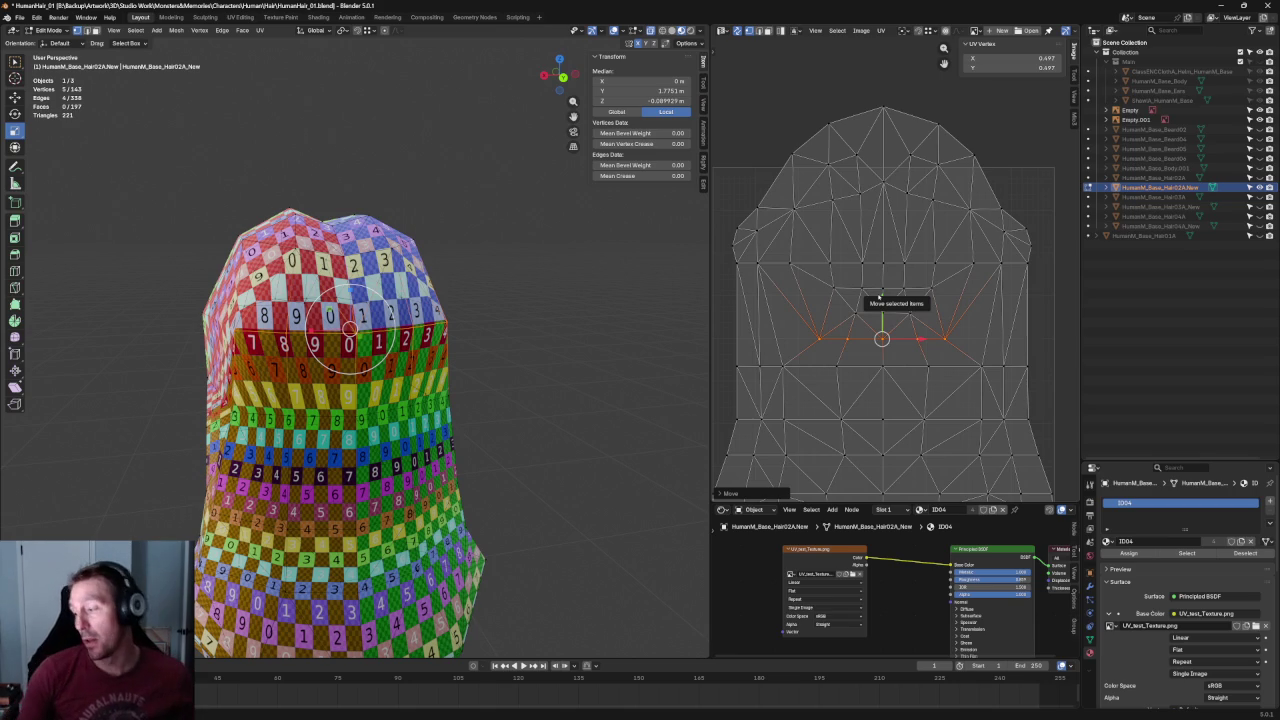
pyautogui.scroll(1, 960, 358)
pyautogui.scroll(1, 960, 358)
pyautogui.scroll(1, 960, 358)
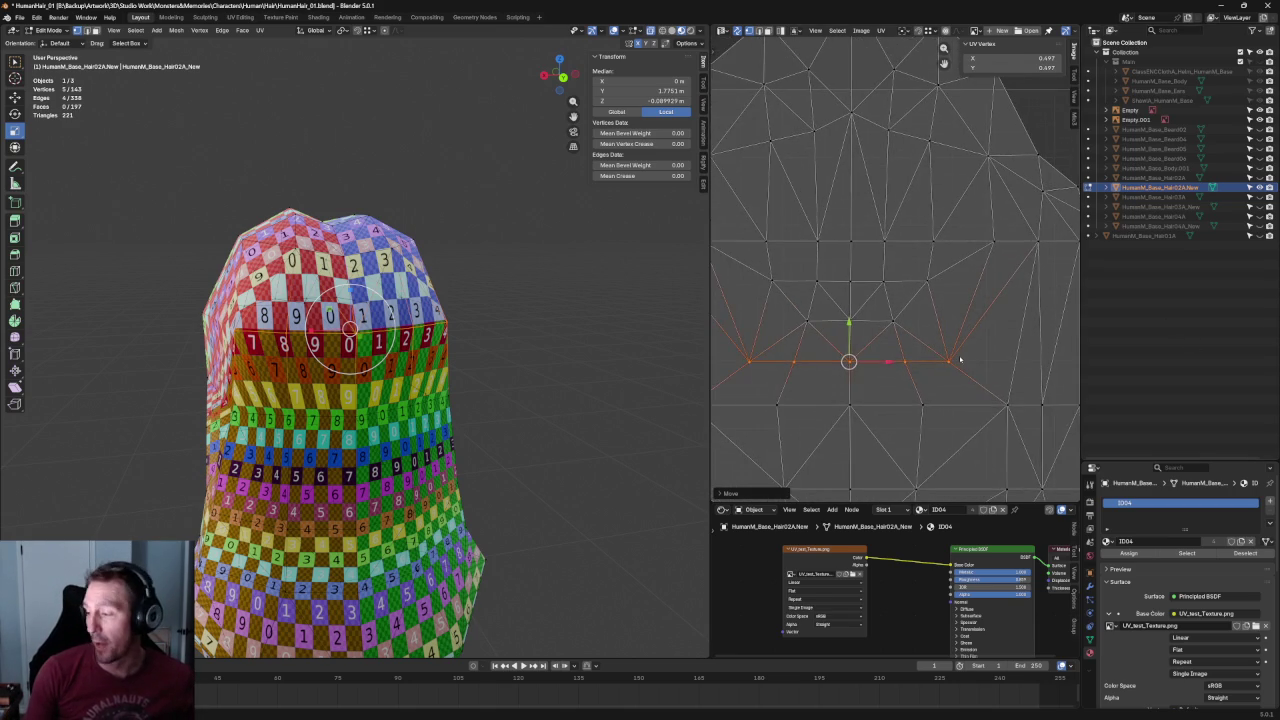
pyautogui.scroll(-1, 960, 358)
pyautogui.press('s')
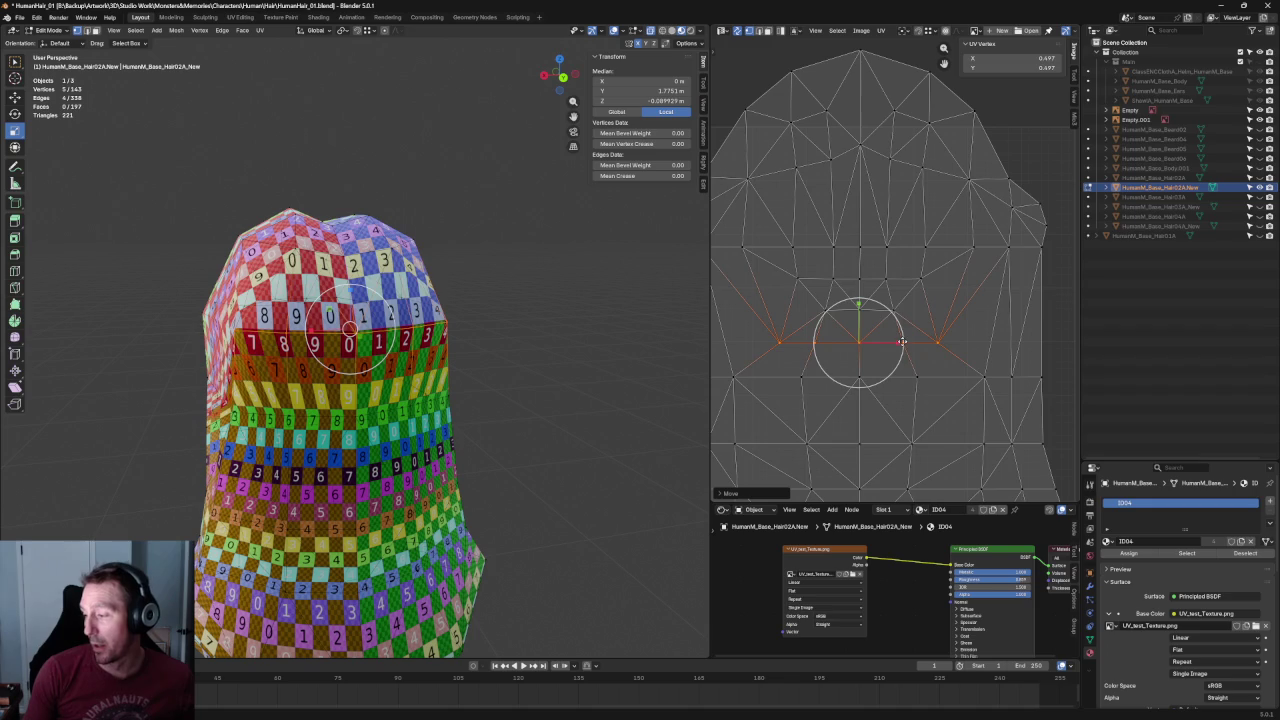
pyautogui.press('o')
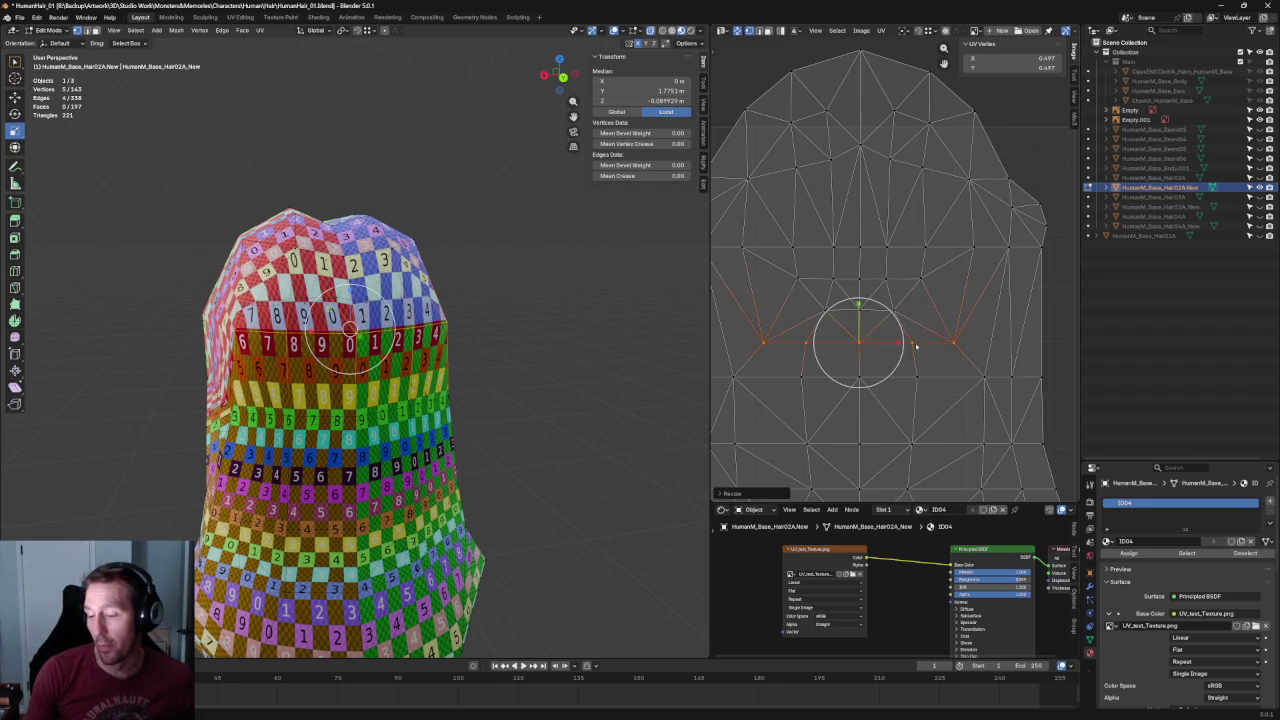
pyautogui.click(970, 354)
# Shrink the lower row of UV vertices inward.
pyautogui.moveTo(971, 348); pyautogui.dragTo(760, 392)
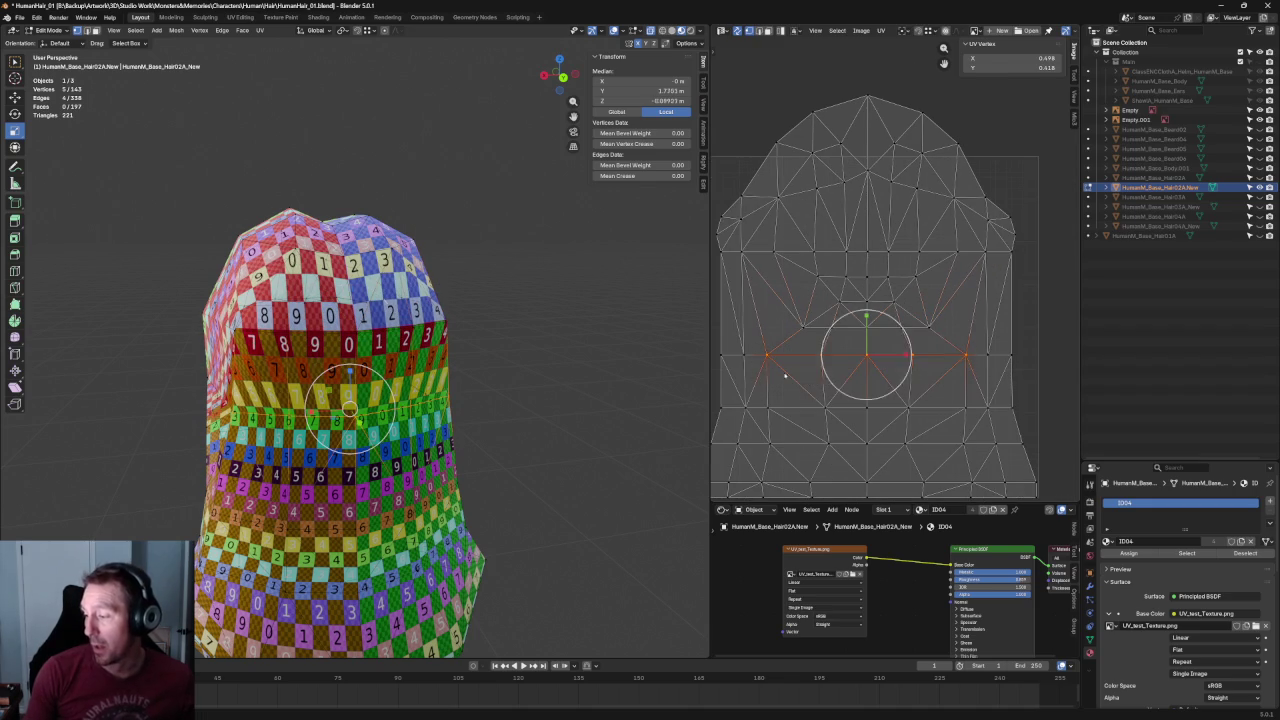
pyautogui.press('s')
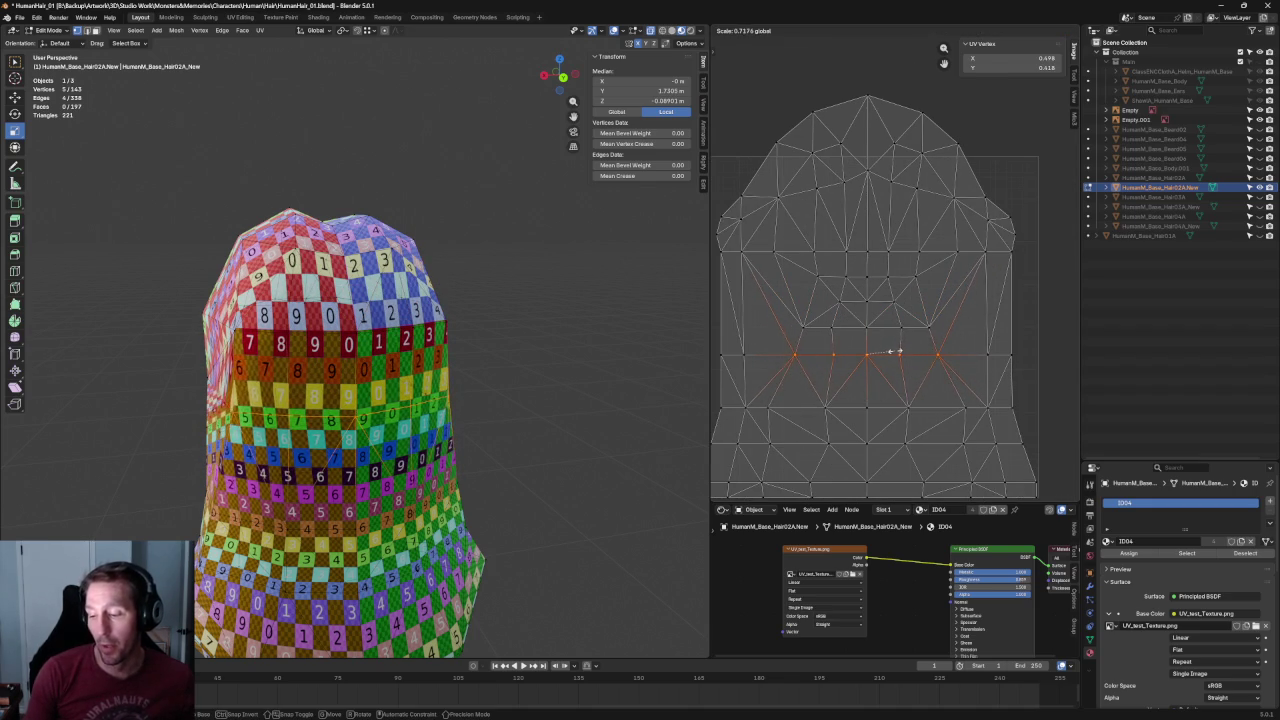
pyautogui.click(898, 351)
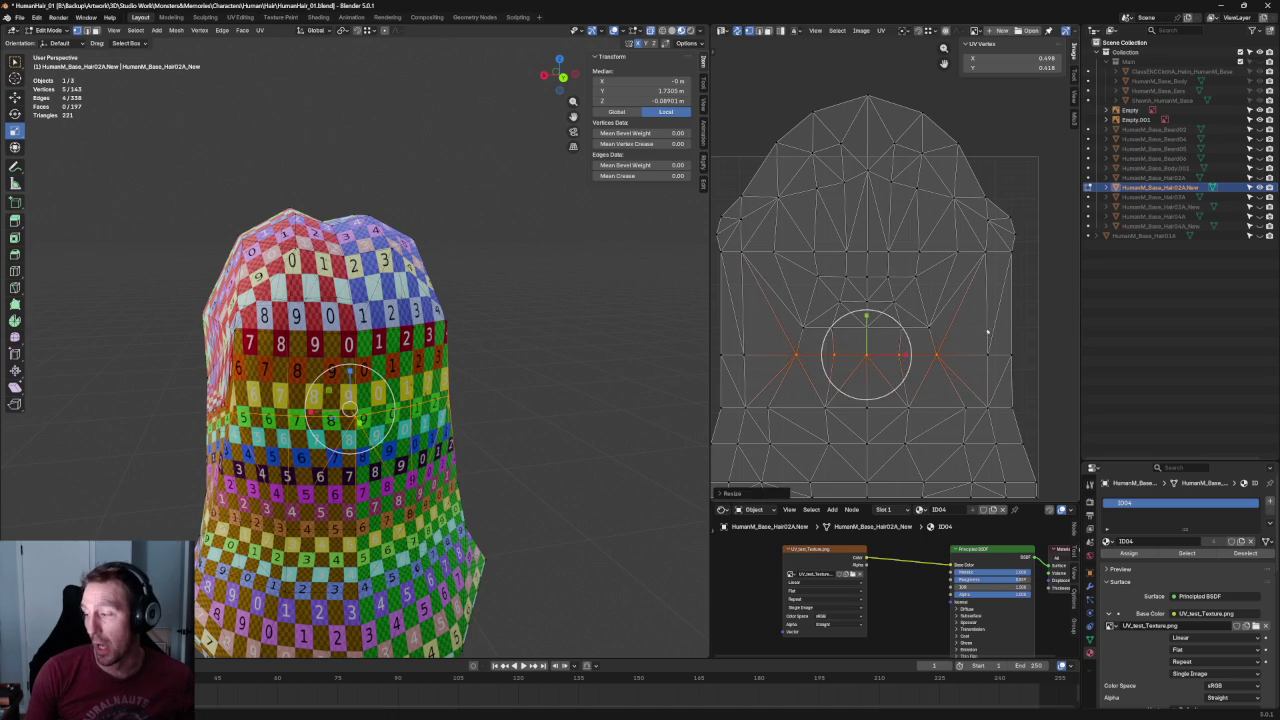
# Re-unwrap using two selected vertices at the row's ends.
pyautogui.click(987, 354)
pyautogui.keyDown('shift'); pyautogui.click(746, 342); pyautogui.keyUp('shift')
pyautogui.press('u')
pyautogui.click(725, 366)
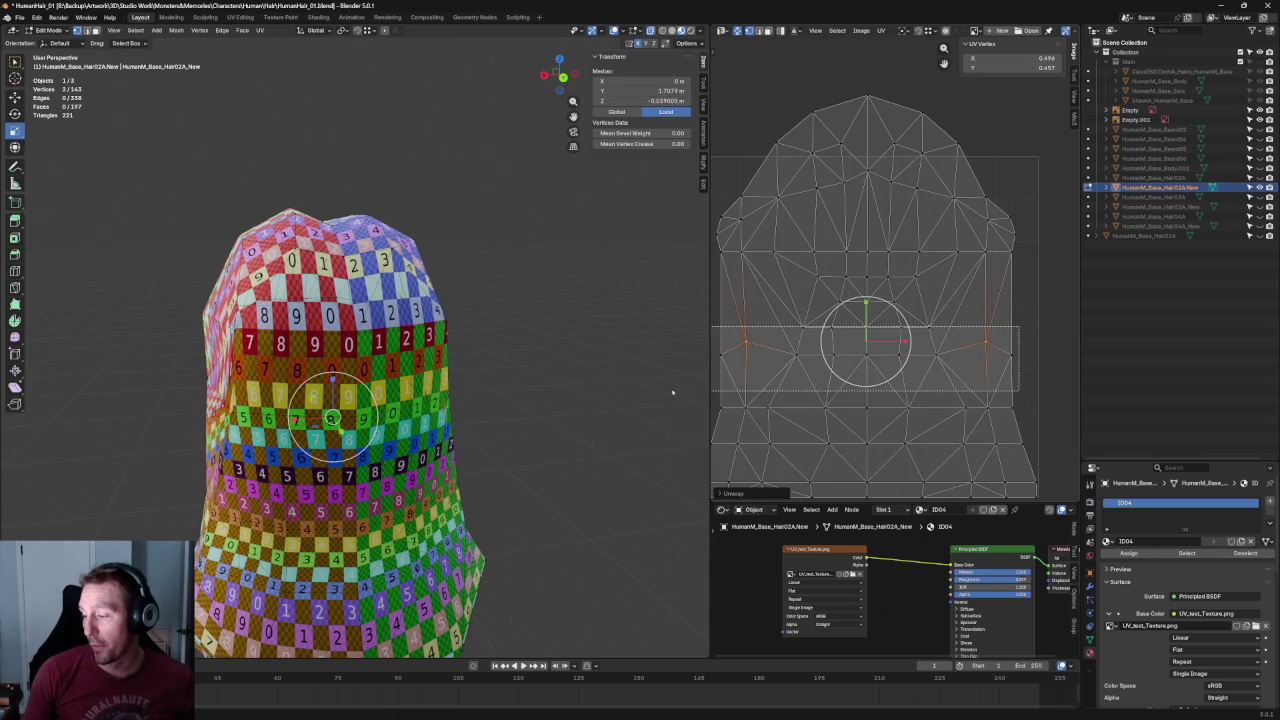
# Flatten the middle UV row to a level line with S Y 0.
pyautogui.moveTo(988, 352); pyautogui.dragTo(714, 394)
pyautogui.hotkey('alt', 'a')
pyautogui.scroll(-1, 733, 325)
pyautogui.moveTo(736, 318); pyautogui.dragTo(1037, 361)
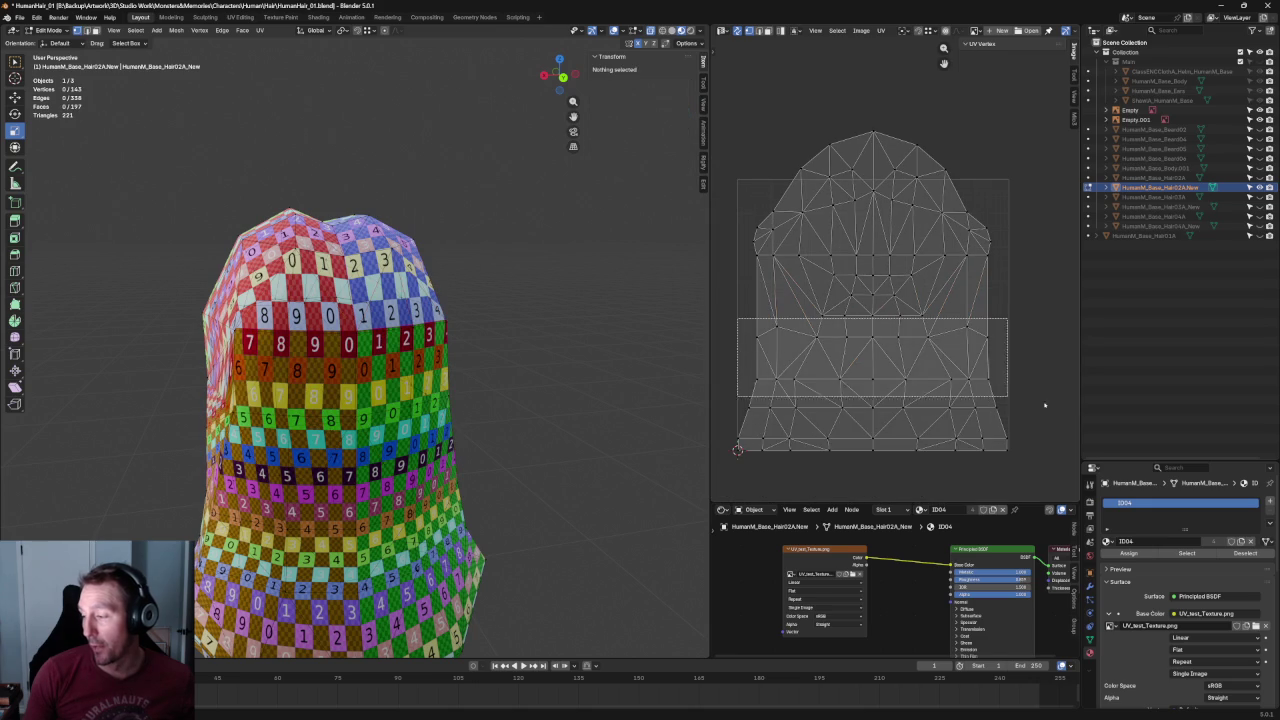
pyautogui.press('s')
pyautogui.press('y')
pyautogui.press('0')
pyautogui.press('Return')
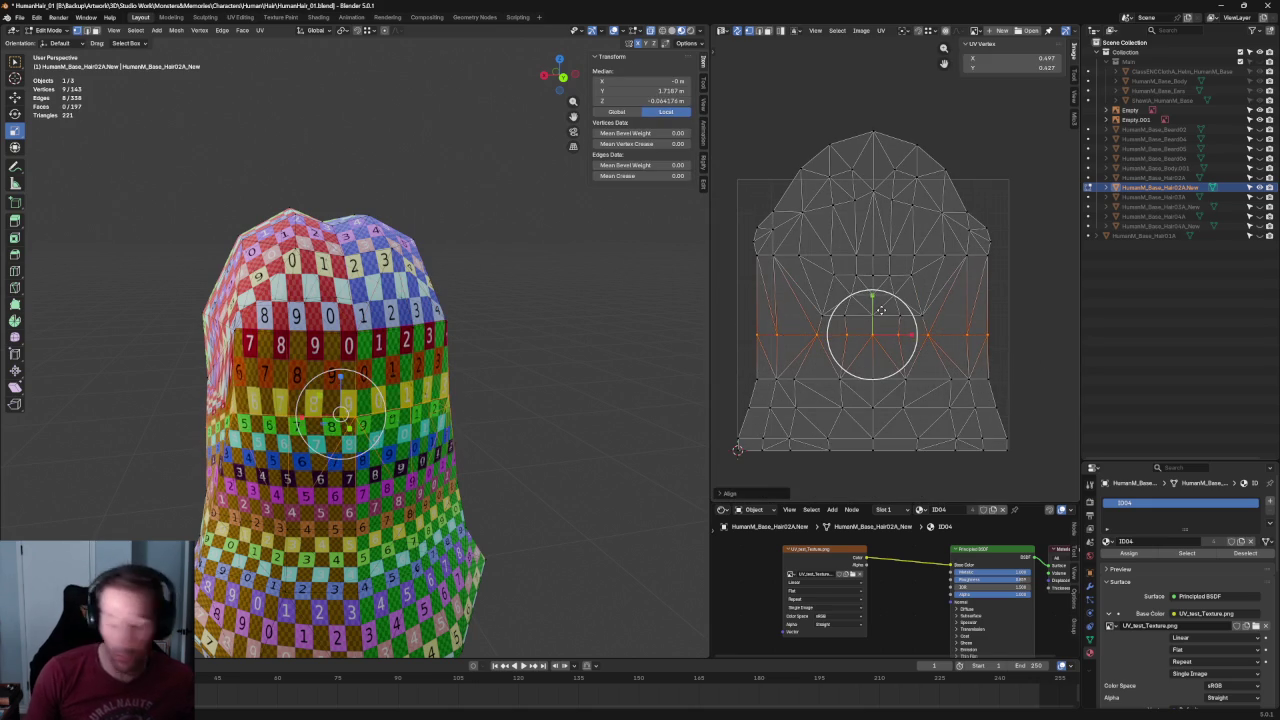
pyautogui.hotkey('alt', 'a')
# Rescale the middle rows of UV vertices.
pyautogui.scroll(2, 955, 278)
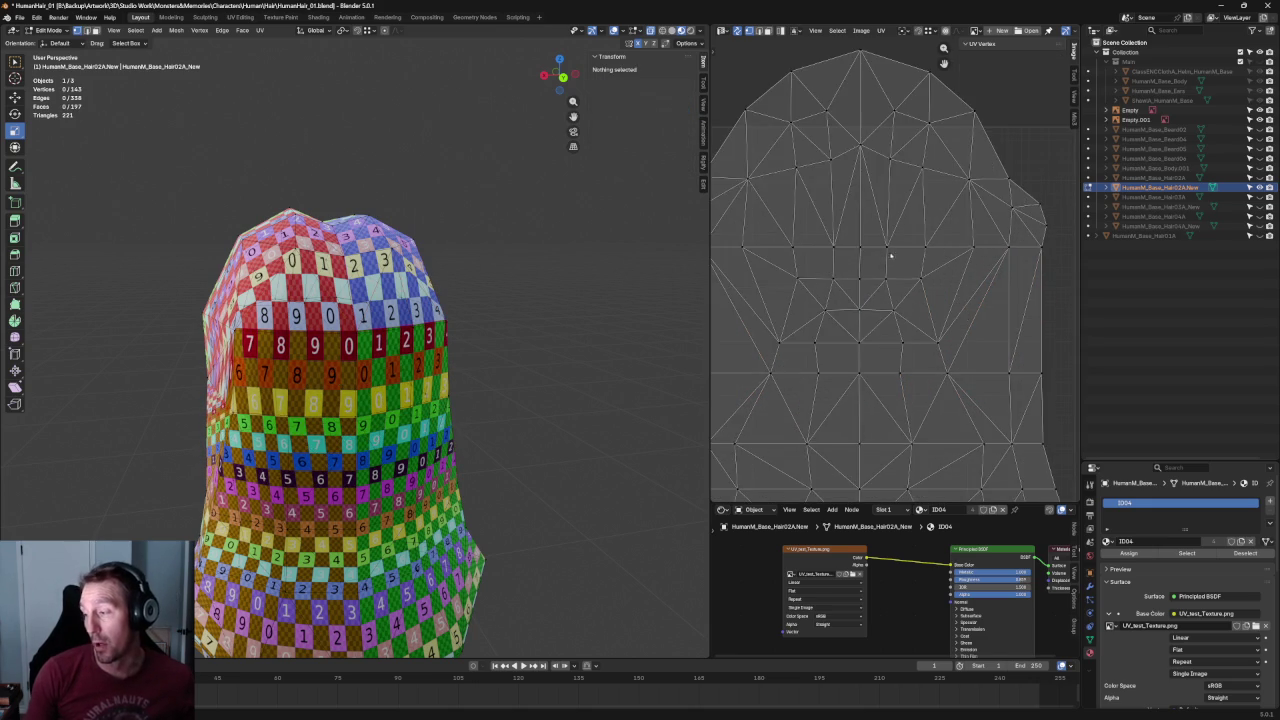
pyautogui.moveTo(950, 226); pyautogui.dragTo(801, 288)
pyautogui.press('s')
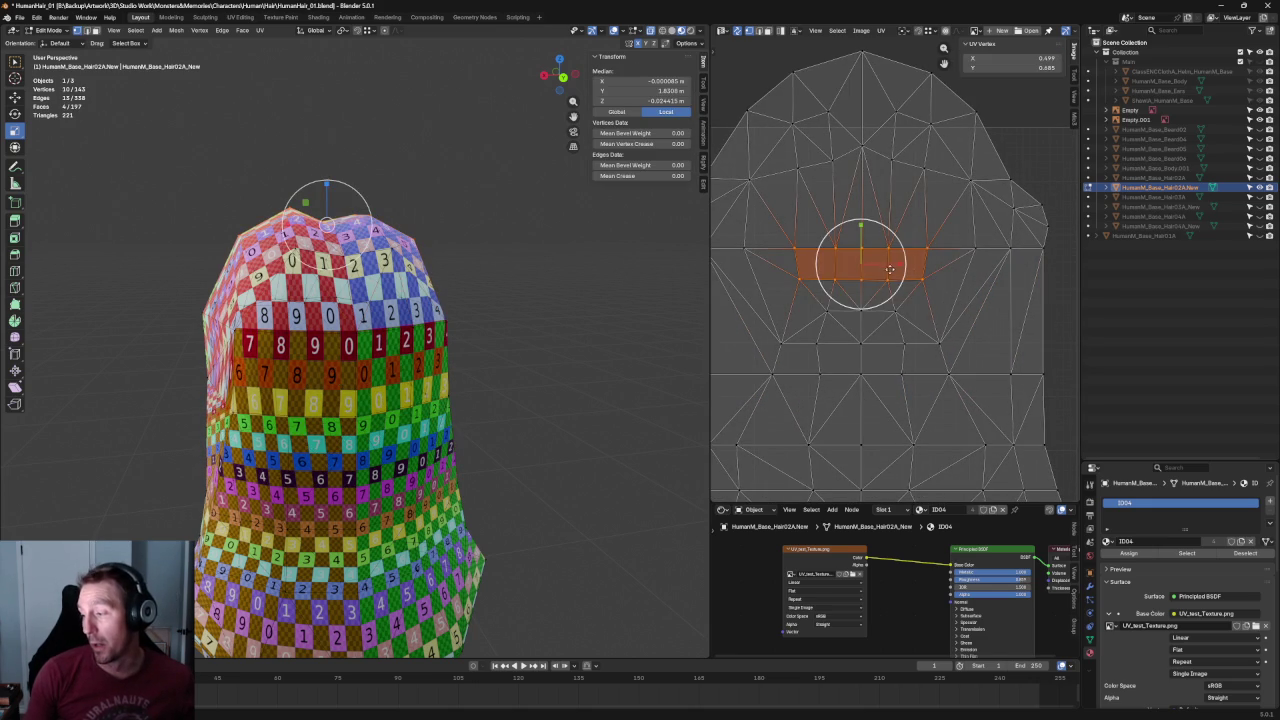
pyautogui.press('Return')
pyautogui.moveTo(452, 272)
pyautogui.mouseDown(button='middle')
pyautogui.moveTo(471, 366)
pyautogui.moveTo(484, 345)
pyautogui.mouseUp(button='middle')
pyautogui.scroll(2, 485, 261)
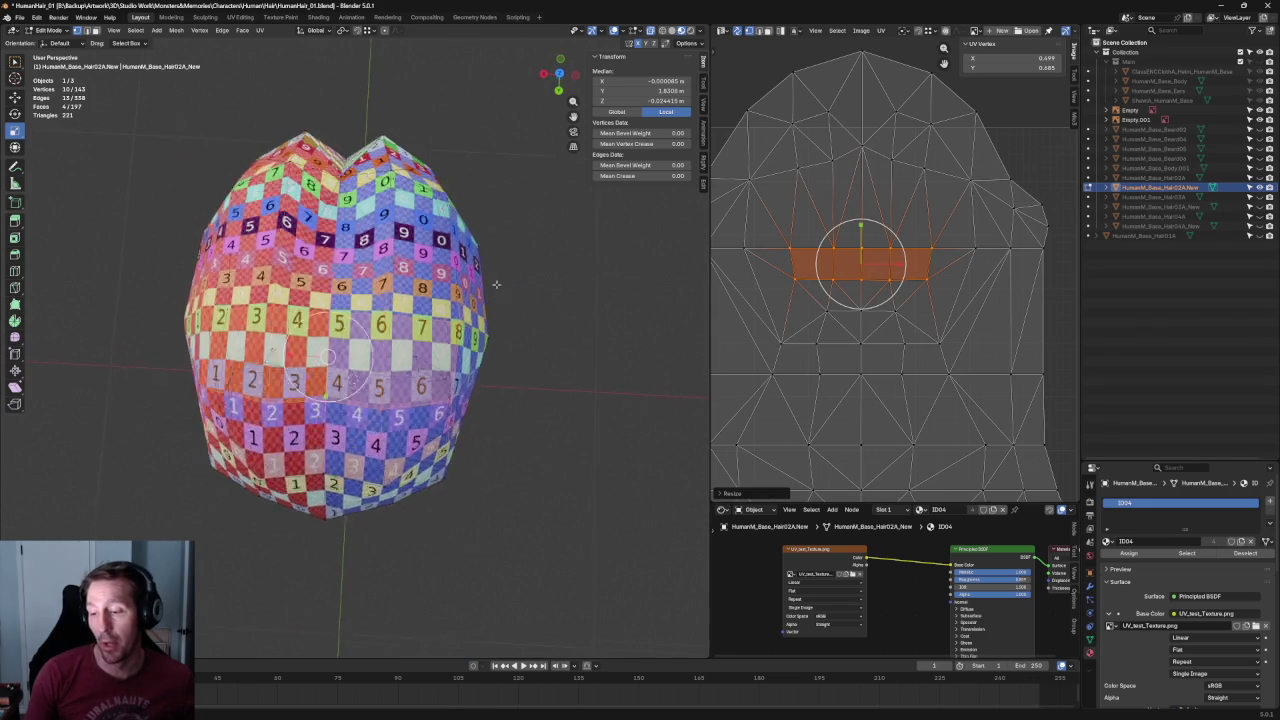
# Spread the upper row of UV vertices wider.
pyautogui.scroll(2, 485, 261)
pyautogui.moveTo(885, 180); pyautogui.dragTo(885, 270, button='middle')
pyautogui.click(946, 220)
pyautogui.moveTo(923, 234); pyautogui.dragTo(778, 290)
pyautogui.press('s')
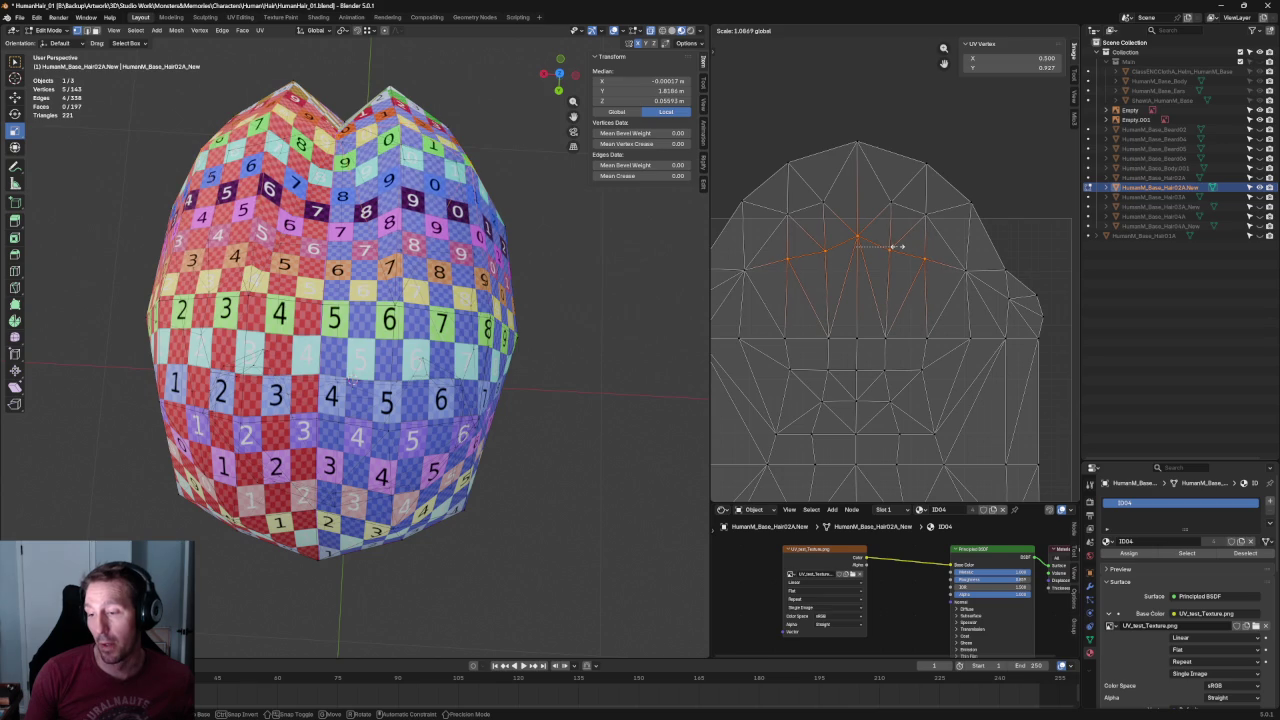
pyautogui.click(896, 246)
# Scale the crown vertices near the island top to even their spacing.
pyautogui.click(932, 178)
pyautogui.scroll(-2, 895, 265)
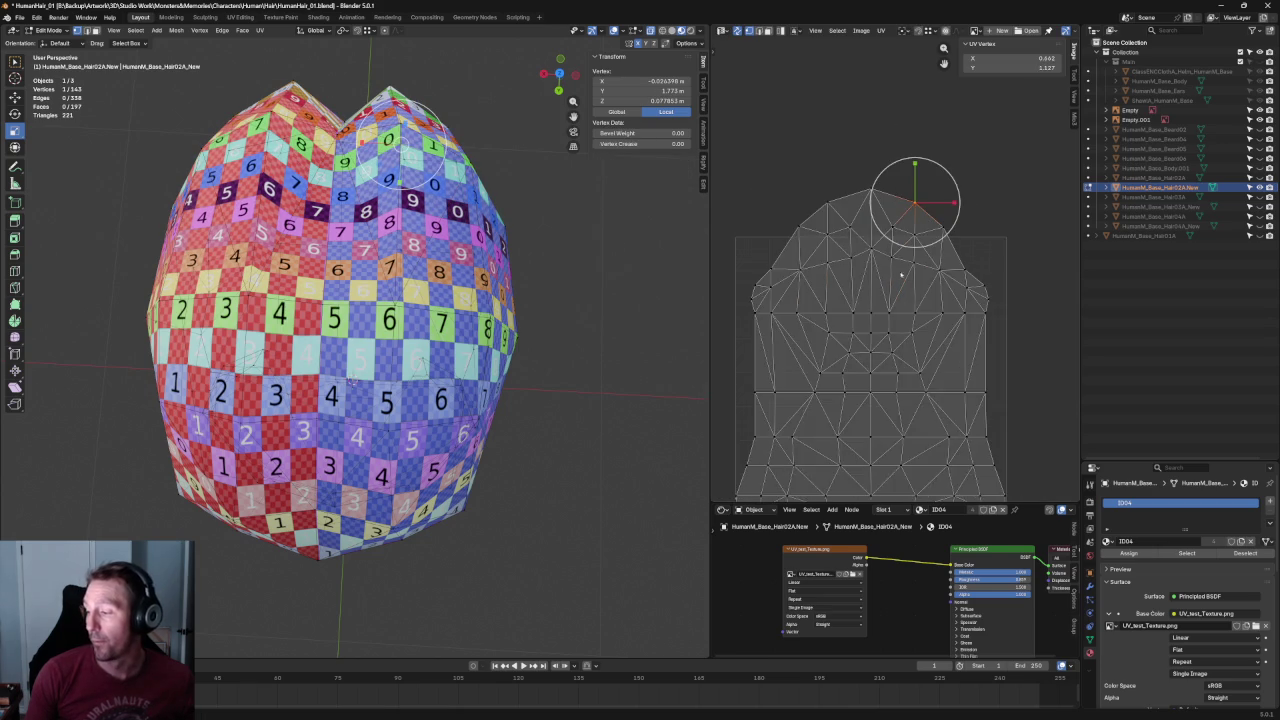
pyautogui.moveTo(900, 277); pyautogui.dragTo(912, 235, button='middle')
pyautogui.click(919, 256)
pyautogui.keyDown('shift'); pyautogui.click(836, 258); pyautogui.keyUp('shift')
pyautogui.press('s')
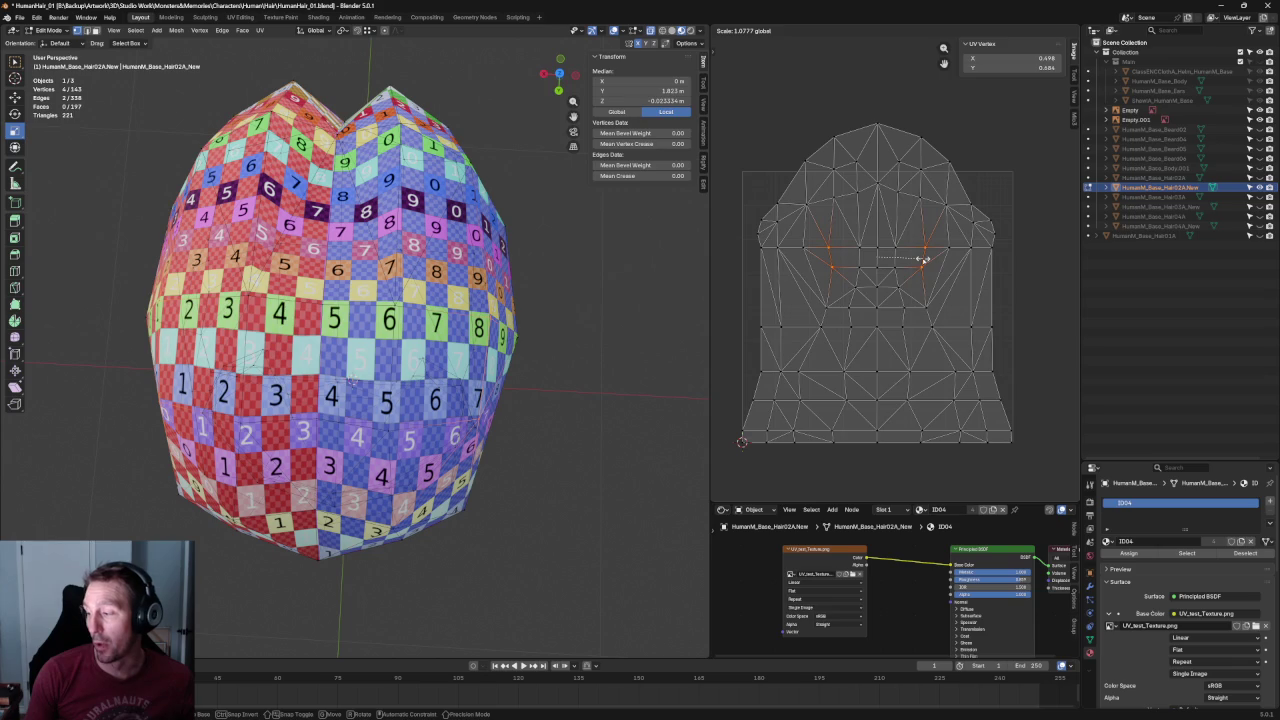
pyautogui.click(922, 259)
pyautogui.click(948, 294)
# Switch the 3D view to Right Ortho against the side reference sketch.
pyautogui.click(876, 307)
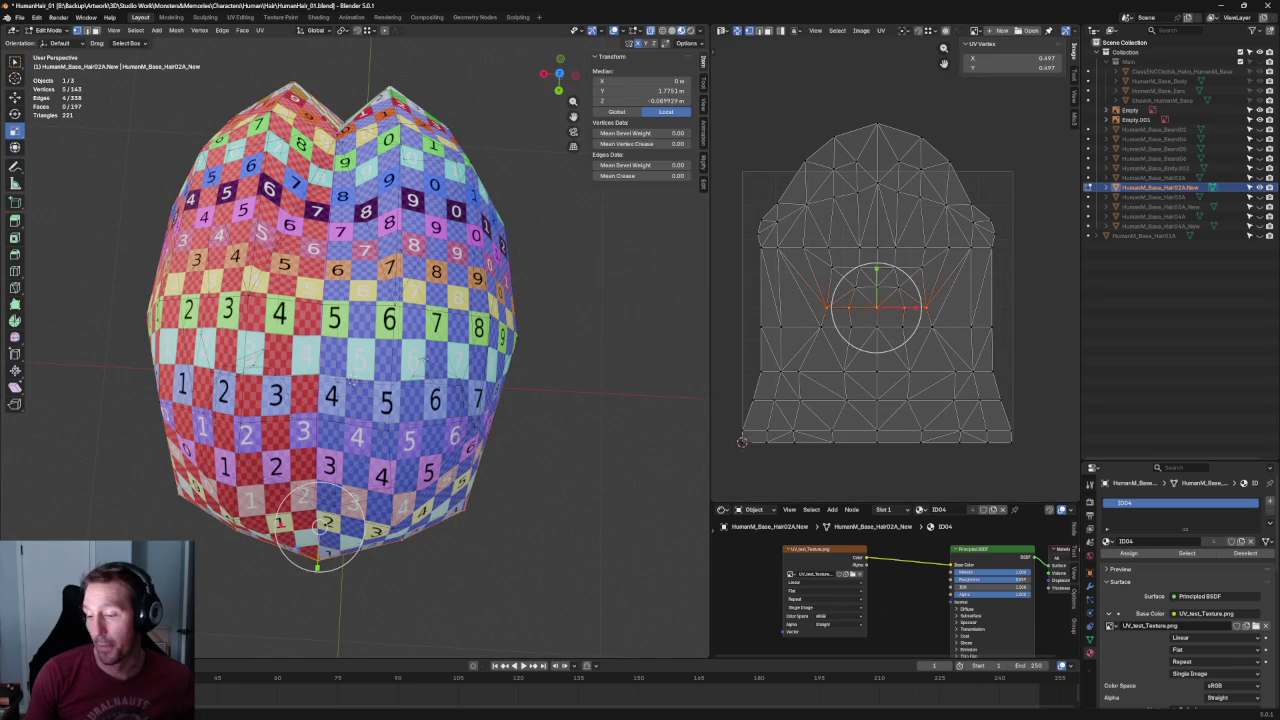
pyautogui.scroll(4, 396, 293)
pyautogui.moveTo(396, 293); pyautogui.dragTo(500, 300, button='middle')
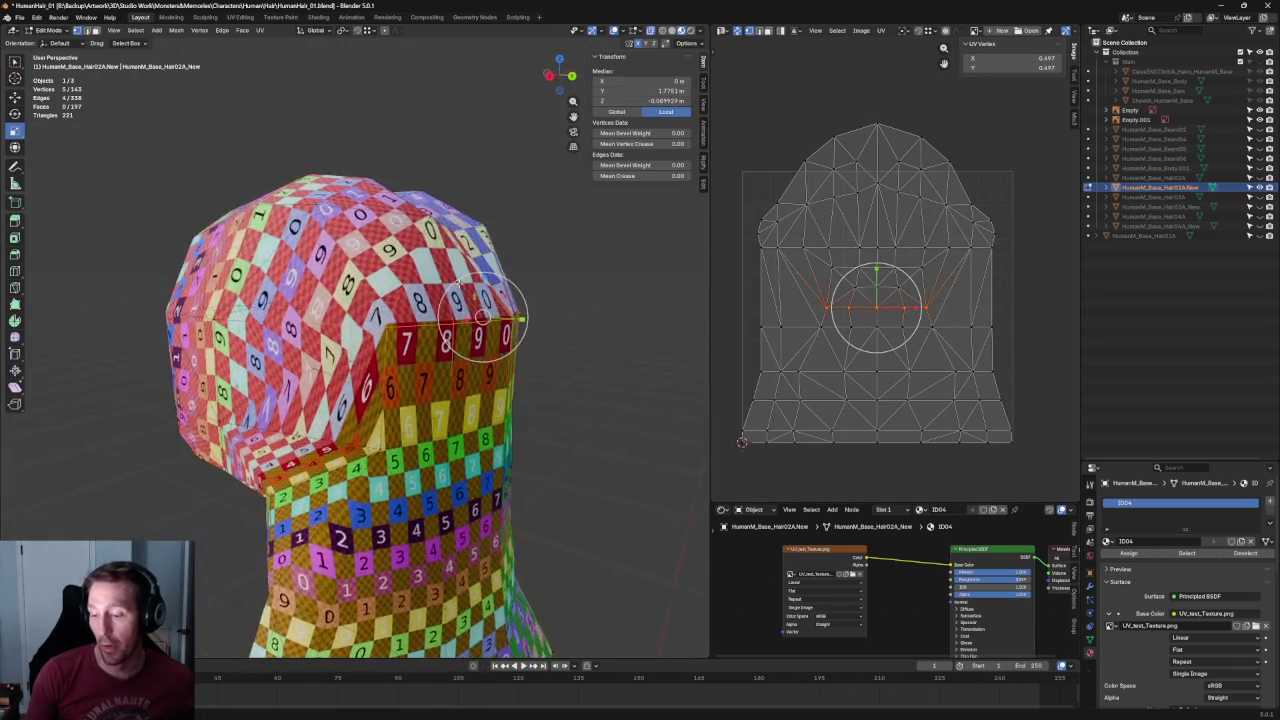
pyautogui.press('KP_3')
pyautogui.keyDown('shift'); pyautogui.moveTo(553, 254); pyautogui.dragTo(527, 270, button='middle'); pyautogui.keyUp('shift')
pyautogui.click(905, 281)
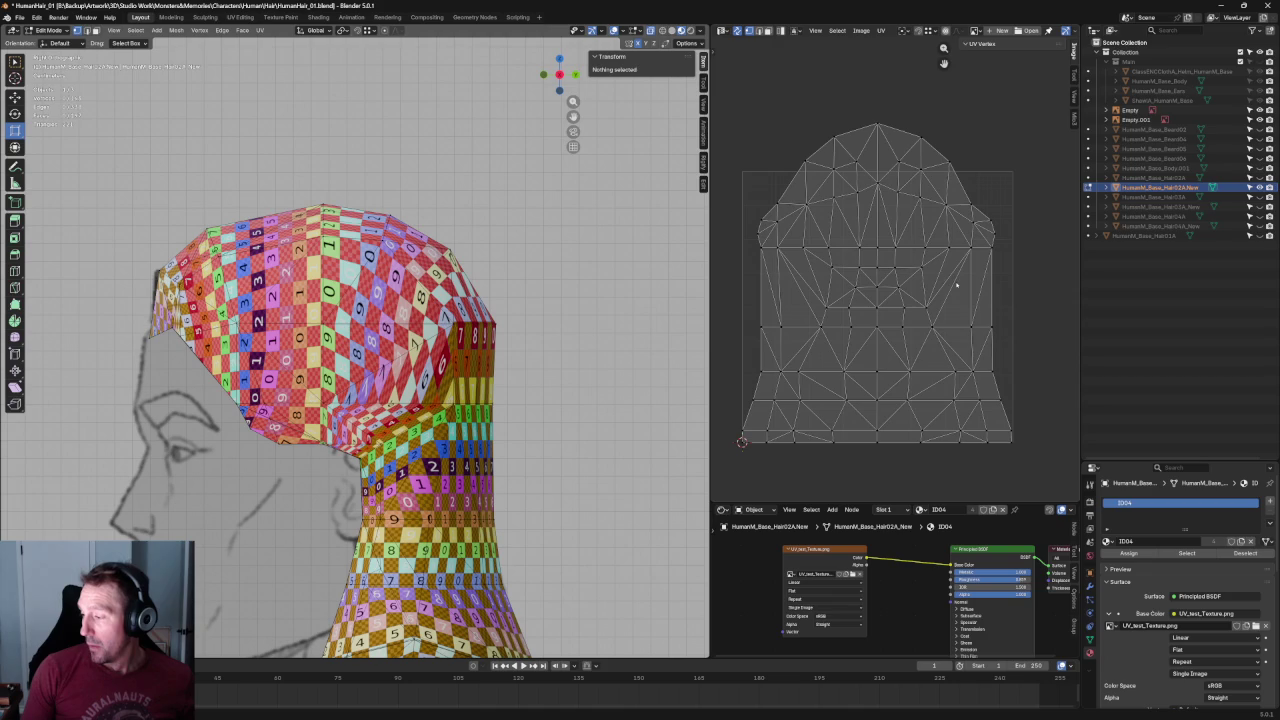
# Re-unwrap two horizontal rows of UV vertices.
pyautogui.moveTo(998, 314); pyautogui.dragTo(740, 345)
pyautogui.press('u')
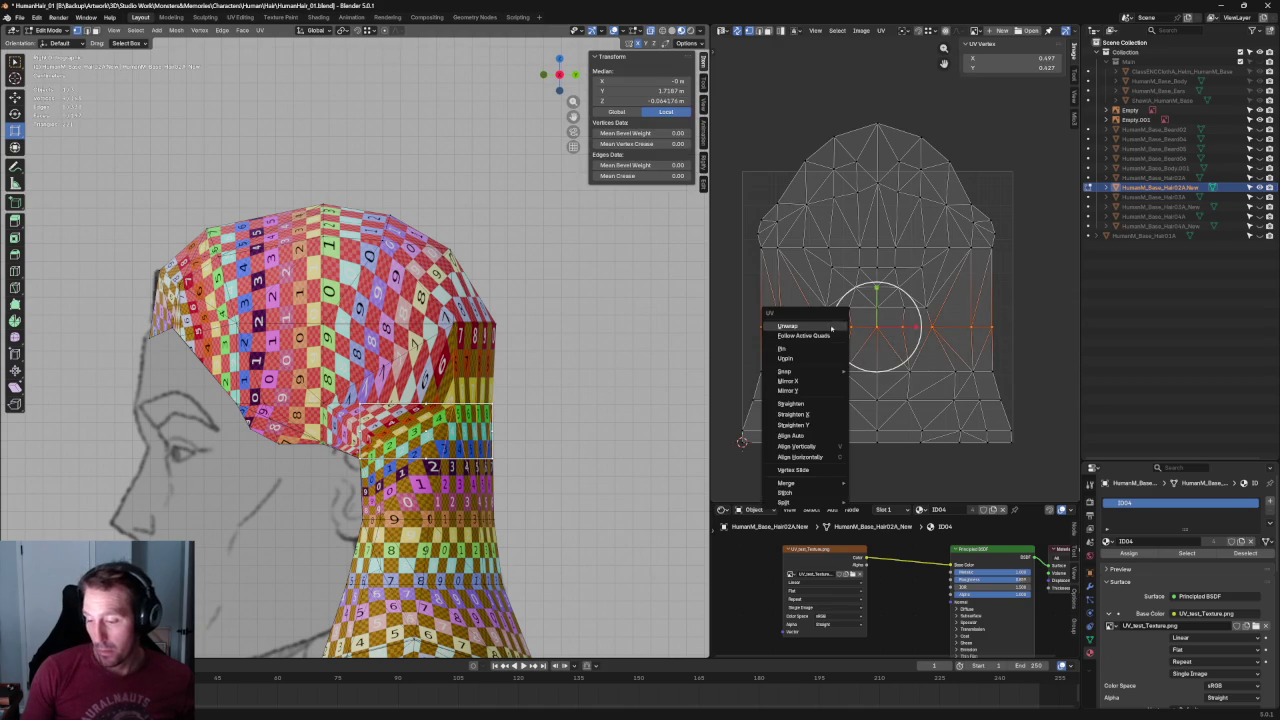
pyautogui.click(788, 326)
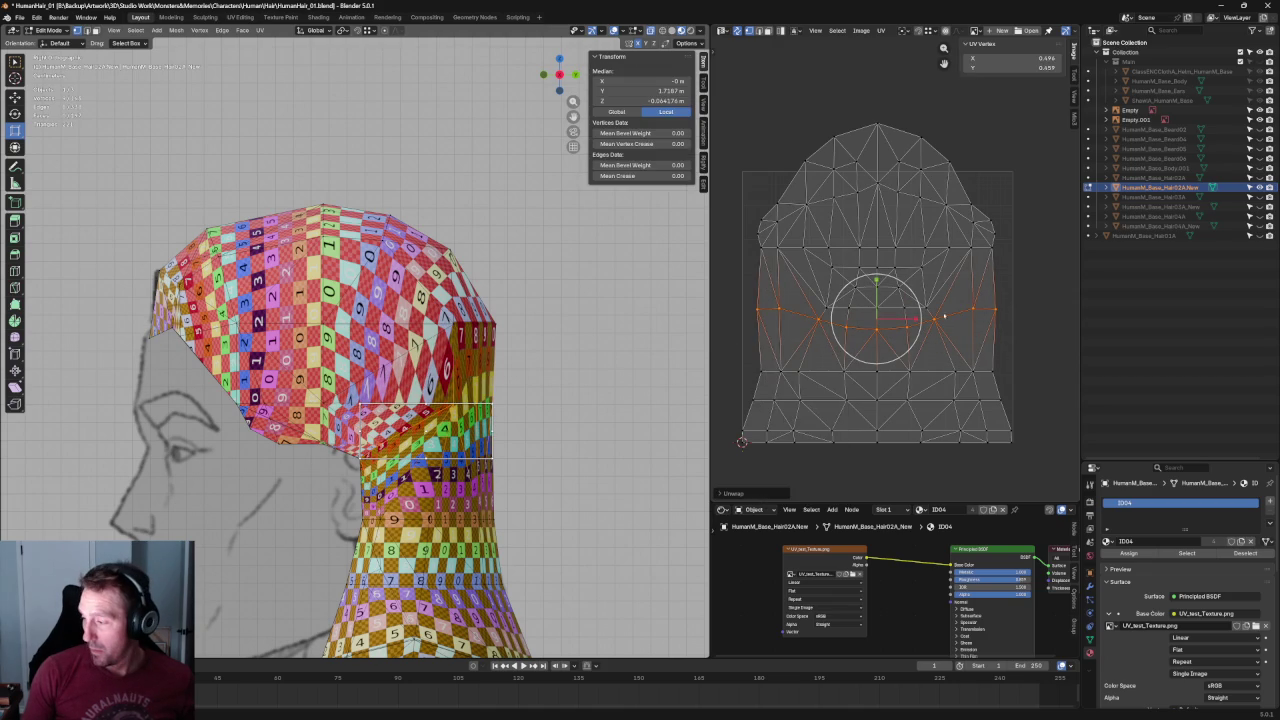
pyautogui.click(985, 316)
pyautogui.moveTo(814, 301); pyautogui.dragTo(954, 321)
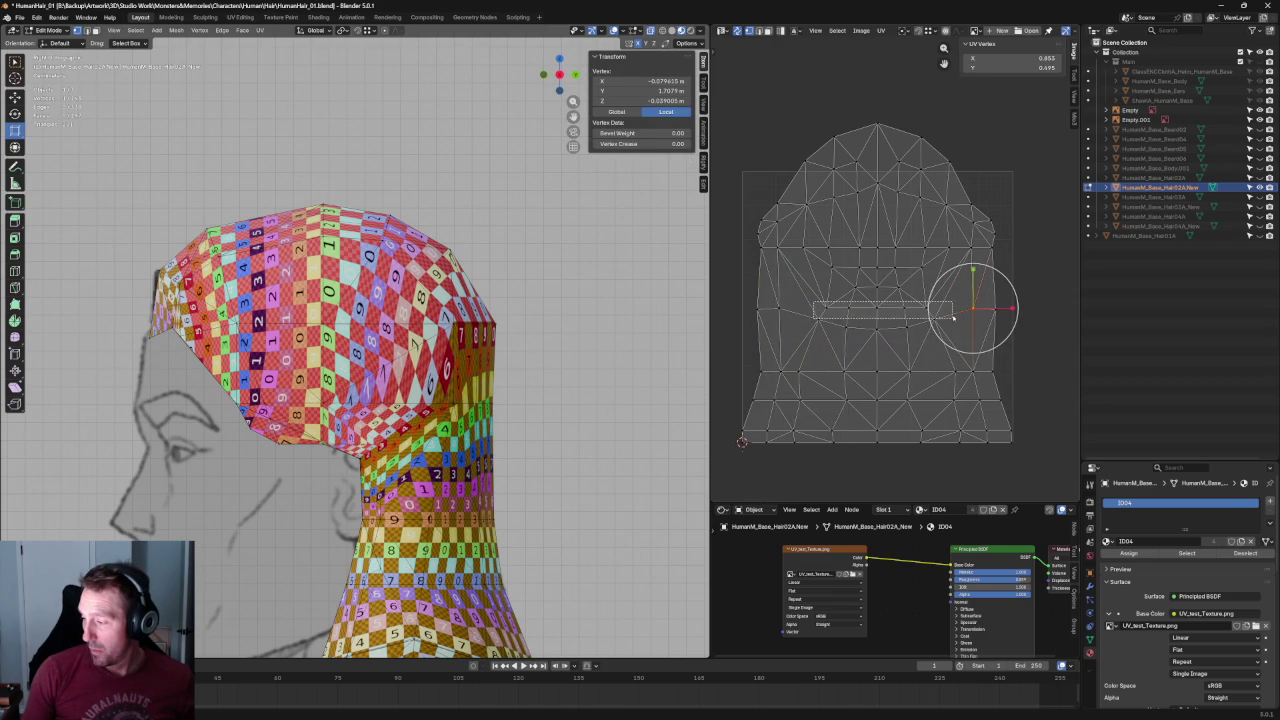
pyautogui.press('u')
pyautogui.click(875, 318)
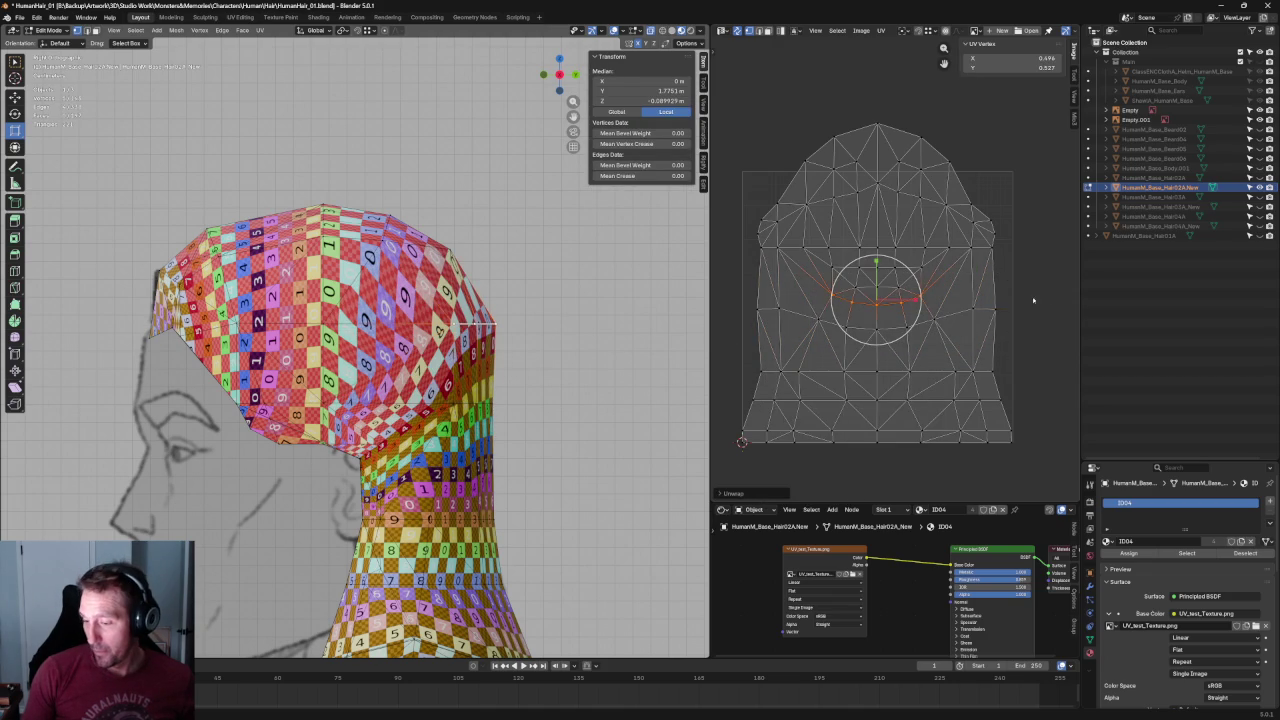
# Select an edge loop and orbit the head to check it.
pyautogui.click(994, 372)
pyautogui.keyDown('alt'); pyautogui.click(918, 303); pyautogui.keyUp('alt')
pyautogui.moveTo(514, 343); pyautogui.dragTo(492, 313, button='middle')
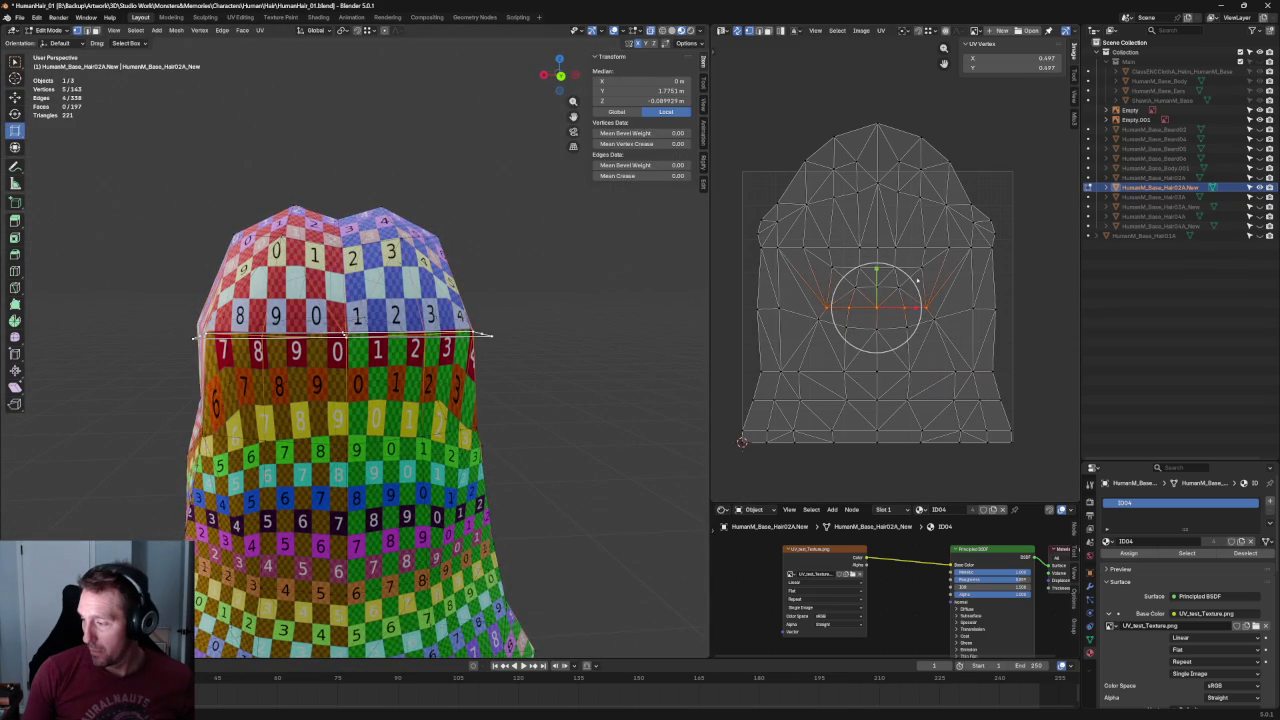
pyautogui.click(921, 266)
pyautogui.moveTo(686, 267); pyautogui.dragTo(640, 240, button='middle')
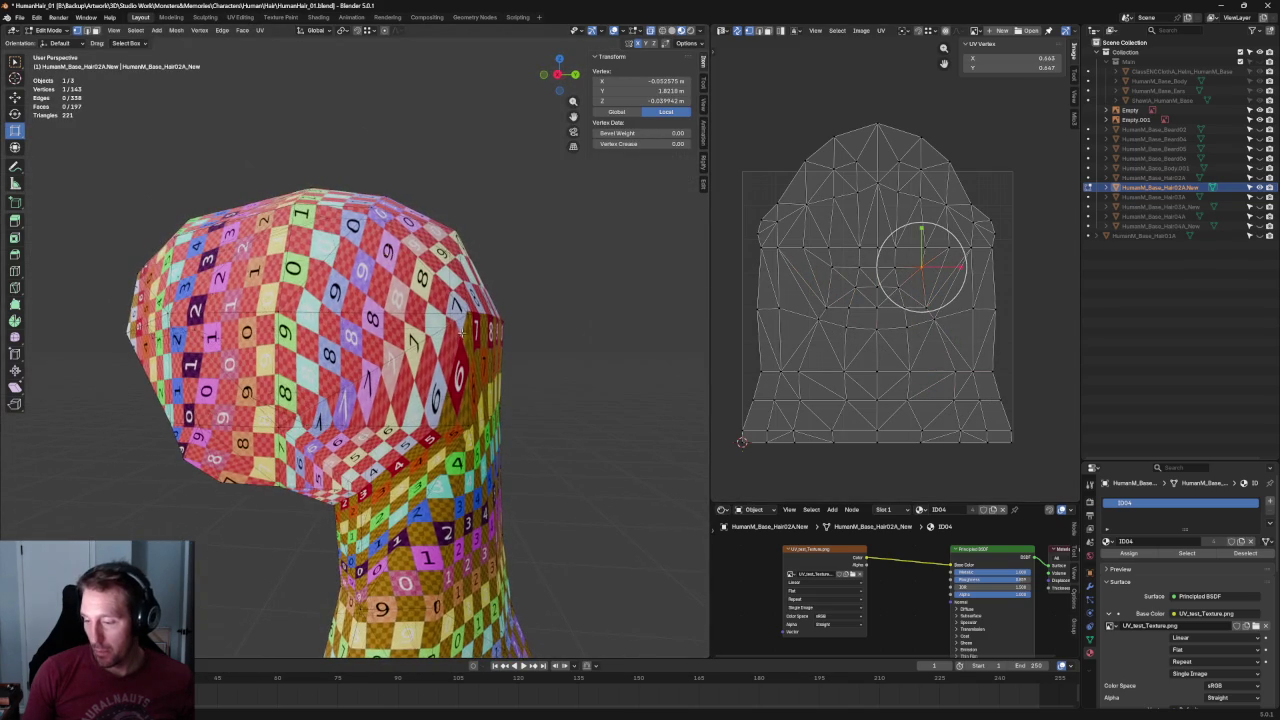
pyautogui.hotkey('alt', 'a')
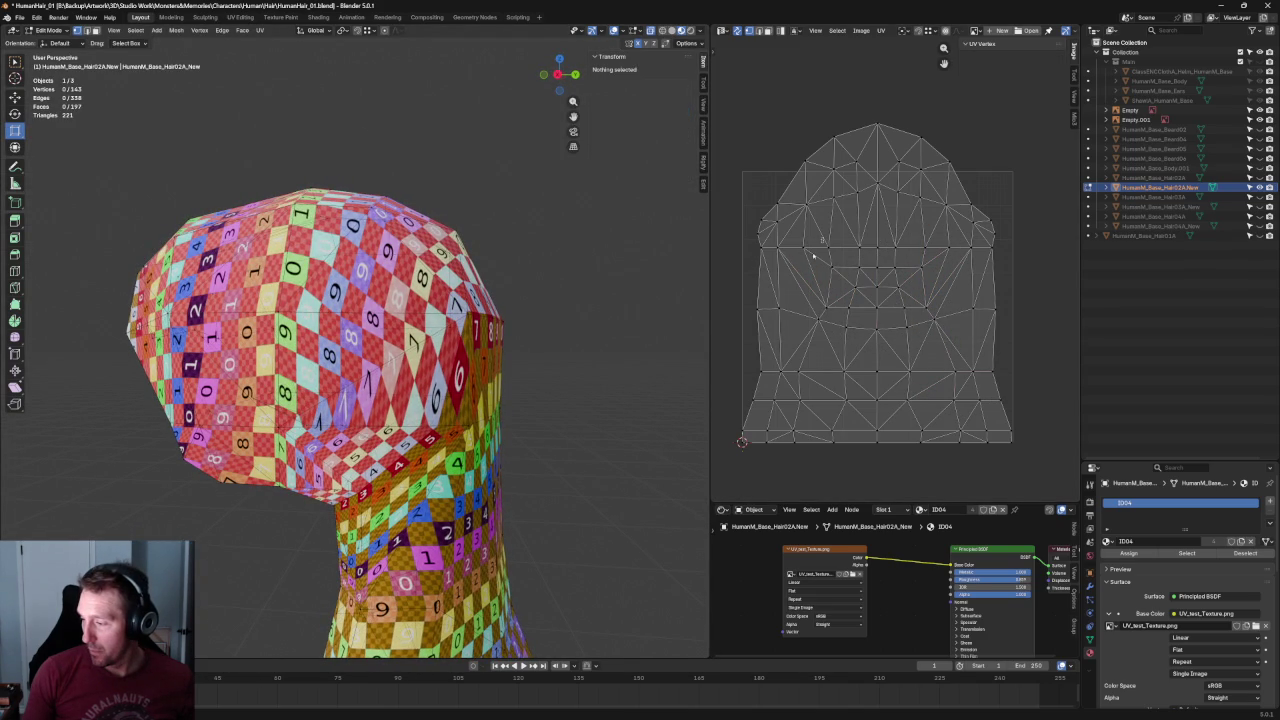
# Re-unwrap two separate blocks of UV faces on the island.
pyautogui.click(800, 258)
pyautogui.moveTo(792, 258); pyautogui.dragTo(840, 325)
pyautogui.press('u')
pyautogui.click(833, 316)
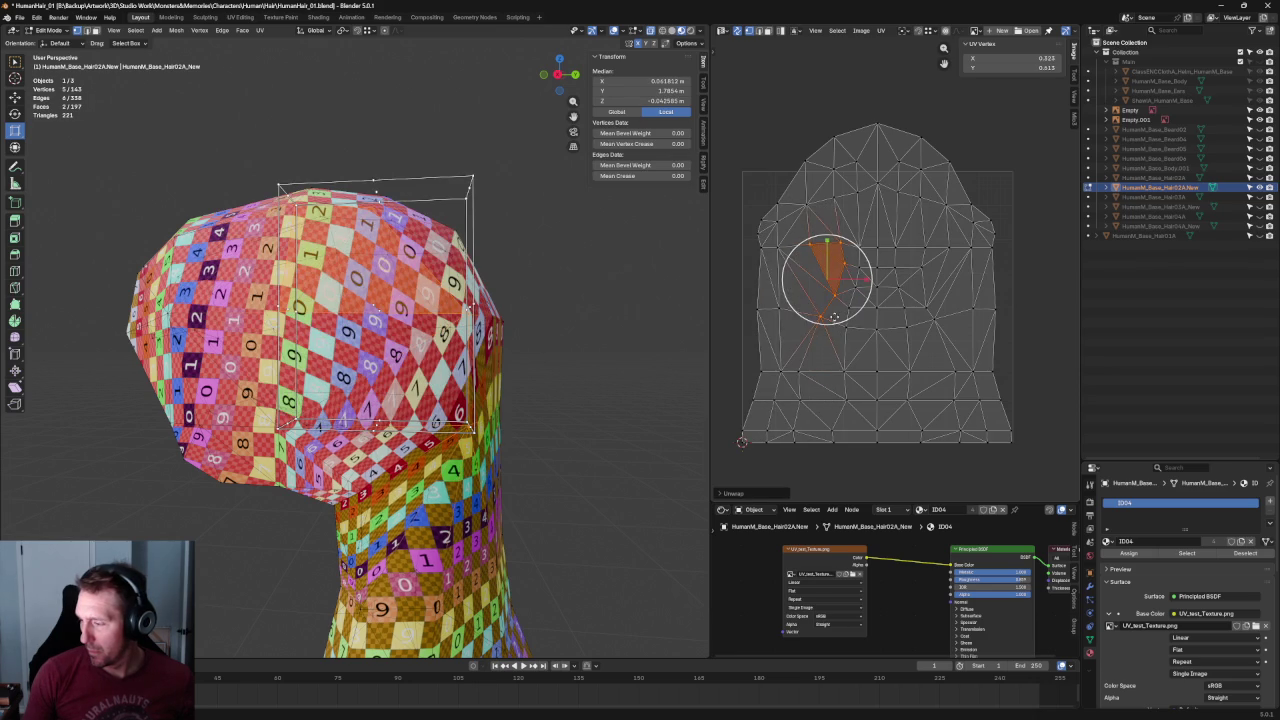
pyautogui.moveTo(961, 238); pyautogui.dragTo(910, 340)
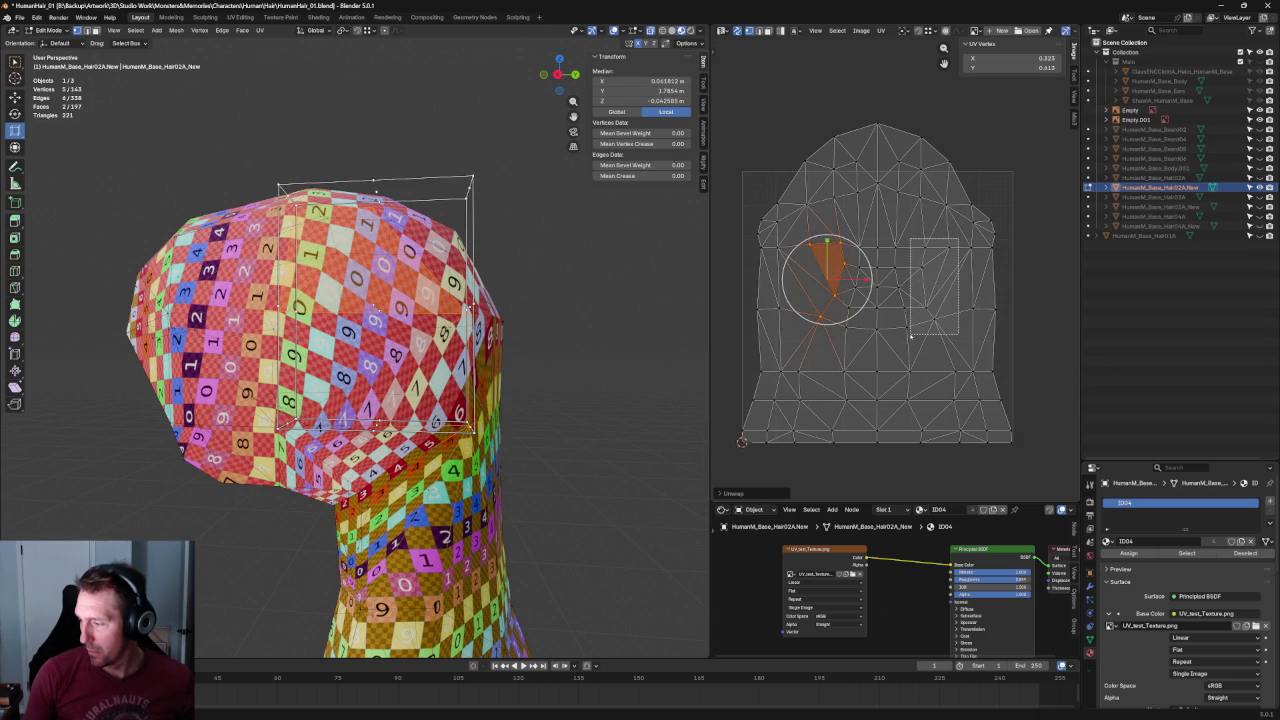
pyautogui.press('u')
pyautogui.click(911, 293)
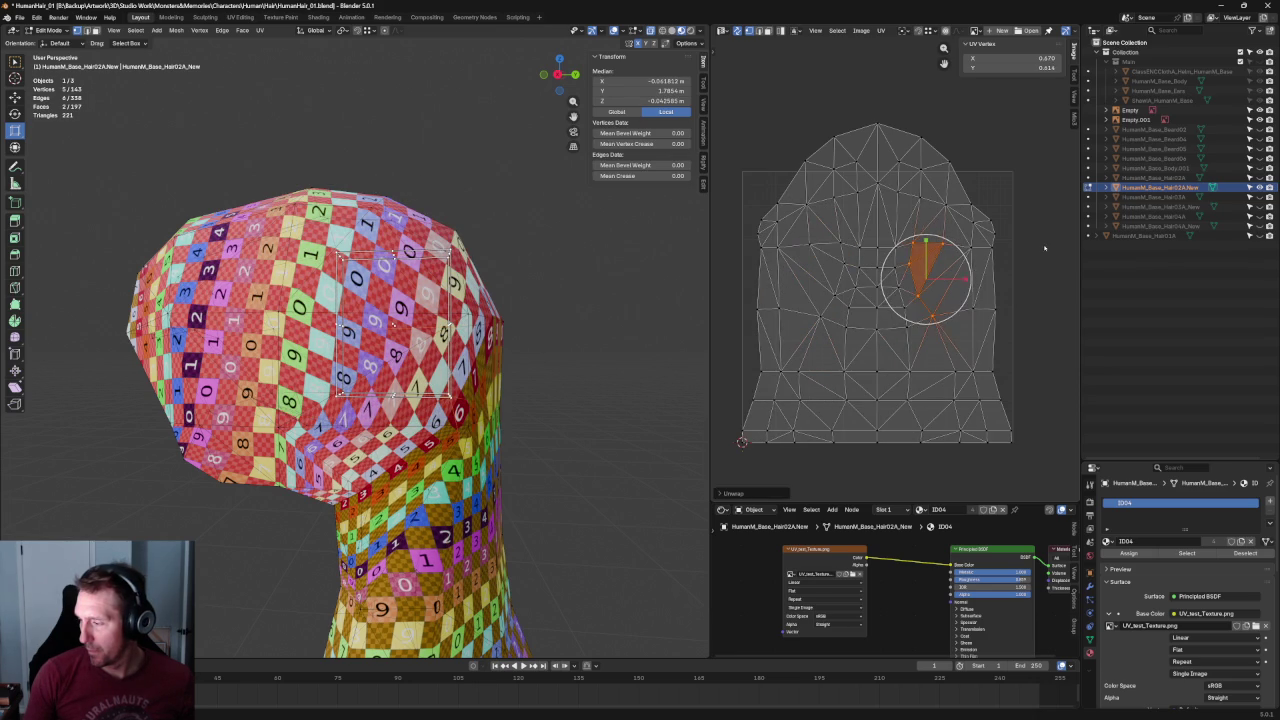
# Straighten a row of UV edges with Align/Straighten.
pyautogui.click(957, 288)
pyautogui.moveTo(924, 256); pyautogui.dragTo(844, 276)
pyautogui.moveTo(371, 183); pyautogui.dragTo(470, 270, button='middle')
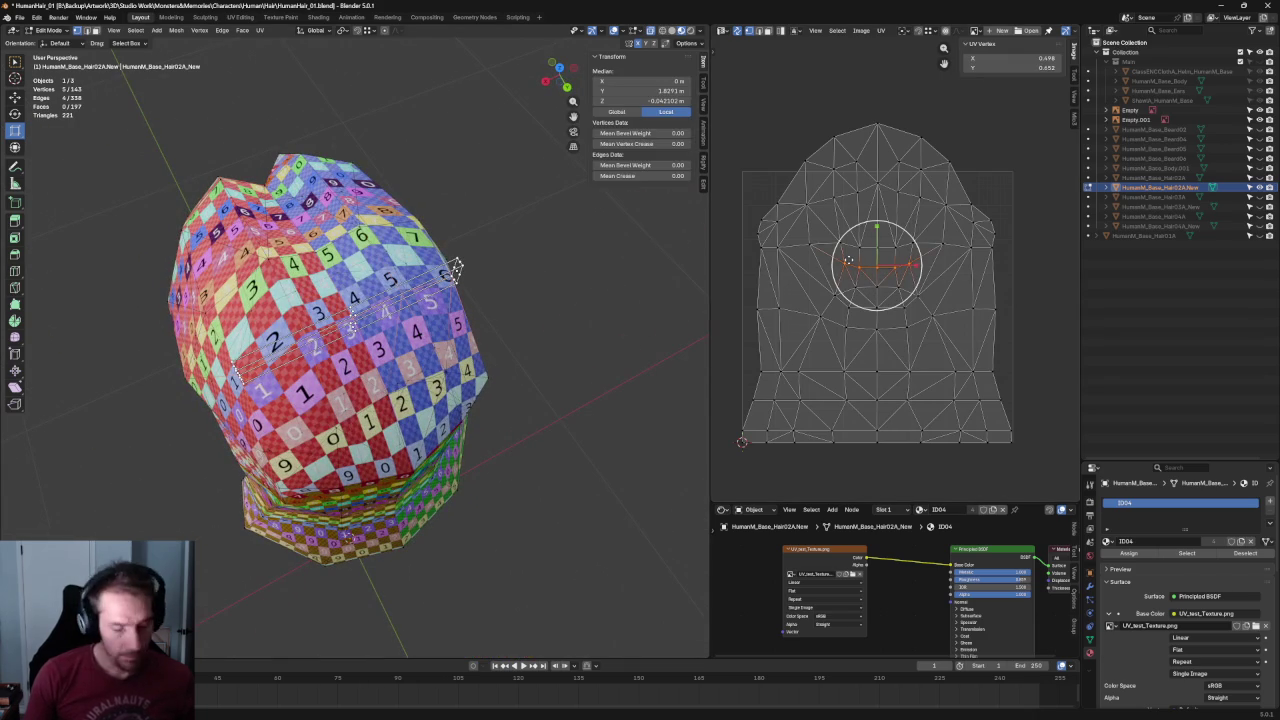
pyautogui.hotkey('shift', 'w')
pyautogui.moveTo(956, 231); pyautogui.dragTo(809, 256)
pyautogui.moveTo(998, 244); pyautogui.dragTo(742, 251)
pyautogui.hotkey('alt', 'a')
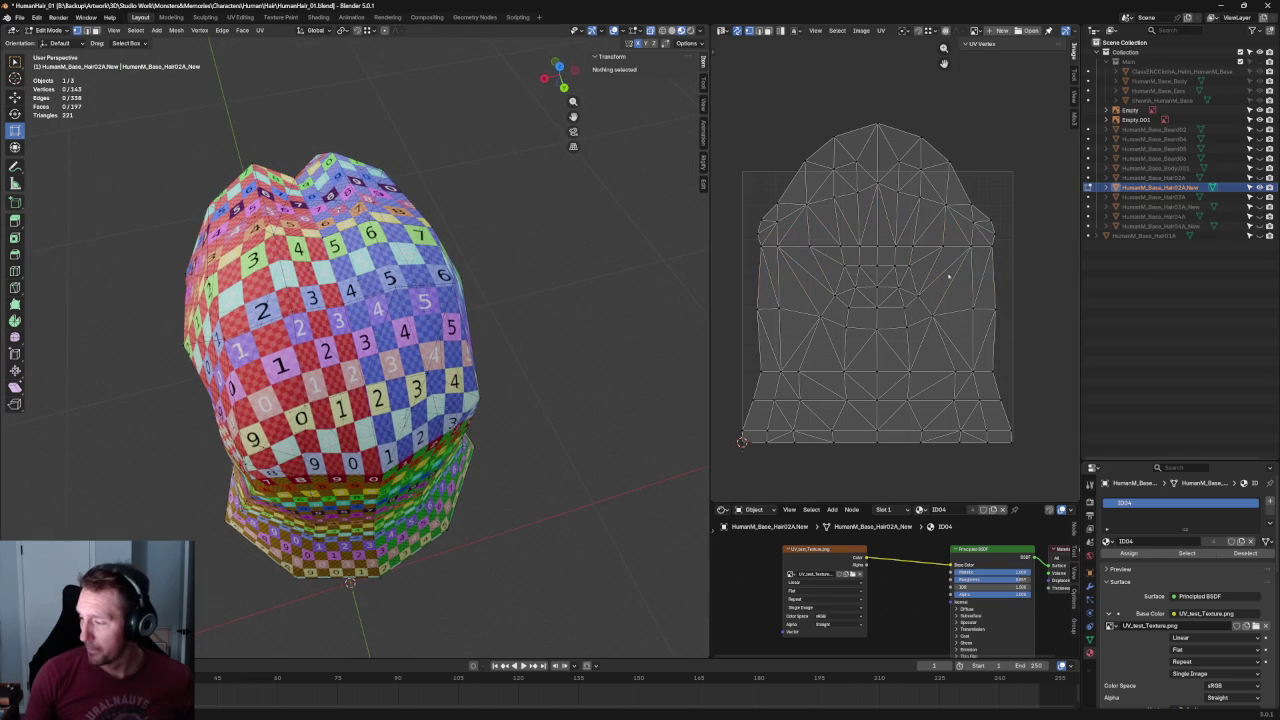
# Scale a band of central UV faces and frame the whole island.
pyautogui.moveTo(940, 258); pyautogui.dragTo(818, 316)
pyautogui.press('s')
pyautogui.scroll(2, 905, 296)
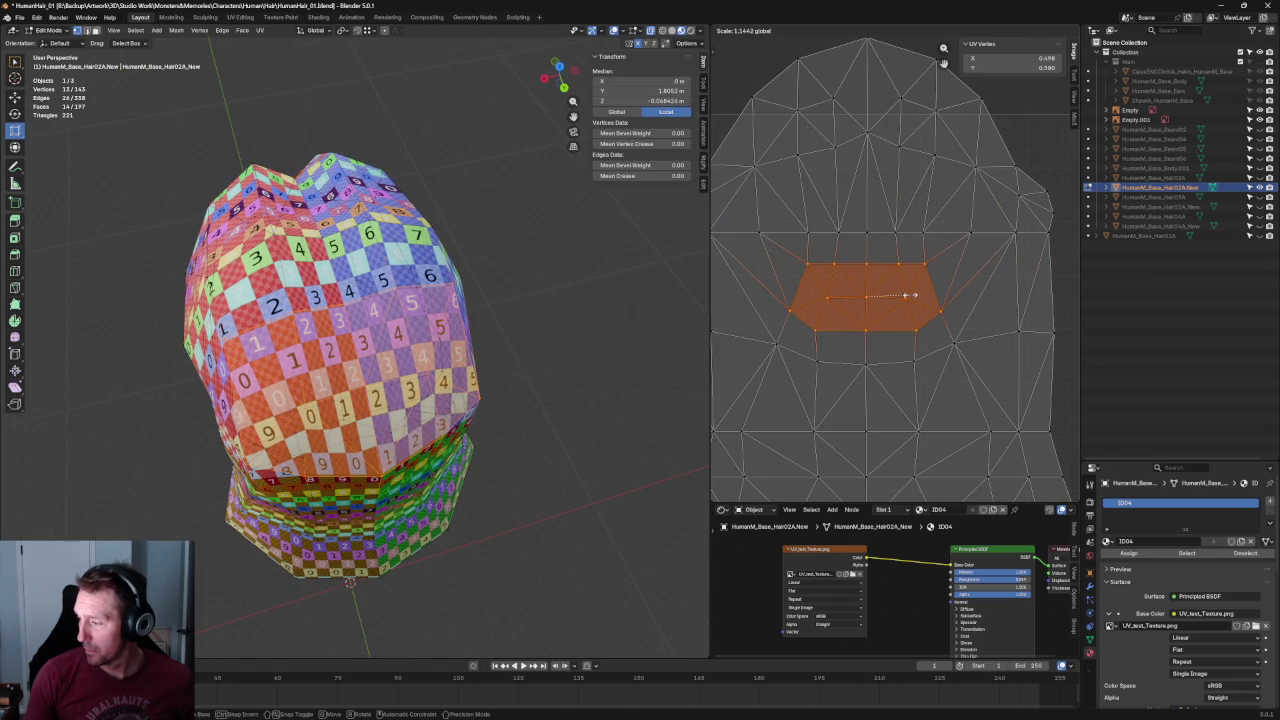
pyautogui.click(910, 295)
pyautogui.hotkey('alt', 'a')
pyautogui.press('Home')
# Inspect the hair checker from several angles, ending in Right view.
pyautogui.moveTo(1007, 310); pyautogui.dragTo(722, 352)
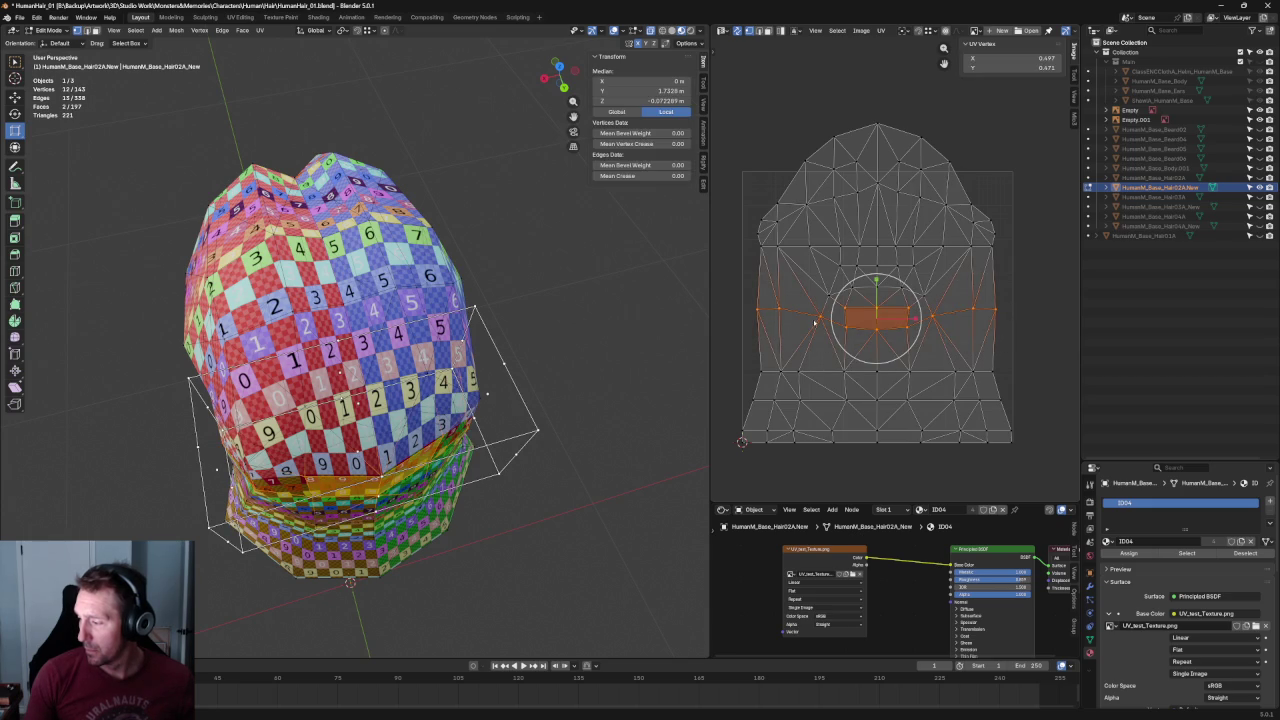
pyautogui.moveTo(925, 265); pyautogui.dragTo(821, 320)
pyautogui.moveTo(400, 450); pyautogui.dragTo(400, 330, button='middle')
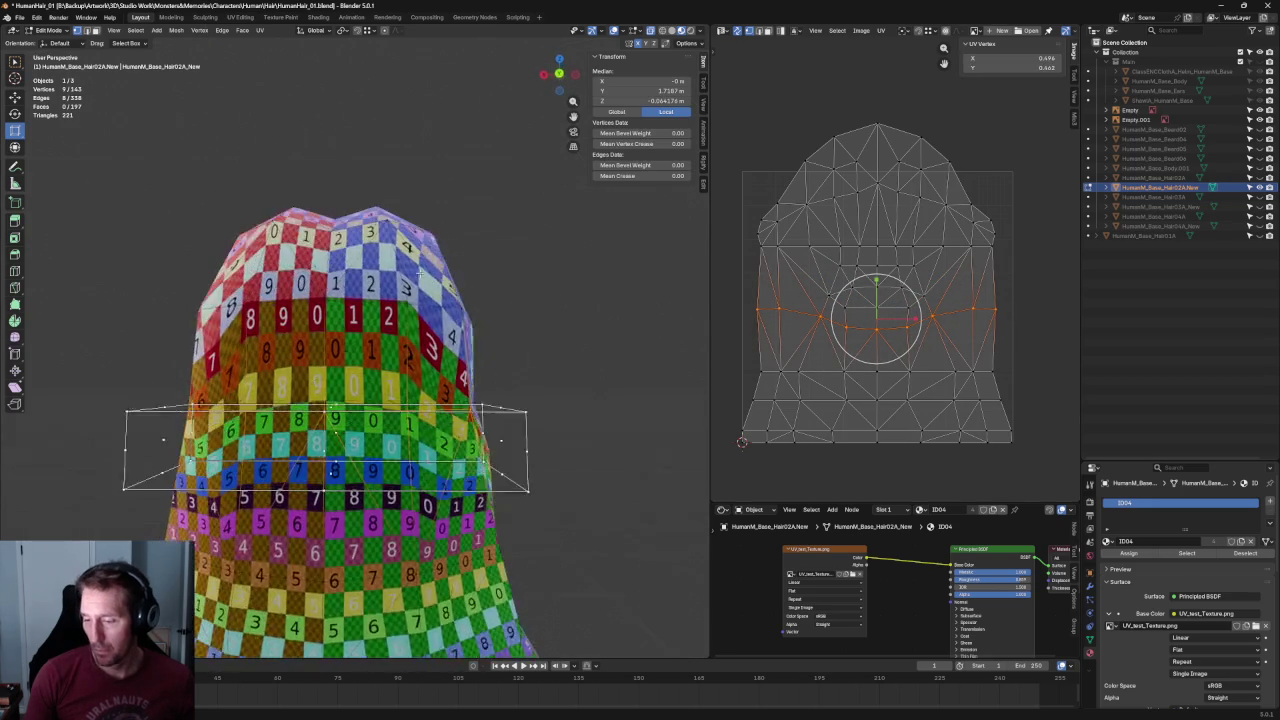
pyautogui.moveTo(480, 280); pyautogui.dragTo(610, 278, button='middle')
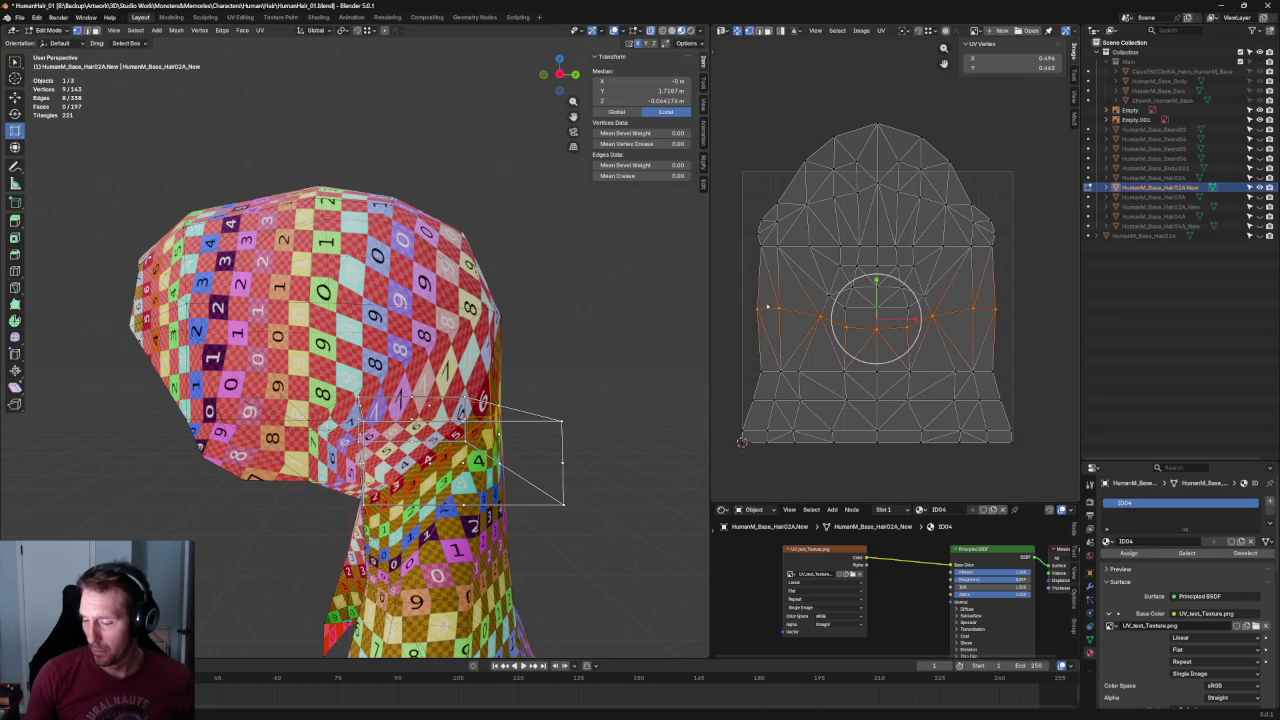
pyautogui.moveTo(560, 420)
pyautogui.mouseDown(button='middle')
pyautogui.moveTo(566, 363)
pyautogui.moveTo(562, 380)
pyautogui.moveTo(600, 340)
pyautogui.mouseUp(button='middle')
pyautogui.hotkey('alt', 'a')
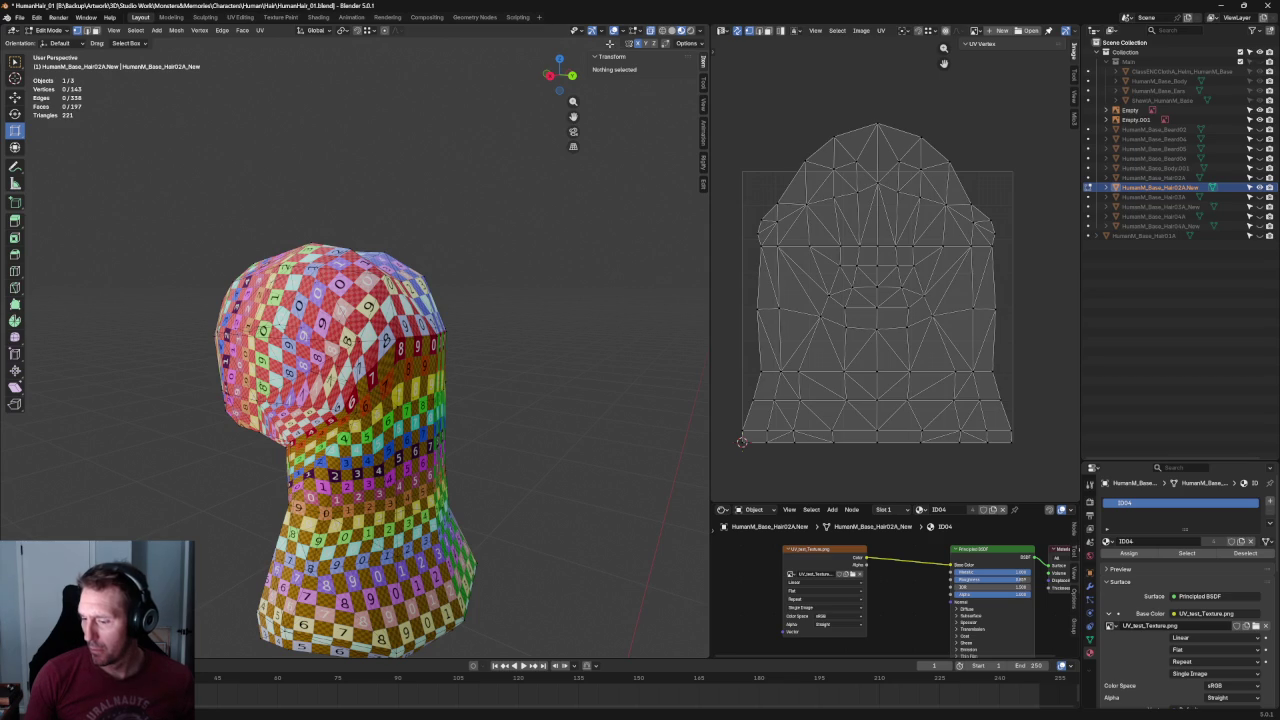
pyautogui.press('KP_3')
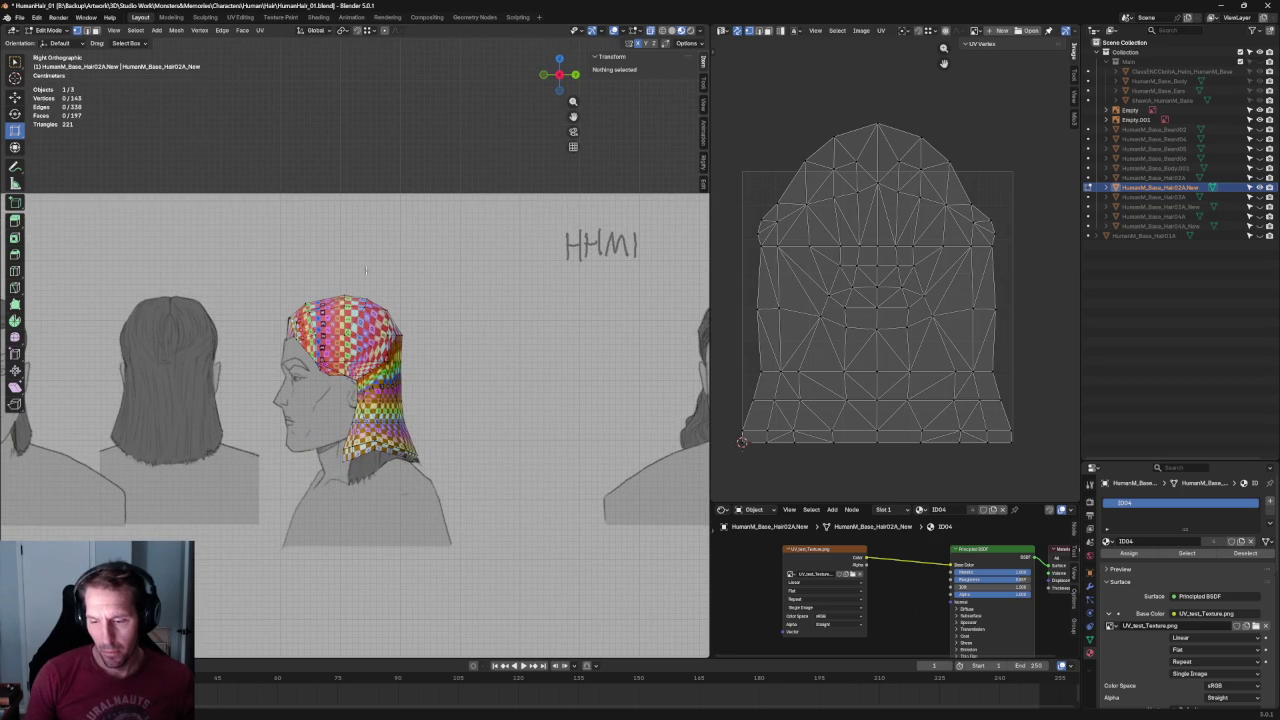
# Select a chain of edges from the top of the hair mesh down its side toward the back.
pyautogui.moveTo(400, 330)
pyautogui.mouseDown(button='middle')
pyautogui.moveTo(424, 310)
pyautogui.moveTo(400, 255)
pyautogui.moveTo(356, 220)
pyautogui.moveTo(350, 185)
pyautogui.moveTo(390, 254)
pyautogui.mouseUp(button='middle')
pyautogui.scroll(3, 424, 310)
pyautogui.scroll(2, 400, 255)
pyautogui.click(349, 175)
pyautogui.keyDown('shift'); pyautogui.click(390, 255); pyautogui.keyUp('shift')
pyautogui.keyDown('shift'); pyautogui.click(393, 372); pyautogui.keyUp('shift')
pyautogui.moveTo(395, 373)
pyautogui.mouseDown(button='middle')
pyautogui.moveTo(330, 430)
pyautogui.moveTo(355, 470)
pyautogui.moveTo(330, 488)
pyautogui.mouseUp(button='middle')
pyautogui.keyDown('shift'); pyautogui.click(380, 455); pyautogui.keyUp('shift')
pyautogui.keyDown('shift'); pyautogui.click(330, 488); pyautogui.keyUp('shift')
pyautogui.keyDown('shift'); pyautogui.click(312, 562); pyautogui.keyUp('shift')
pyautogui.moveTo(312, 562)
pyautogui.mouseDown(button='middle')
pyautogui.moveTo(503, 280)
pyautogui.moveTo(382, 358)
pyautogui.moveTo(425, 350)
pyautogui.moveTo(448, 370)
pyautogui.moveTo(447, 393)
pyautogui.moveTo(424, 376)
pyautogui.mouseUp(button='middle')
pyautogui.keyDown('shift'); pyautogui.click(455, 346); pyautogui.keyUp('shift')
# Extend the edge chain down to the lower neck and mark it as a seam.
pyautogui.keyDown('shift'); pyautogui.click(450, 345); pyautogui.keyUp('shift')
pyautogui.keyDown('shift'); pyautogui.click(414, 386); pyautogui.keyUp('shift')
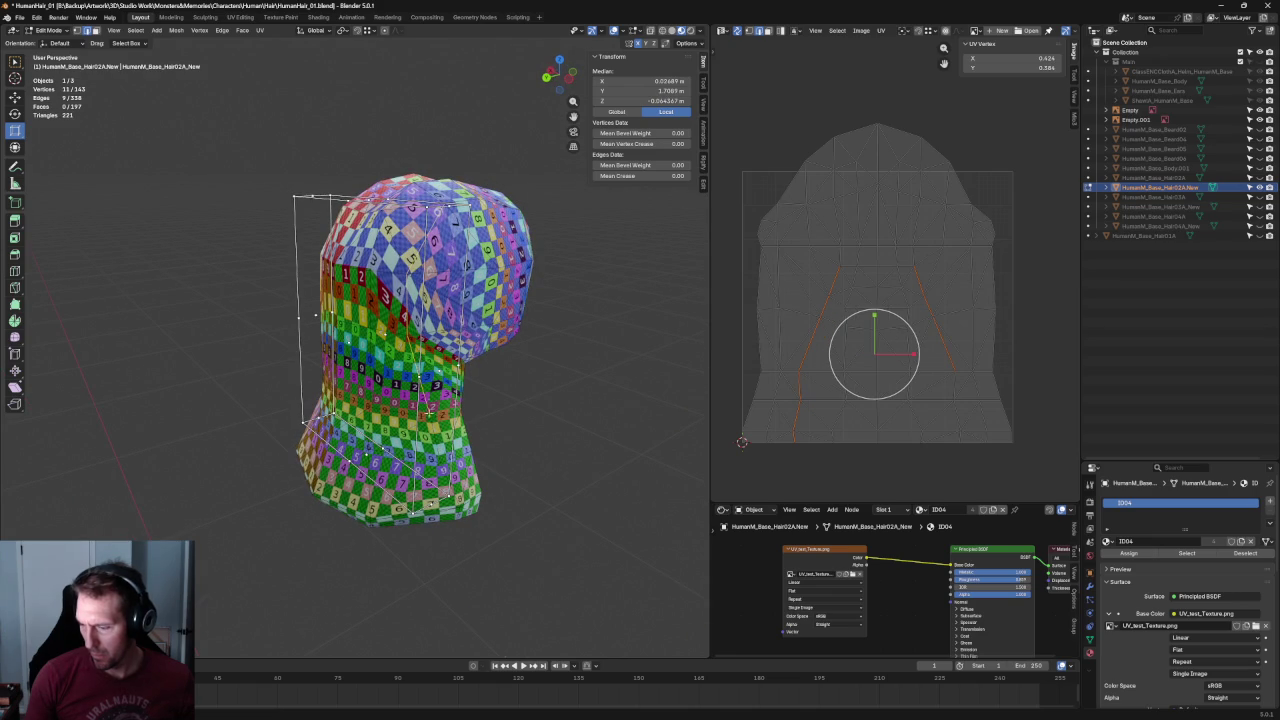
pyautogui.keyDown('ctrl'); pyautogui.click(440, 528); pyautogui.keyUp('ctrl')
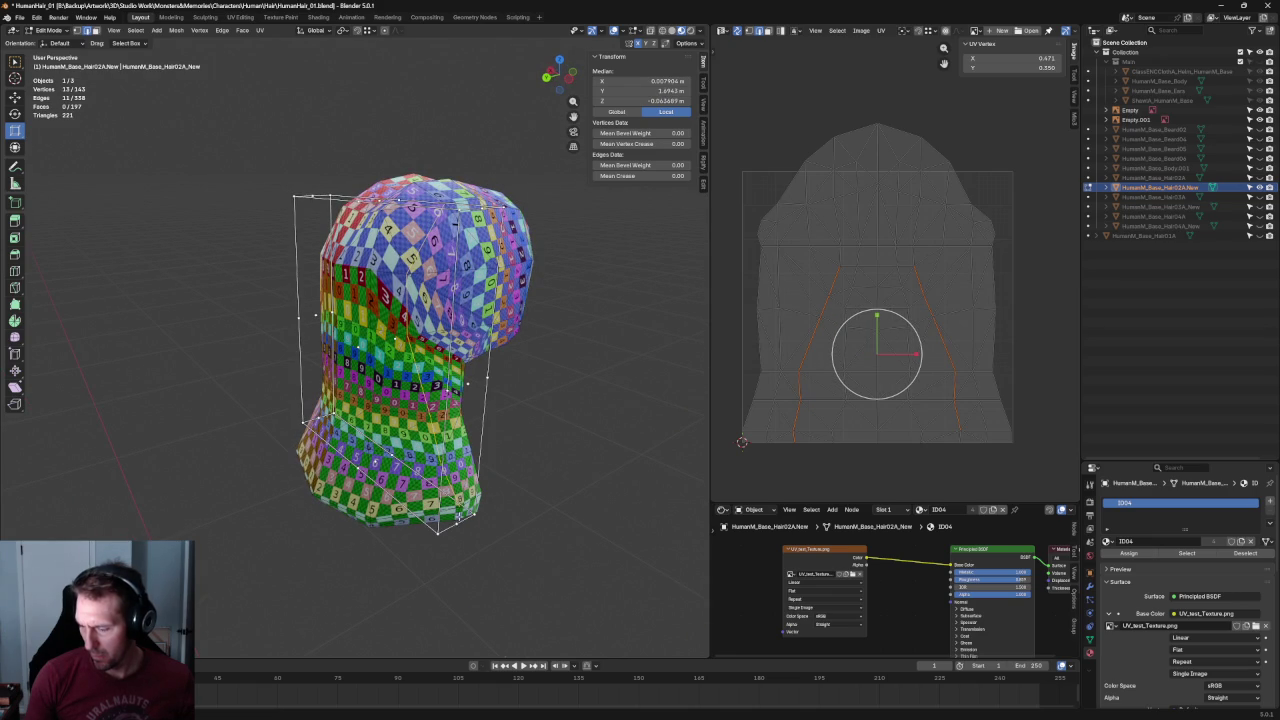
pyautogui.rightClick(385, 512)
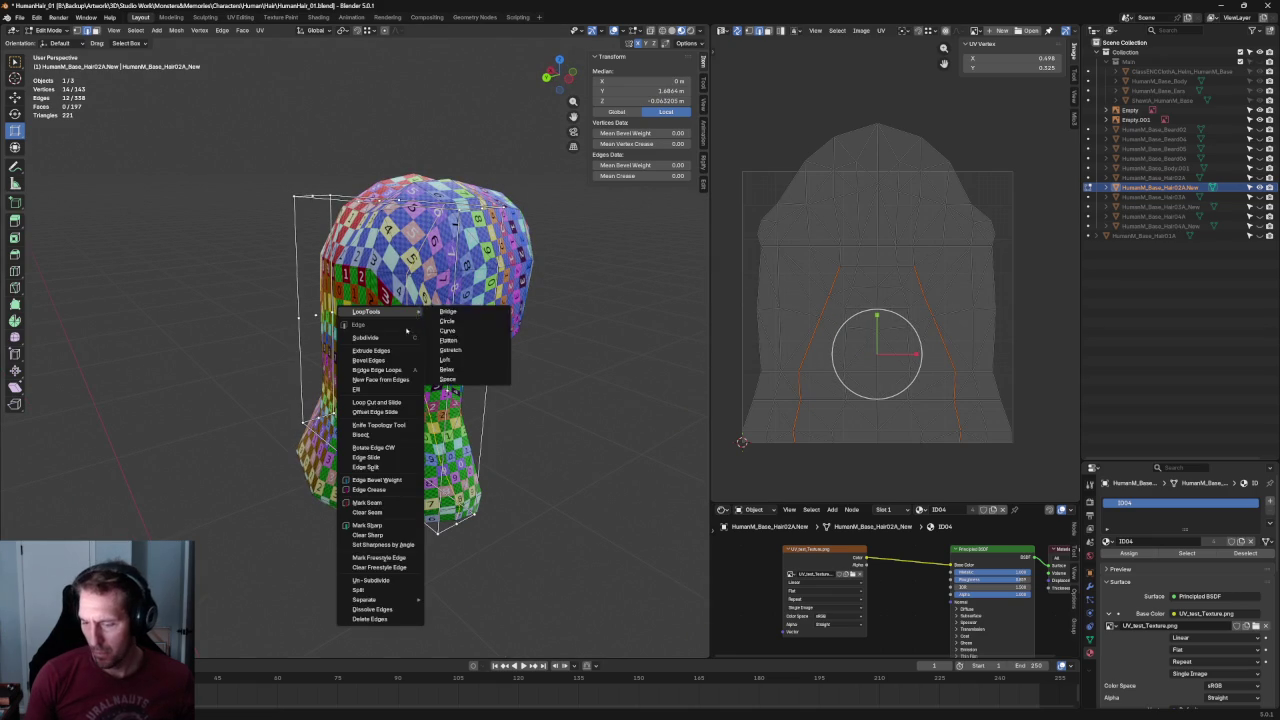
pyautogui.click(367, 502)
# Select all UV faces and unwrap them into new islands, redoing the unwrap after an undo.
pyautogui.scroll(-2, 885, 285)
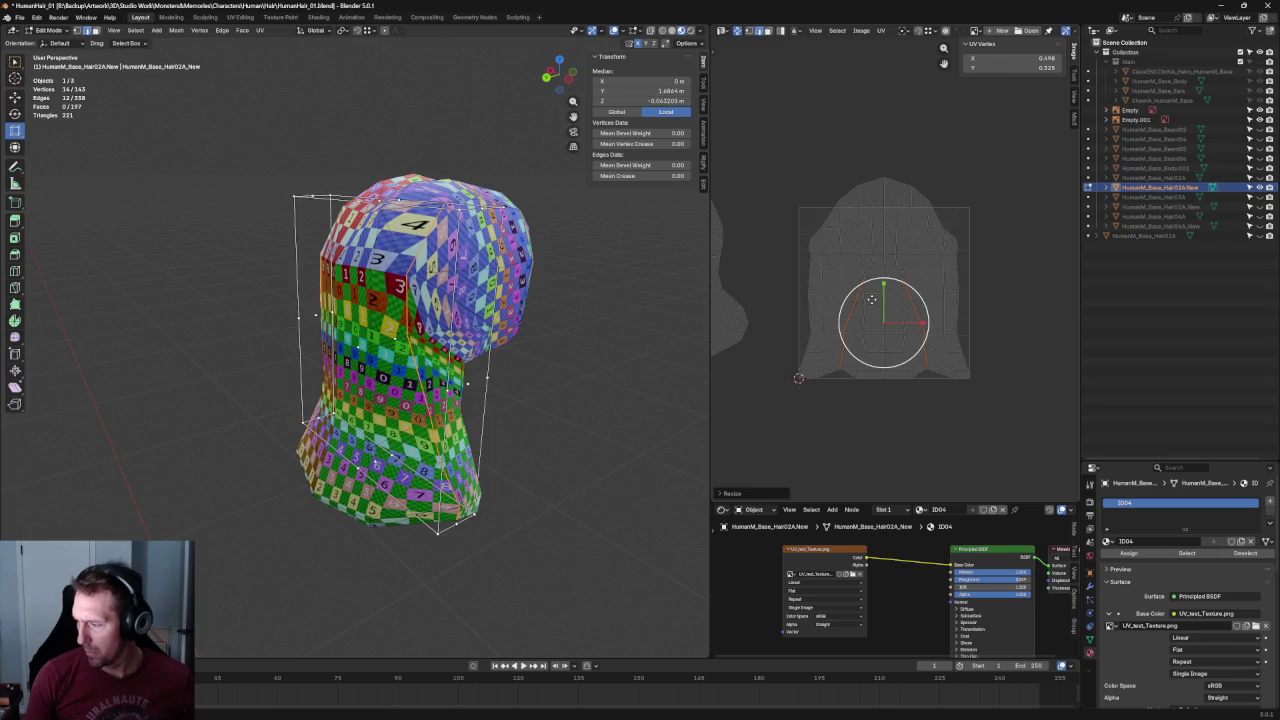
pyautogui.moveTo(1021, 435); pyautogui.dragTo(768, 266)
pyautogui.press('u')
pyautogui.click(828, 296)
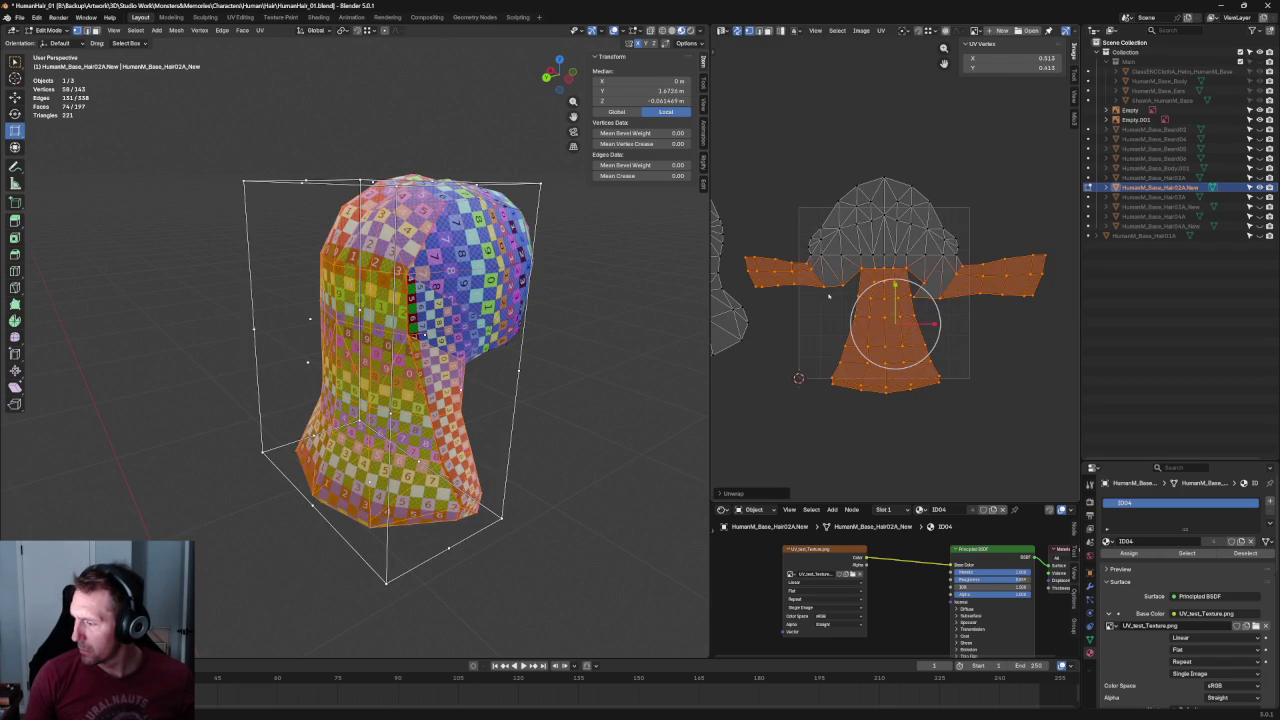
pyautogui.click(999, 328)
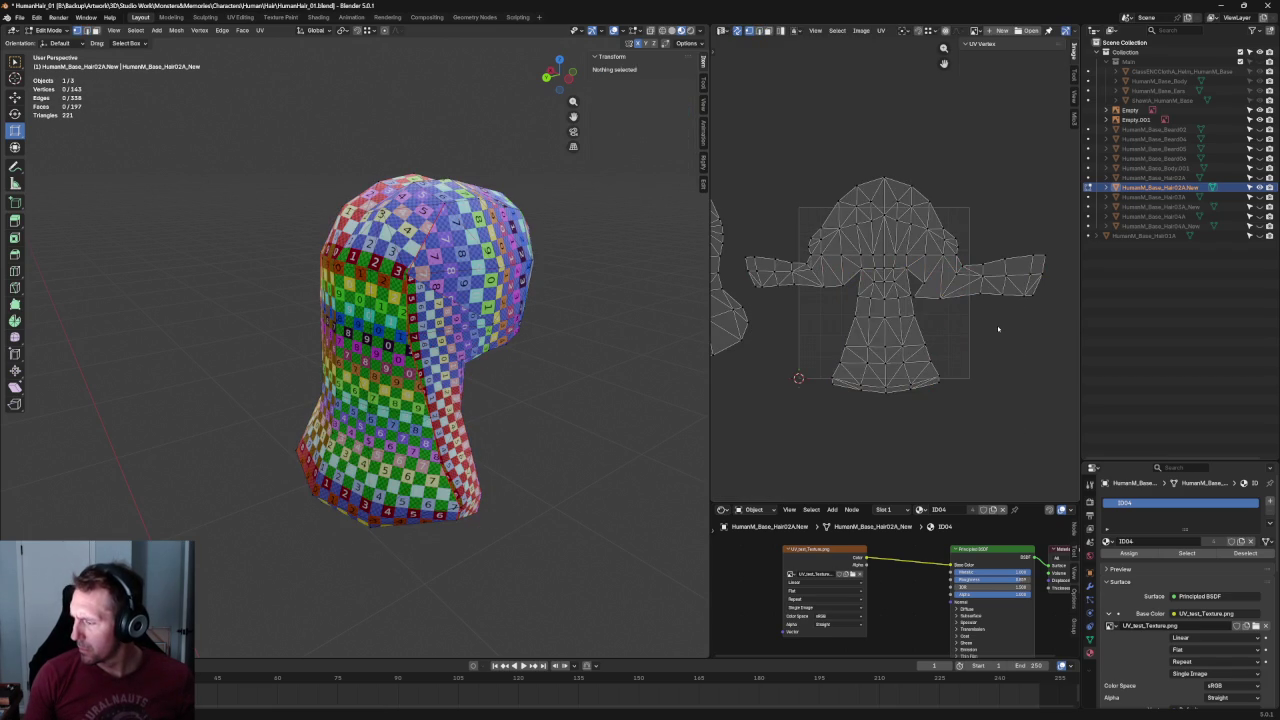
pyautogui.hotkey('ctrl', 'z')
pyautogui.hotkey('ctrl', 'z')
pyautogui.moveTo(1018, 442); pyautogui.dragTo(770, 260)
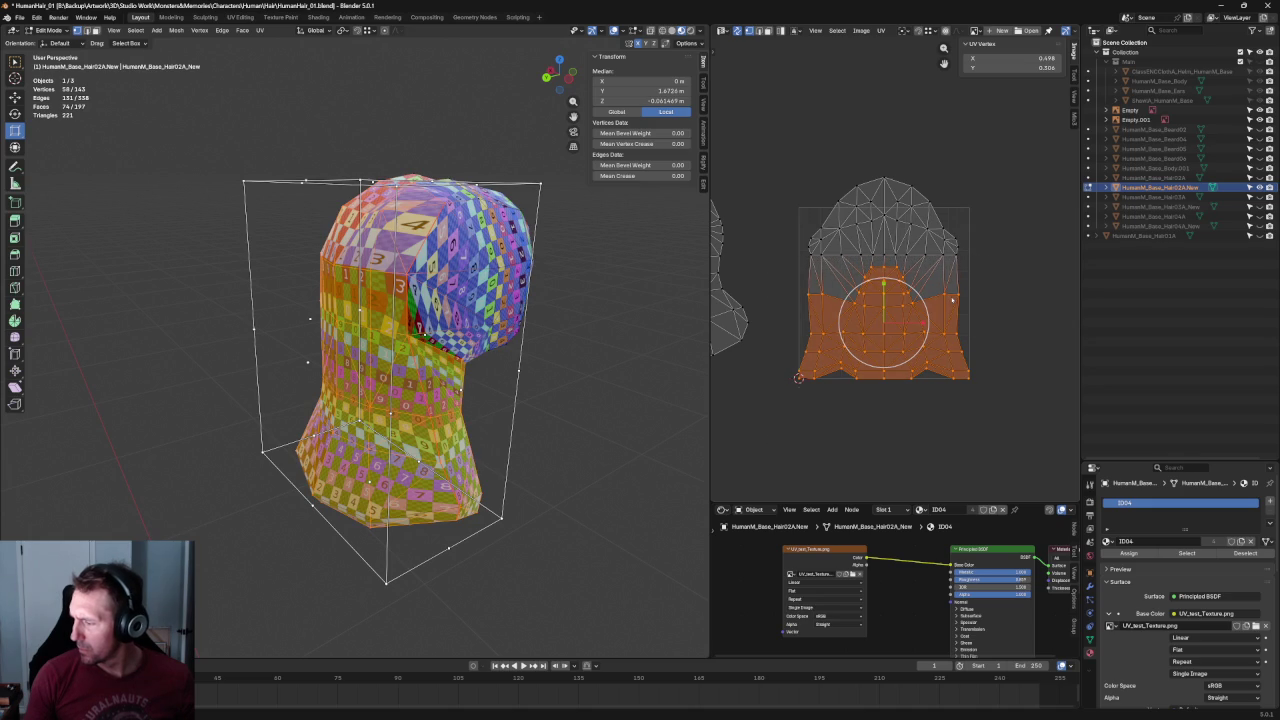
pyautogui.press('u')
pyautogui.click(905, 297)
# Move a stray UV vertex to fix a fold in the island.
pyautogui.scroll(5, 857, 330)
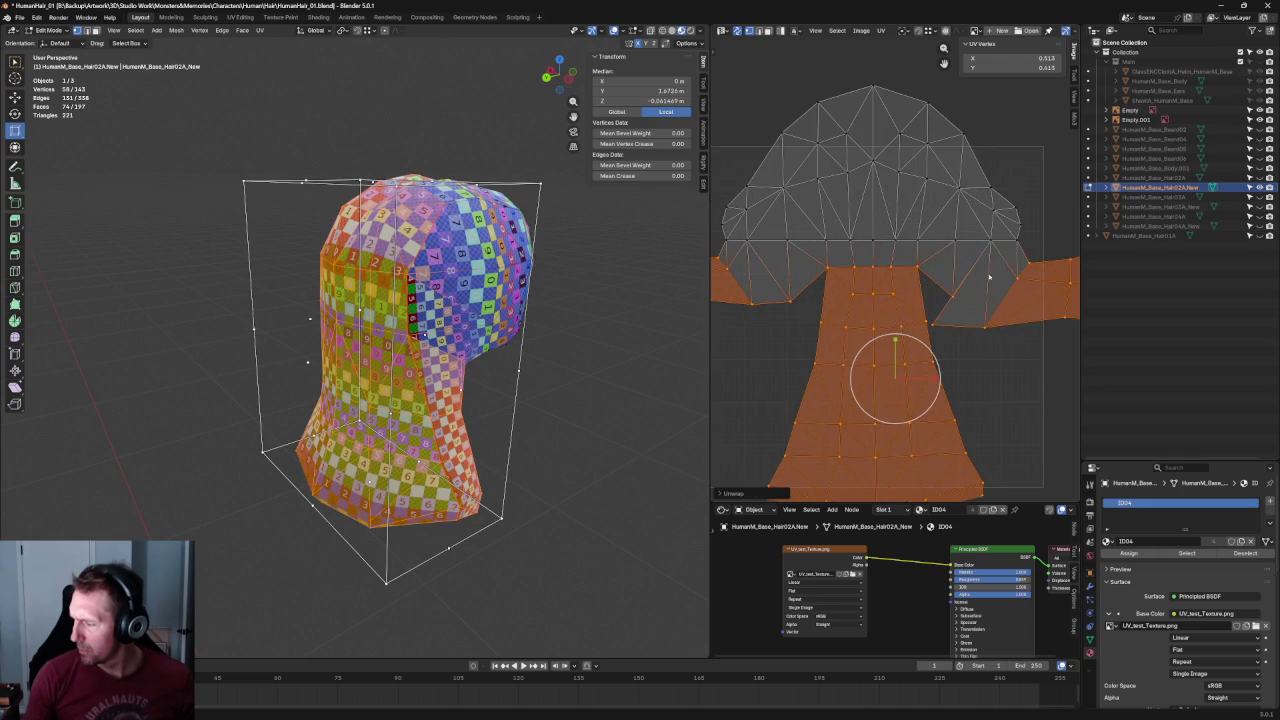
pyautogui.click(823, 401)
pyautogui.click(821, 392)
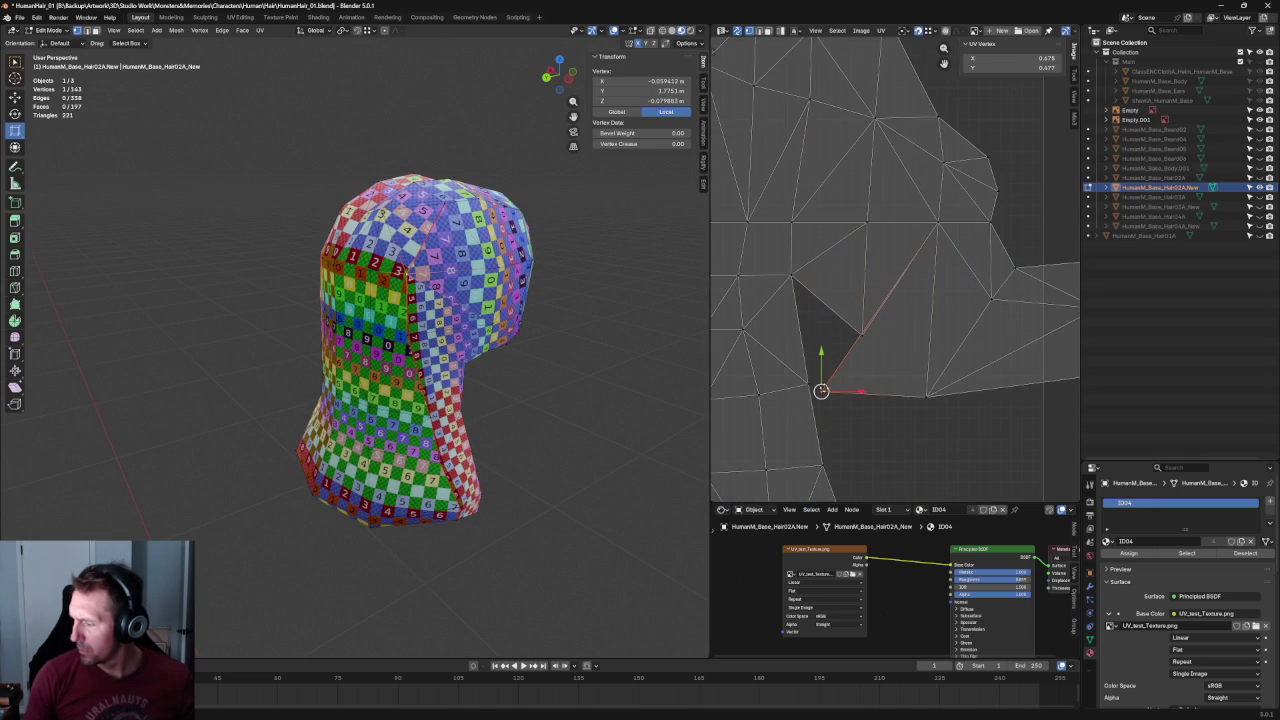
pyautogui.moveTo(821, 391); pyautogui.dragTo(866, 334)
pyautogui.hotkey('alt', 'a')
# Re-unwrap the right-hand side flap island.
pyautogui.scroll(-5, 901, 380)
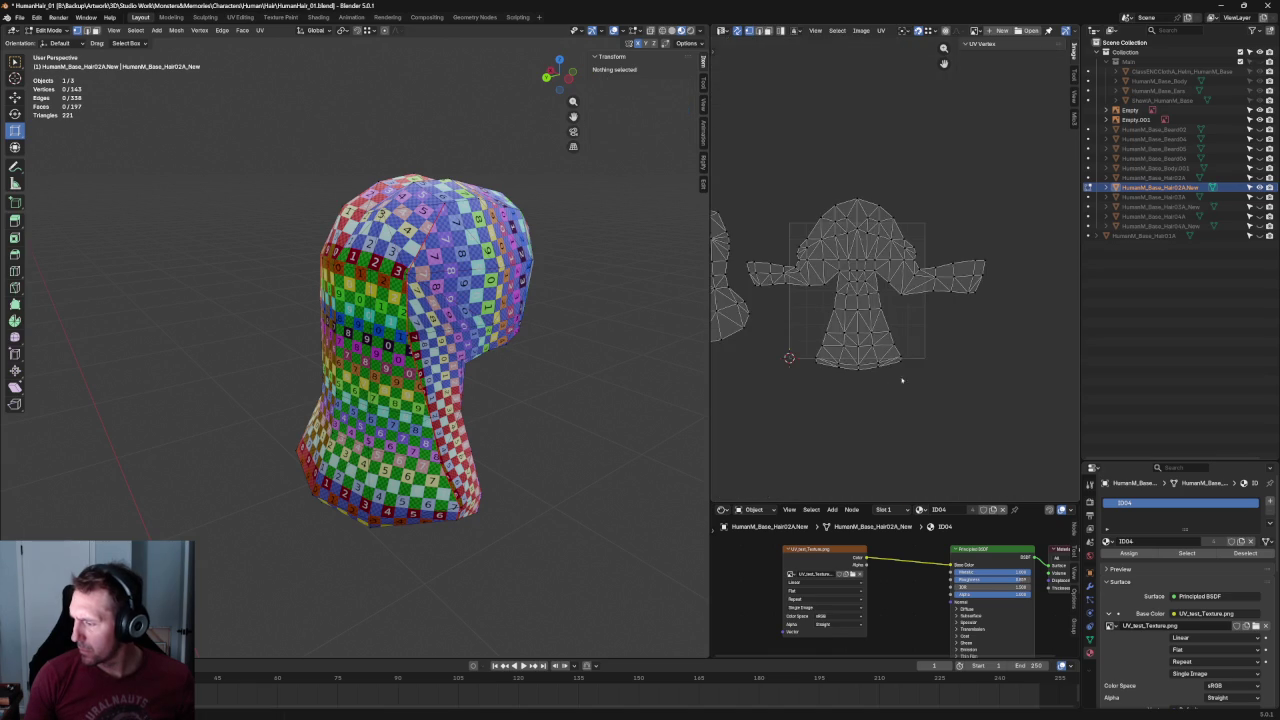
pyautogui.moveTo(1002, 437); pyautogui.dragTo(1009, 267)
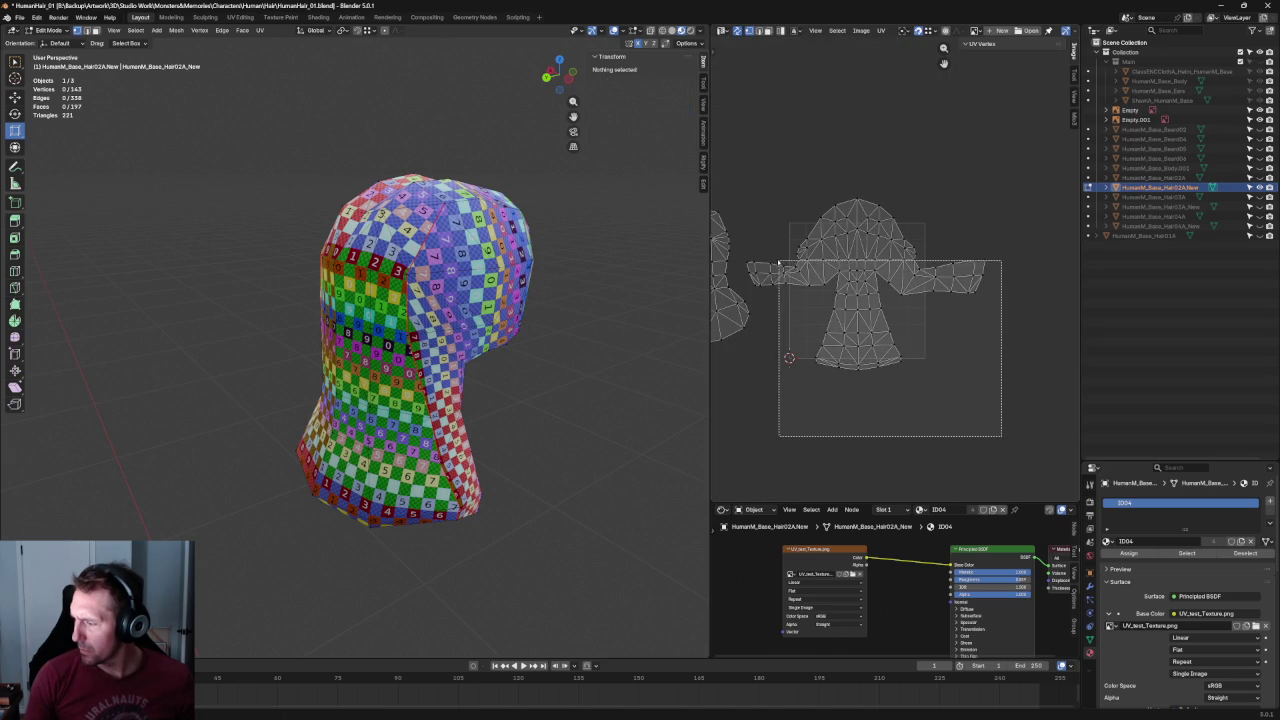
pyautogui.moveTo(944, 231); pyautogui.dragTo(1040, 302)
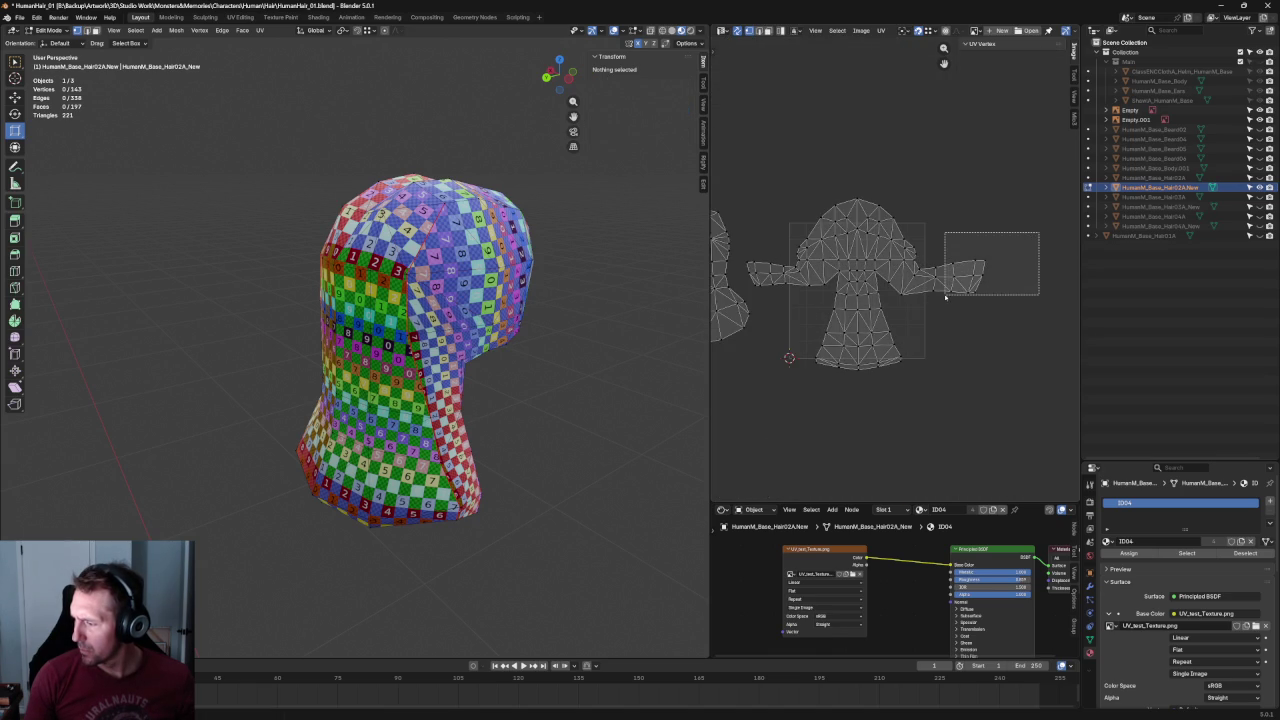
pyautogui.hotkey('ctrl', 'l')
pyautogui.press('u')
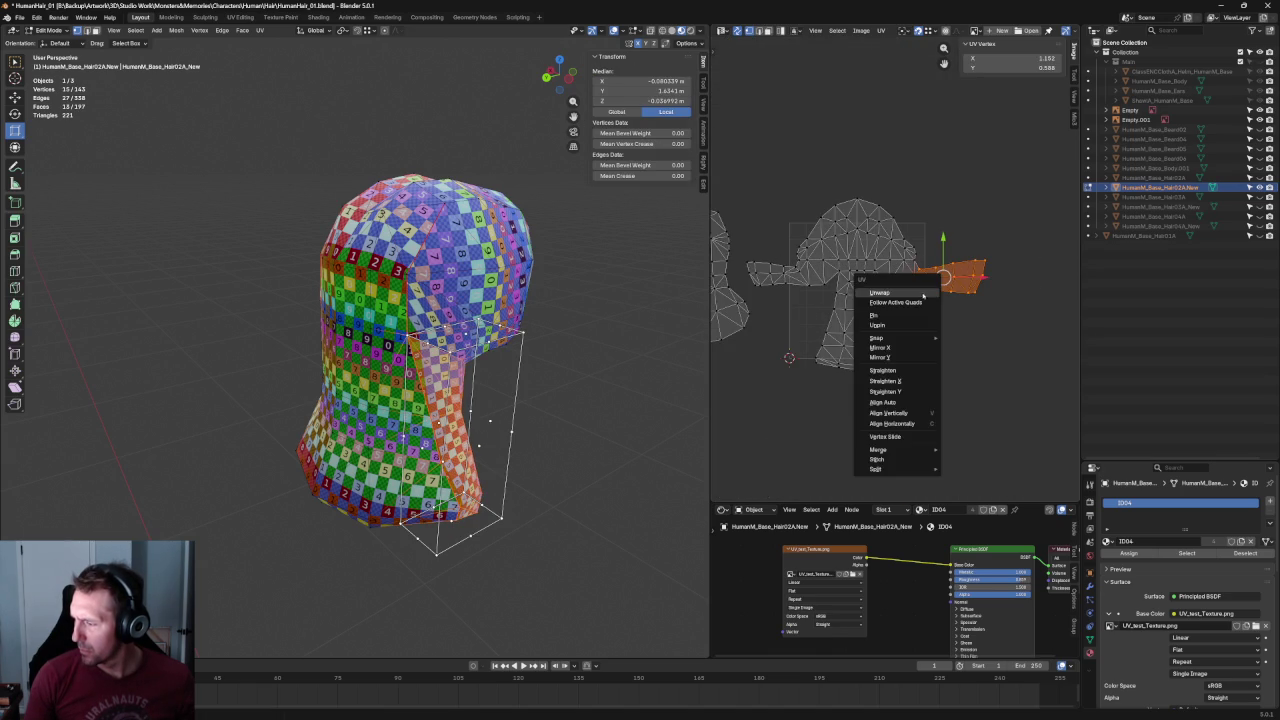
pyautogui.click(913, 295)
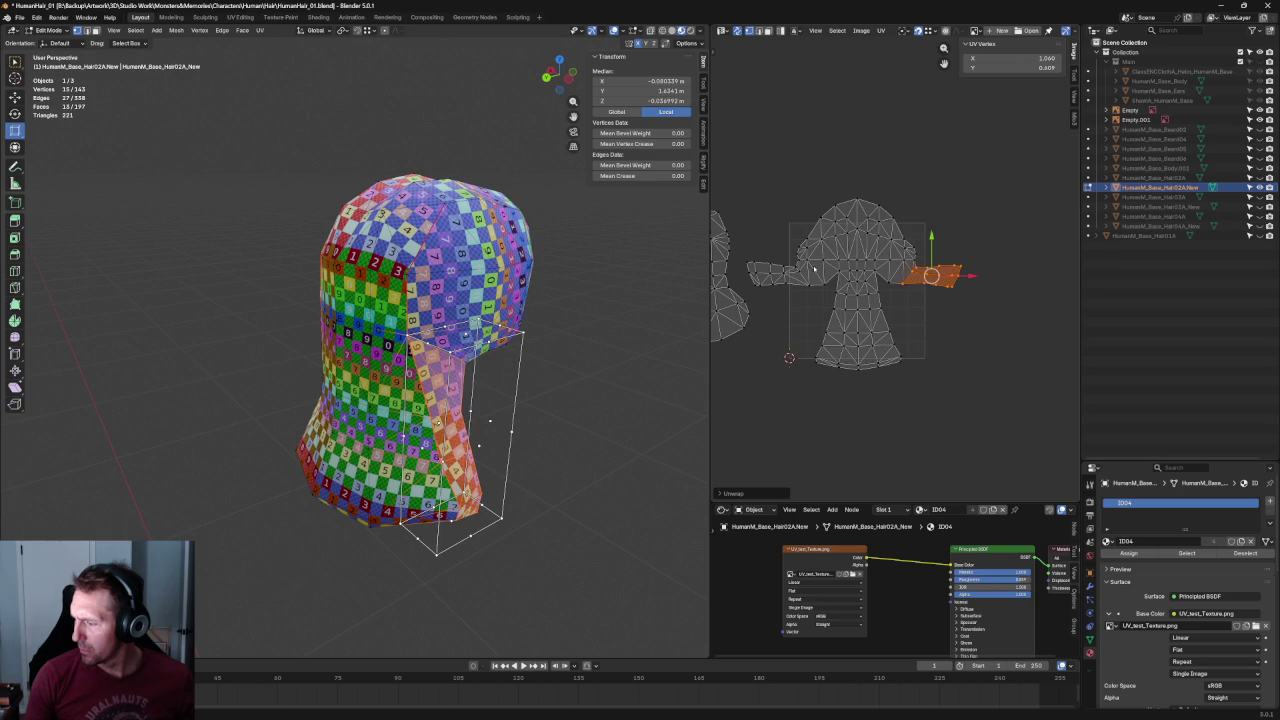
pyautogui.hotkey('ctrl', 'v')
# Re-unwrap the left-hand side flap, then the right-hand flap again.
pyautogui.moveTo(819, 264); pyautogui.dragTo(739, 291)
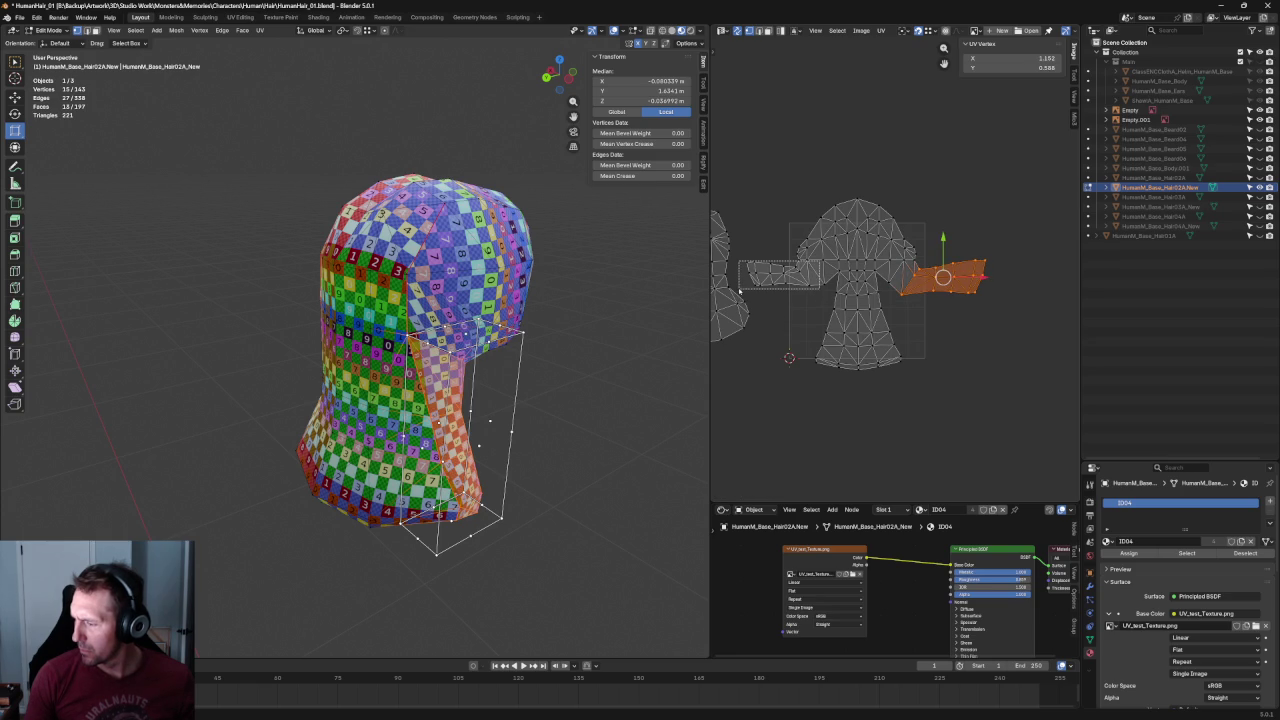
pyautogui.press('u')
pyautogui.click(765, 300)
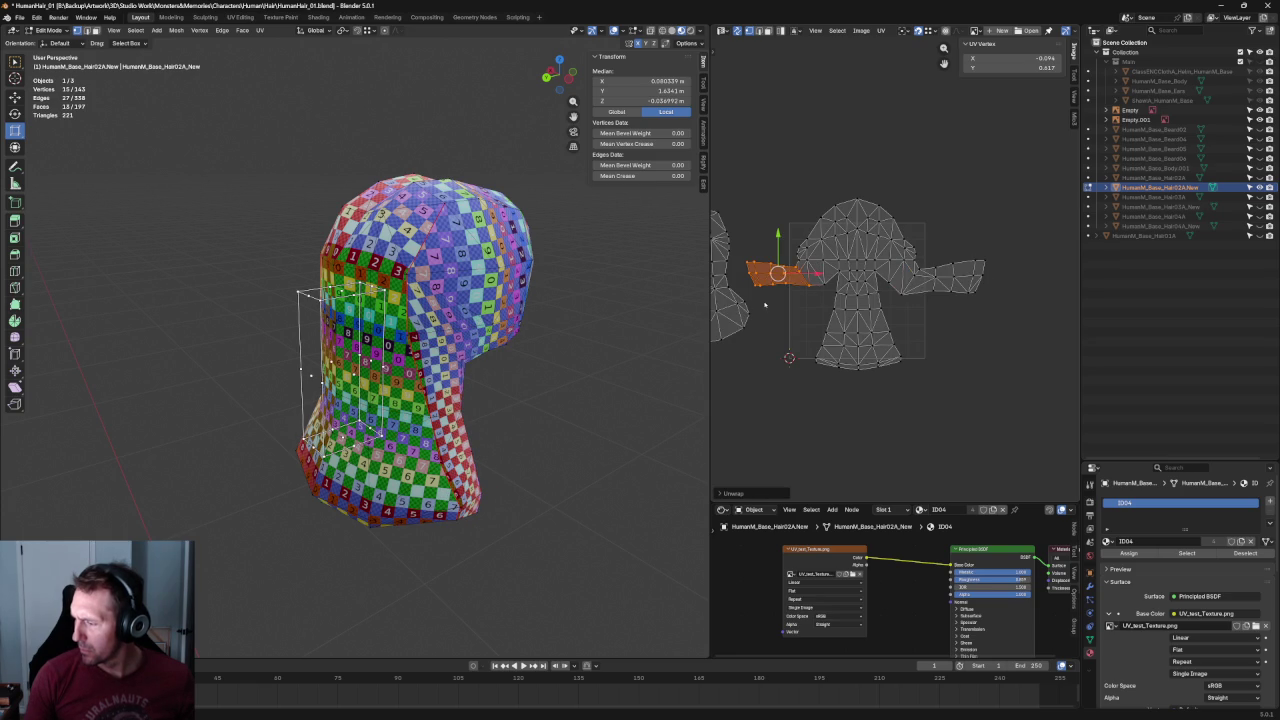
pyautogui.moveTo(1012, 316); pyautogui.dragTo(903, 268)
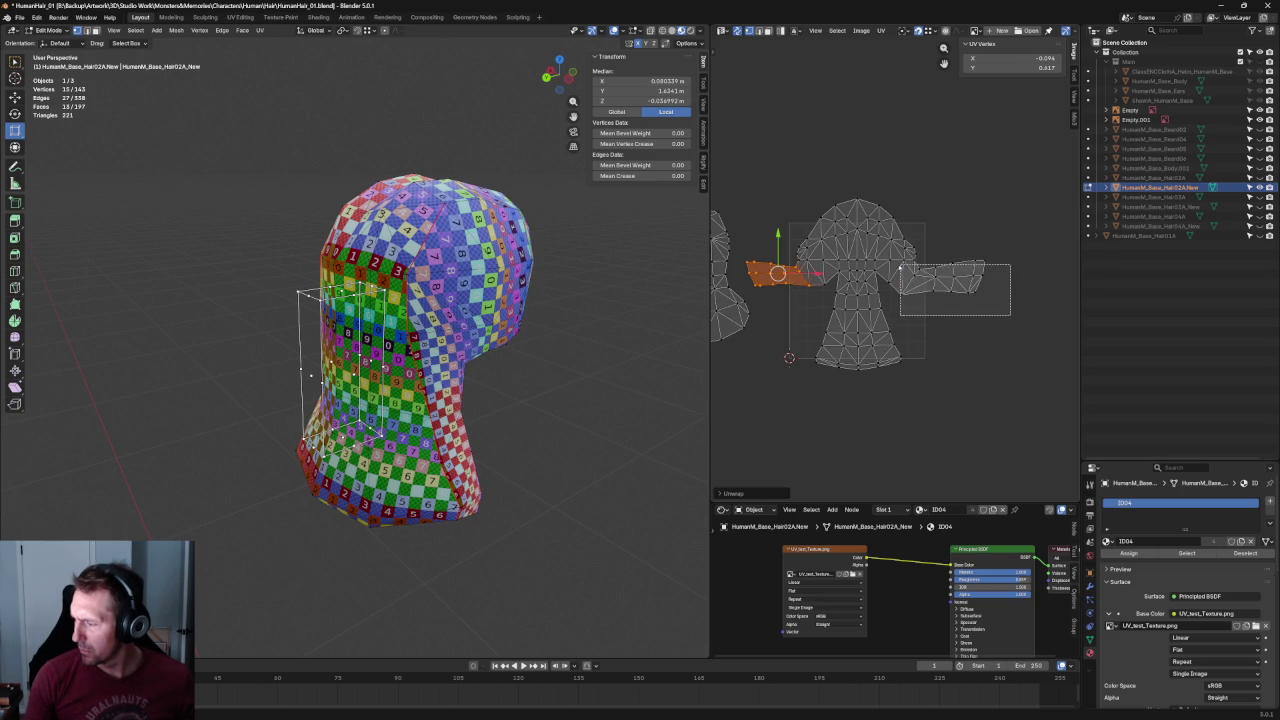
pyautogui.press('u')
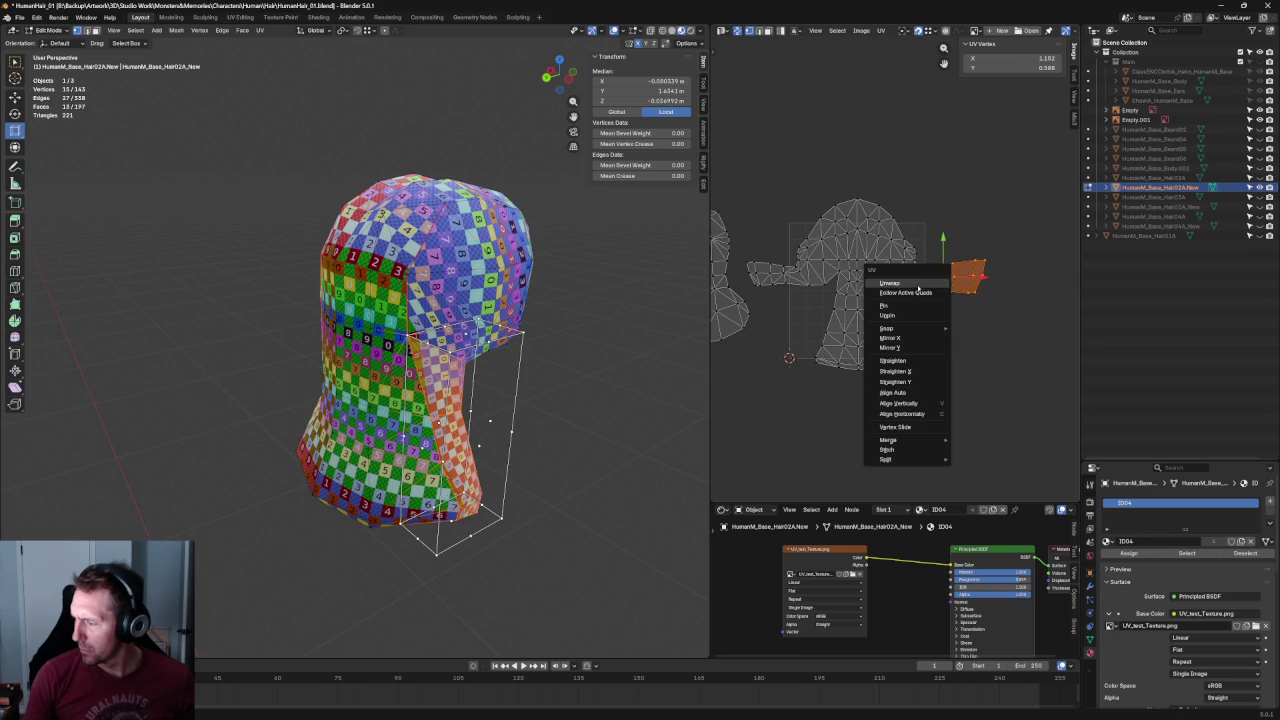
pyautogui.click(921, 311)
pyautogui.click(926, 312)
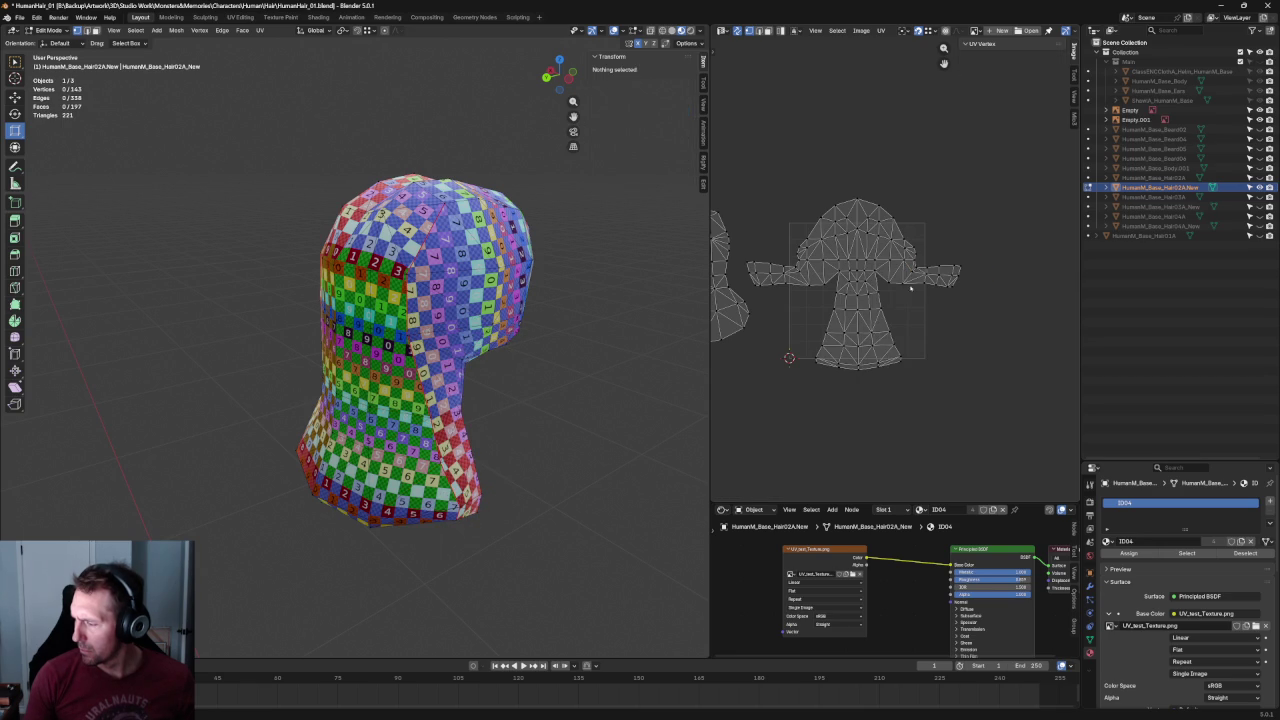
# Apply Follow Active Quads to the whole lower body UV island, then deselect all.
pyautogui.moveTo(904, 270); pyautogui.dragTo(803, 292)
pyautogui.press('u')
pyautogui.click(830, 298)
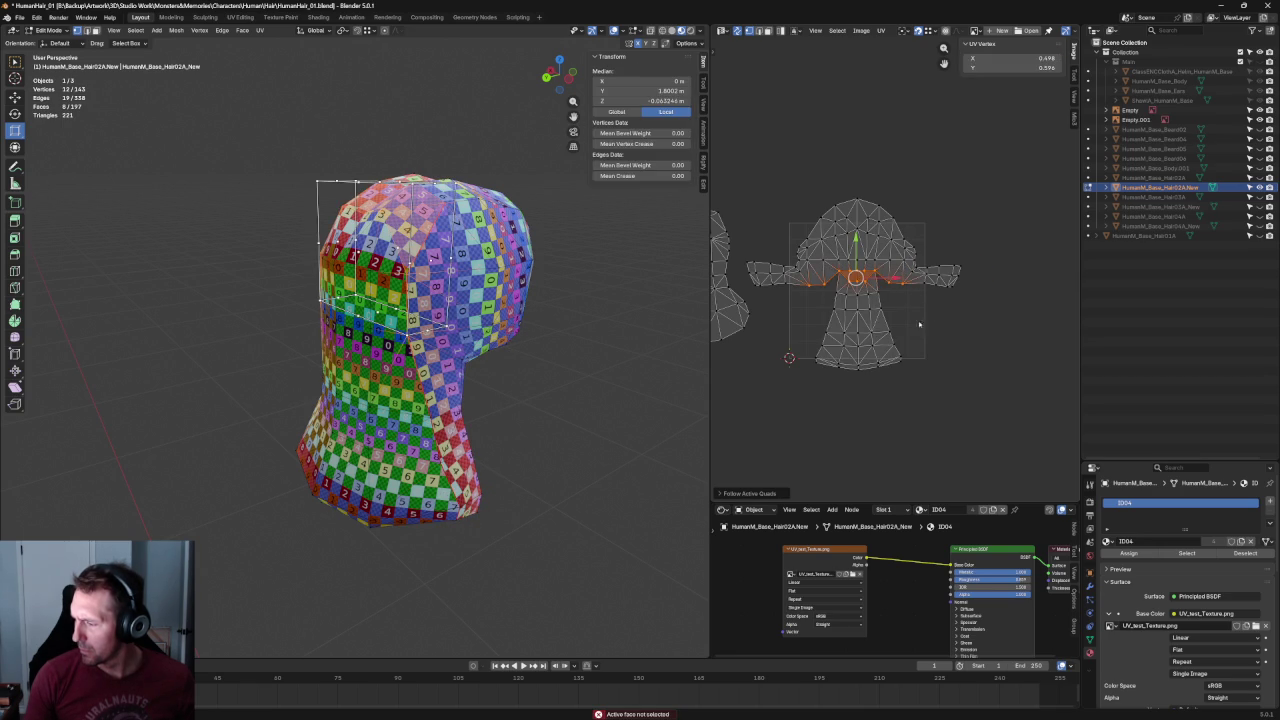
pyautogui.hotkey('ctrl', 'l')
pyautogui.press('u')
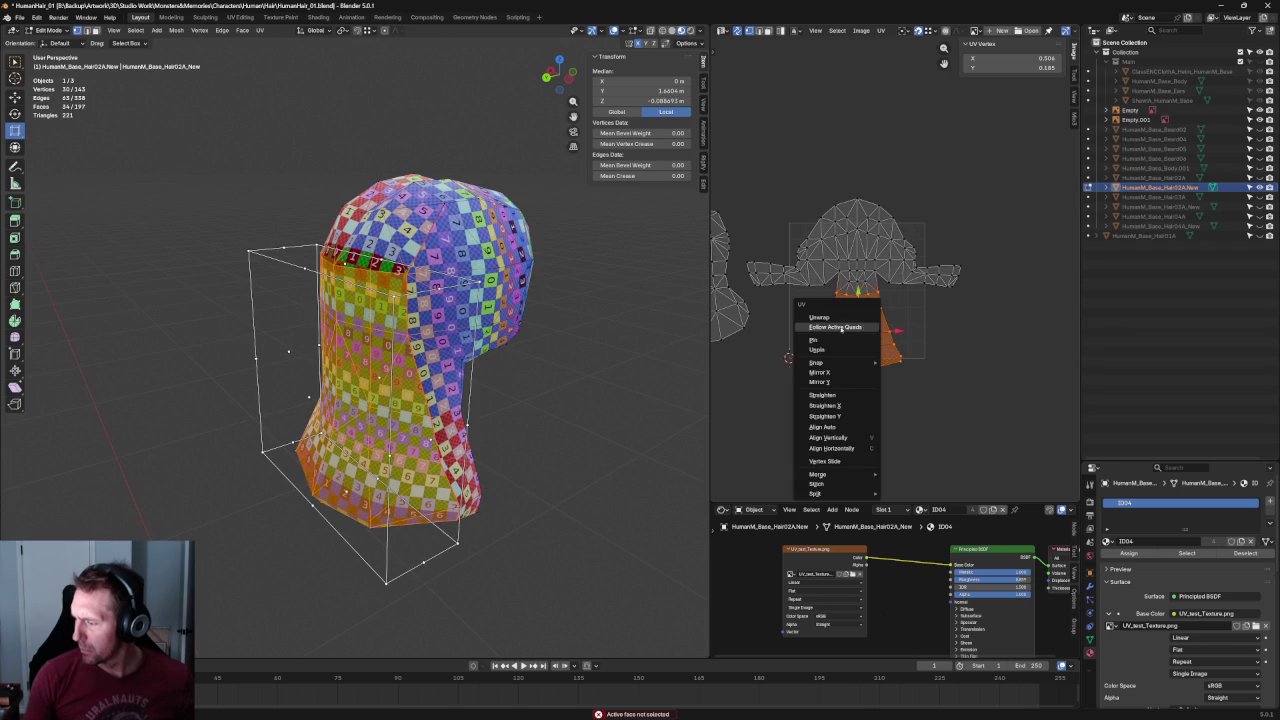
pyautogui.click(842, 328)
pyautogui.hotkey('alt', 'a')
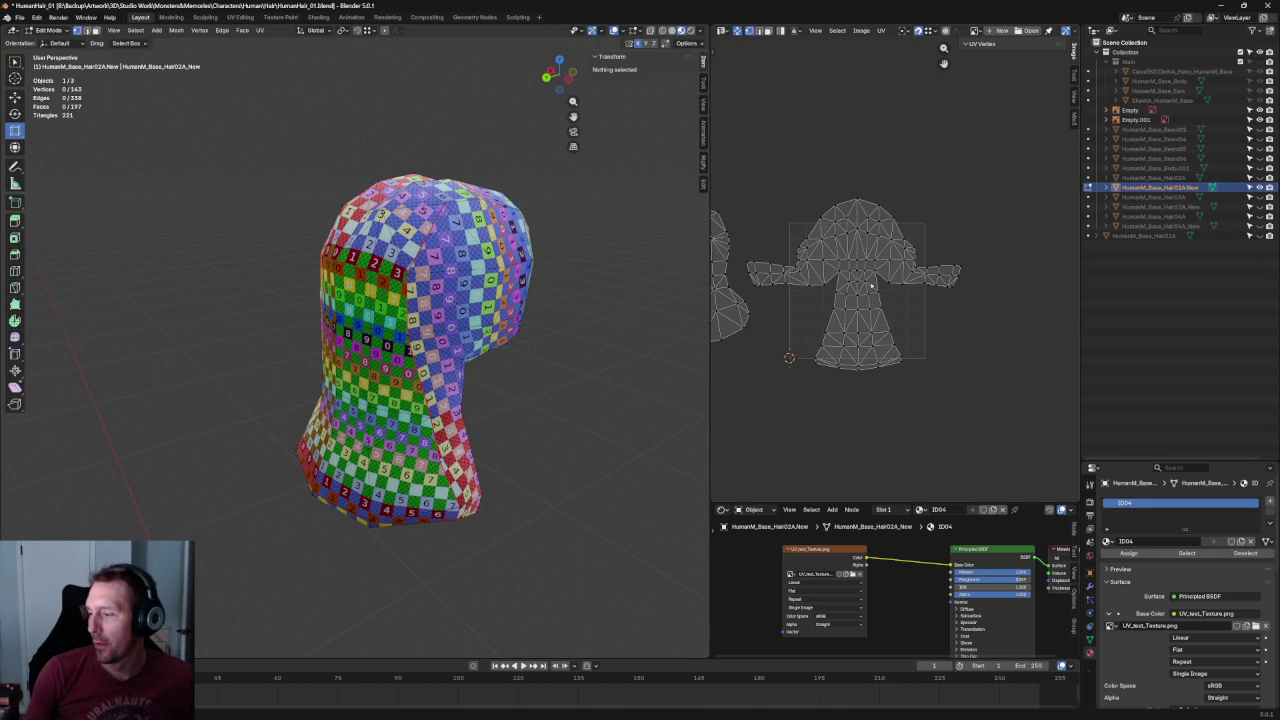
pyautogui.scroll(-1, 940, 262)
# Straighten a vertical column of lower-island UV vertices with Shift+W and select the neighbouring column.
pyautogui.scroll(1, 930, 262)
pyautogui.scroll(1, 920, 263)
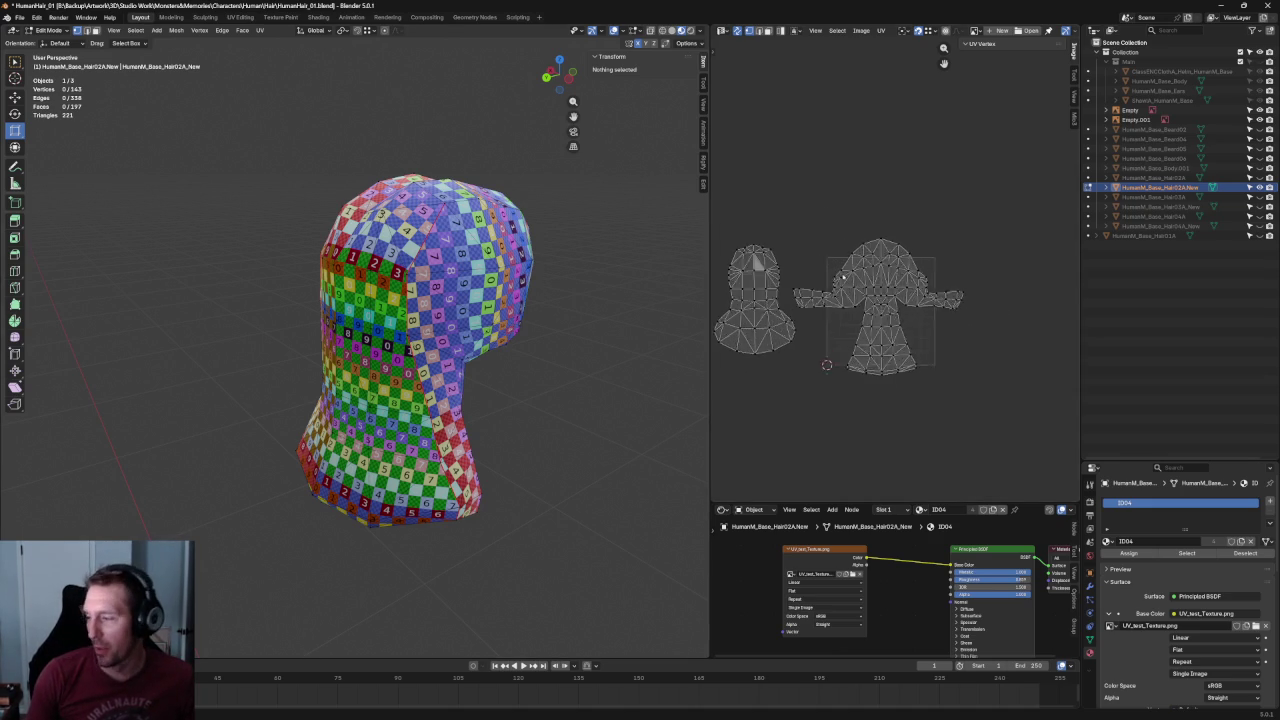
pyautogui.scroll(3, 913, 263)
pyautogui.moveTo(913, 262); pyautogui.dragTo(761, 215, button='middle')
pyautogui.moveTo(843, 222); pyautogui.dragTo(813, 395)
pyautogui.hotkey('shift', 'w')
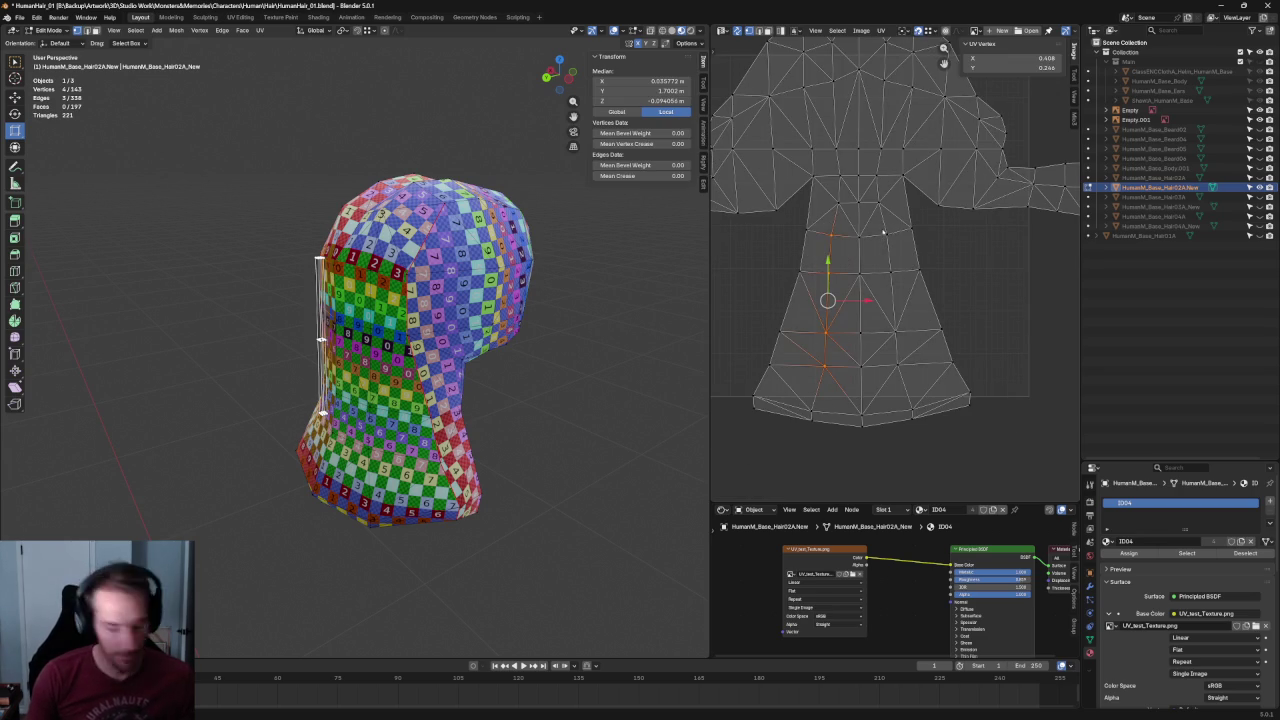
pyautogui.moveTo(899, 228); pyautogui.dragTo(879, 384)
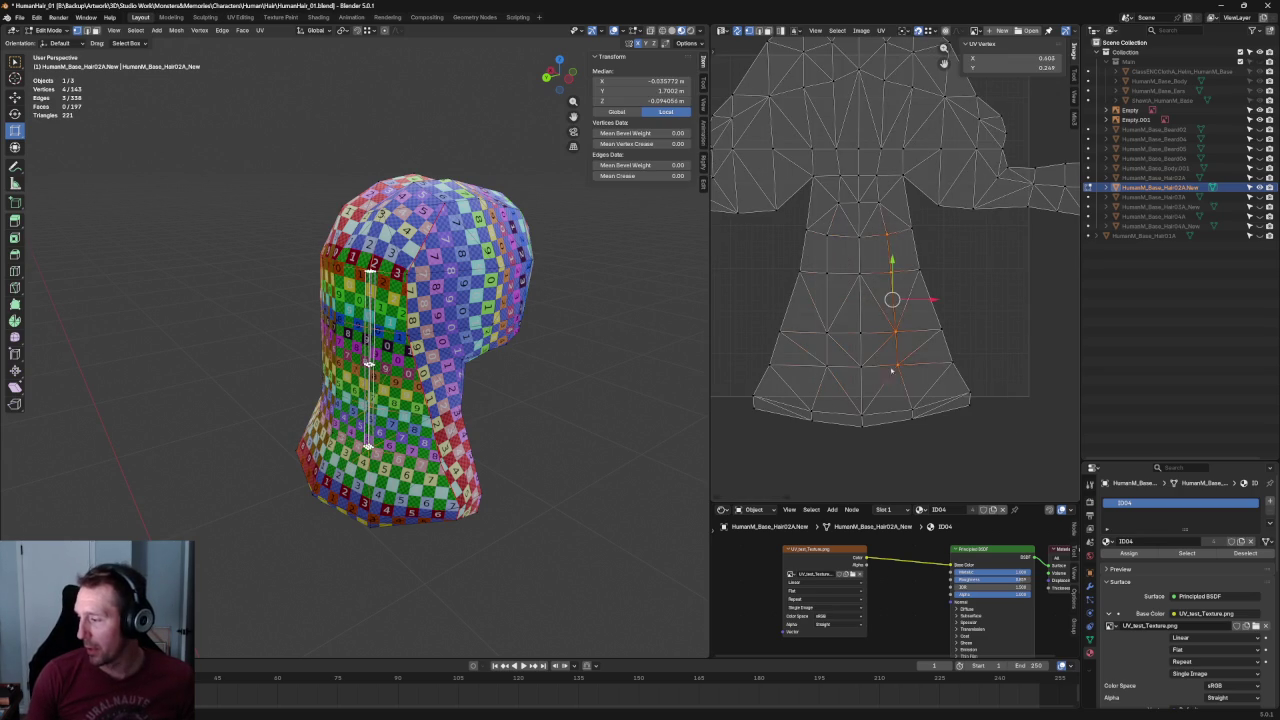
pyautogui.moveTo(910, 90); pyautogui.dragTo(940, 208, button='middle')
# Select the upper head UV vertices for re-unwrapping.
pyautogui.moveTo(424, 287); pyautogui.dragTo(461, 317, button='middle')
pyautogui.scroll(3, 325, 234)
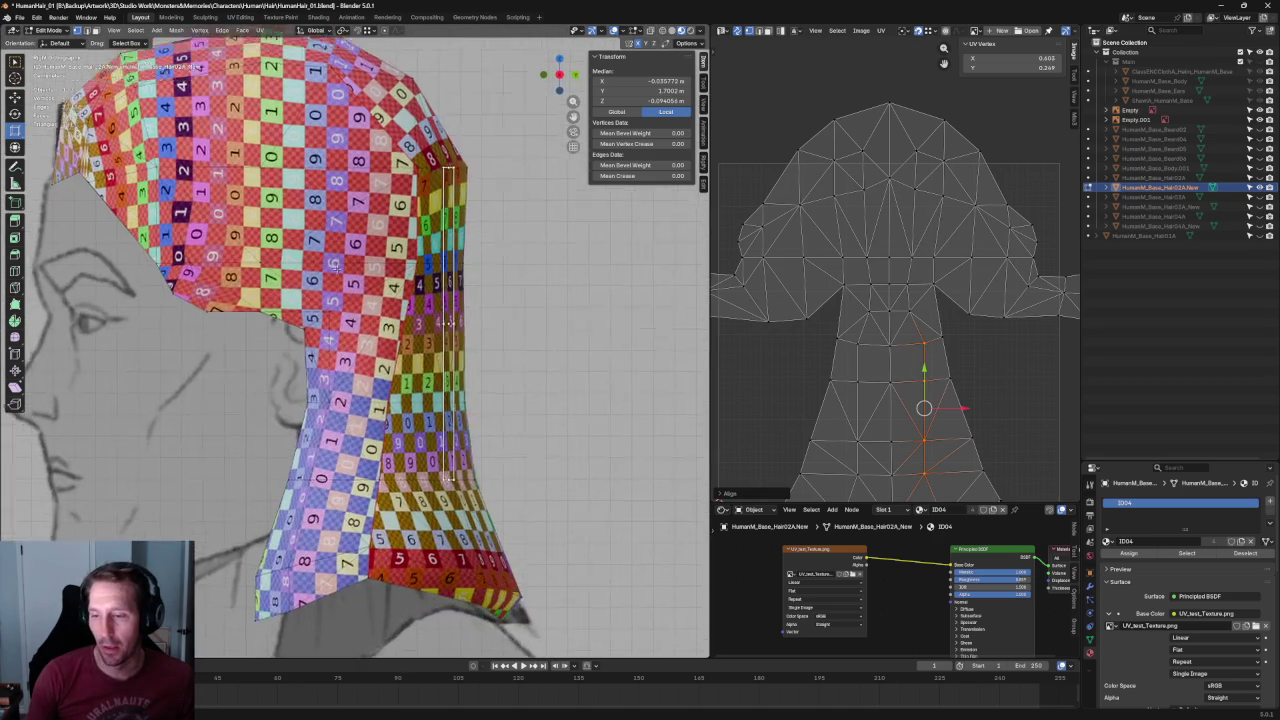
pyautogui.scroll(2, 325, 234)
pyautogui.moveTo(872, 175); pyautogui.dragTo(866, 197, button='middle')
pyautogui.moveTo(910, 188); pyautogui.dragTo(830, 236)
pyautogui.rightClick(840, 212)
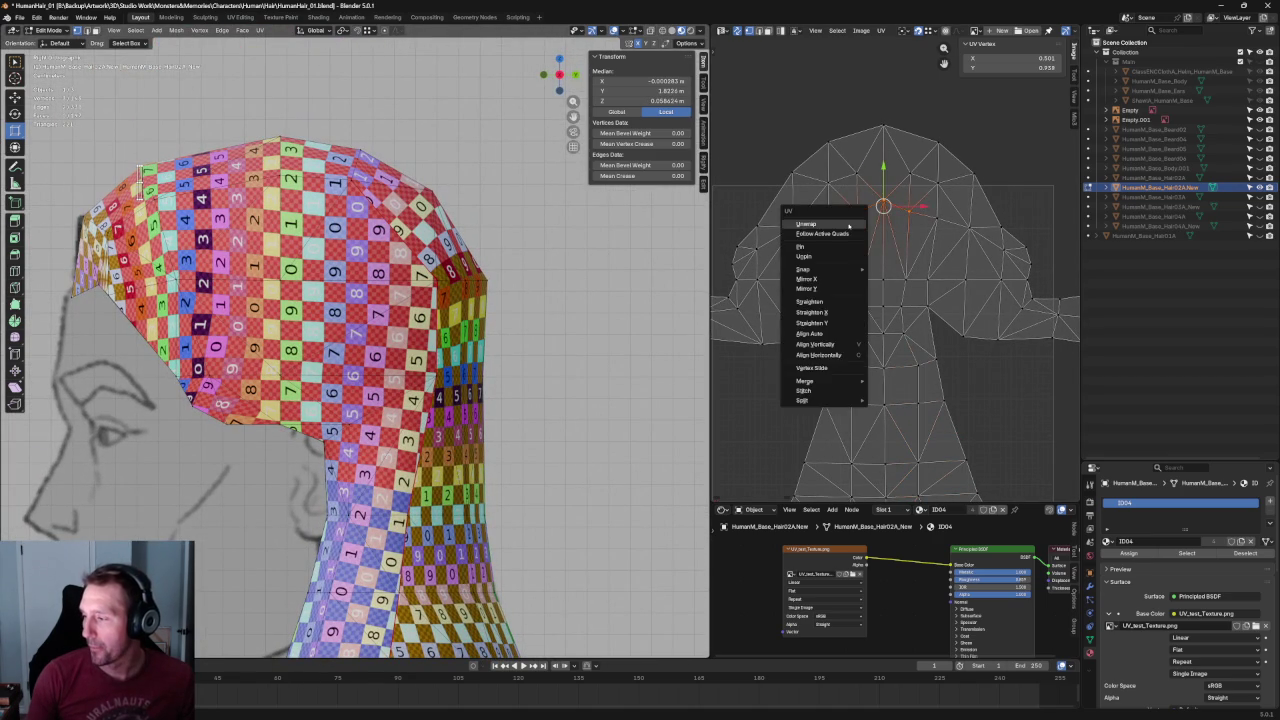
# Re-unwrap the horizontal edge loop across the upper head.
pyautogui.click(969, 227)
pyautogui.keyDown('alt'); pyautogui.click(887, 207); pyautogui.keyUp('alt')
pyautogui.rightClick(892, 196)
pyautogui.click(886, 209)
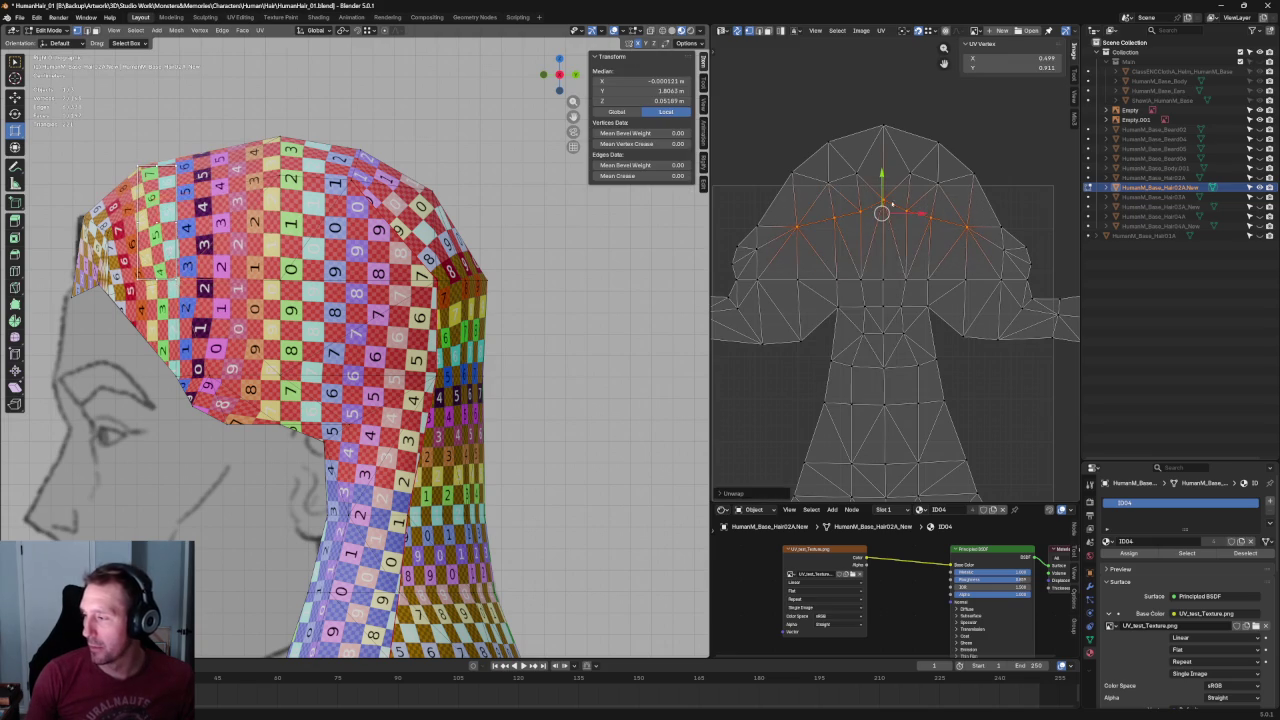
pyautogui.click(996, 163)
pyautogui.keyDown('alt'); pyautogui.click(886, 180); pyautogui.keyUp('alt')
pyautogui.rightClick(886, 178)
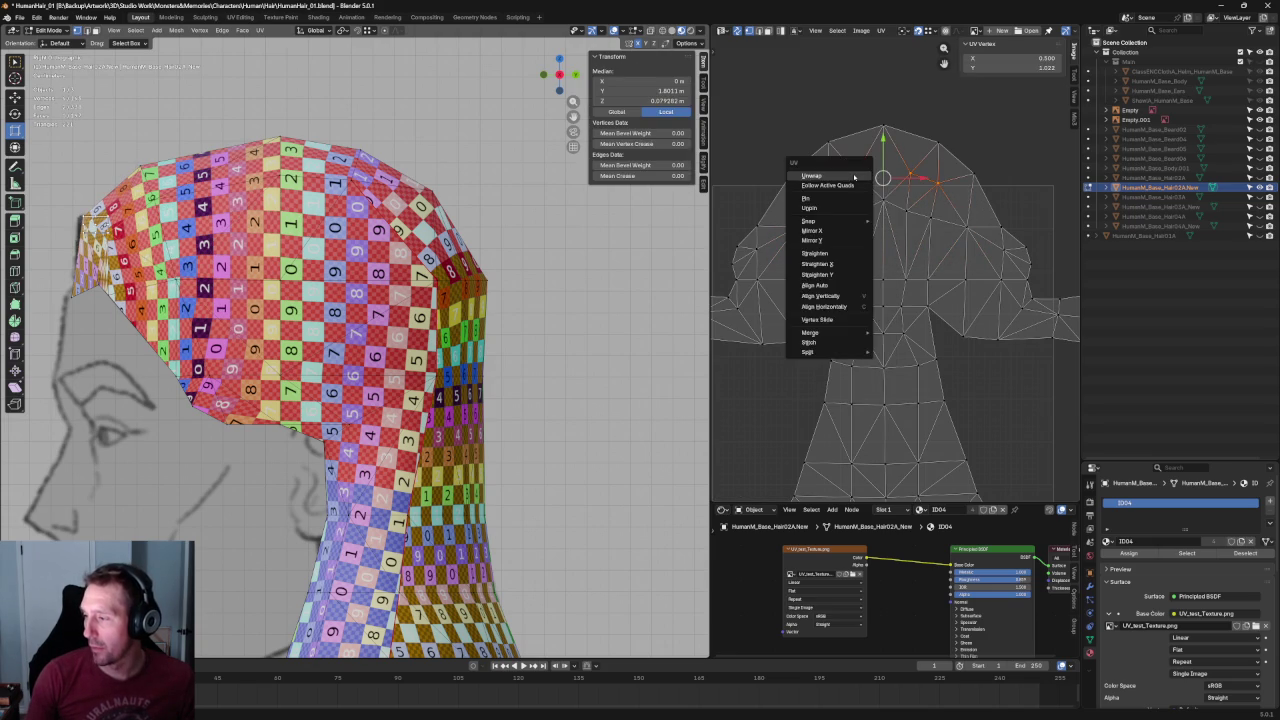
pyautogui.click(860, 180)
# Widen the island's top outline edges by scaling them, checking the front orthographic view.
pyautogui.moveTo(1018, 101); pyautogui.dragTo(752, 180)
pyautogui.rightClick(862, 158)
pyautogui.click(852, 160)
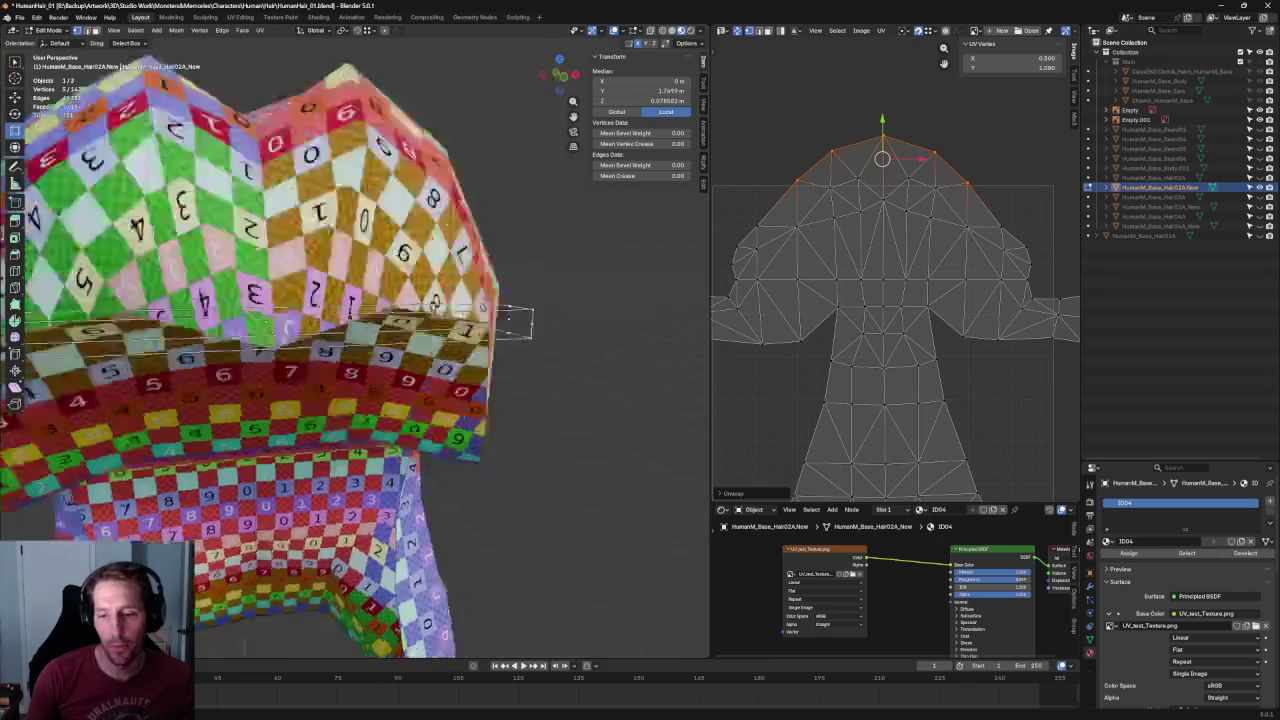
pyautogui.moveTo(509, 323); pyautogui.dragTo(393, 279, button='middle')
pyautogui.scroll(-5, 393, 279)
pyautogui.press('KP_1')
pyautogui.scroll(3, 393, 279)
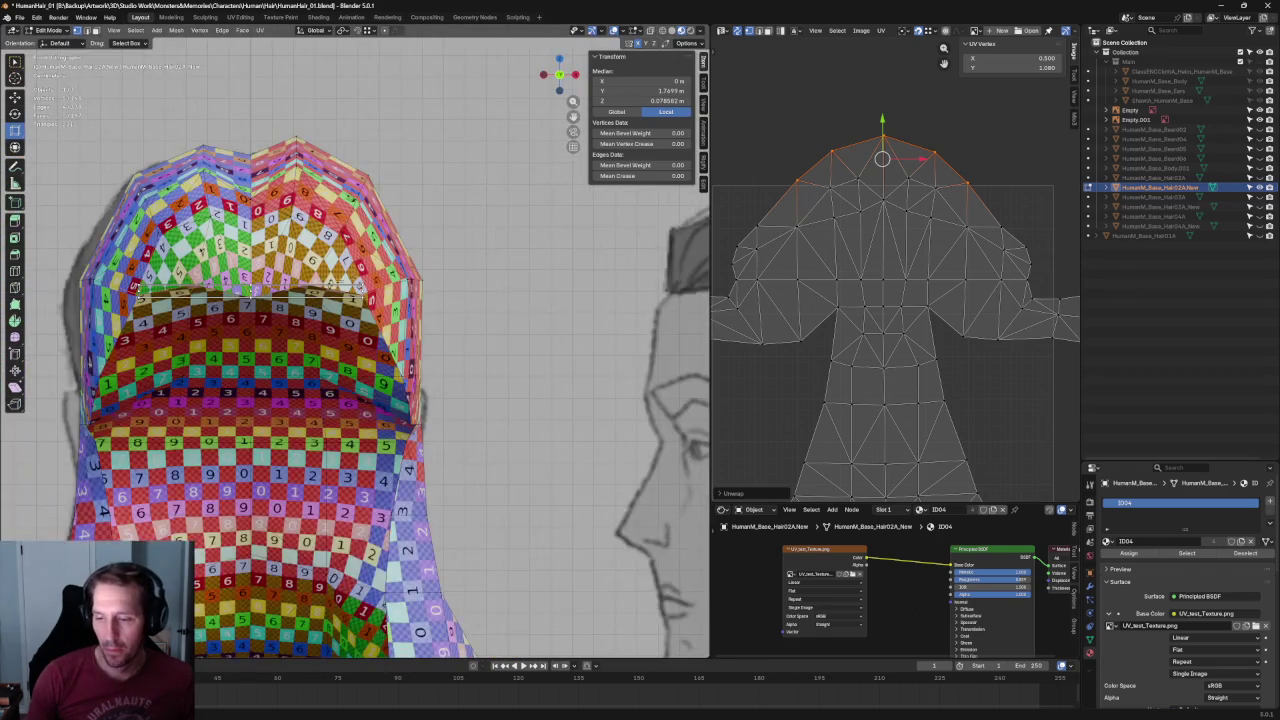
pyautogui.scroll(2, 393, 279)
pyautogui.press('s')
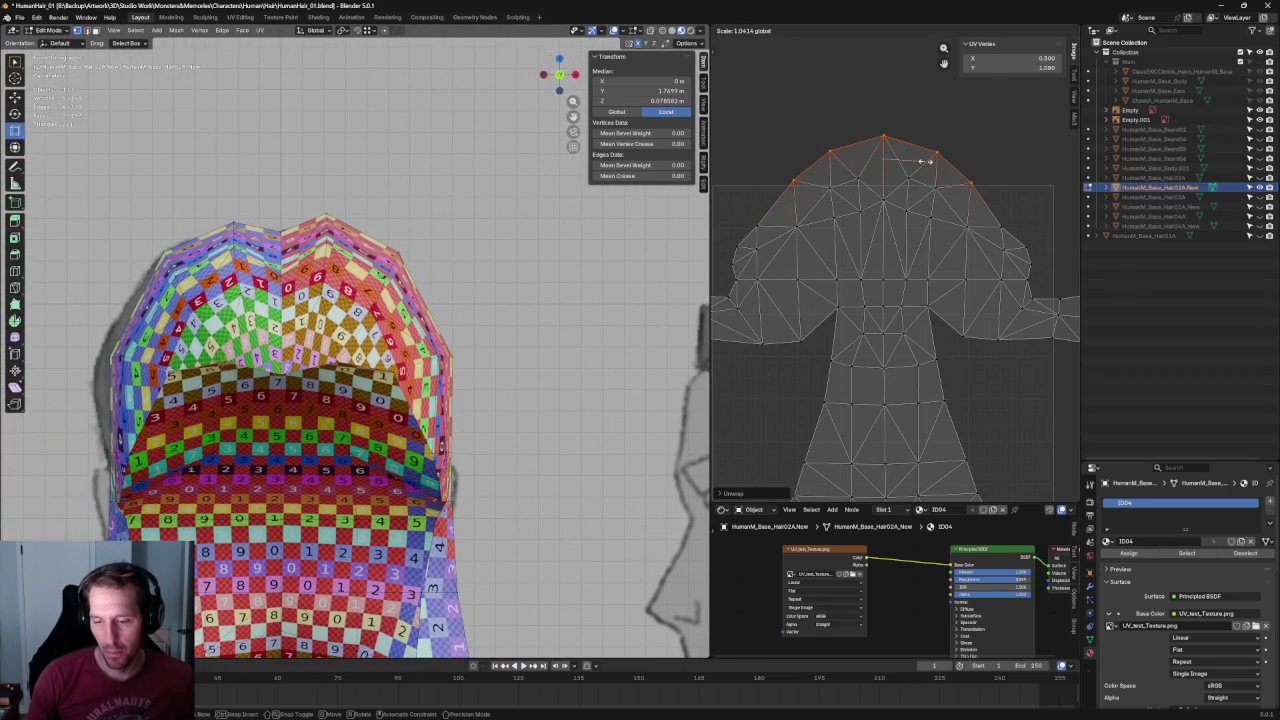
pyautogui.click(925, 162)
# Align a central column of UV vertices vertically, then deselect all.
pyautogui.hotkey('alt', 'a')
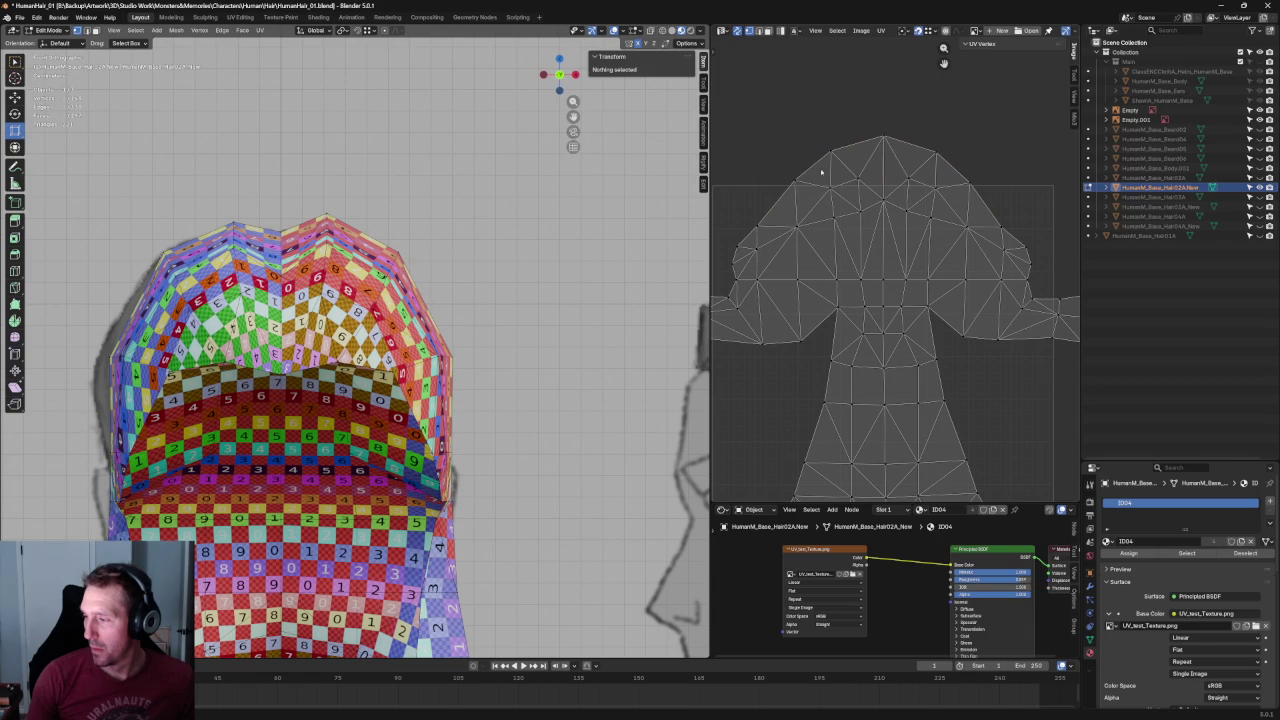
pyautogui.moveTo(820, 132); pyautogui.dragTo(852, 342)
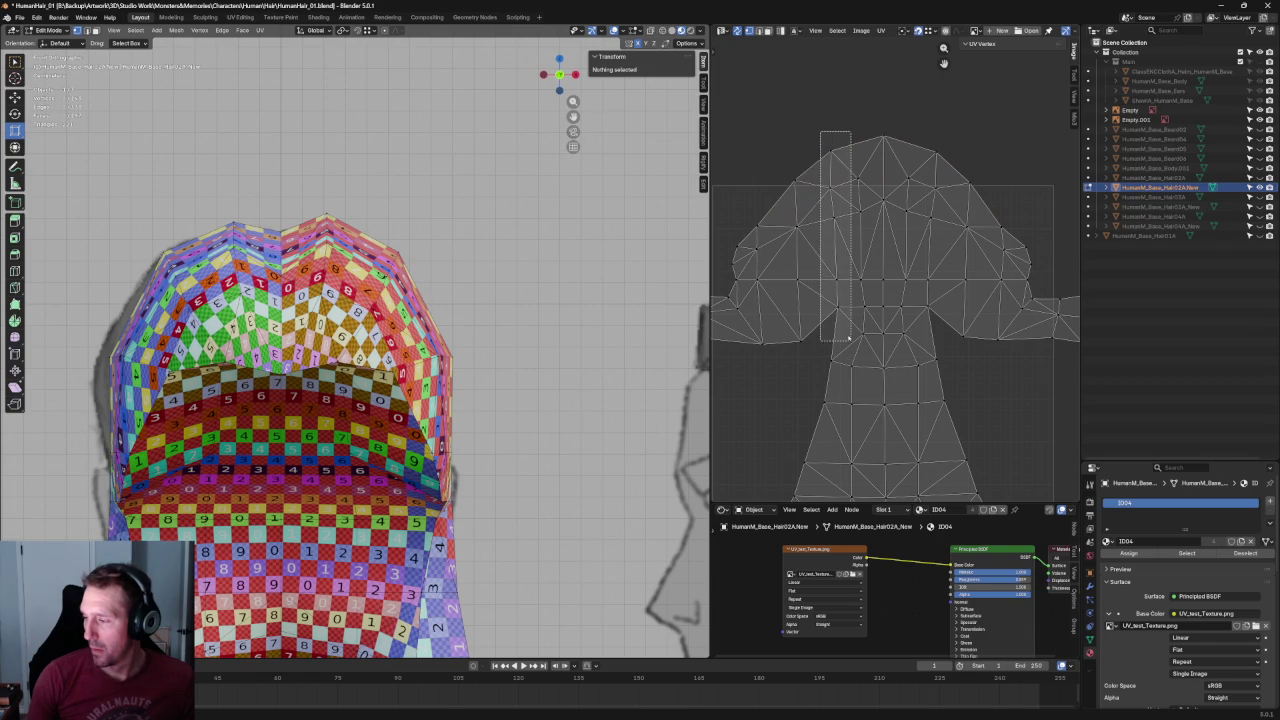
pyautogui.hotkey('shift', 'w')
pyautogui.click(924, 213)
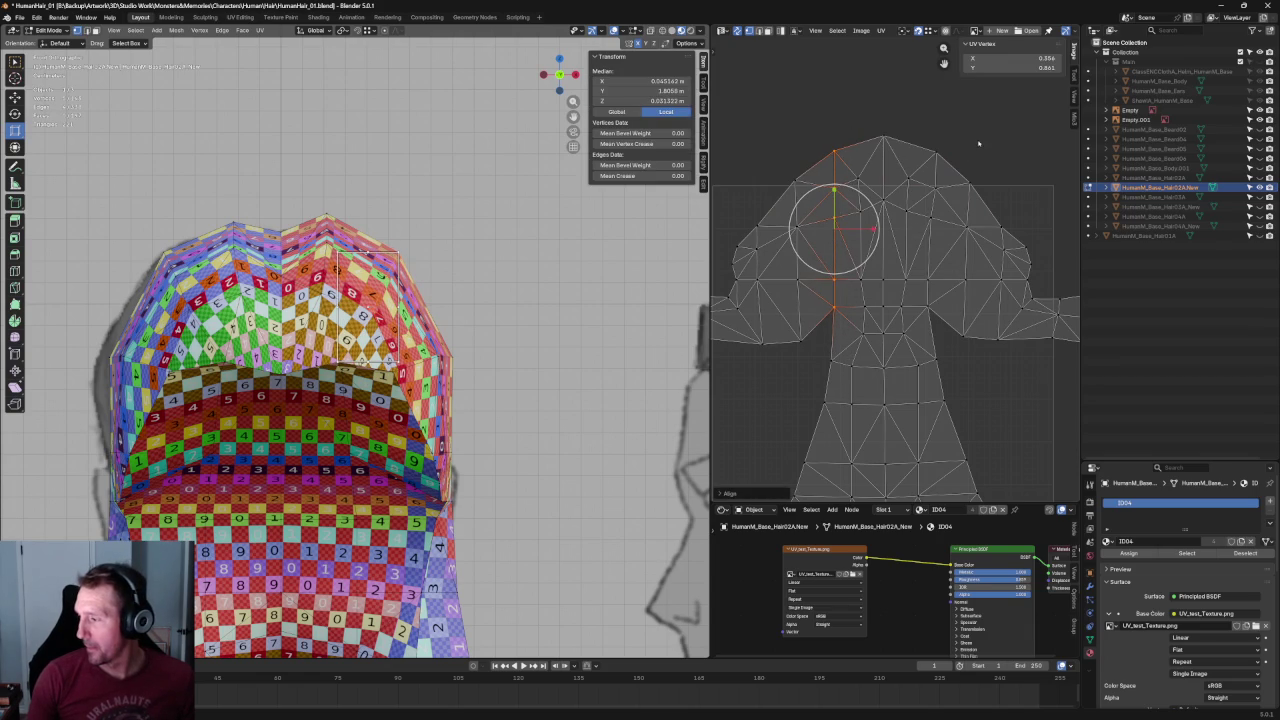
pyautogui.moveTo(948, 126); pyautogui.dragTo(914, 328)
pyautogui.click(882, 160)
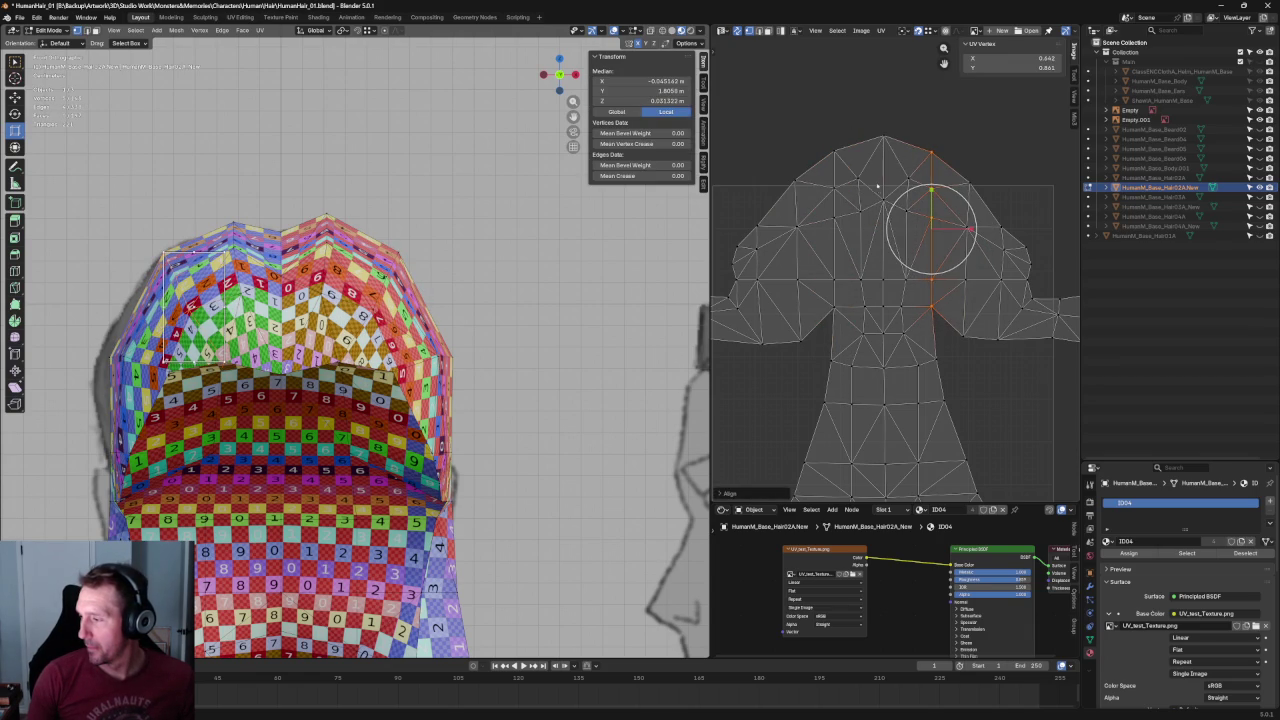
pyautogui.scroll(-3, 882, 127)
pyautogui.hotkey('alt', 'a')
pyautogui.moveTo(400, 300)
pyautogui.mouseDown(button='middle')
pyautogui.moveTo(347, 287)
pyautogui.moveTo(433, 354)
pyautogui.moveTo(464, 327)
pyautogui.mouseUp(button='middle')
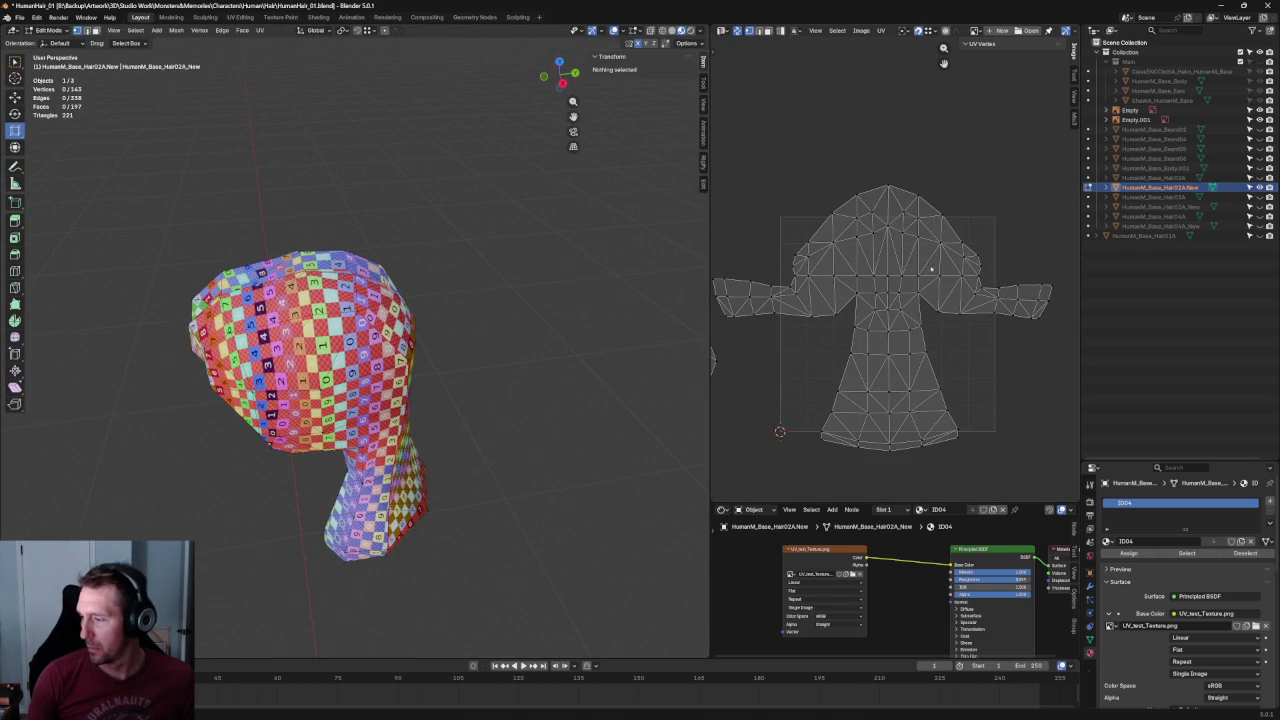
# Switch UV selection to faces and box-select the side arm faces of the main island.
pyautogui.moveTo(438, 582)
pyautogui.mouseDown(button='middle')
pyautogui.moveTo(388, 312)
pyautogui.moveTo(400, 310)
pyautogui.mouseUp(button='middle')
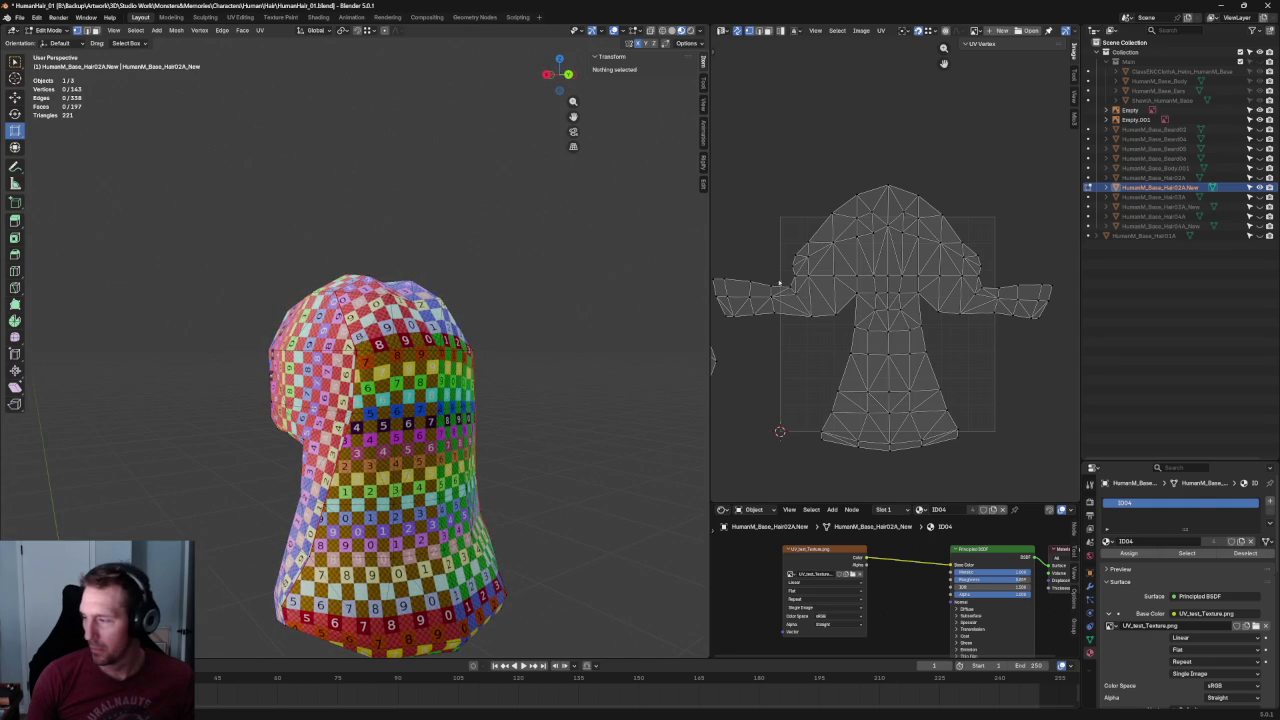
pyautogui.moveTo(811, 276); pyautogui.dragTo(886, 281, button='middle')
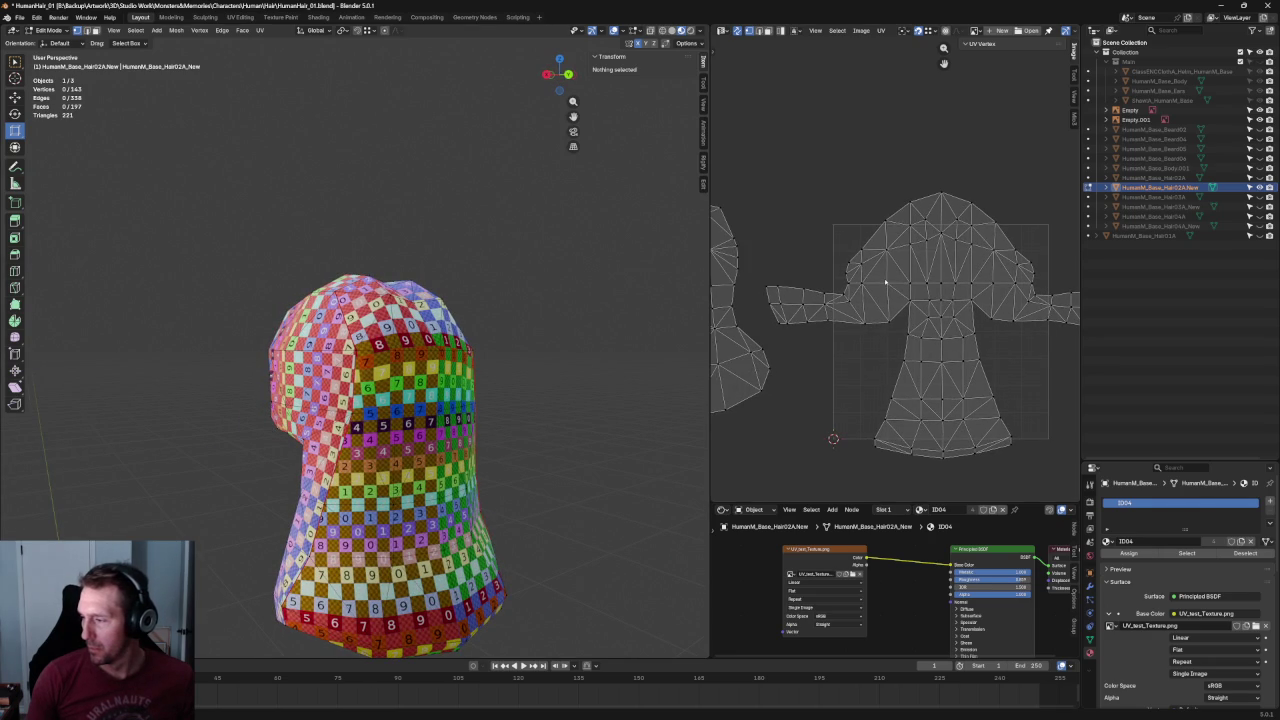
pyautogui.press('3')
pyautogui.moveTo(910, 196); pyautogui.dragTo(809, 342)
pyautogui.moveTo(815, 244); pyautogui.dragTo(761, 339)
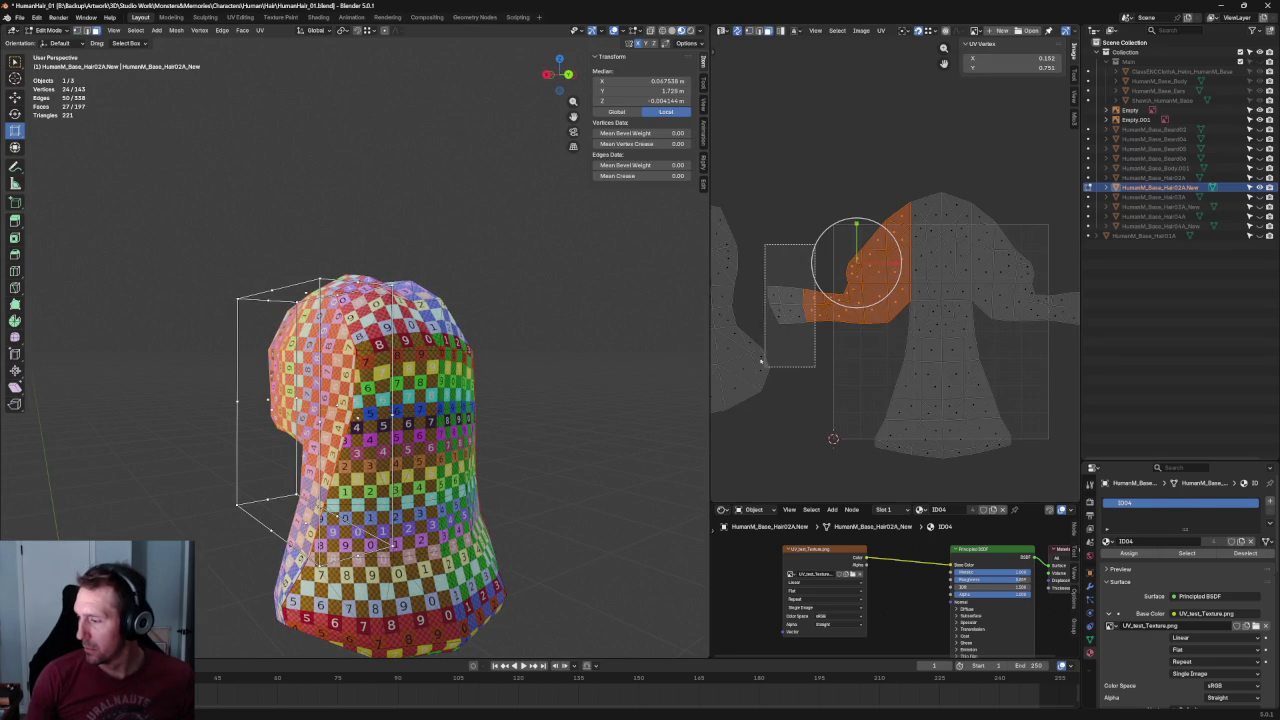
pyautogui.moveTo(870, 255); pyautogui.dragTo(760, 275, button='middle')
pyautogui.moveTo(1040, 199); pyautogui.dragTo(891, 375)
pyautogui.rightClick(868, 283)
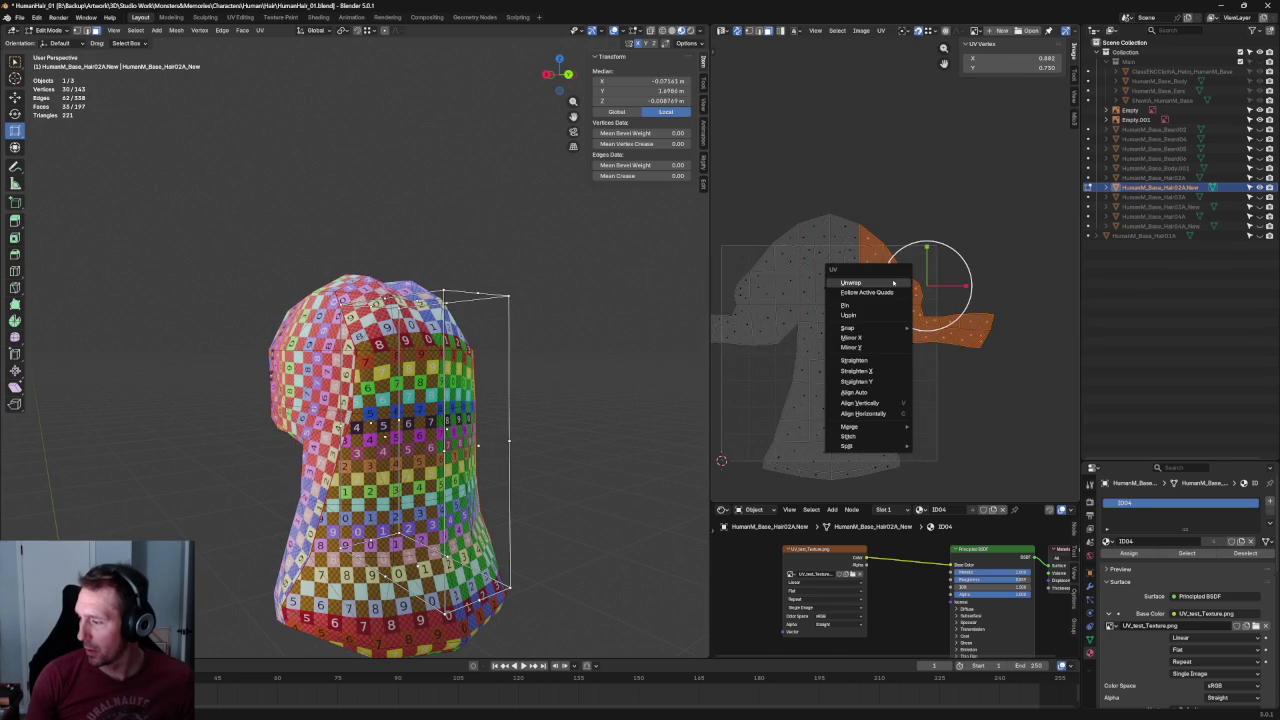
pyautogui.moveTo(848, 446)
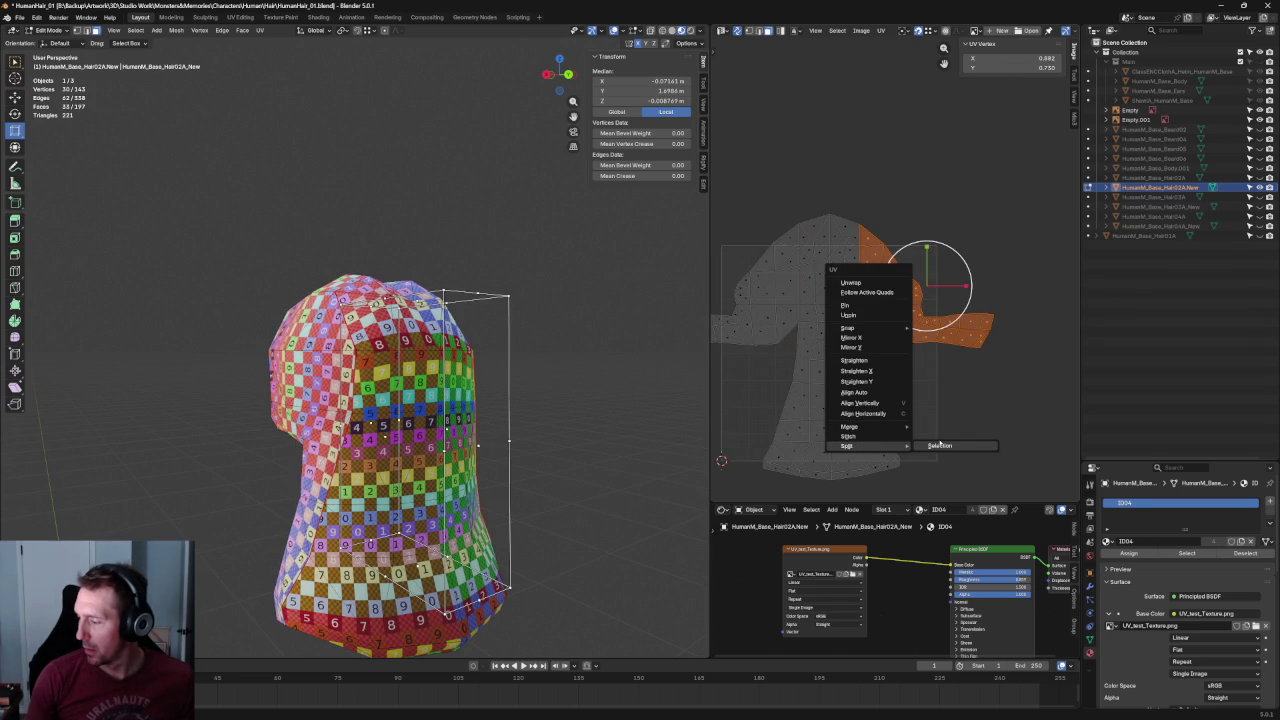
# Split the side arm faces into their own island, mirror it and shift it left.
pyautogui.click(940, 445)
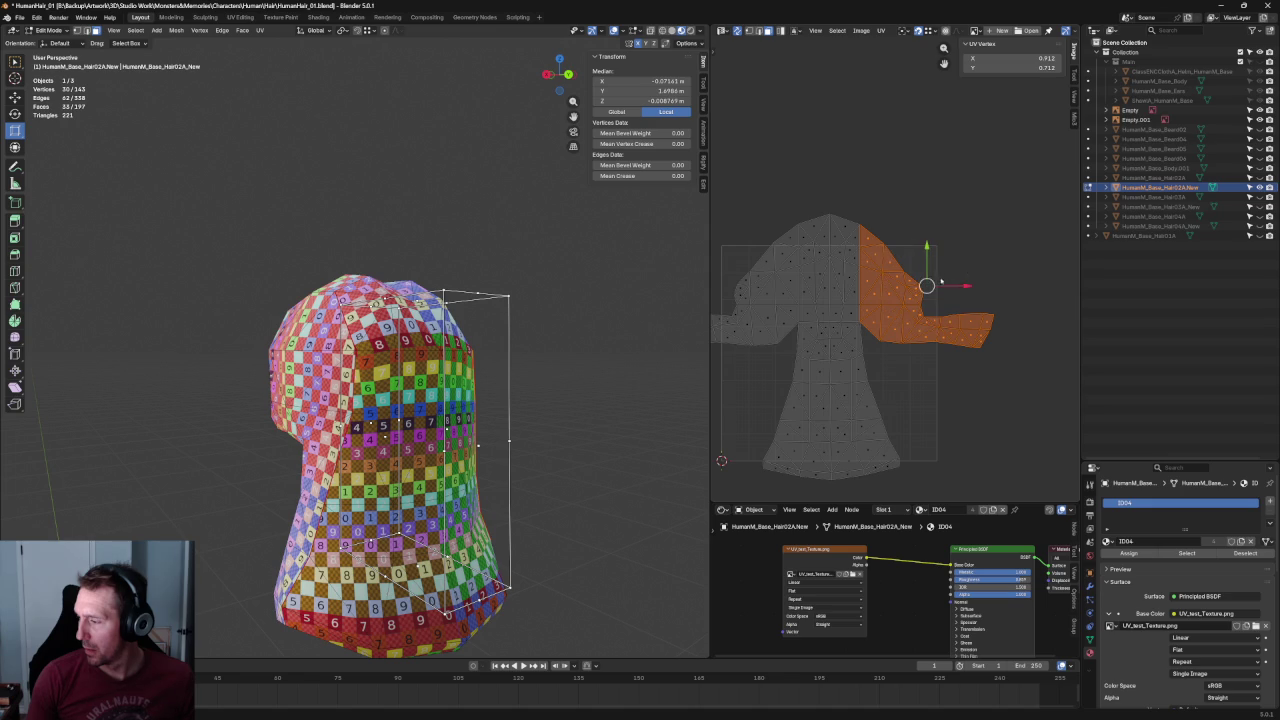
pyautogui.moveTo(928, 285); pyautogui.dragTo(960, 278)
pyautogui.press('u')
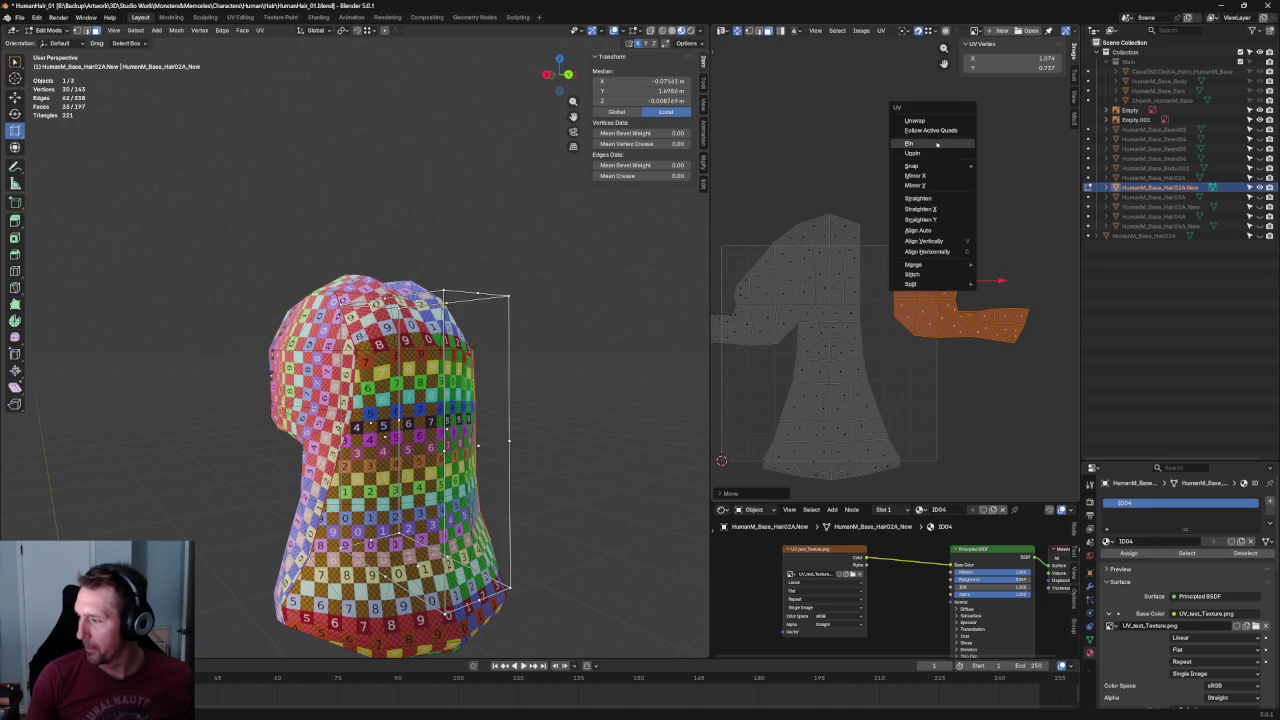
pyautogui.click(940, 175)
pyautogui.moveTo(960, 279); pyautogui.dragTo(720, 284)
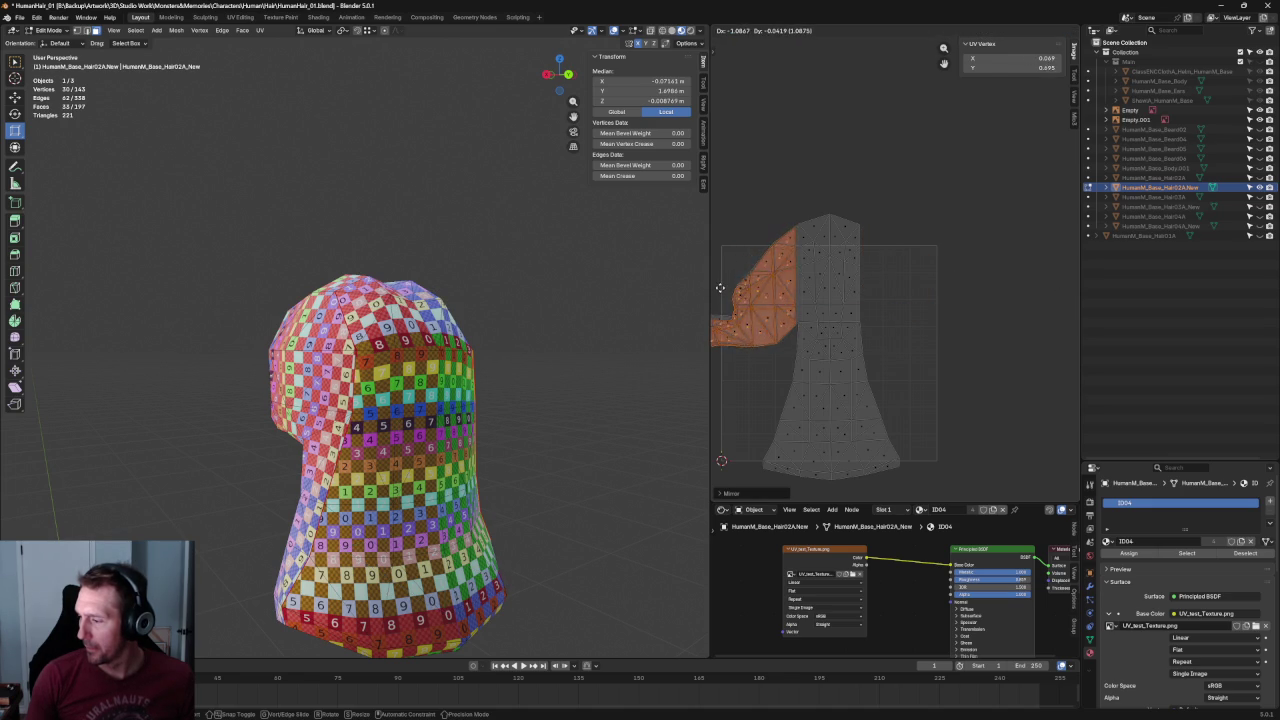
pyautogui.moveTo(720, 284); pyautogui.dragTo(722, 286)
# Move the split island down clear of the main island and return to vertex selection.
pyautogui.scroll(4, 948, 340)
pyautogui.scroll(-3, 948, 340)
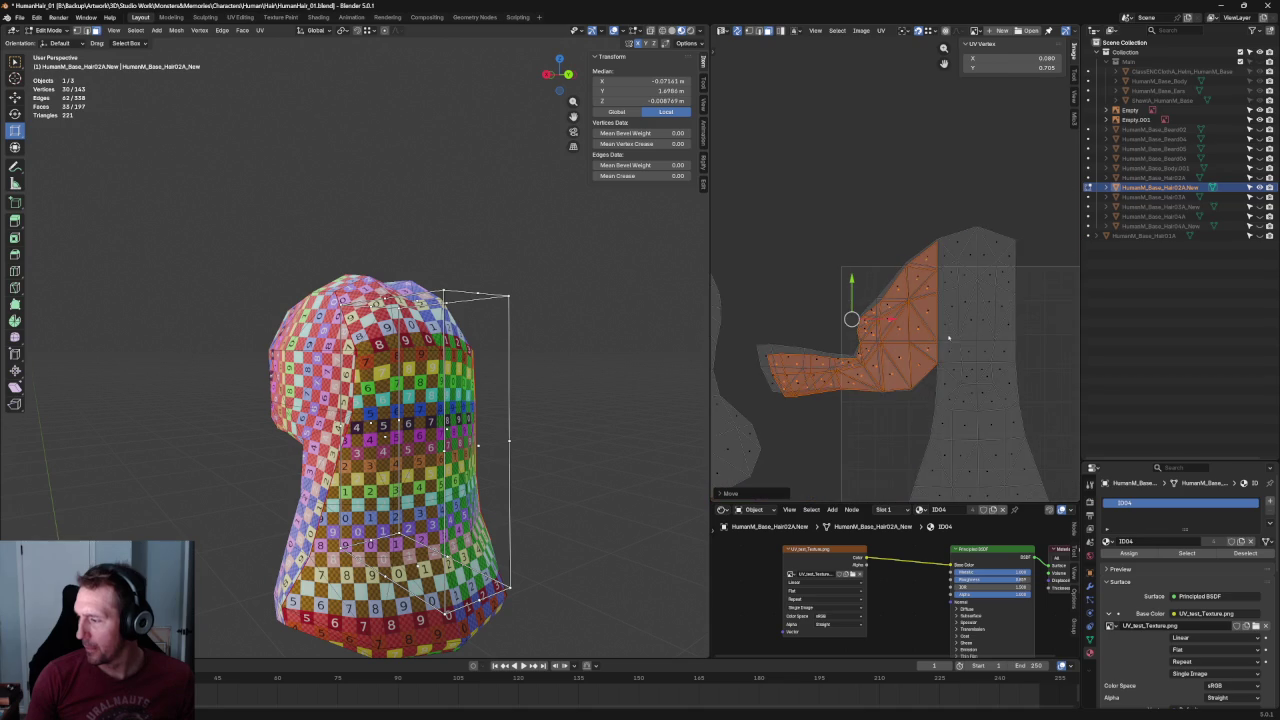
pyautogui.moveTo(420, 380)
pyautogui.mouseDown(button='middle')
pyautogui.moveTo(430, 470)
pyautogui.moveTo(490, 390)
pyautogui.mouseUp(button='middle')
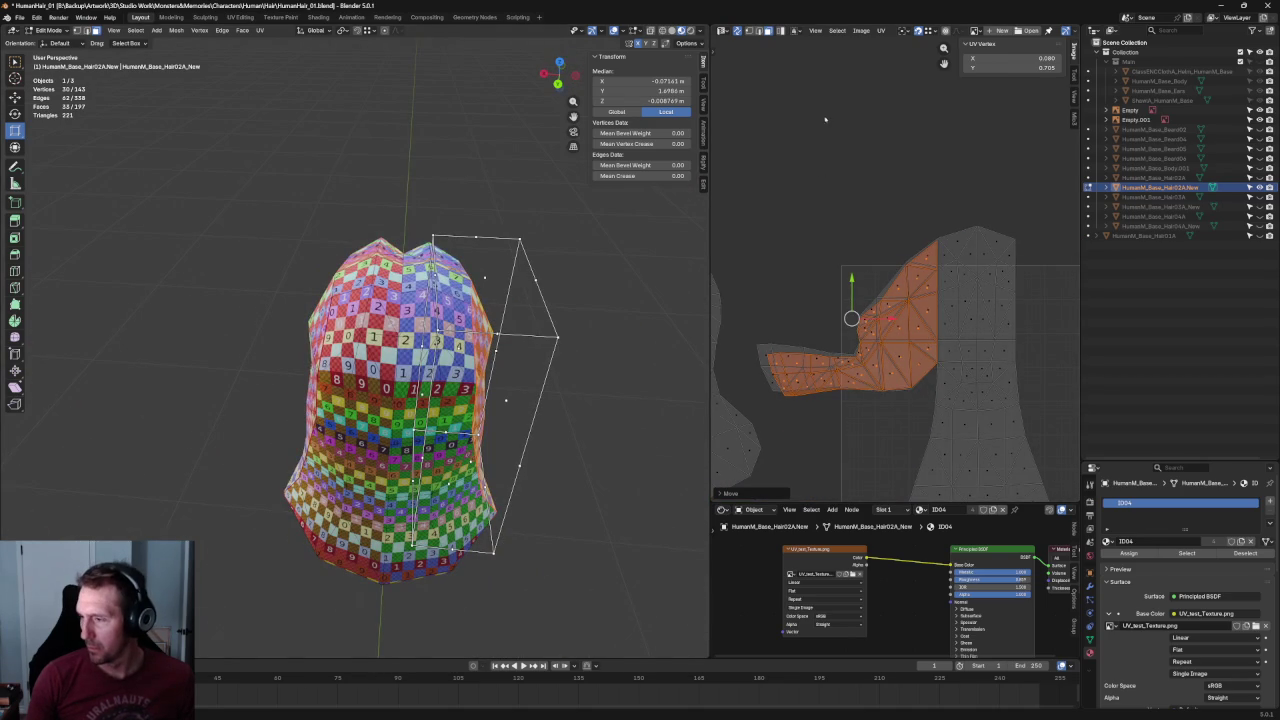
pyautogui.moveTo(851, 317); pyautogui.dragTo(776, 317)
pyautogui.scroll(3, 837, 463)
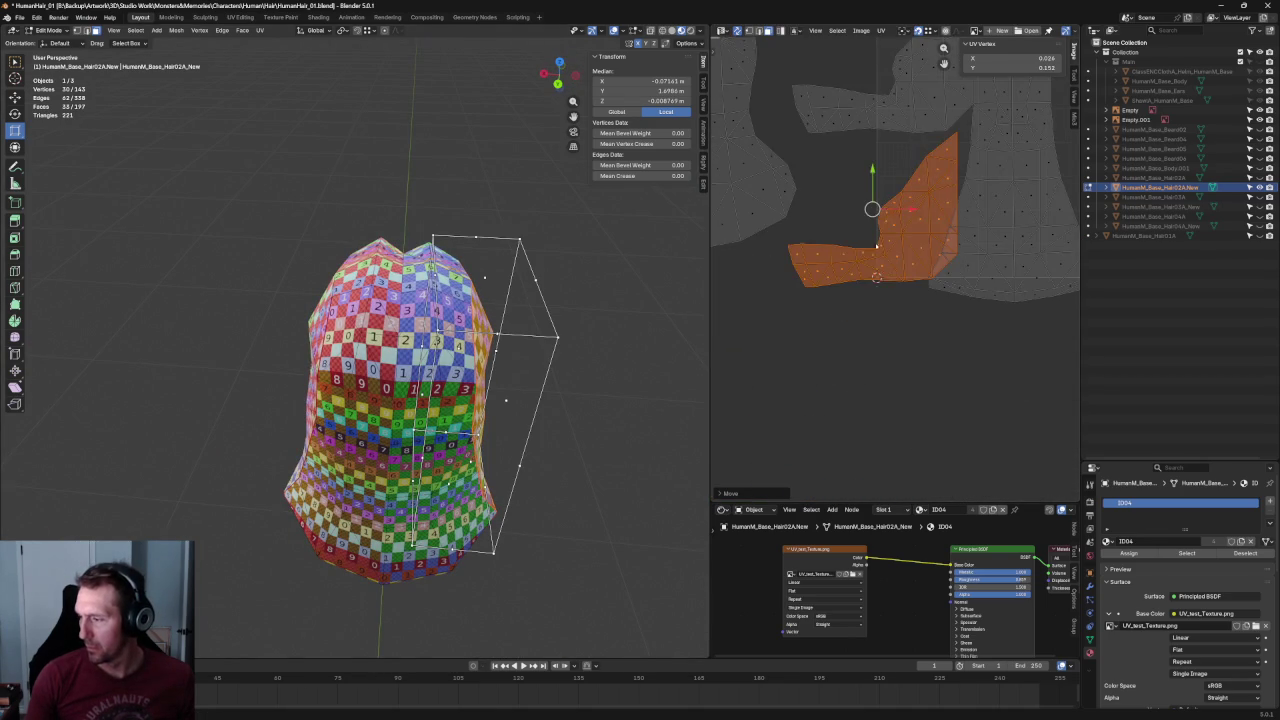
pyautogui.press('1')
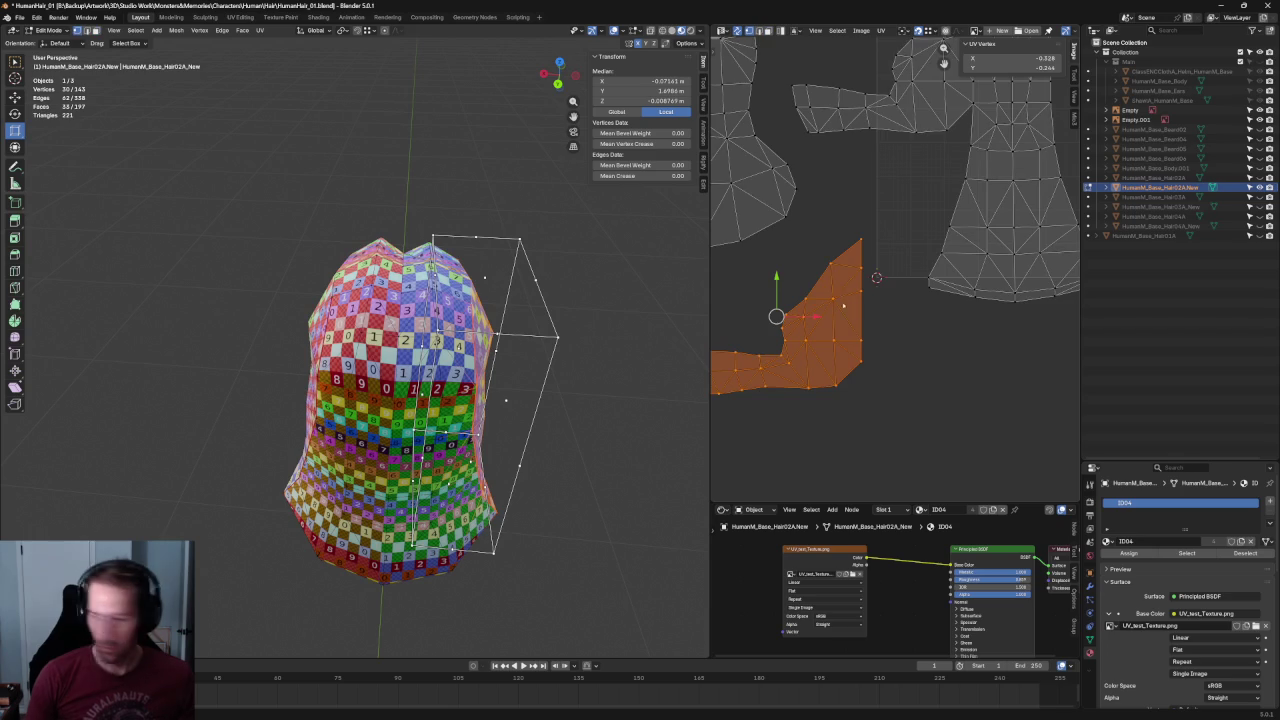
pyautogui.scroll(-2, 897, 270)
pyautogui.moveTo(901, 283); pyautogui.dragTo(866, 373, button='middle')
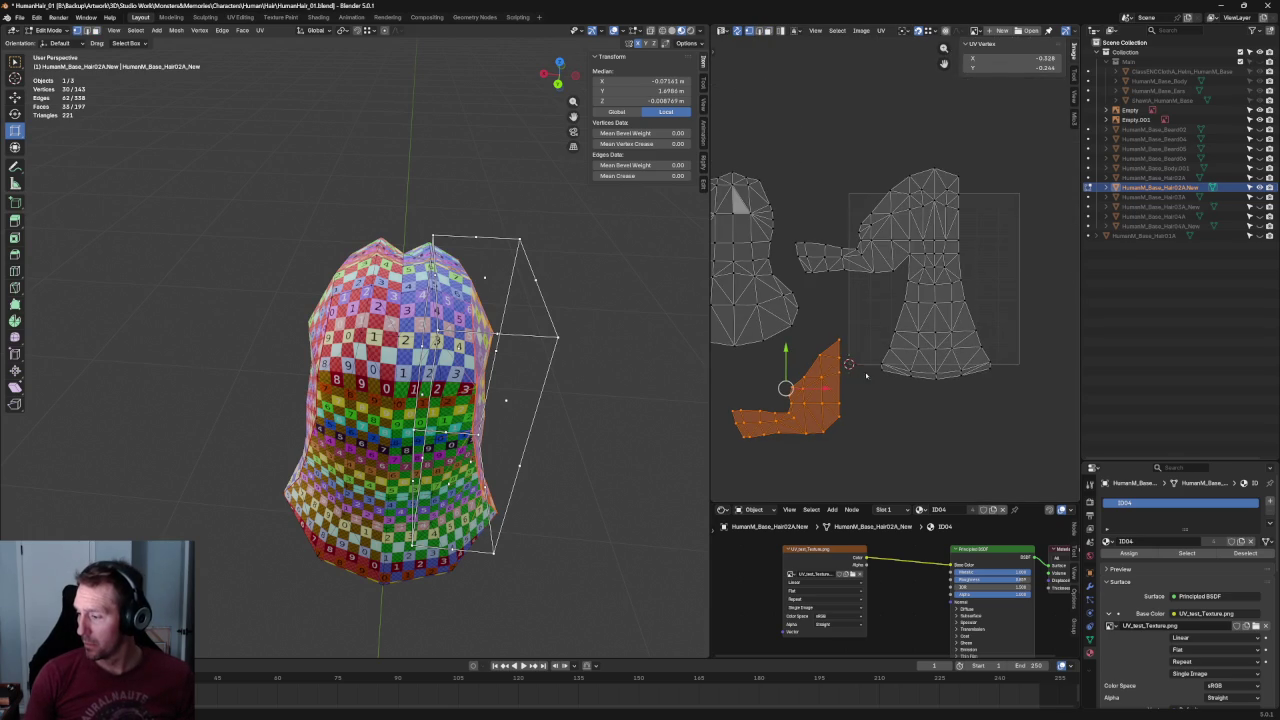
pyautogui.press('g')
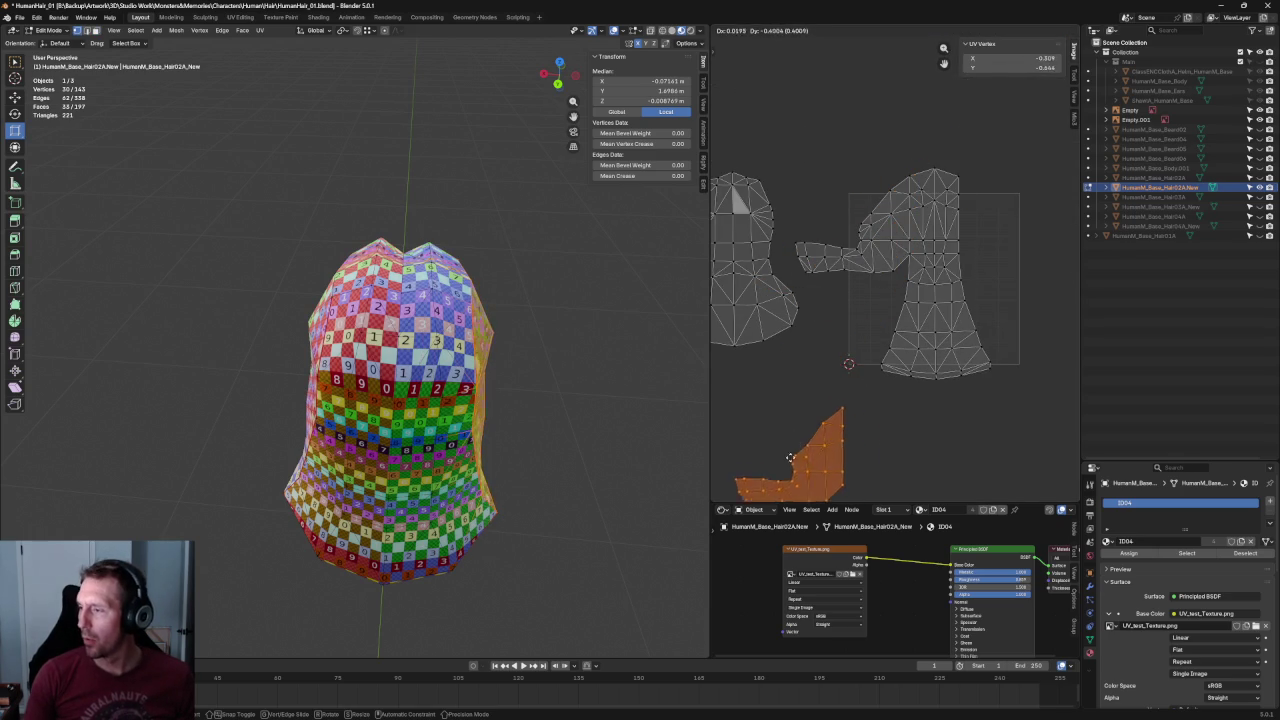
# Place the split island up beside the main island using the snapping settings.
pyautogui.click(812, 387)
pyautogui.click(928, 32)
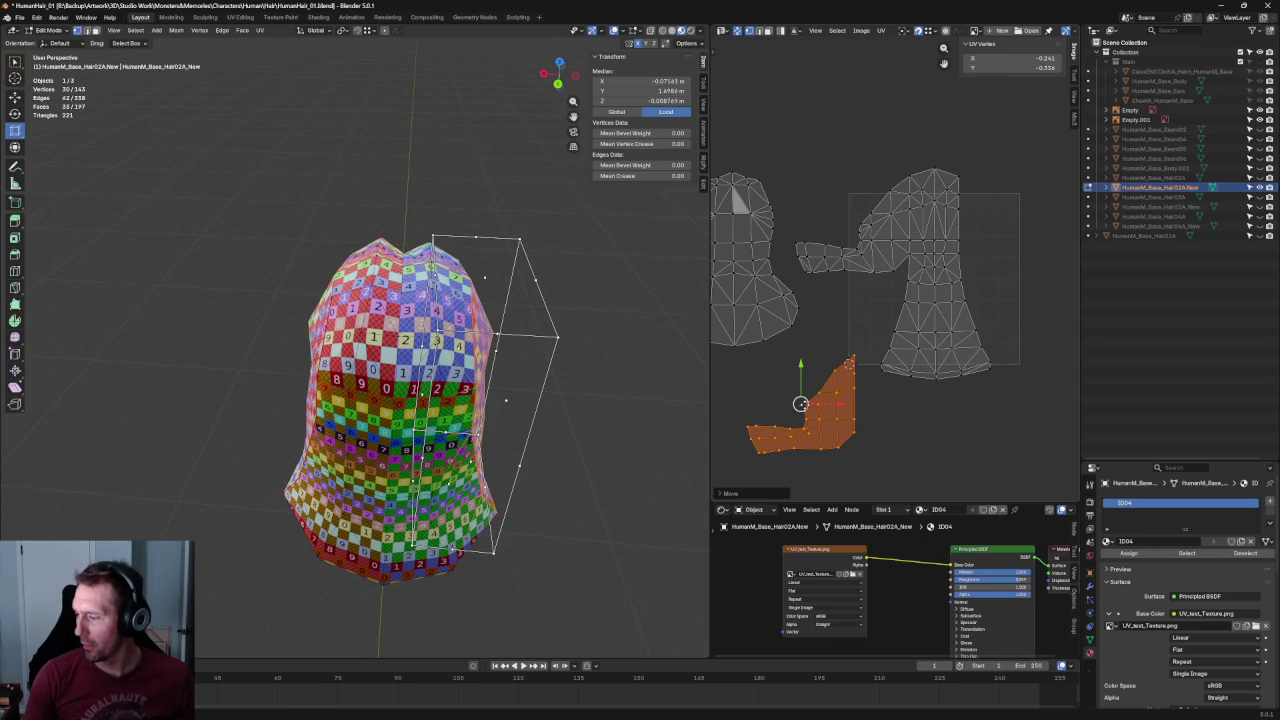
pyautogui.moveTo(848, 363); pyautogui.dragTo(906, 175)
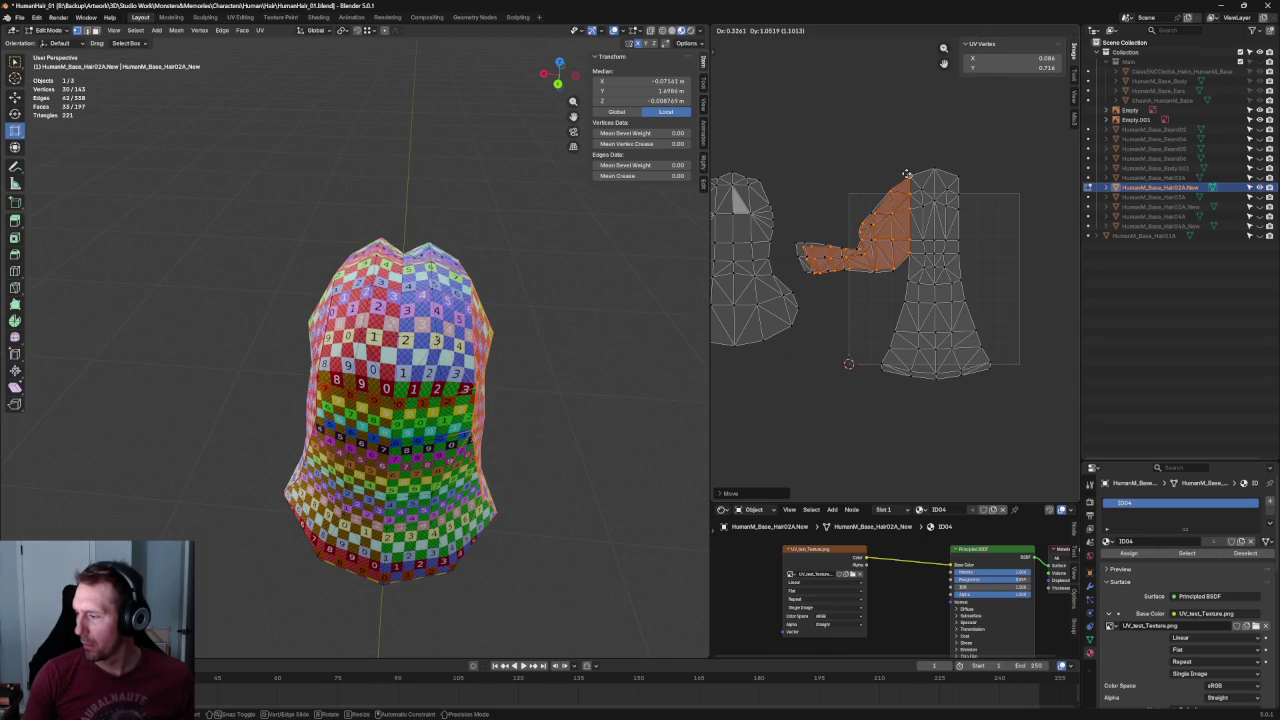
pyautogui.click(906, 175)
pyautogui.scroll(3, 895, 226)
pyautogui.scroll(-1, 895, 226)
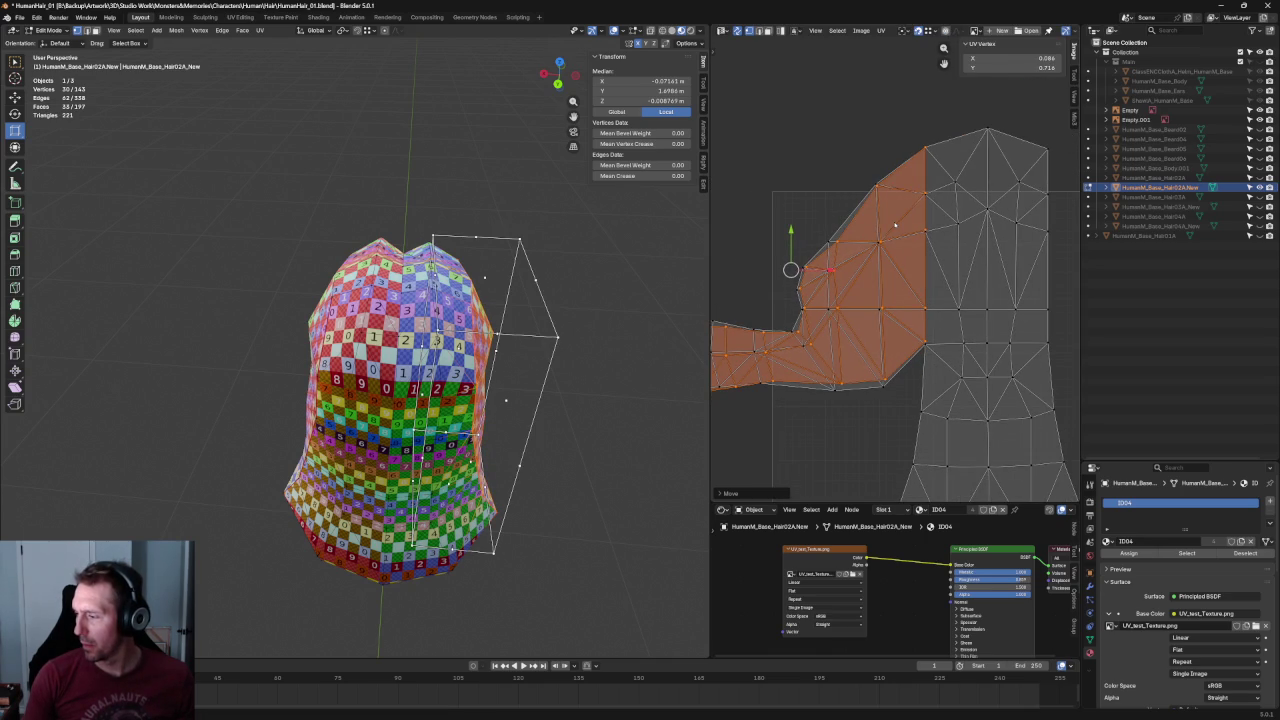
pyautogui.moveTo(896, 225); pyautogui.dragTo(972, 230, button='middle')
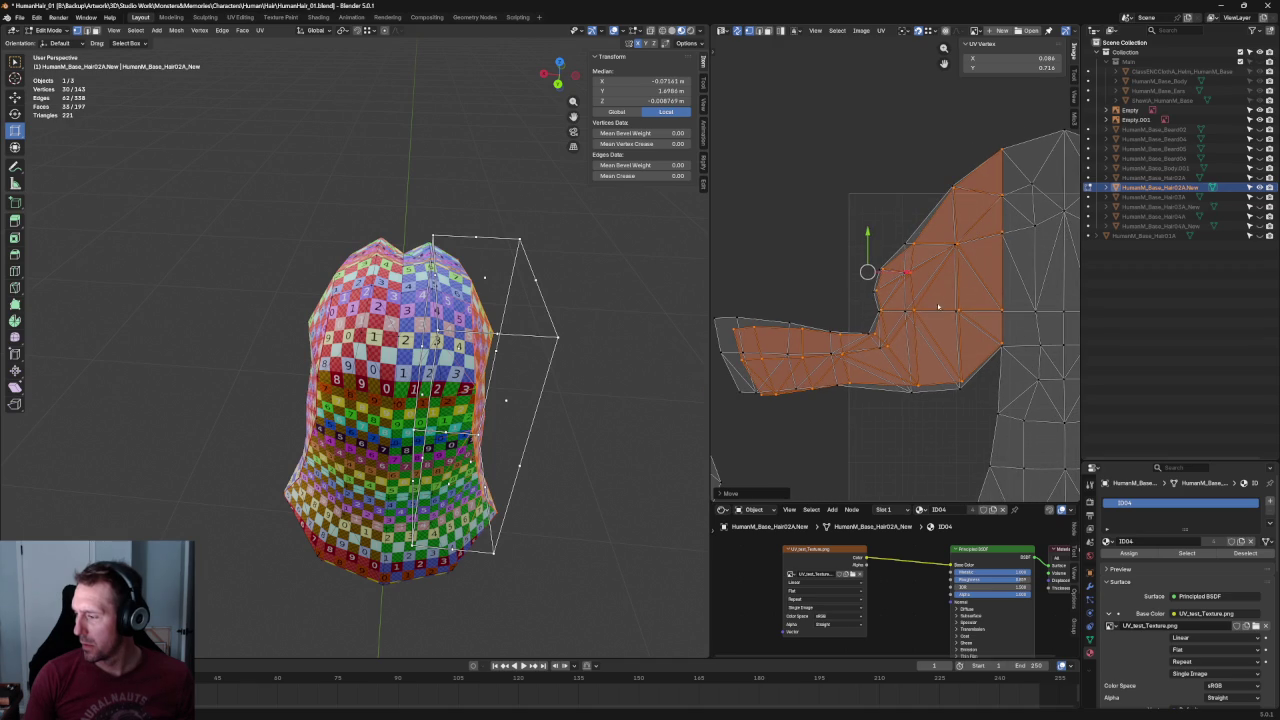
pyautogui.scroll(1, 977, 267)
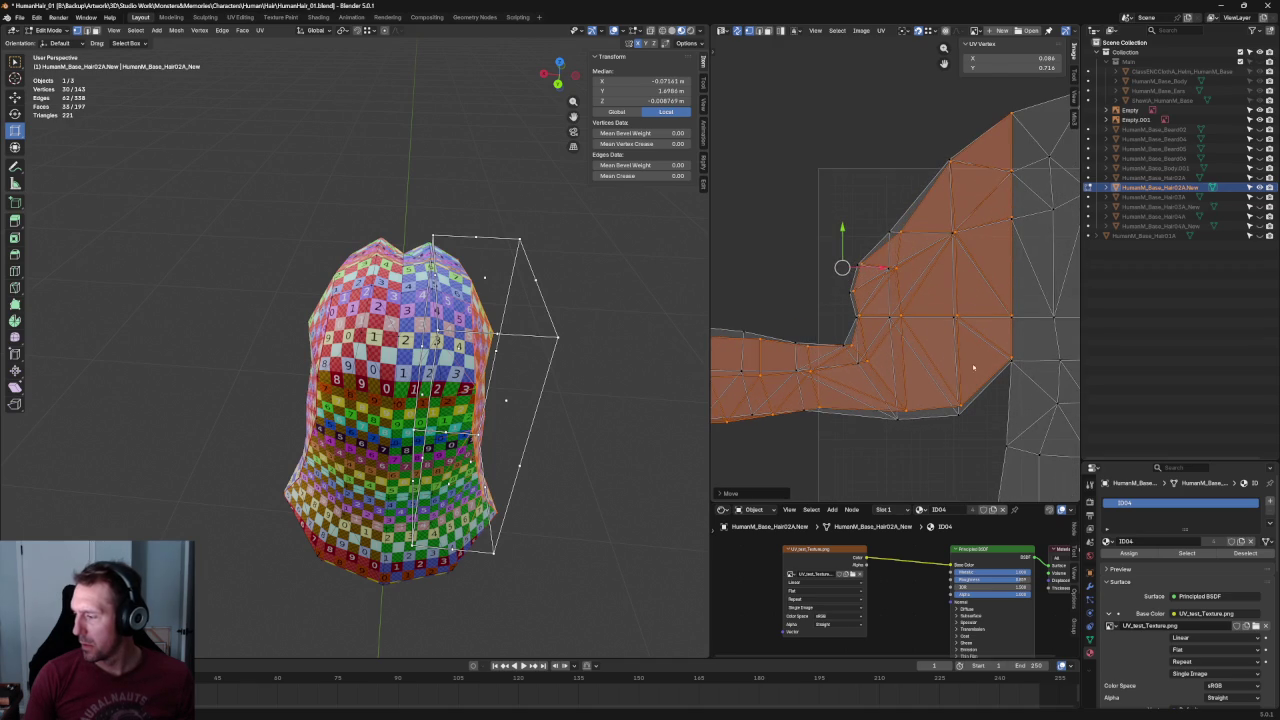
# Drag the junction and tangled vertices down to unfold the overlapping triangles.
pyautogui.click(1011, 317)
pyautogui.click(1011, 356)
pyautogui.moveTo(1011, 356); pyautogui.dragTo(1011, 360)
pyautogui.click(1012, 217)
pyautogui.click(953, 232)
pyautogui.click(957, 315)
pyautogui.moveTo(957, 315)
pyautogui.mouseDown()
pyautogui.moveTo(958, 414)
pyautogui.moveTo(856, 418)
pyautogui.mouseUp()
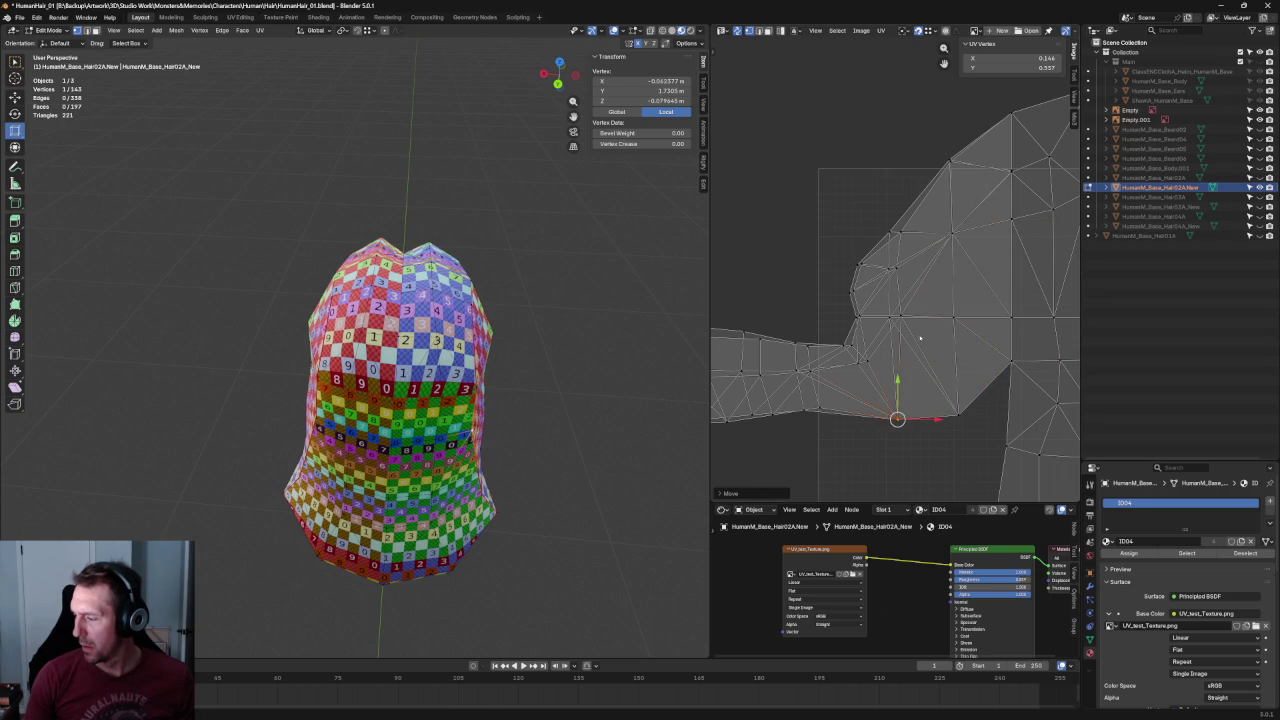
pyautogui.moveTo(905, 317)
pyautogui.mouseDown()
pyautogui.moveTo(890, 302)
pyautogui.moveTo(845, 347)
pyautogui.moveTo(887, 377)
pyautogui.mouseUp()
# Nudge vertices along the narrow strip's top edge to straighten it.
pyautogui.moveTo(887, 377); pyautogui.dragTo(969, 357, button='middle')
pyautogui.moveTo(941, 345)
pyautogui.mouseDown()
pyautogui.moveTo(890, 330)
pyautogui.moveTo(898, 383)
pyautogui.moveTo(885, 390)
pyautogui.mouseUp()
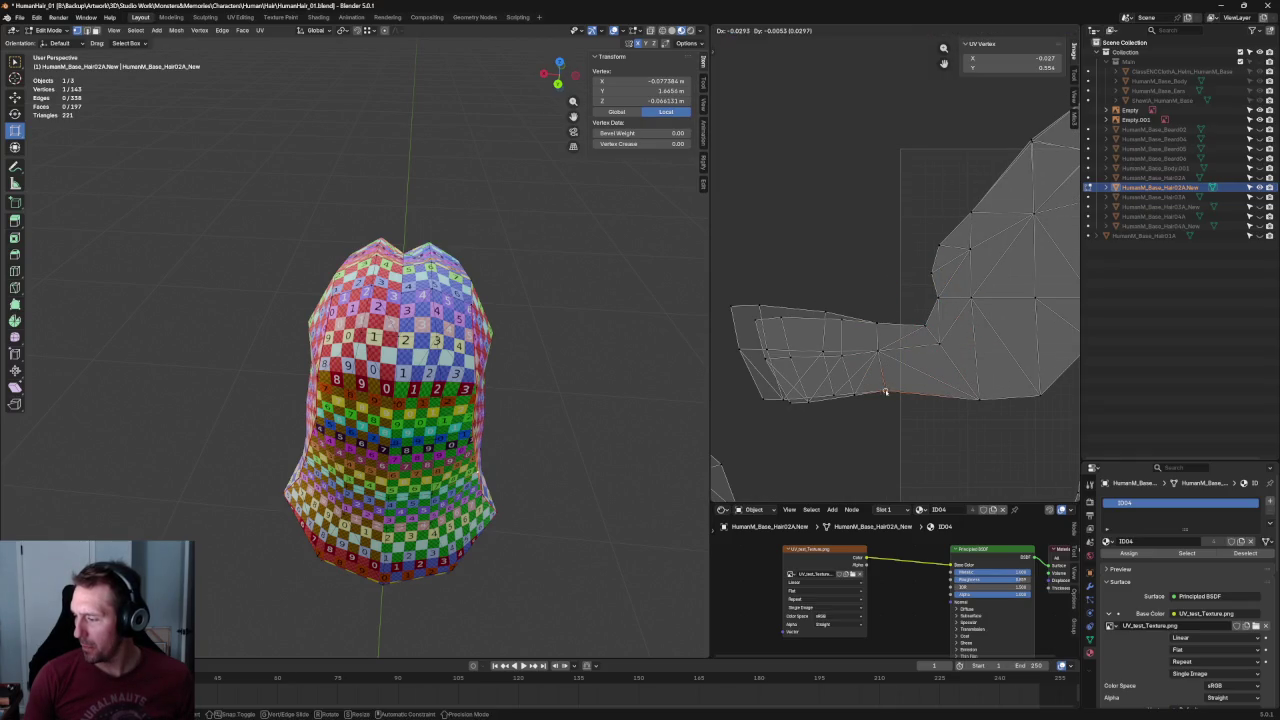
pyautogui.moveTo(839, 326); pyautogui.dragTo(823, 349)
pyautogui.moveTo(851, 391); pyautogui.dragTo(833, 394)
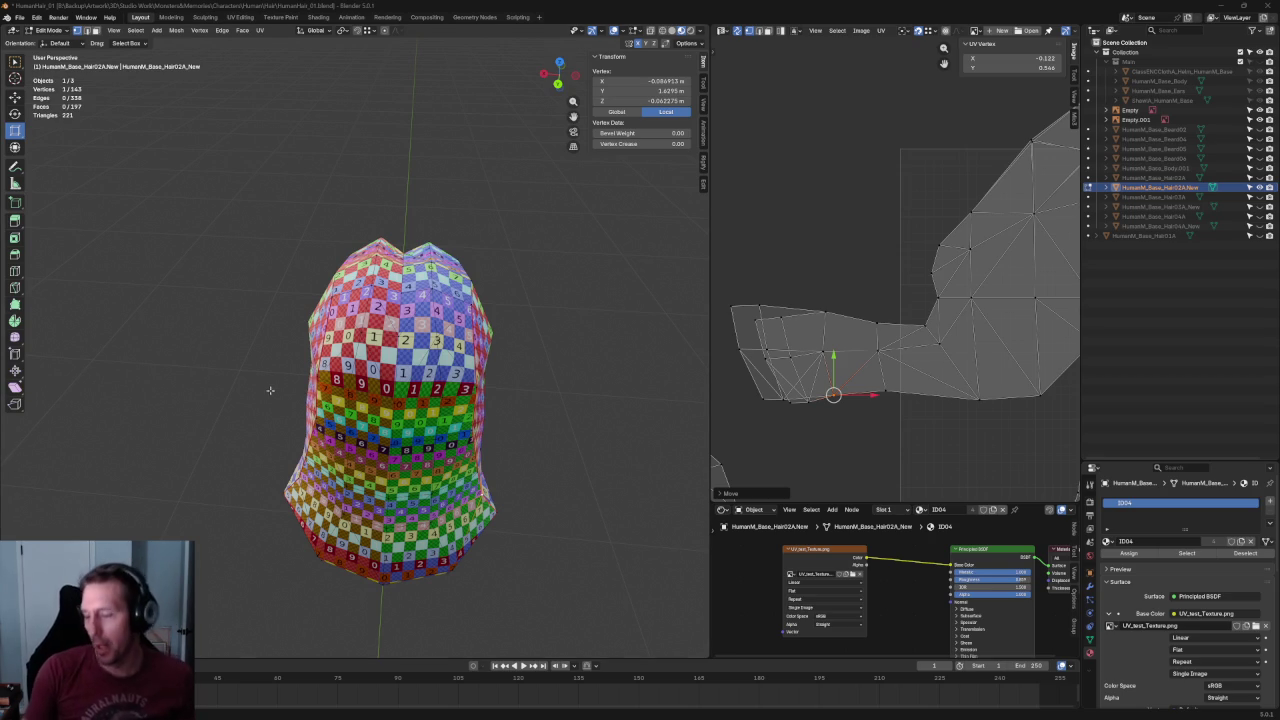
# Lower a vertex near the strip's end and even out the lower-edge vertices.
pyautogui.moveTo(900, 285); pyautogui.dragTo(919, 255, button='middle')
pyautogui.scroll(2, 919, 255)
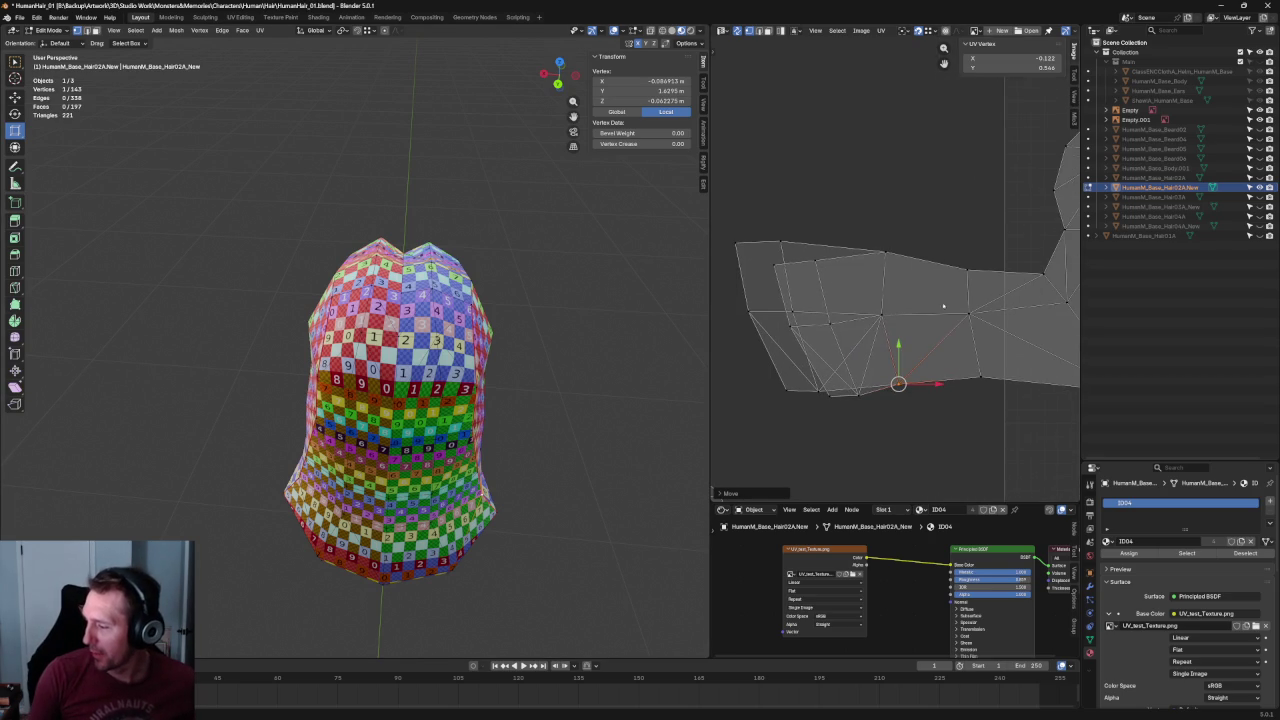
pyautogui.moveTo(898, 384); pyautogui.dragTo(893, 396)
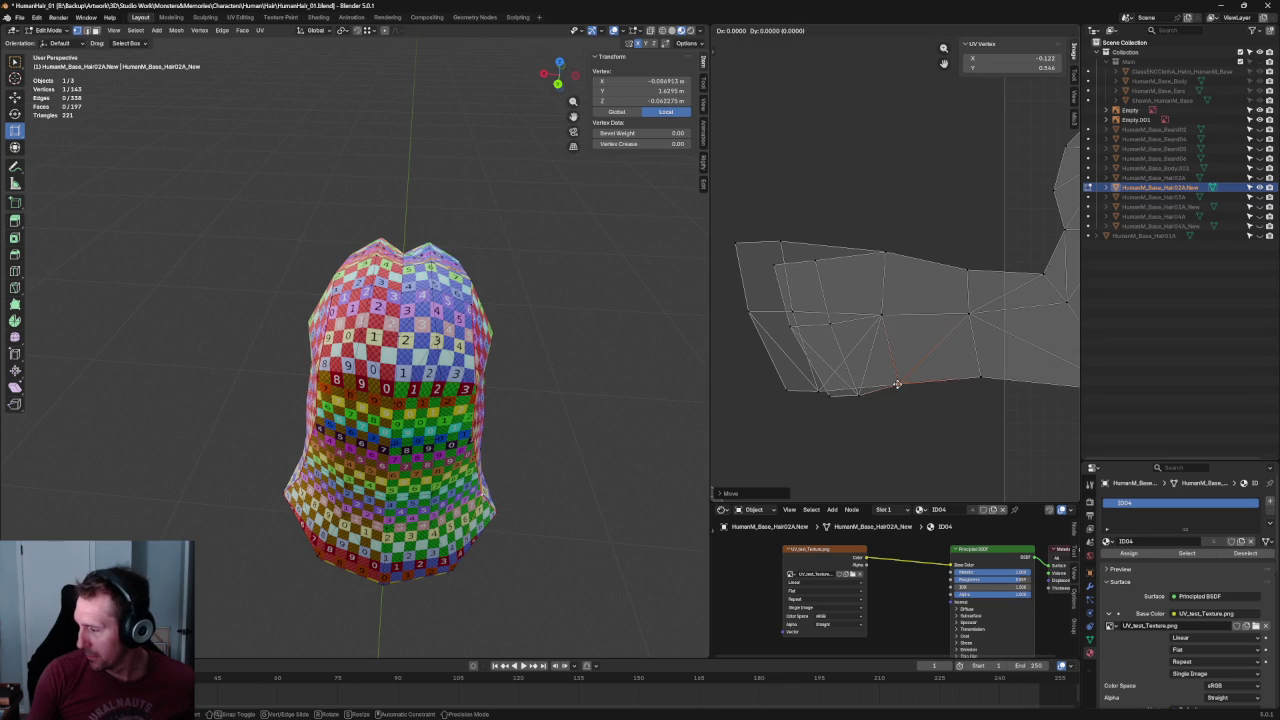
pyautogui.click(873, 431)
pyautogui.click(859, 393)
pyautogui.moveTo(817, 395)
pyautogui.mouseDown()
pyautogui.moveTo(776, 404)
pyautogui.moveTo(787, 389)
pyautogui.mouseUp()
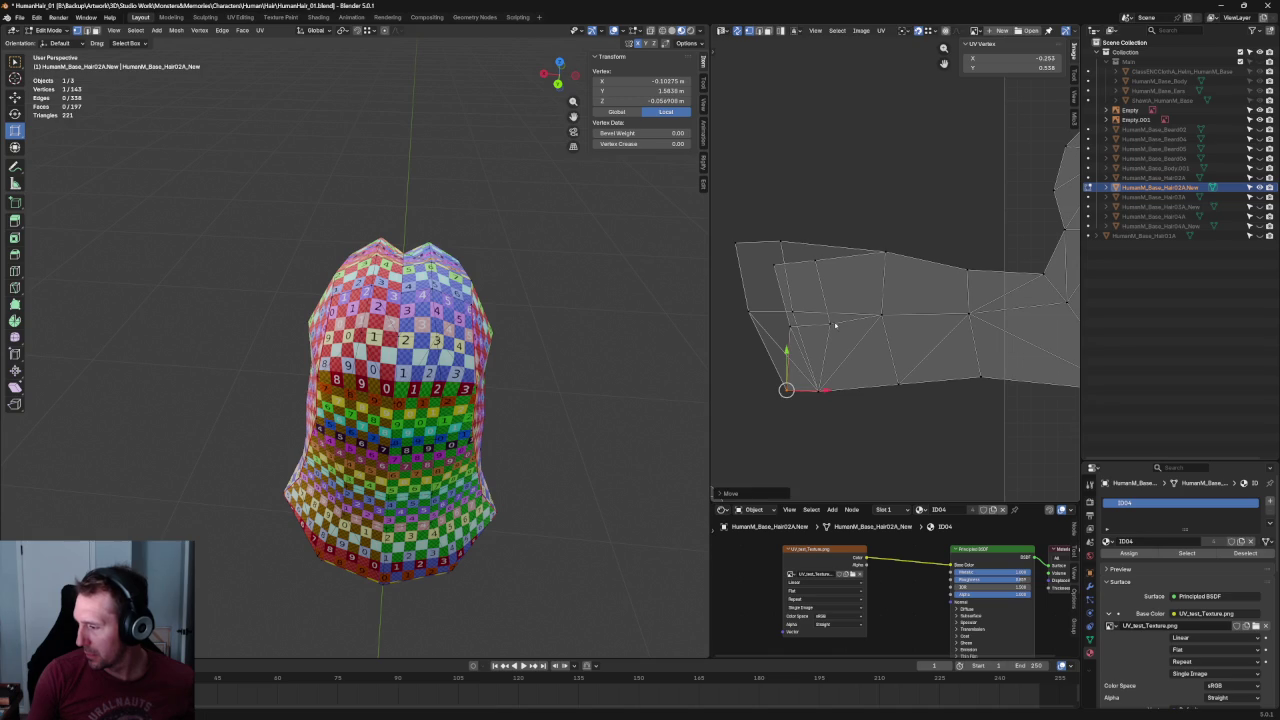
pyautogui.moveTo(830, 323); pyautogui.dragTo(748, 311)
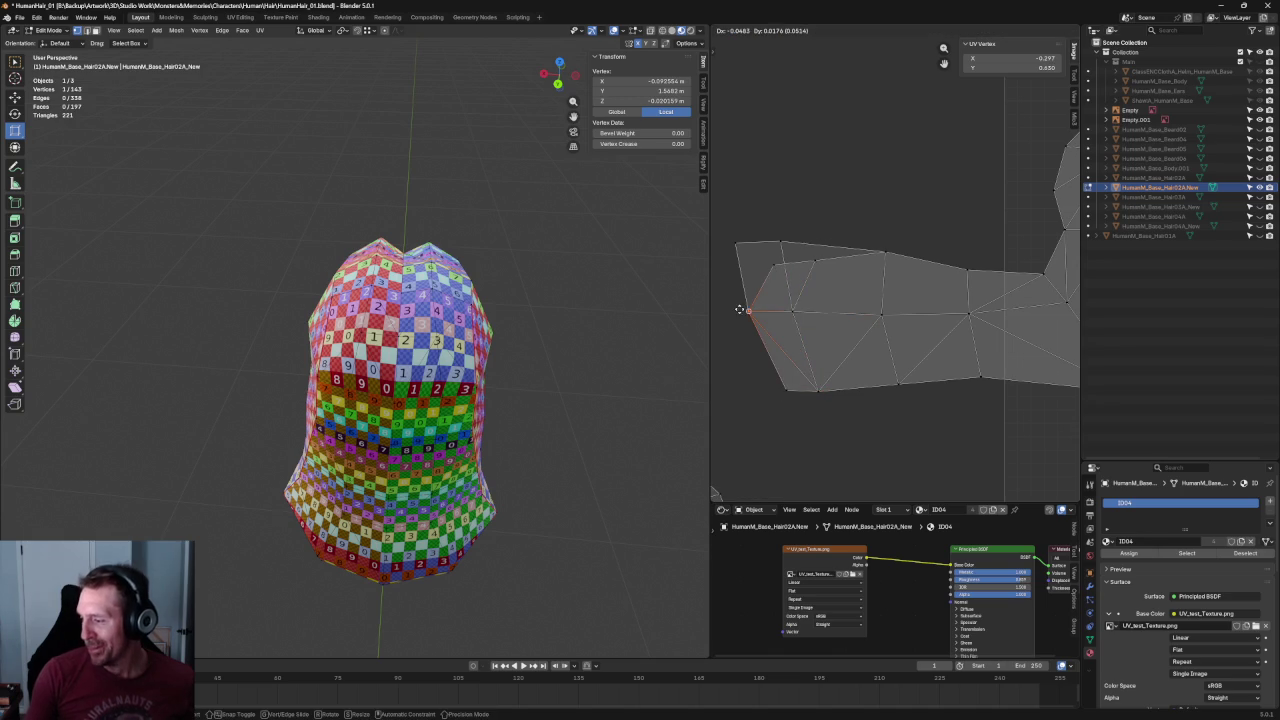
# Level the strip's top-left corner vertex with its top edge, then orbit the hair to check.
pyautogui.moveTo(737, 243); pyautogui.dragTo(735, 243)
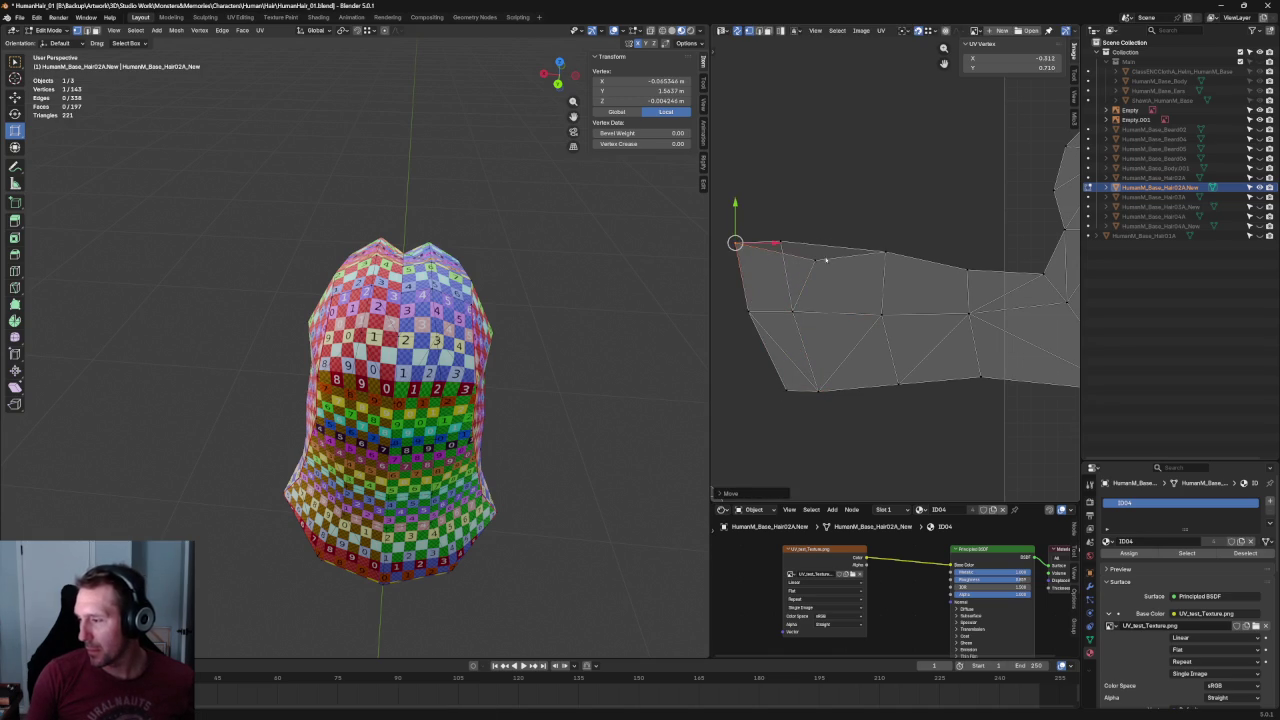
pyautogui.moveTo(815, 260); pyautogui.dragTo(796, 250)
pyautogui.scroll(-2, 830, 352)
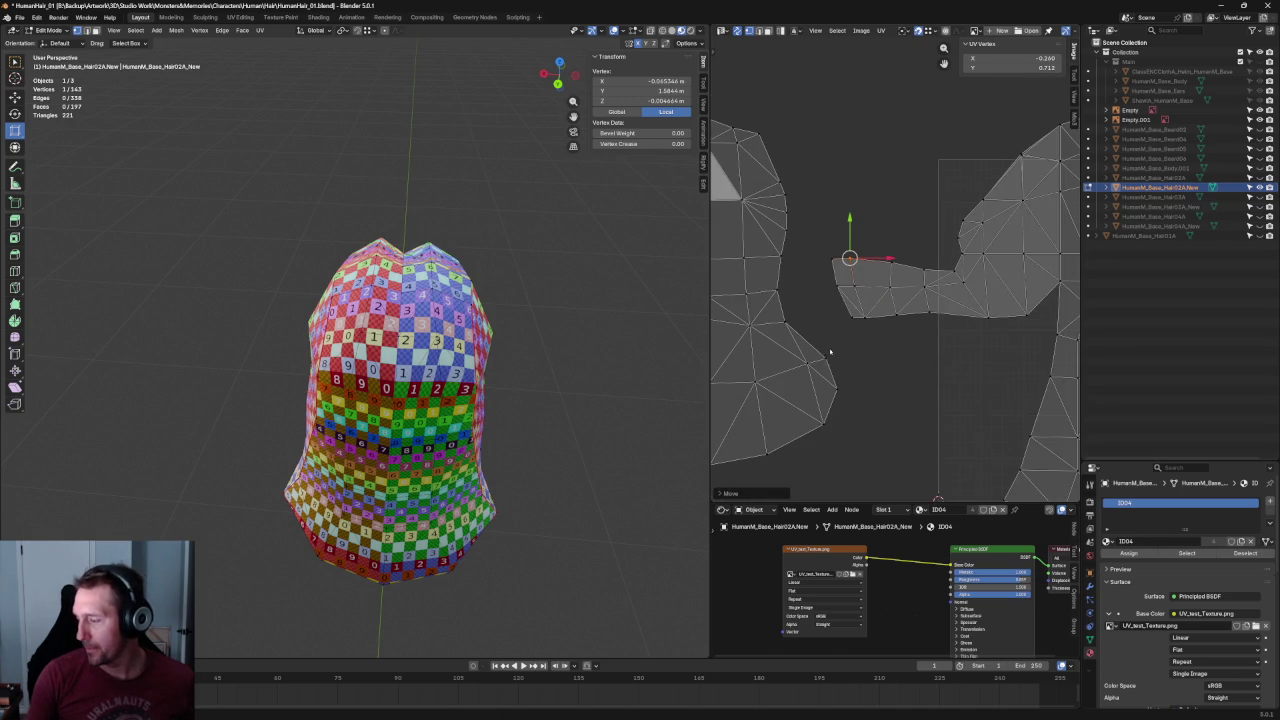
pyautogui.click(894, 373)
pyautogui.scroll(-4, 894, 373)
pyautogui.scroll(5, 899, 365)
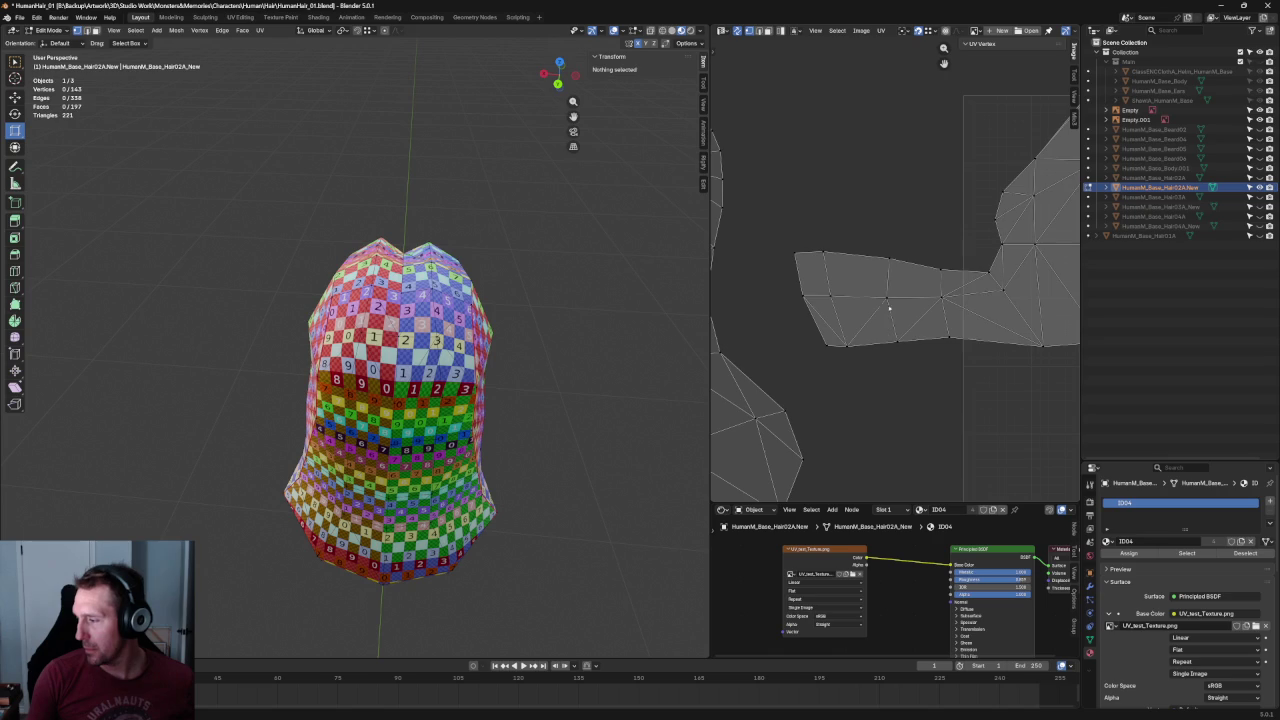
pyautogui.scroll(-1, 854, 332)
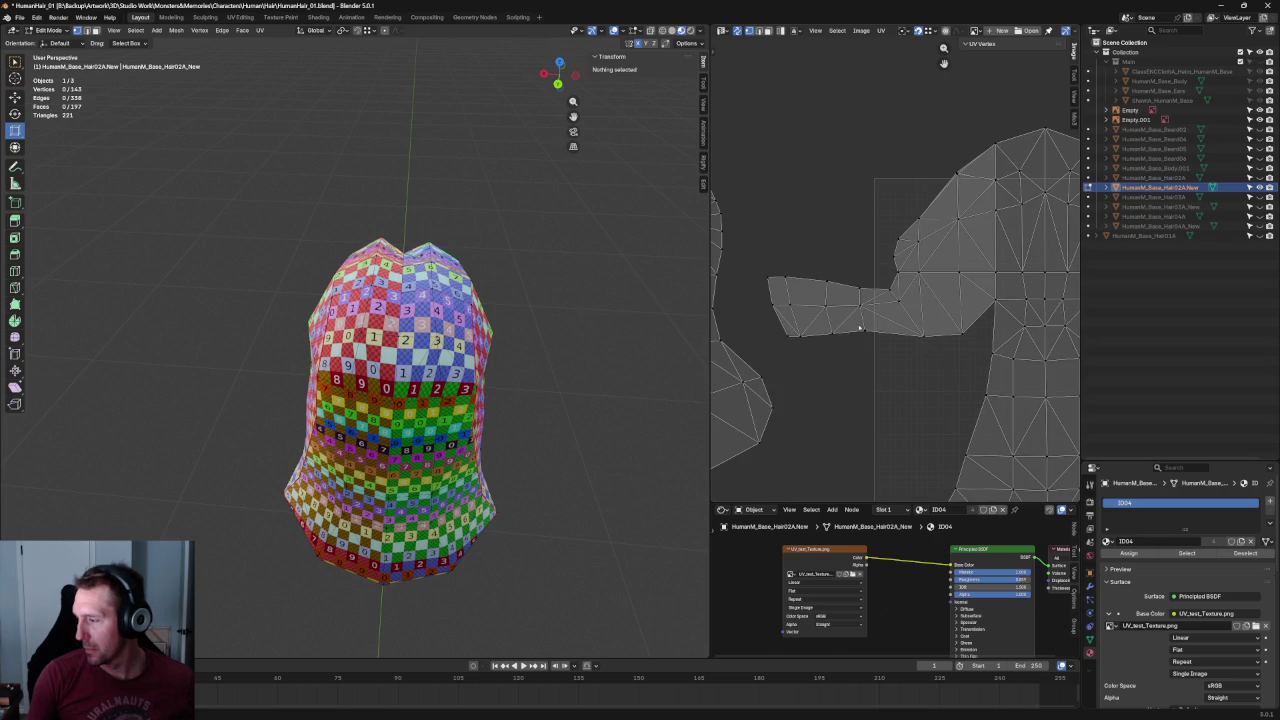
pyautogui.moveTo(529, 394)
pyautogui.mouseDown(button='middle')
pyautogui.moveTo(527, 371)
pyautogui.moveTo(517, 394)
pyautogui.moveTo(540, 393)
pyautogui.mouseUp(button='middle')
pyautogui.moveTo(935, 277); pyautogui.dragTo(839, 321, button='middle')
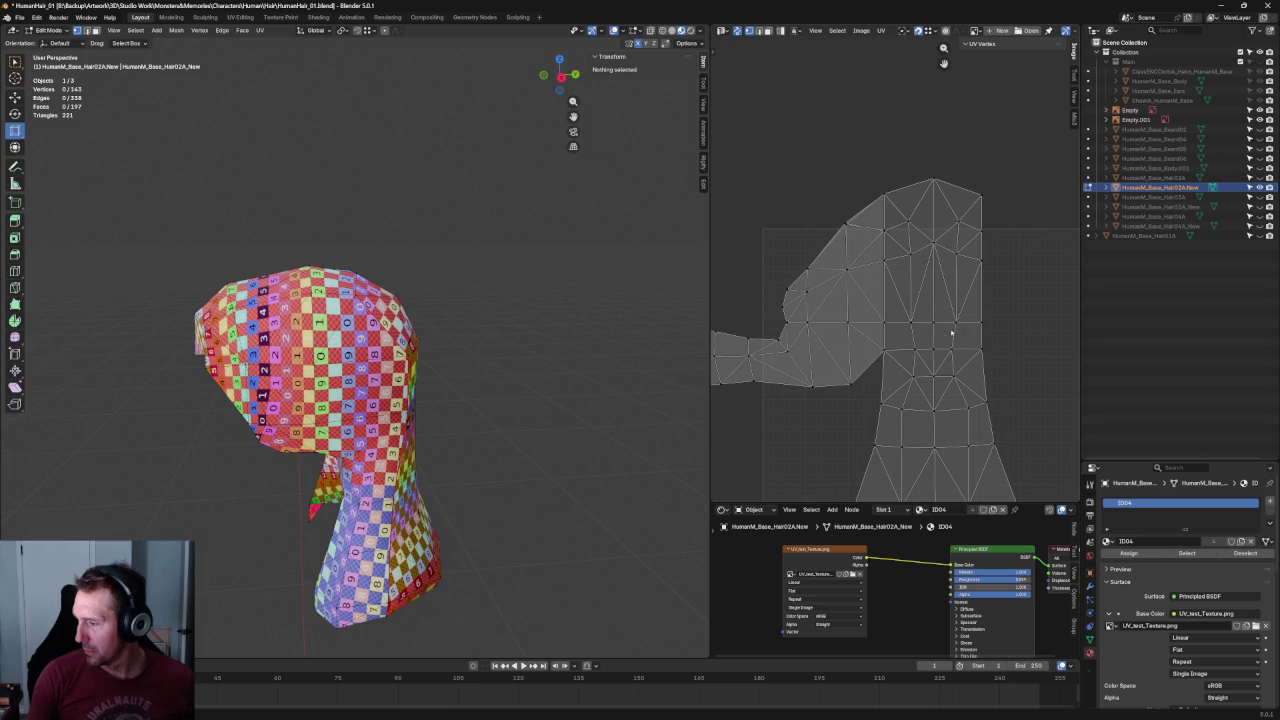
# Move a row of five edge-loop vertices near the main island's top.
pyautogui.moveTo(659, 297)
pyautogui.mouseDown(button='middle')
pyautogui.moveTo(226, 354)
pyautogui.moveTo(464, 349)
pyautogui.mouseUp(button='middle')
pyautogui.scroll(2, 464, 349)
pyautogui.click(997, 242)
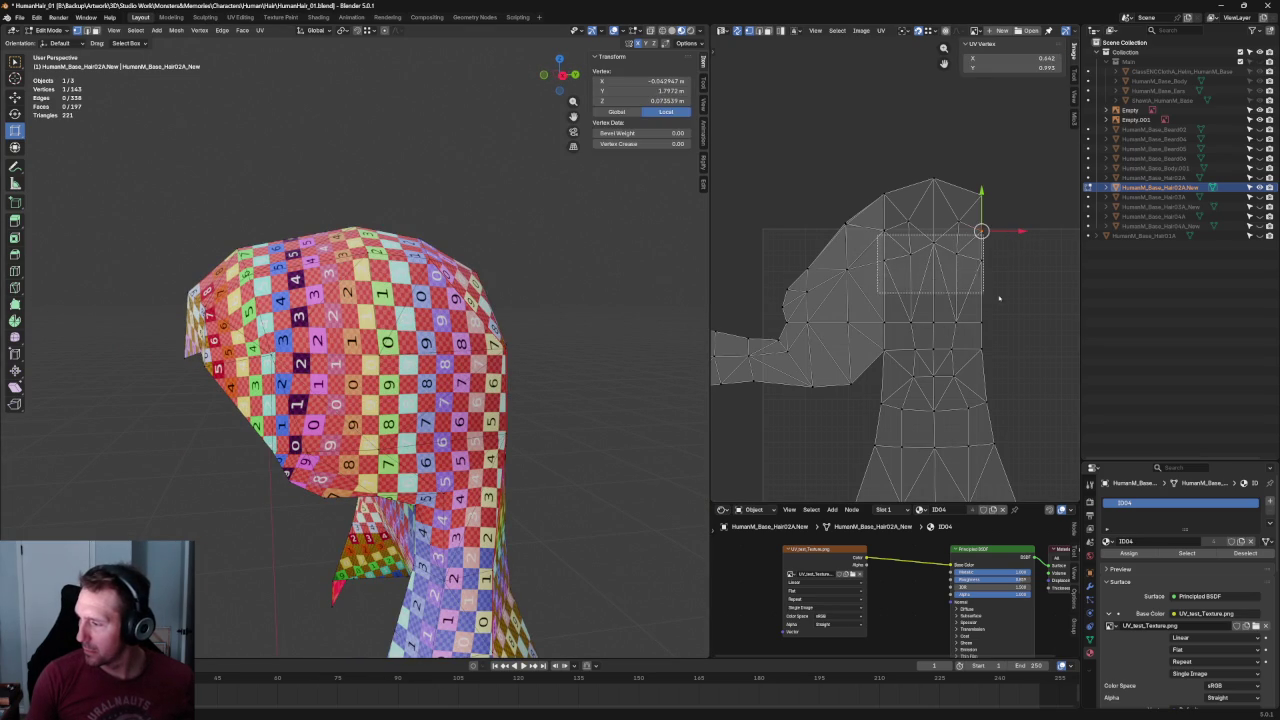
pyautogui.moveTo(879, 241); pyautogui.dragTo(1000, 298)
pyautogui.press('g')
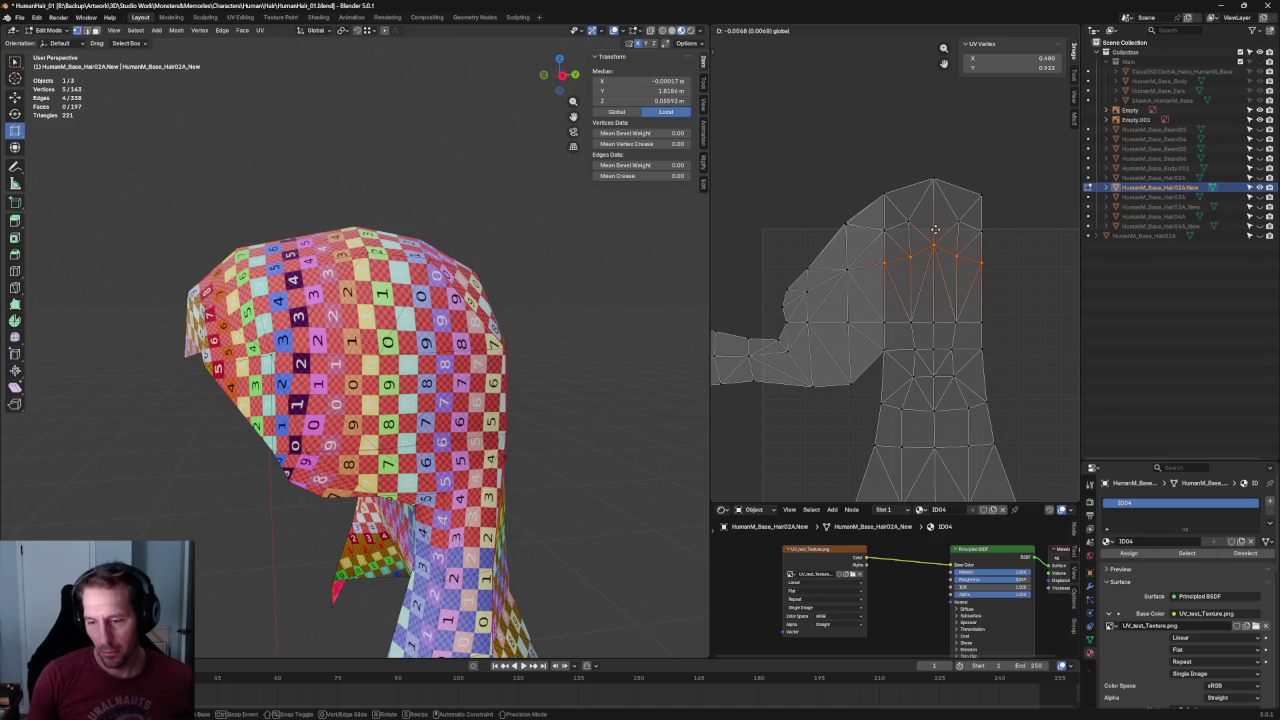
pyautogui.click(934, 230)
pyautogui.click(1040, 258)
# Align the island's top corner vertex with its column using Shift+W.
pyautogui.moveTo(995, 215); pyautogui.dragTo(830, 238)
pyautogui.click(845, 223)
pyautogui.hotkey('shift', 'w')
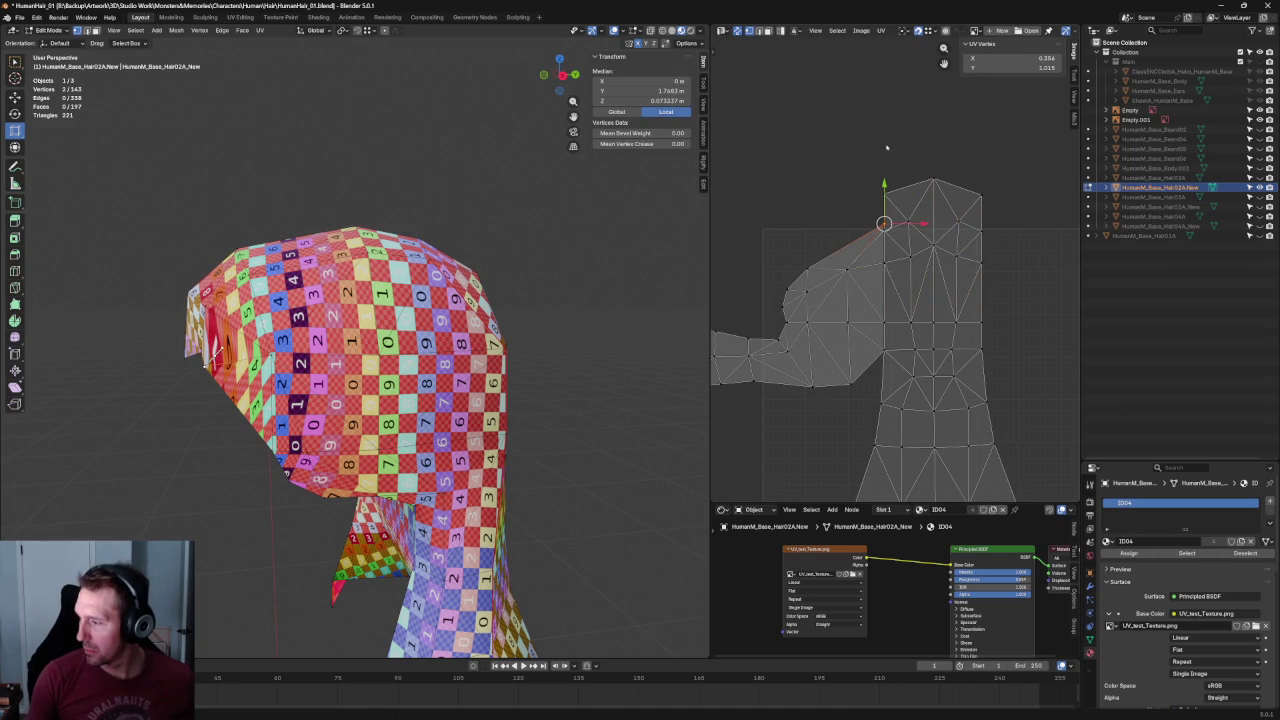
pyautogui.scroll(2, 886, 148)
pyautogui.scroll(2, 886, 148)
pyautogui.moveTo(840, 200); pyautogui.dragTo(900, 300, button='middle')
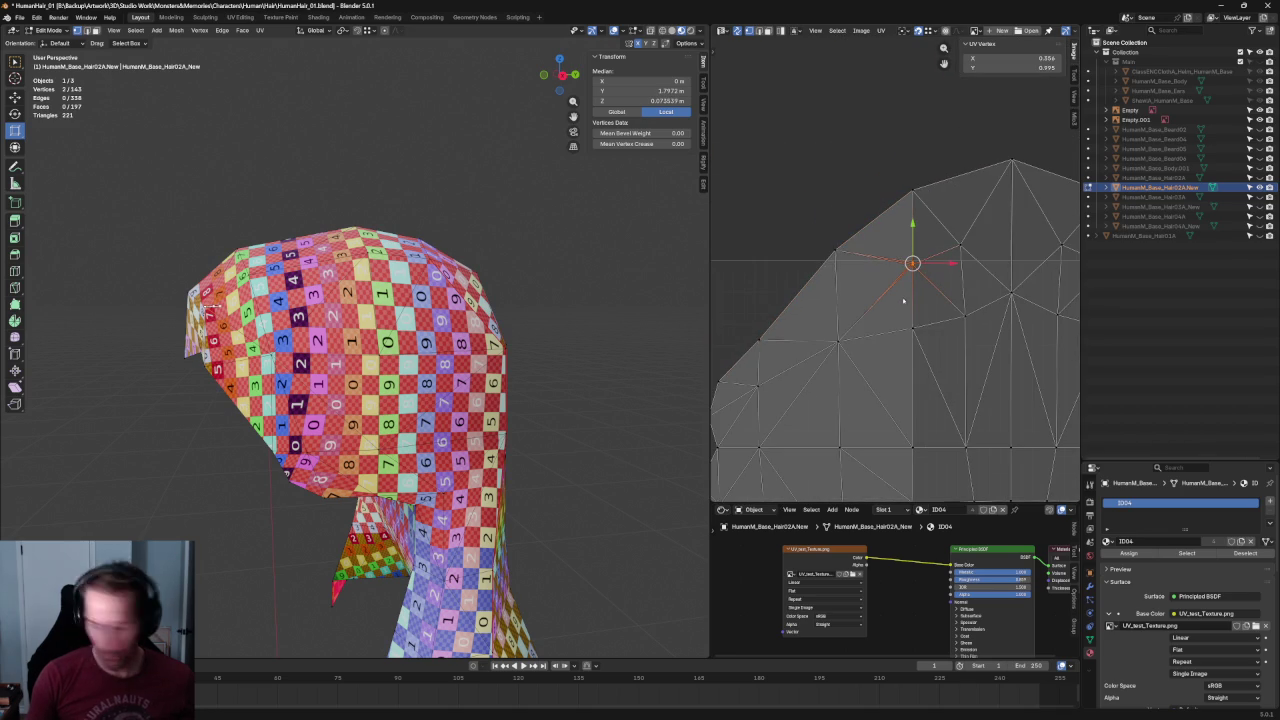
pyautogui.hotkey('shift', 'w')
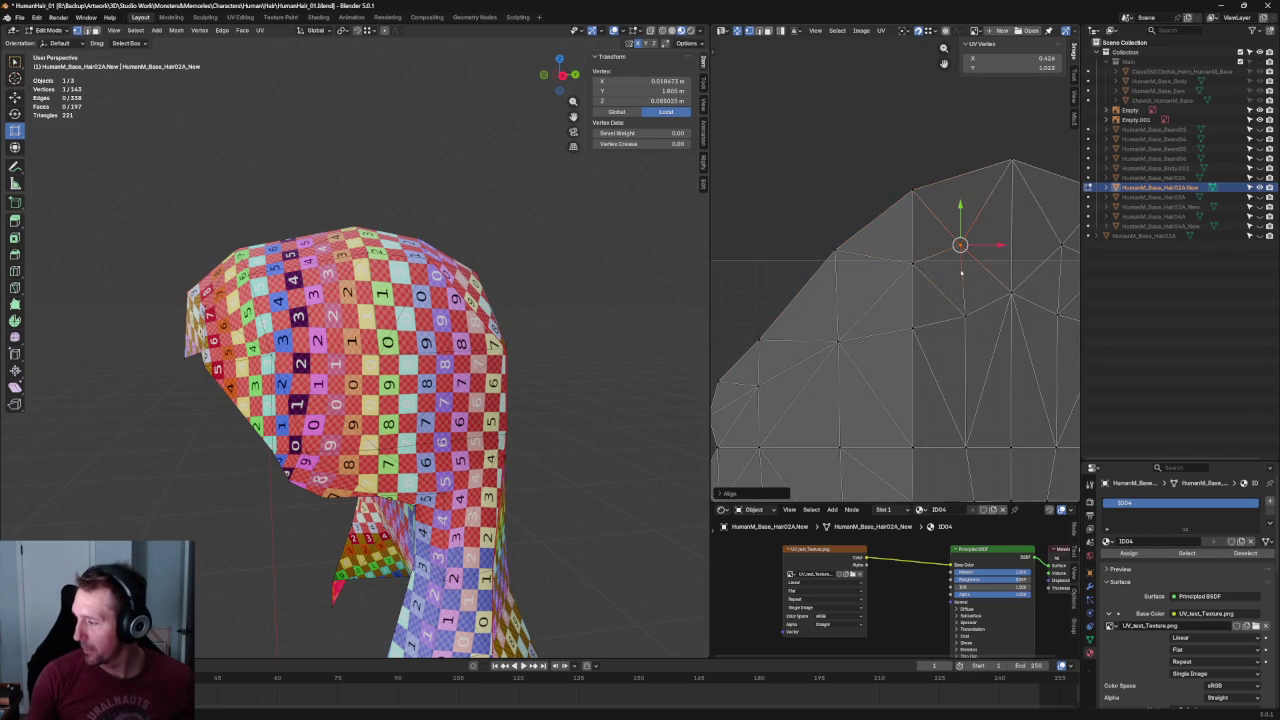
pyautogui.scroll(-6, 1000, 250)
# Reposition the island's top faces, then deselect everything.
pyautogui.moveTo(1006, 182); pyautogui.dragTo(861, 274)
pyautogui.scroll(3, 895, 265)
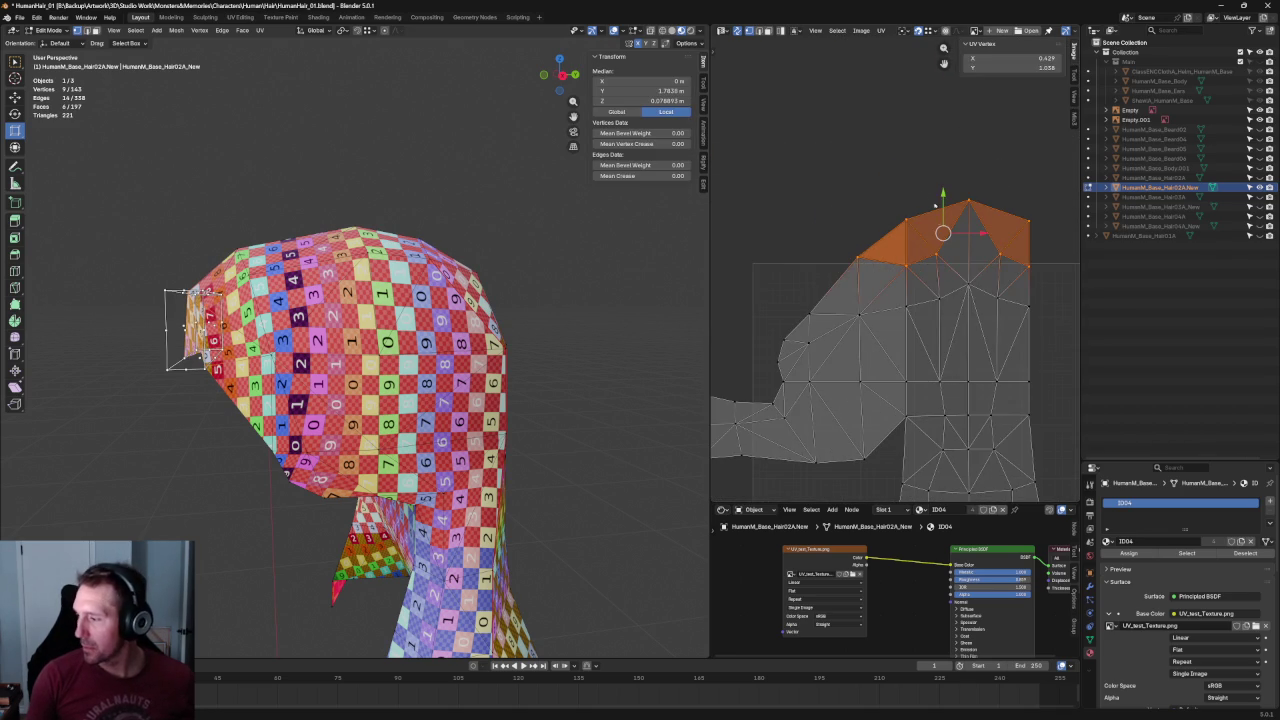
pyautogui.press('g')
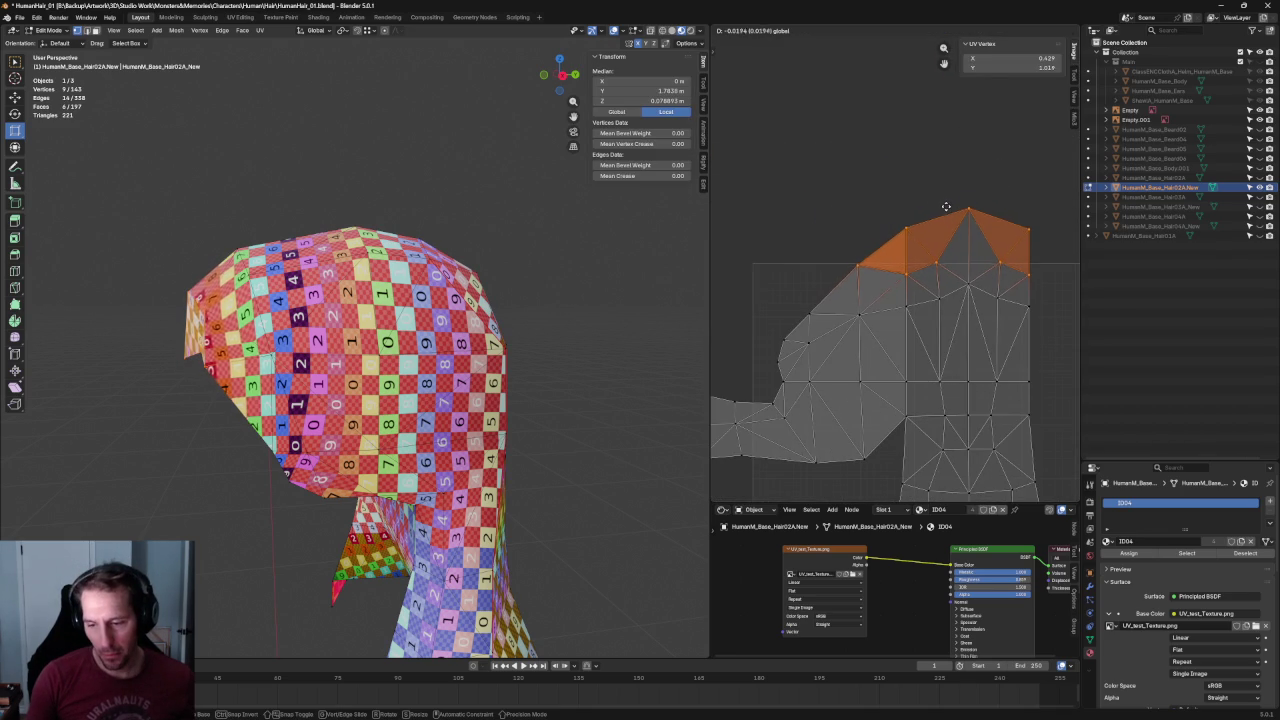
pyautogui.click(946, 205)
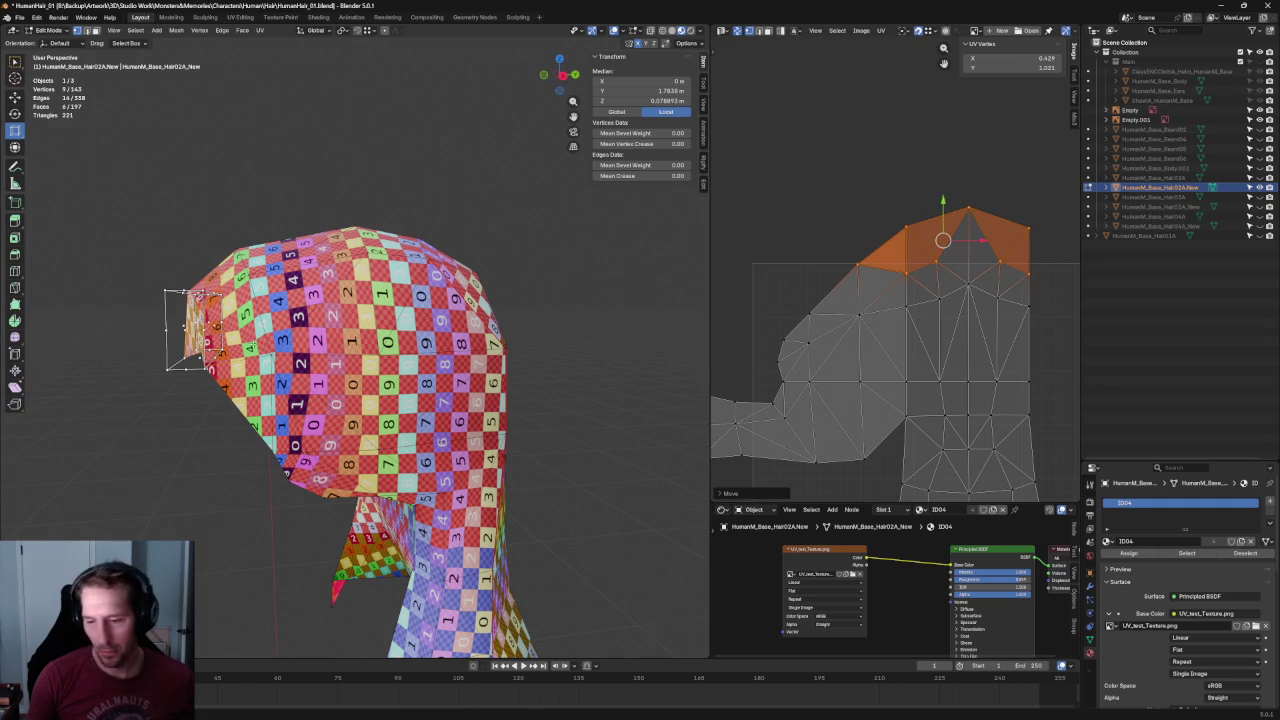
pyautogui.moveTo(300, 340); pyautogui.dragTo(352, 343, button='middle')
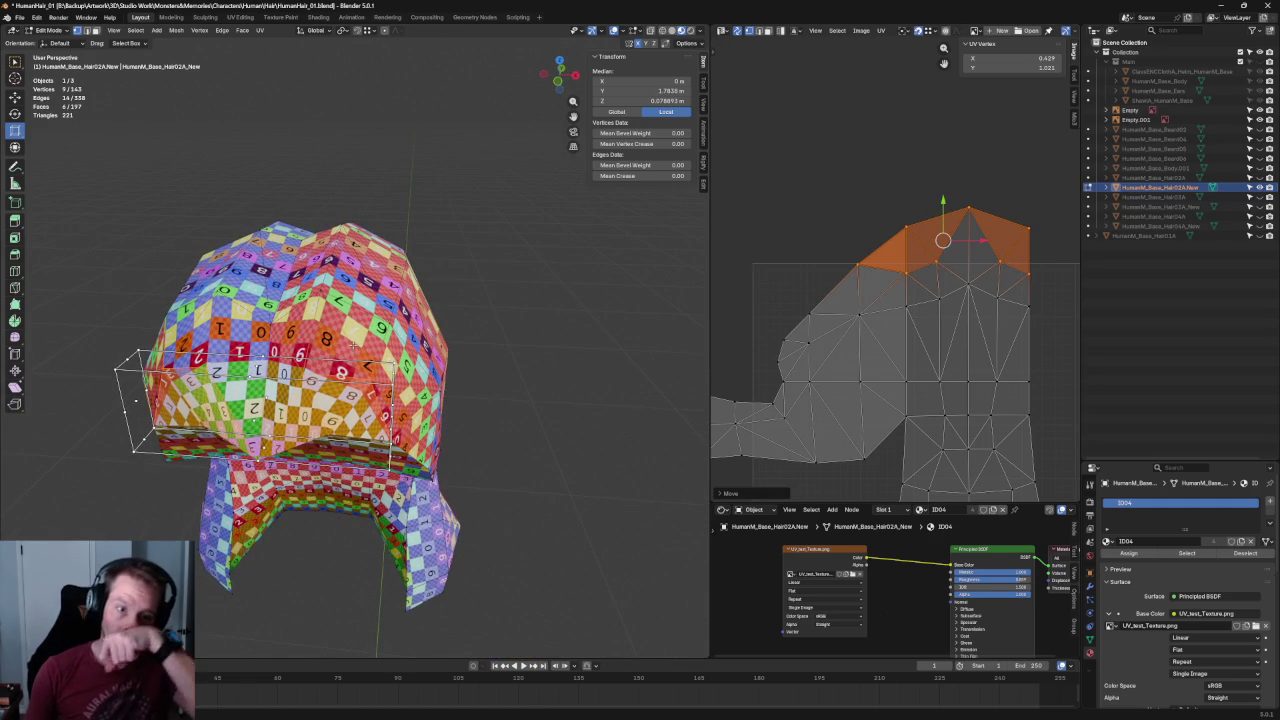
pyautogui.hotkey('alt', 'a')
# Straighten a vertical chain of UV edges into a line with Shift+W.
pyautogui.moveTo(991, 201)
pyautogui.mouseDown(button='middle')
pyautogui.moveTo(914, 165)
pyautogui.moveTo(937, 256)
pyautogui.moveTo(864, 223)
pyautogui.mouseUp(button='middle')
pyautogui.scroll(2, 937, 256)
pyautogui.scroll(-2, 876, 263)
pyautogui.keyDown('alt'); pyautogui.click(872, 300); pyautogui.keyUp('alt')
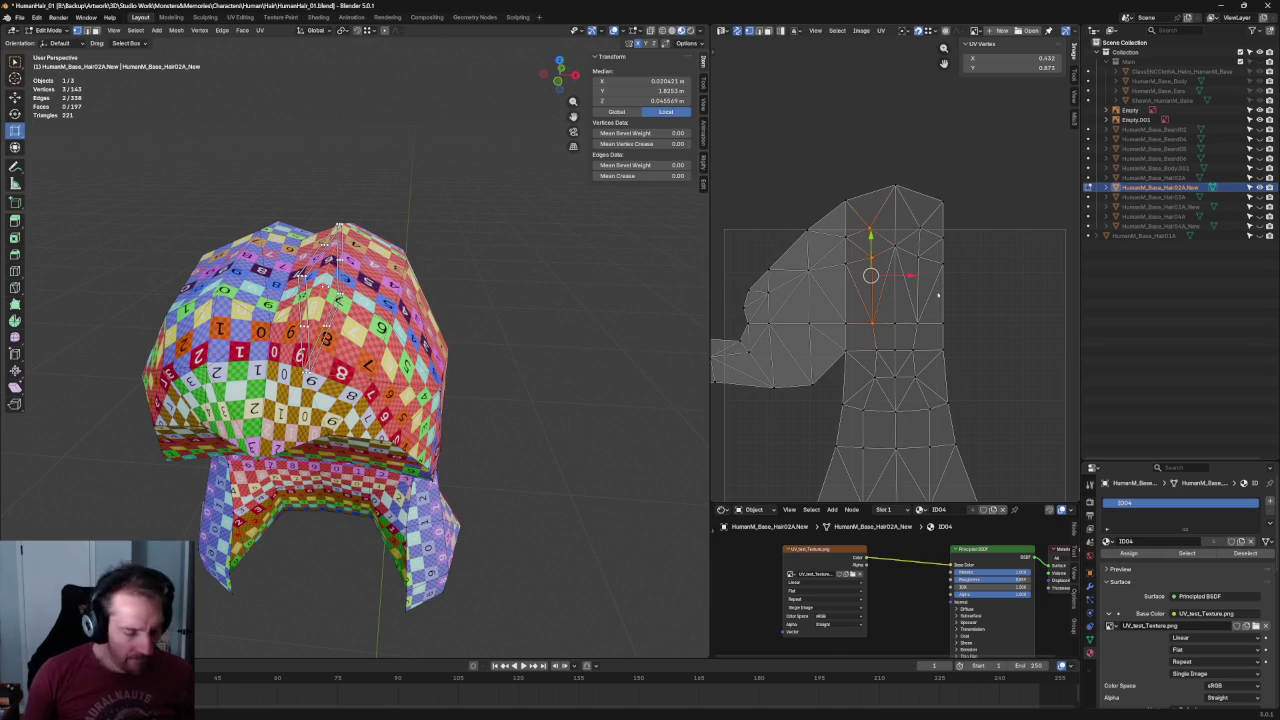
pyautogui.hotkey('shift', 'w')
pyautogui.moveTo(934, 216); pyautogui.dragTo(909, 342)
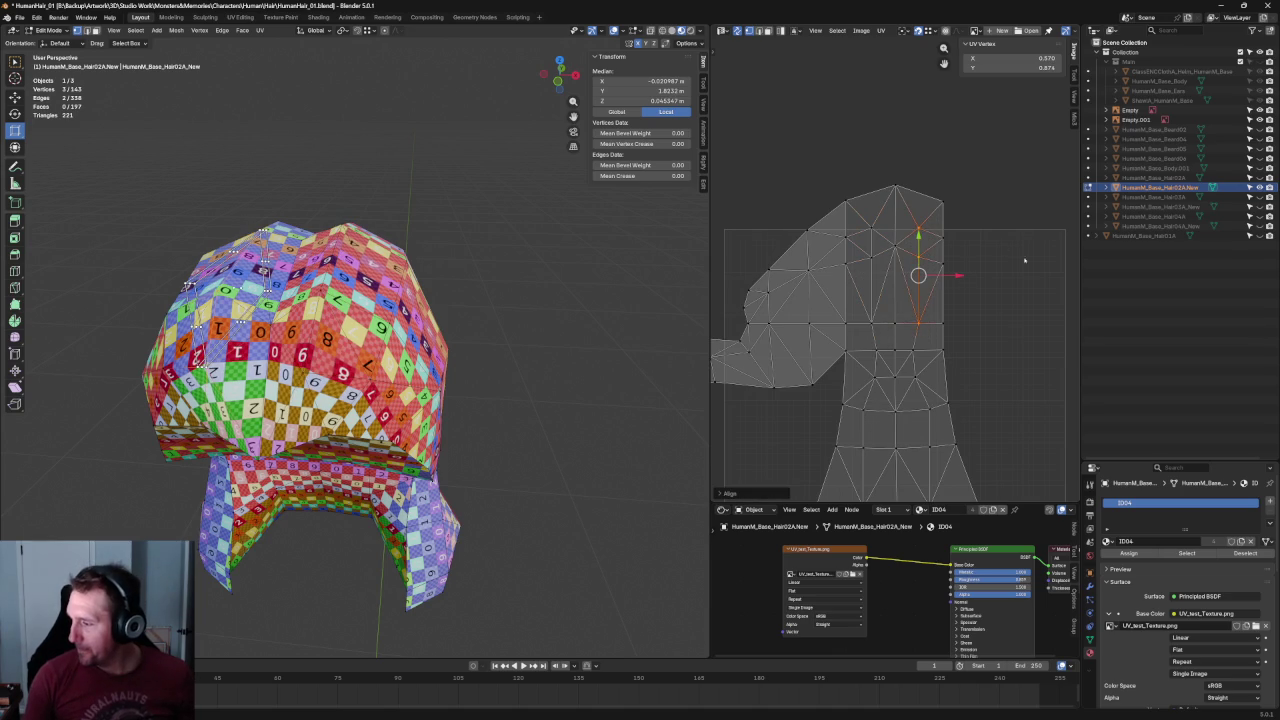
pyautogui.moveTo(986, 178); pyautogui.dragTo(920, 378)
pyautogui.moveTo(828, 180)
pyautogui.mouseDown()
pyautogui.moveTo(870, 358)
pyautogui.moveTo(922, 342)
pyautogui.mouseUp()
pyautogui.hotkey('alt', 'a')
# Scale three vertices across the island and view the hair from above.
pyautogui.moveTo(557, 251); pyautogui.dragTo(462, 288, button='middle')
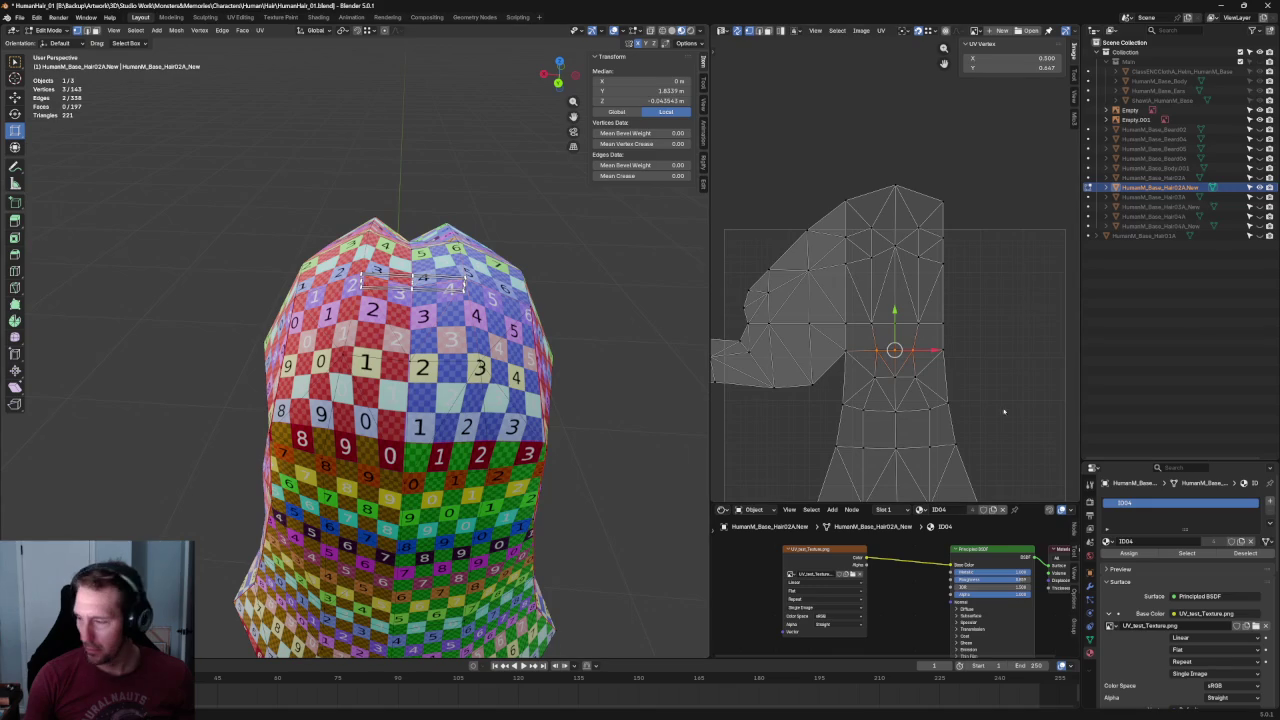
pyautogui.moveTo(933, 352); pyautogui.dragTo(940, 356)
pyautogui.moveTo(487, 291)
pyautogui.mouseDown(button='middle')
pyautogui.moveTo(577, 368)
pyautogui.moveTo(561, 370)
pyautogui.mouseUp(button='middle')
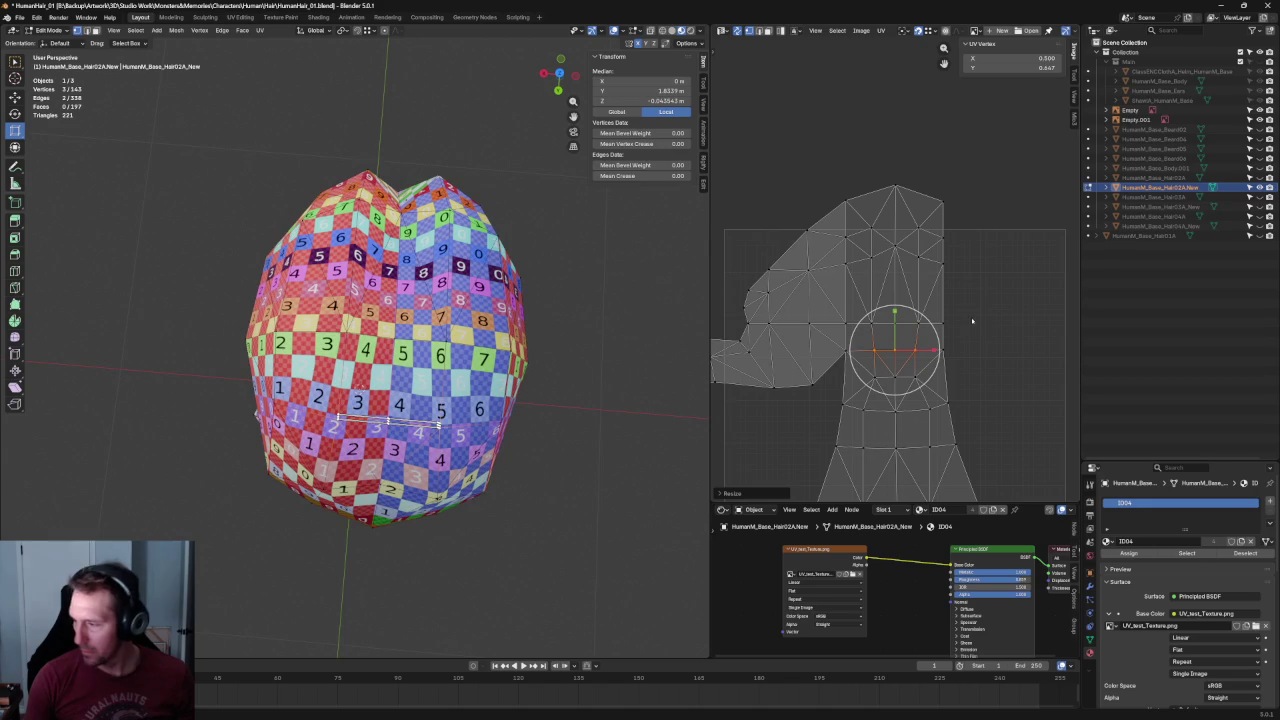
pyautogui.click(950, 251)
pyautogui.click(996, 362)
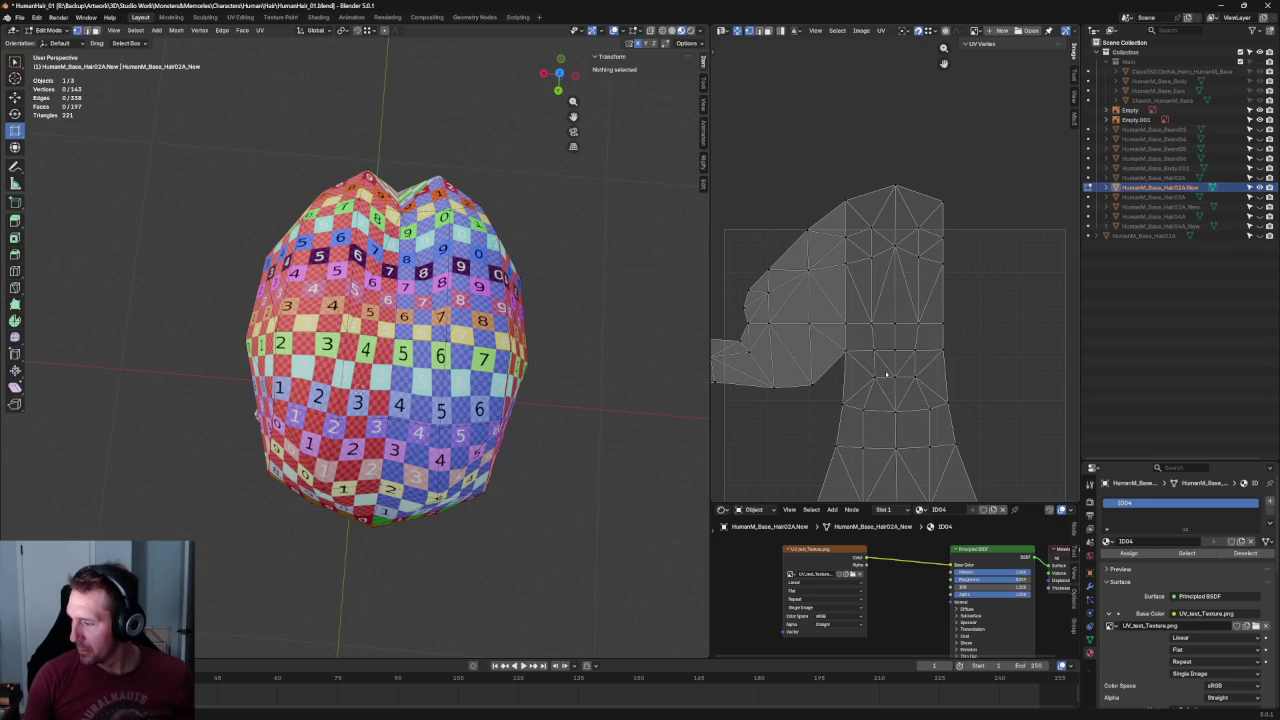
# Rescale a group of UV faces on the island.
pyautogui.moveTo(859, 344); pyautogui.dragTo(928, 374)
pyautogui.press('s')
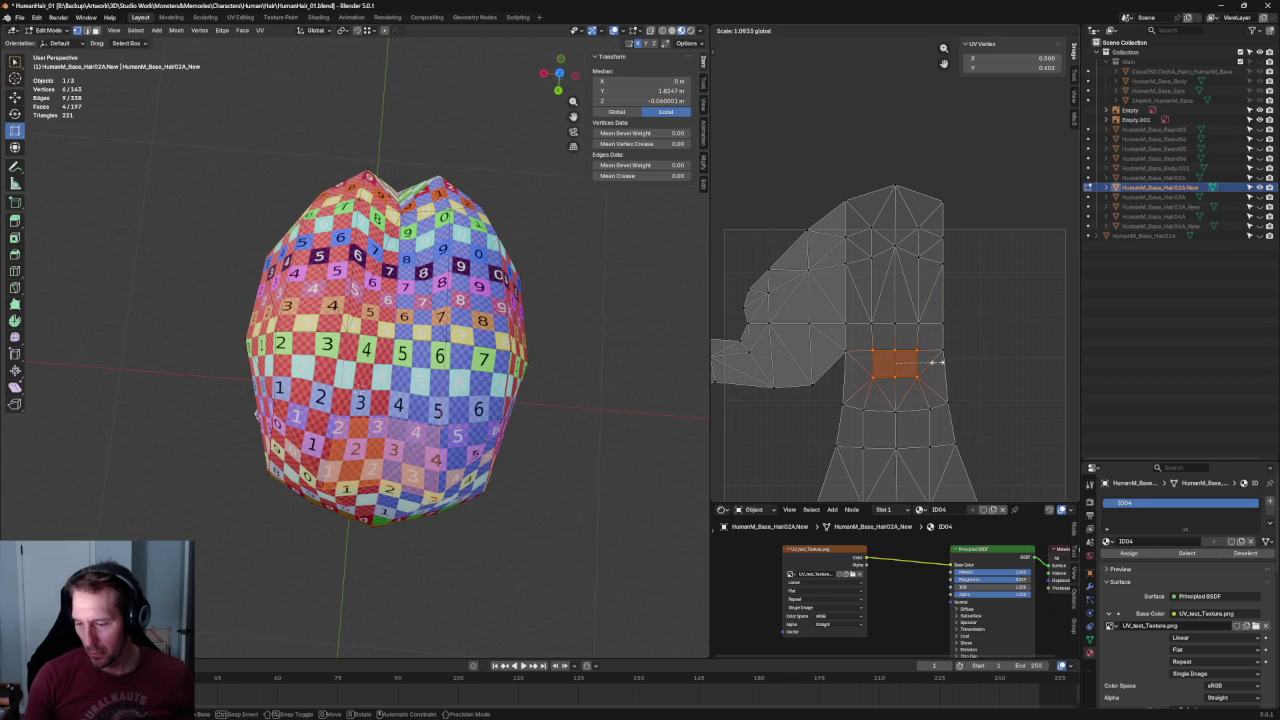
pyautogui.click(936, 362)
pyautogui.click(1020, 316)
pyautogui.moveTo(1006, 320); pyautogui.dragTo(1014, 289, button='middle')
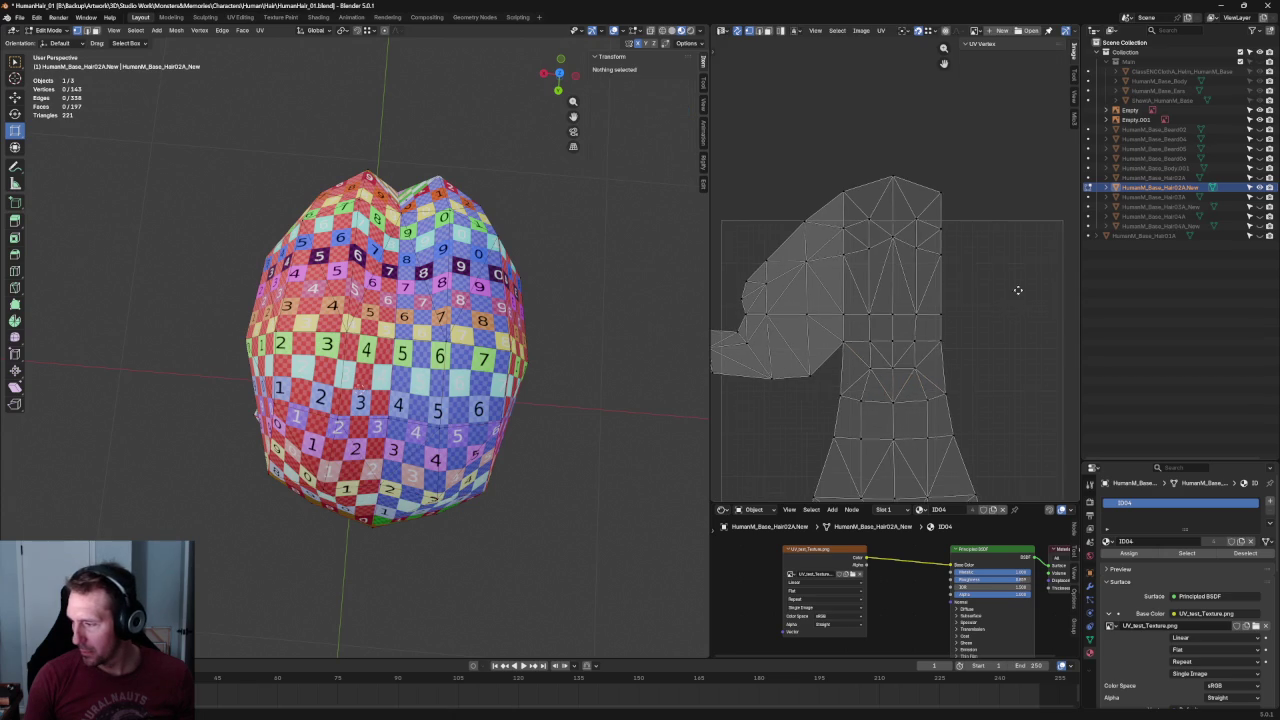
# Shift the central vertex column right and align it into a straight vertical line.
pyautogui.moveTo(893, 338); pyautogui.dragTo(888, 349)
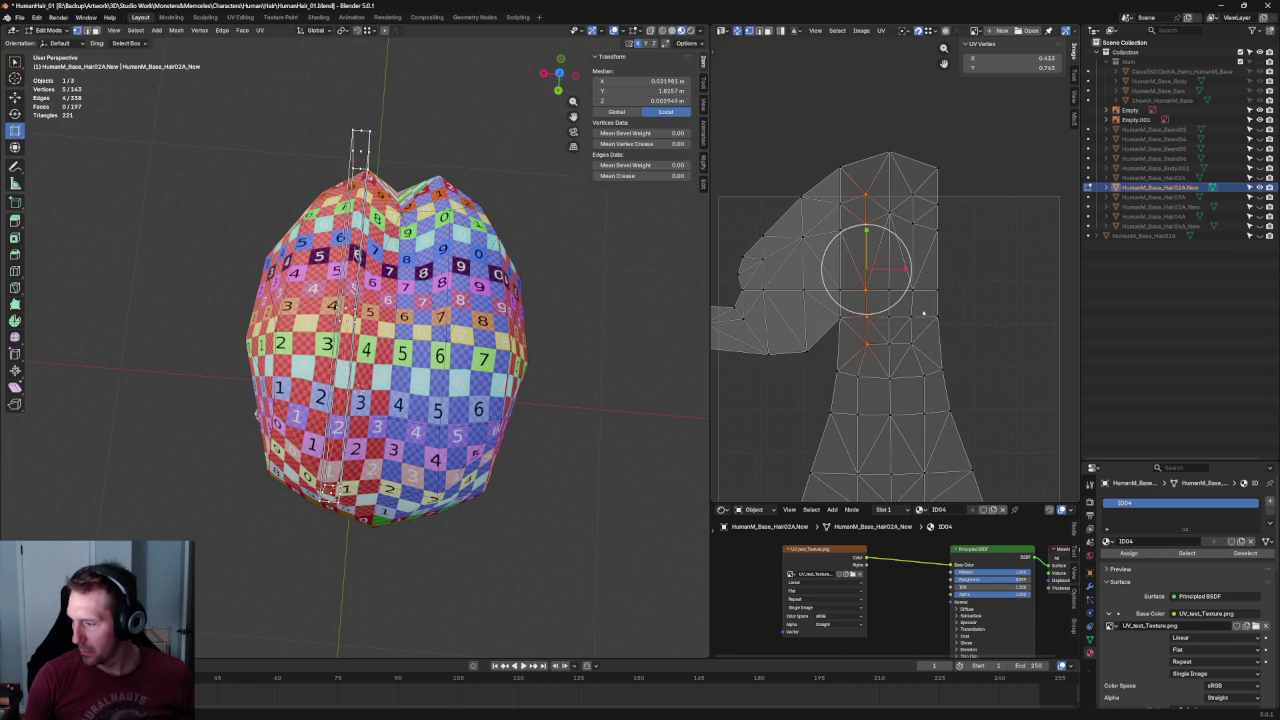
pyautogui.moveTo(905, 268); pyautogui.dragTo(951, 268)
pyautogui.hotkey('shift', 'w')
pyautogui.click(904, 355)
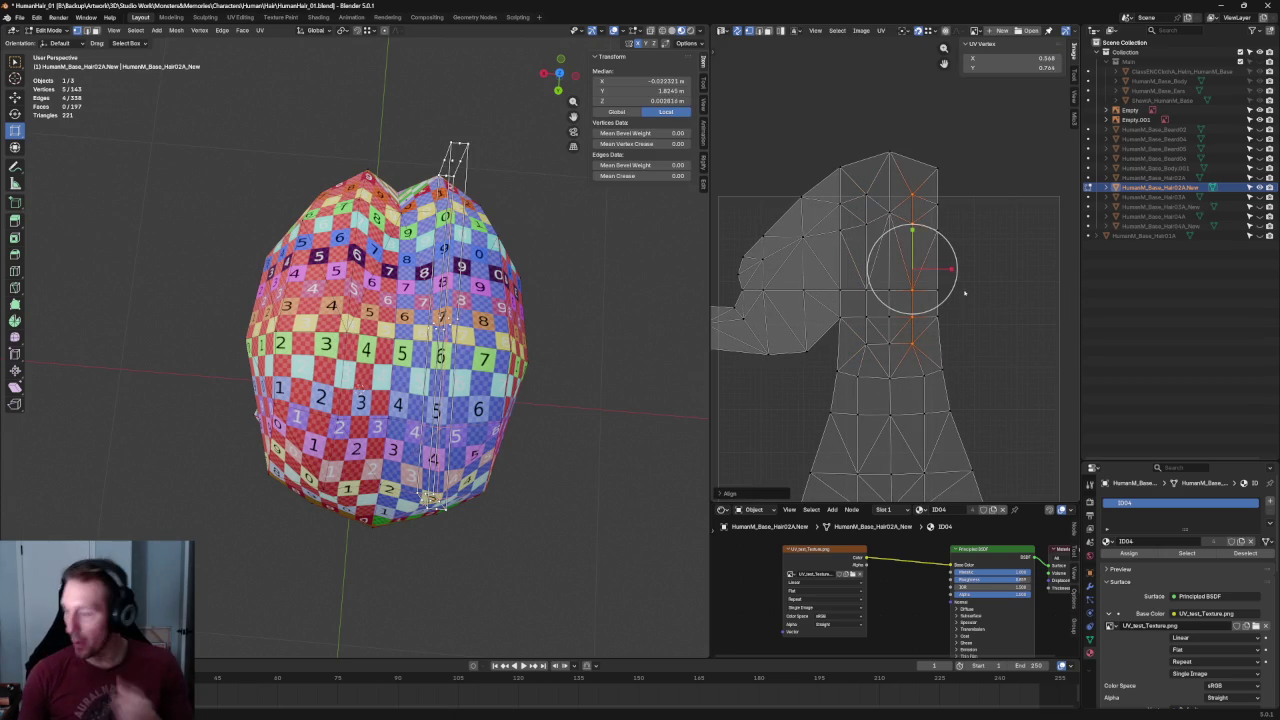
pyautogui.click(965, 293)
pyautogui.scroll(-2, 1000, 340)
pyautogui.scroll(-1, 1012, 362)
pyautogui.scroll(-2, 1000, 340)
pyautogui.scroll(3, 996, 330)
pyautogui.scroll(-2, 1009, 260)
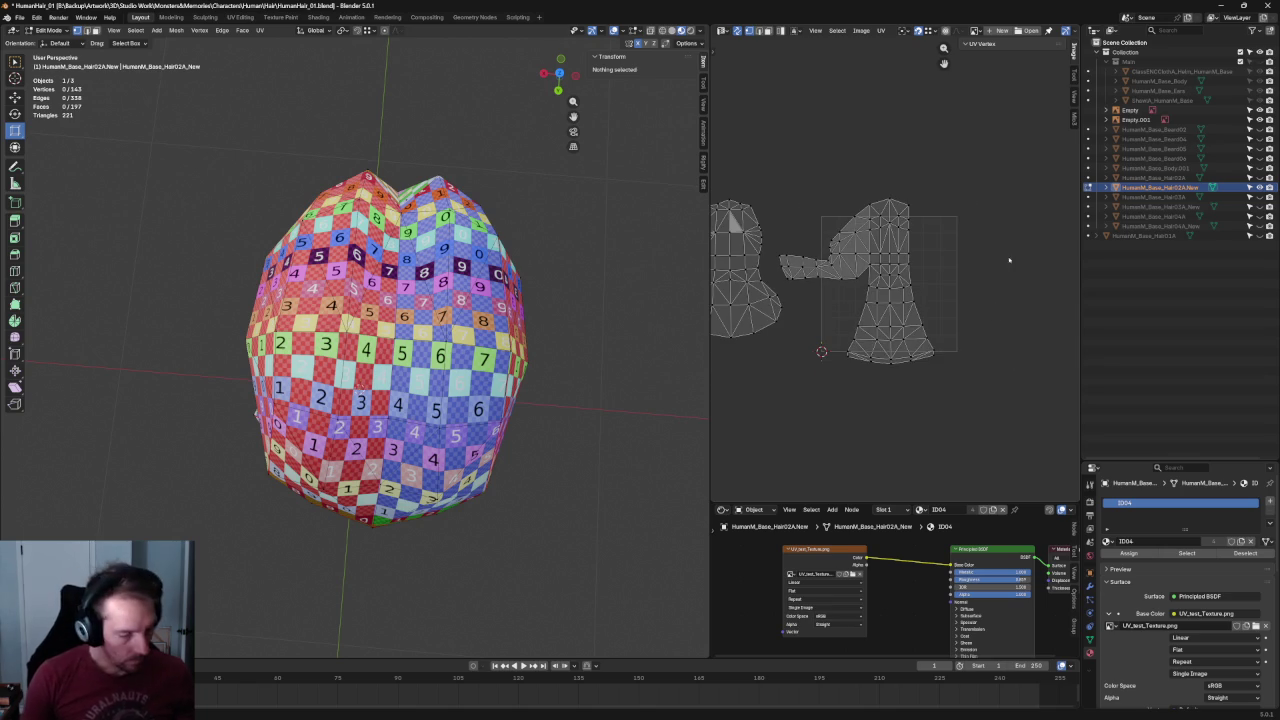
# Relax the large UV island, then scale and move it into place.
pyautogui.moveTo(1004, 126); pyautogui.dragTo(830, 444)
pyautogui.hotkey('ctrl', 'v')
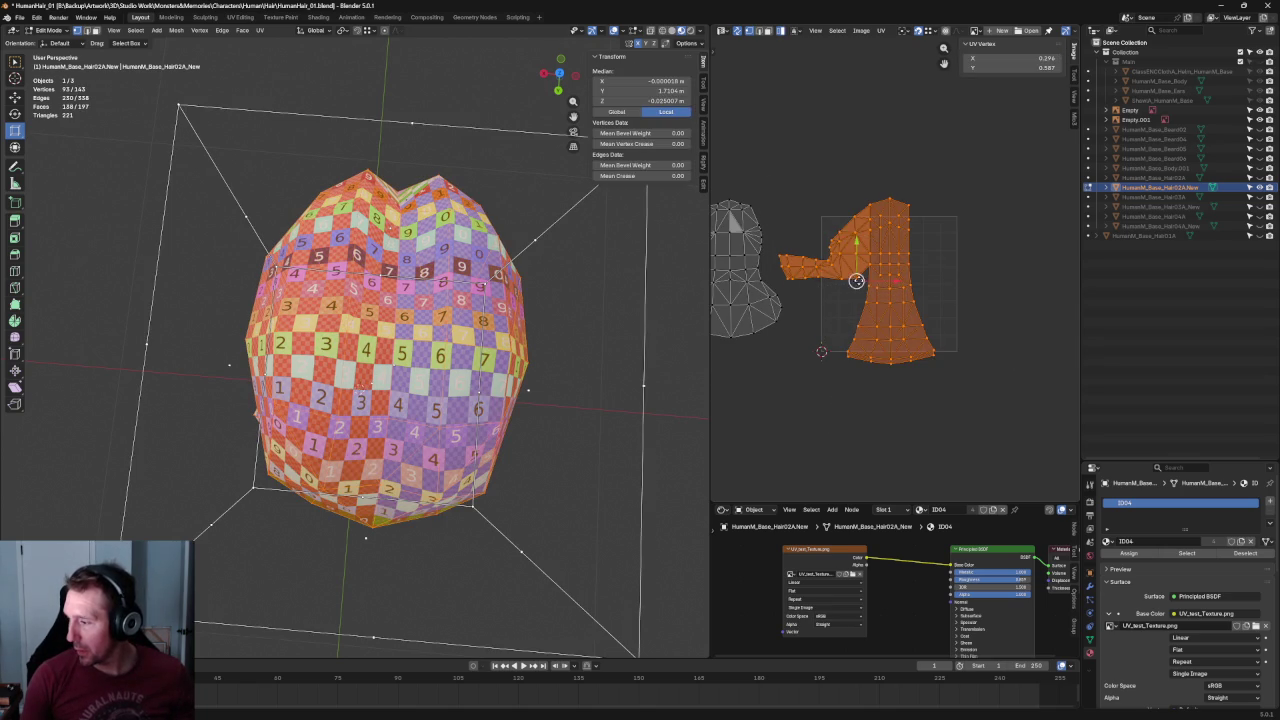
pyautogui.press('s')
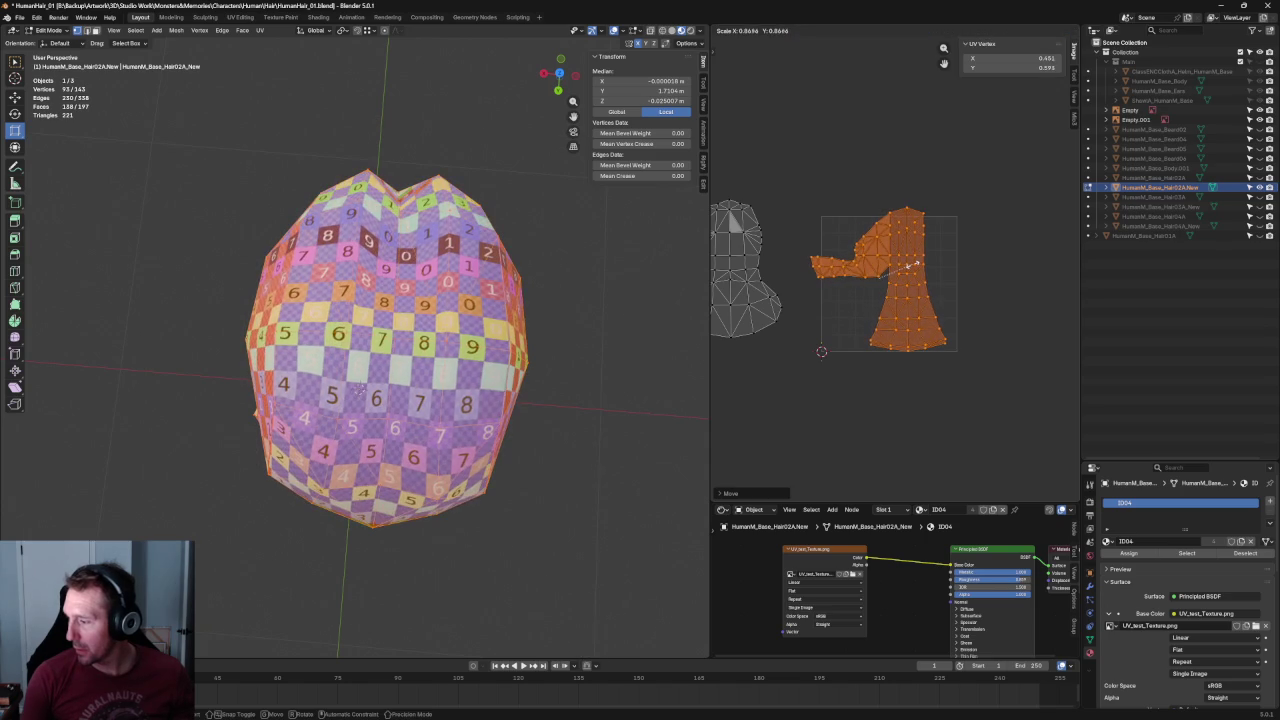
pyautogui.click(912, 263)
pyautogui.press('g')
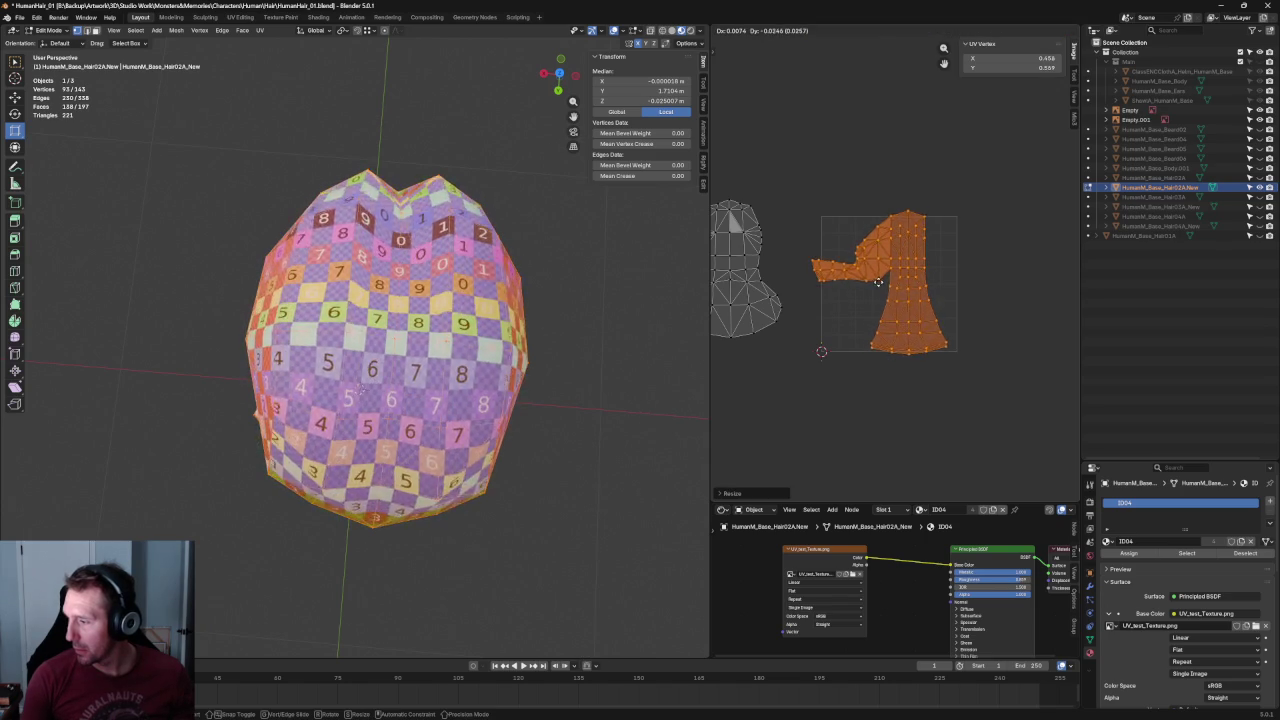
pyautogui.click(886, 287)
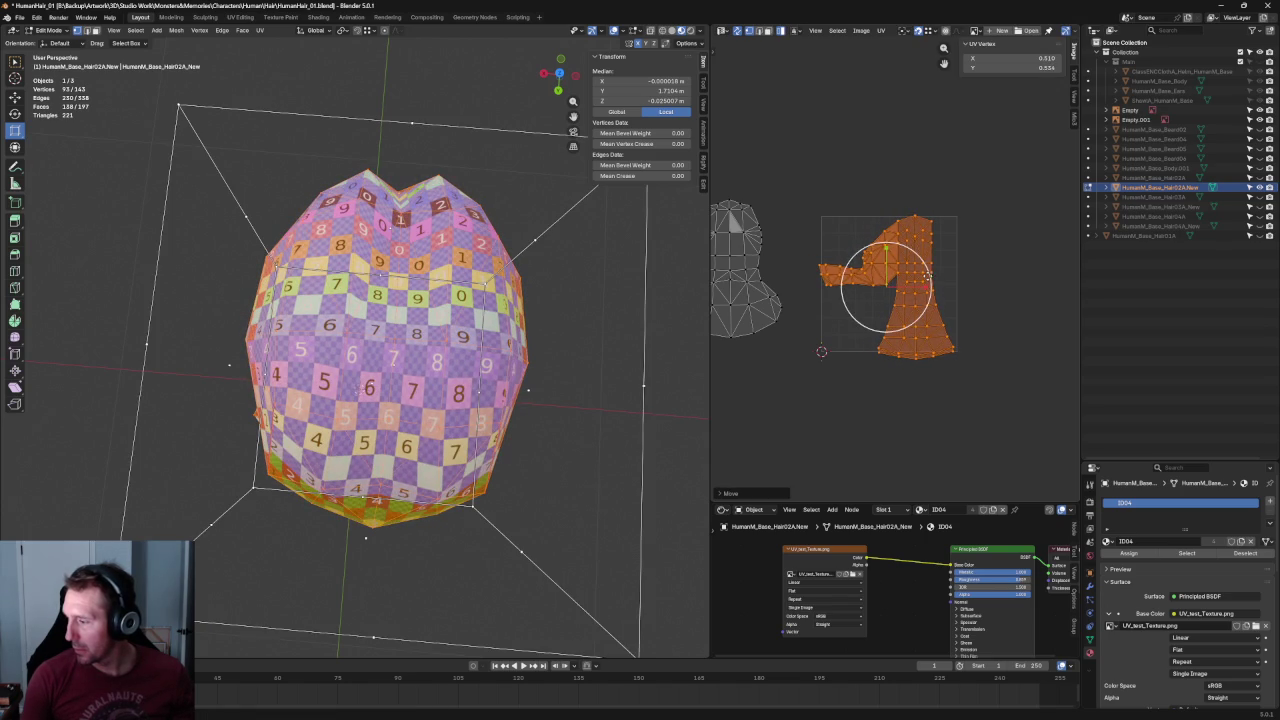
pyautogui.press('s')
pyautogui.click(883, 287)
pyautogui.press('g')
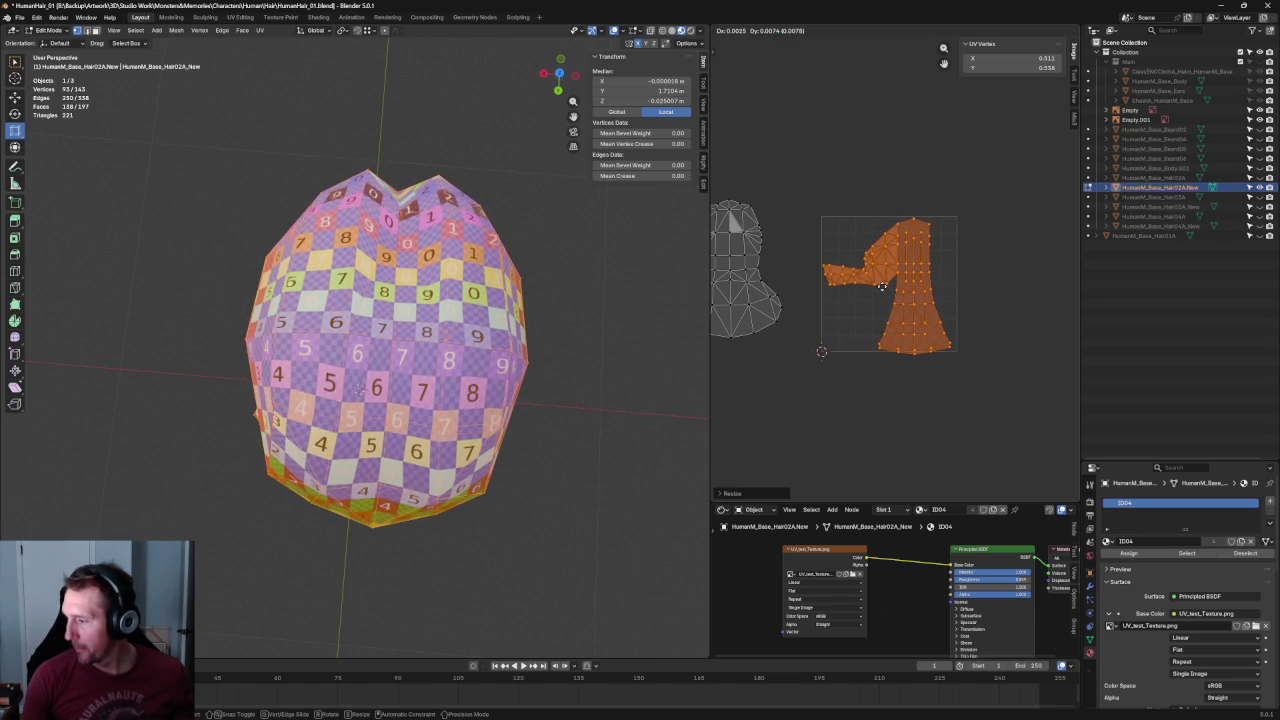
pyautogui.click(886, 283)
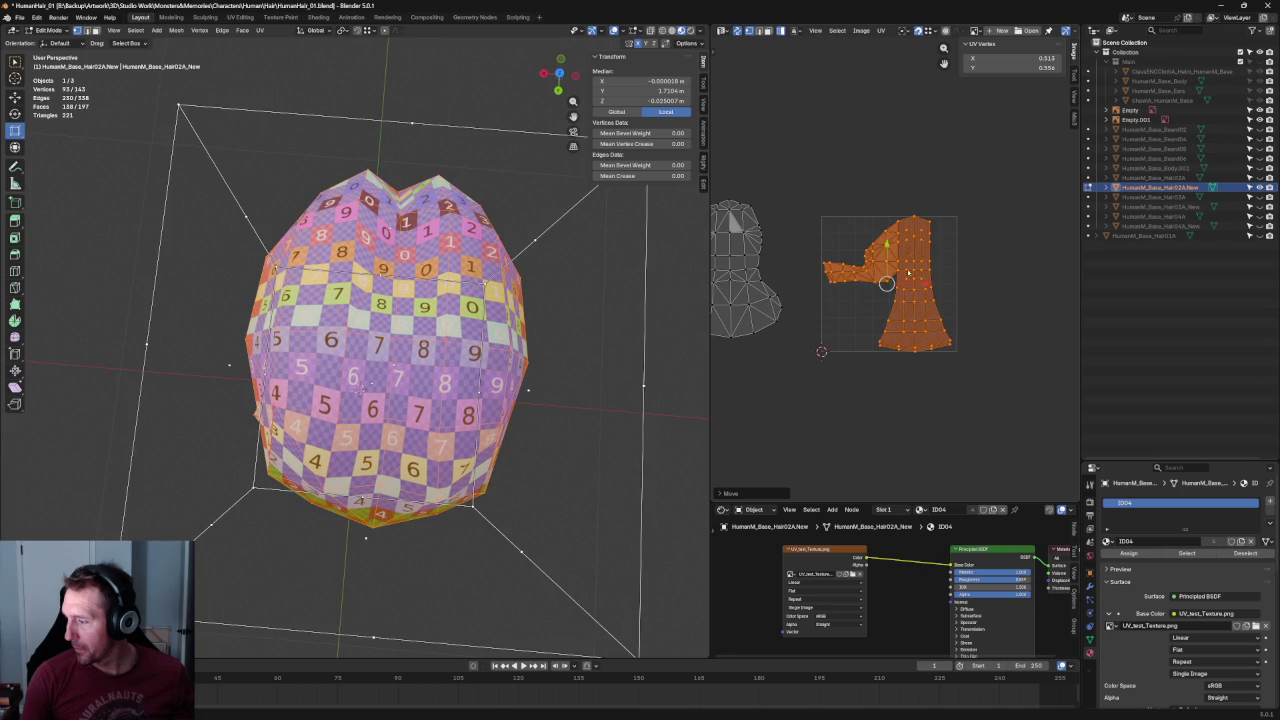
# Resize the large island with a transform cage to fill the UV square.
pyautogui.scroll(3, 908, 272)
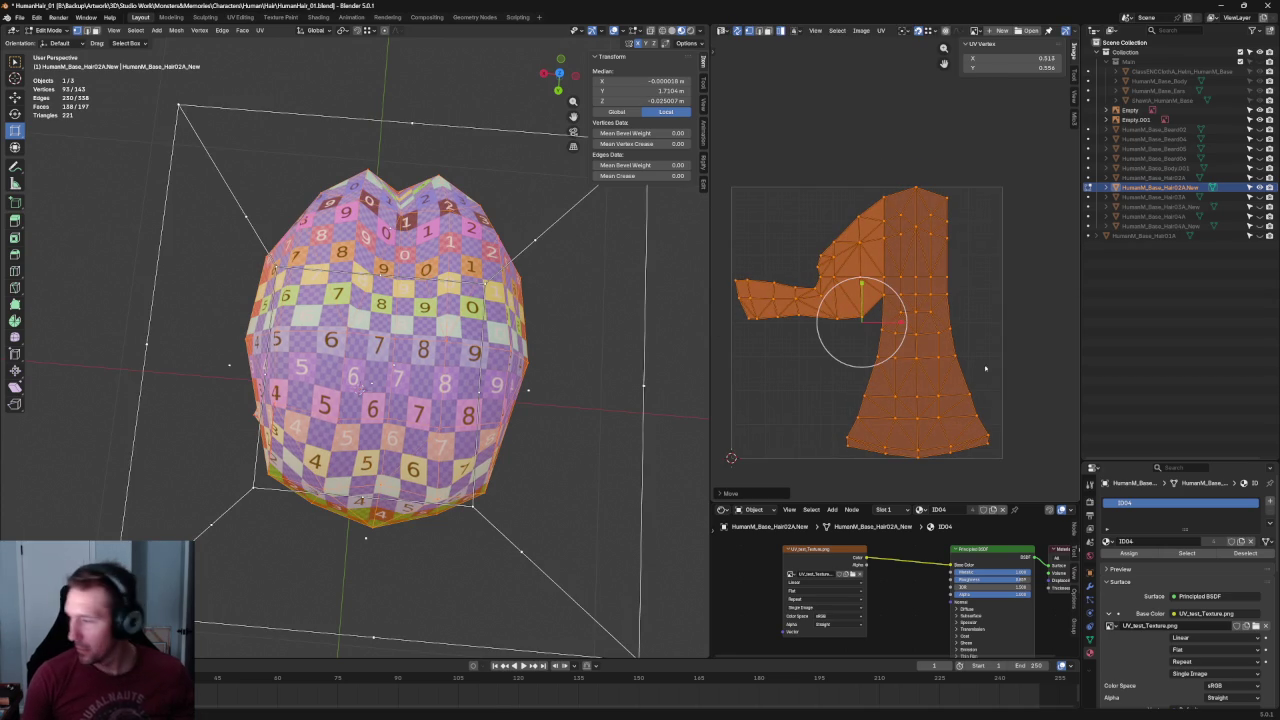
pyautogui.hotkey('shift', 'space')
pyautogui.press('t')
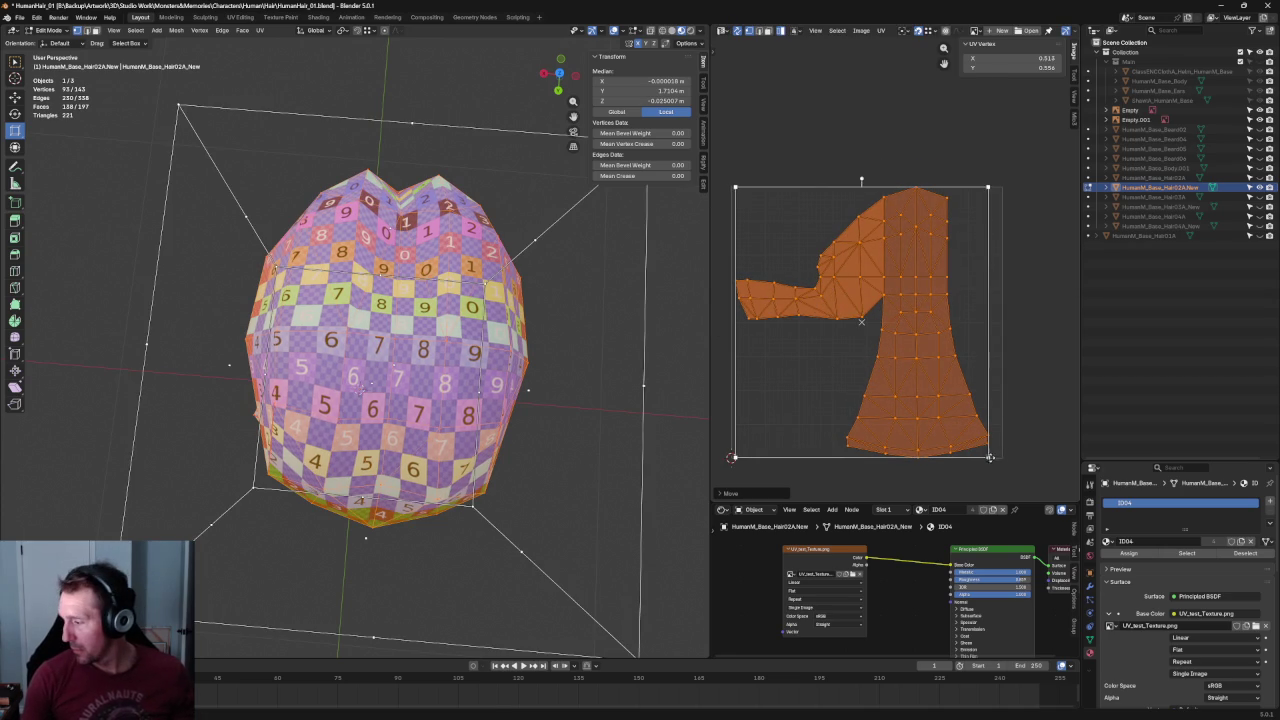
pyautogui.moveTo(988, 458); pyautogui.dragTo(999, 470)
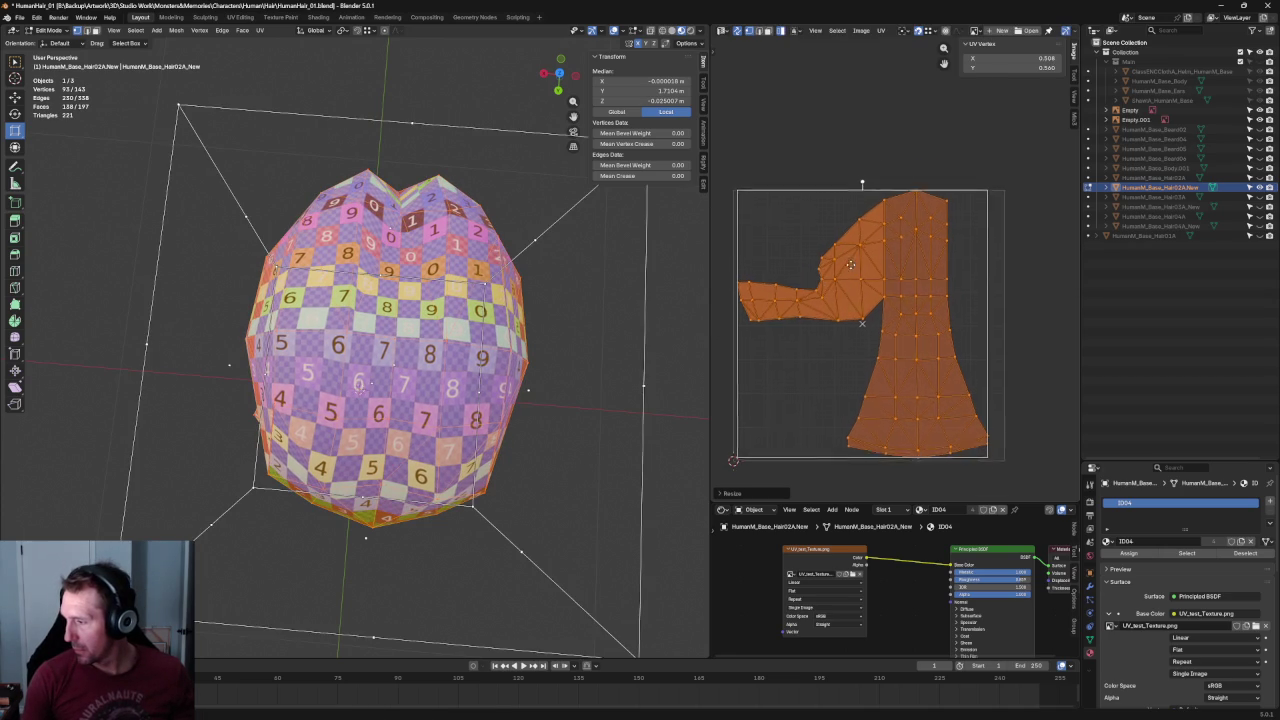
pyautogui.moveTo(750, 203); pyautogui.dragTo(752, 206)
pyautogui.scroll(-4, 907, 218)
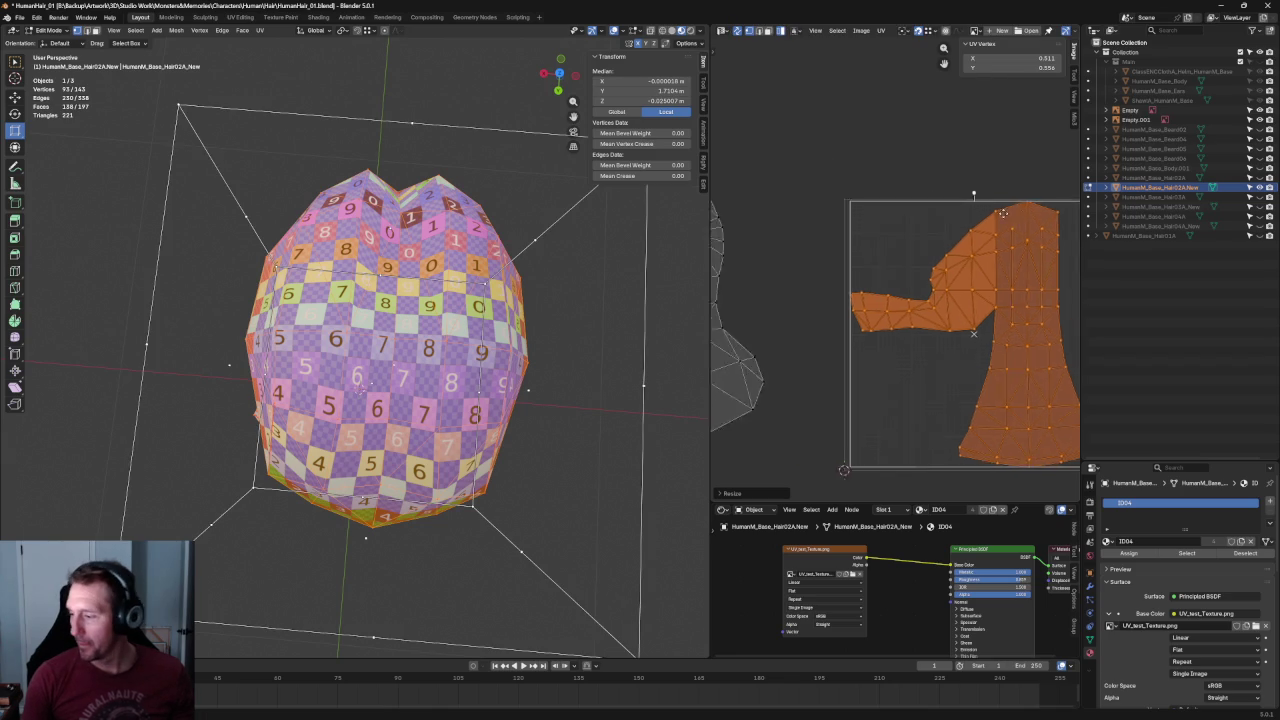
# Shrink the smaller island and move it beside the large one.
pyautogui.click(810, 242)
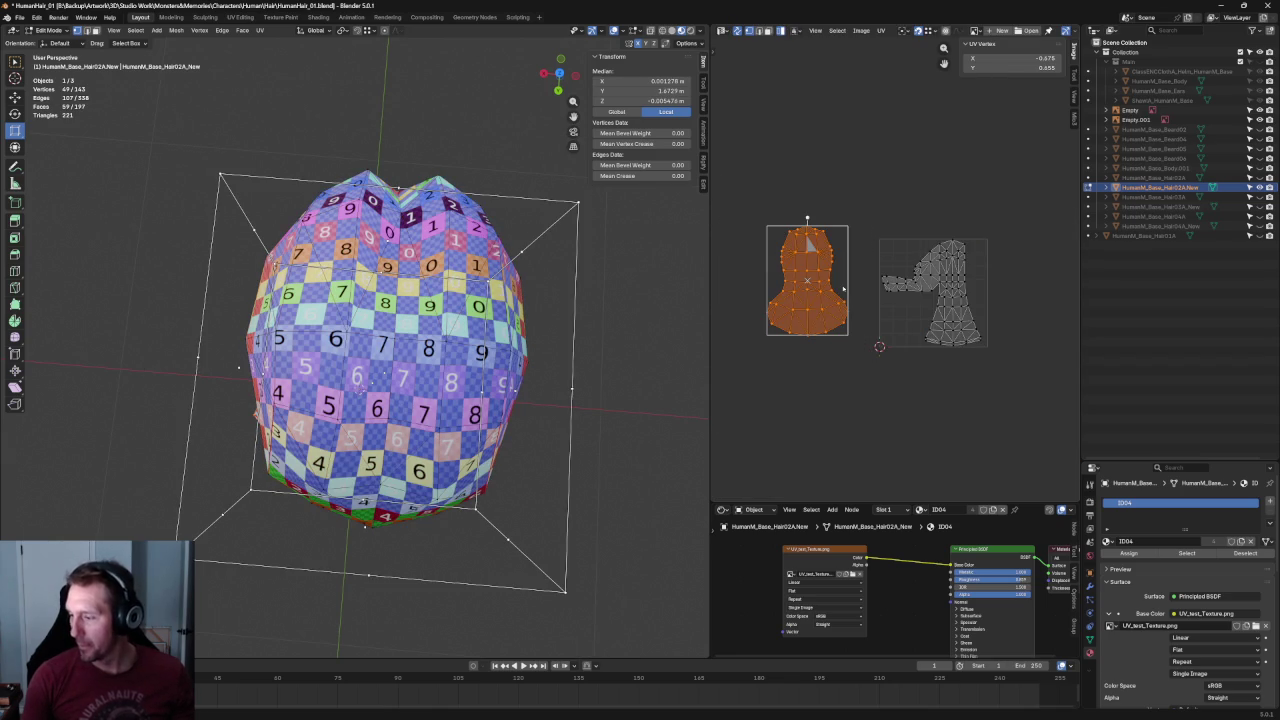
pyautogui.press('s')
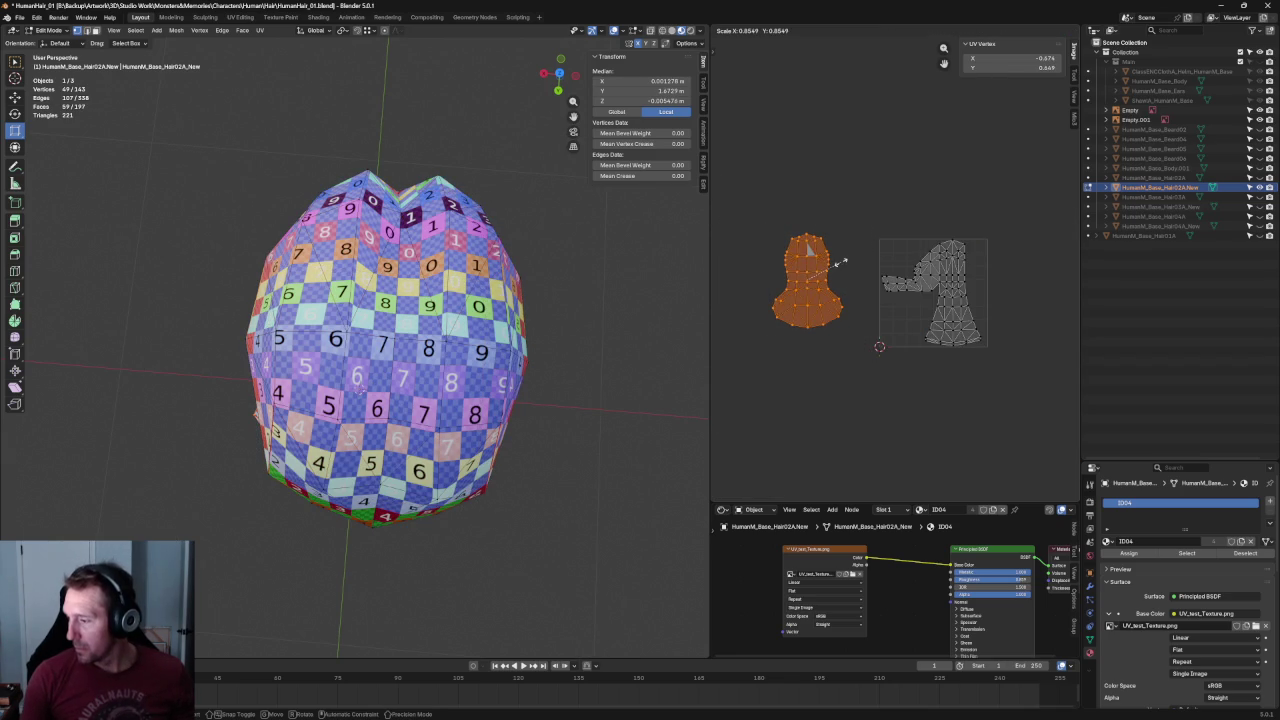
pyautogui.click(808, 256)
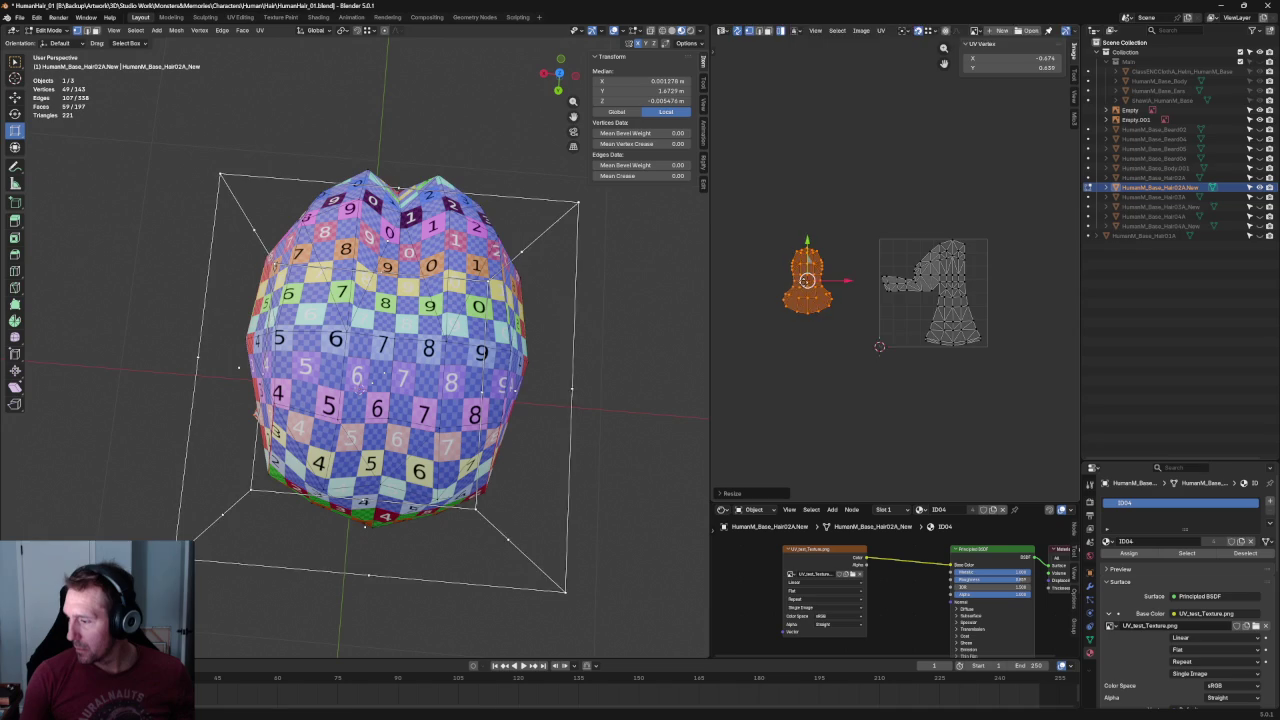
pyautogui.press('g')
pyautogui.click(912, 312)
pyautogui.scroll(3, 930, 230)
pyautogui.scroll(2, 949, 192)
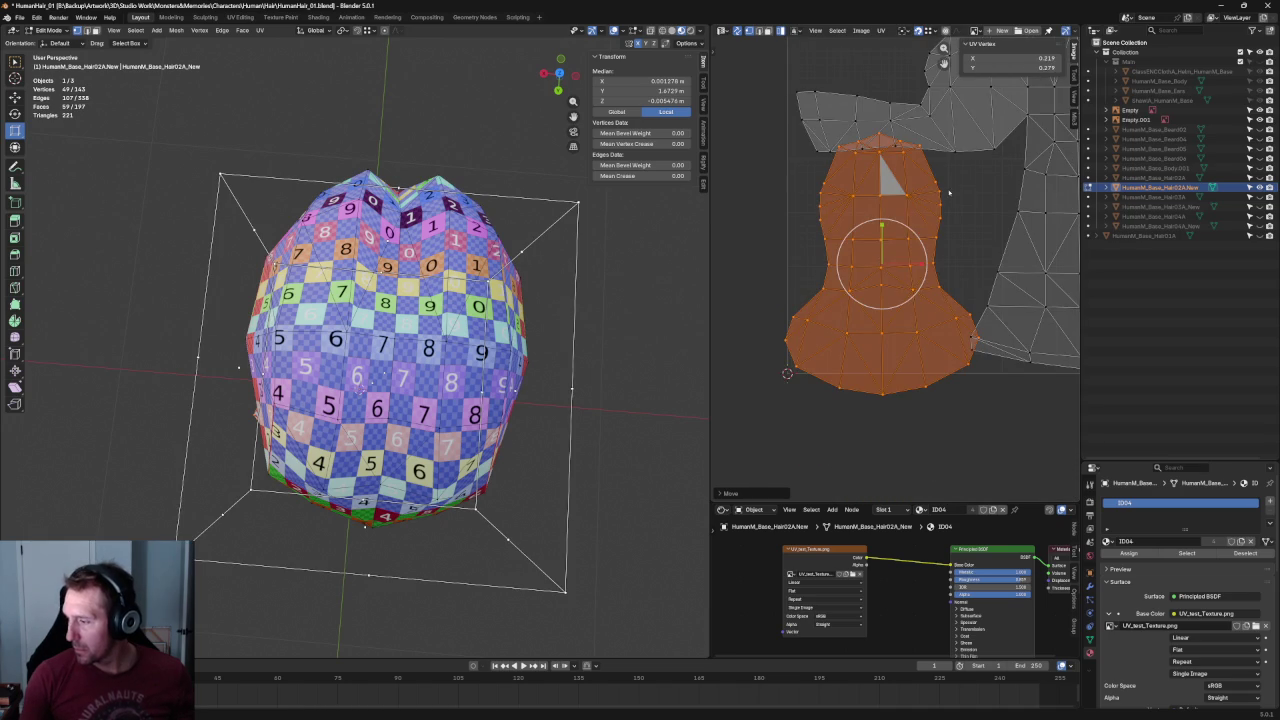
pyautogui.press('s')
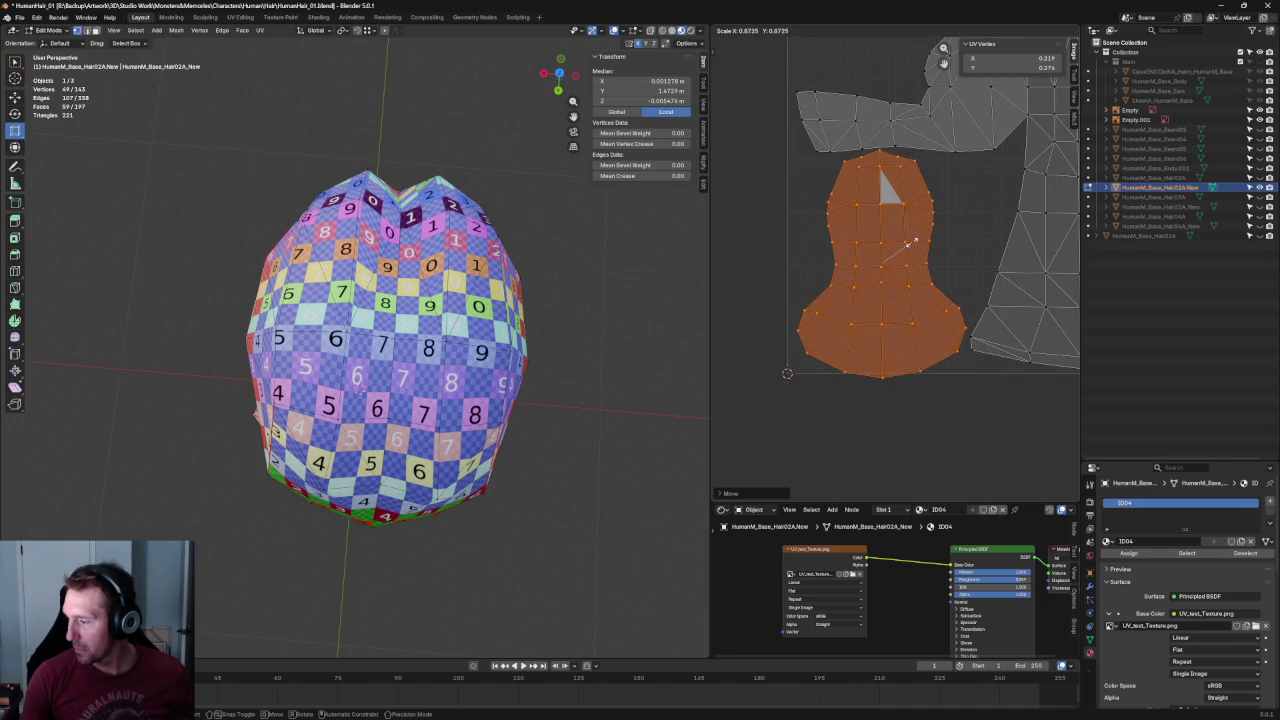
pyautogui.click(910, 243)
pyautogui.moveTo(910, 243); pyautogui.dragTo(912, 238)
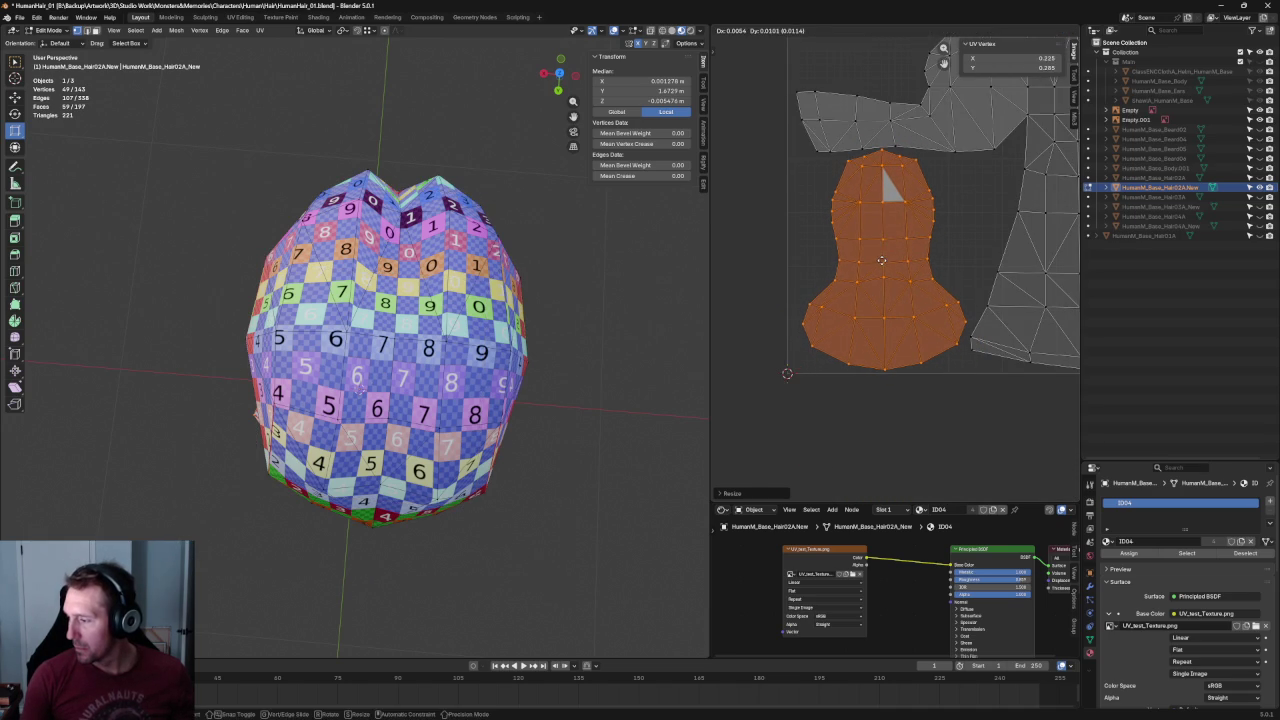
pyautogui.press('s')
pyautogui.click(859, 255)
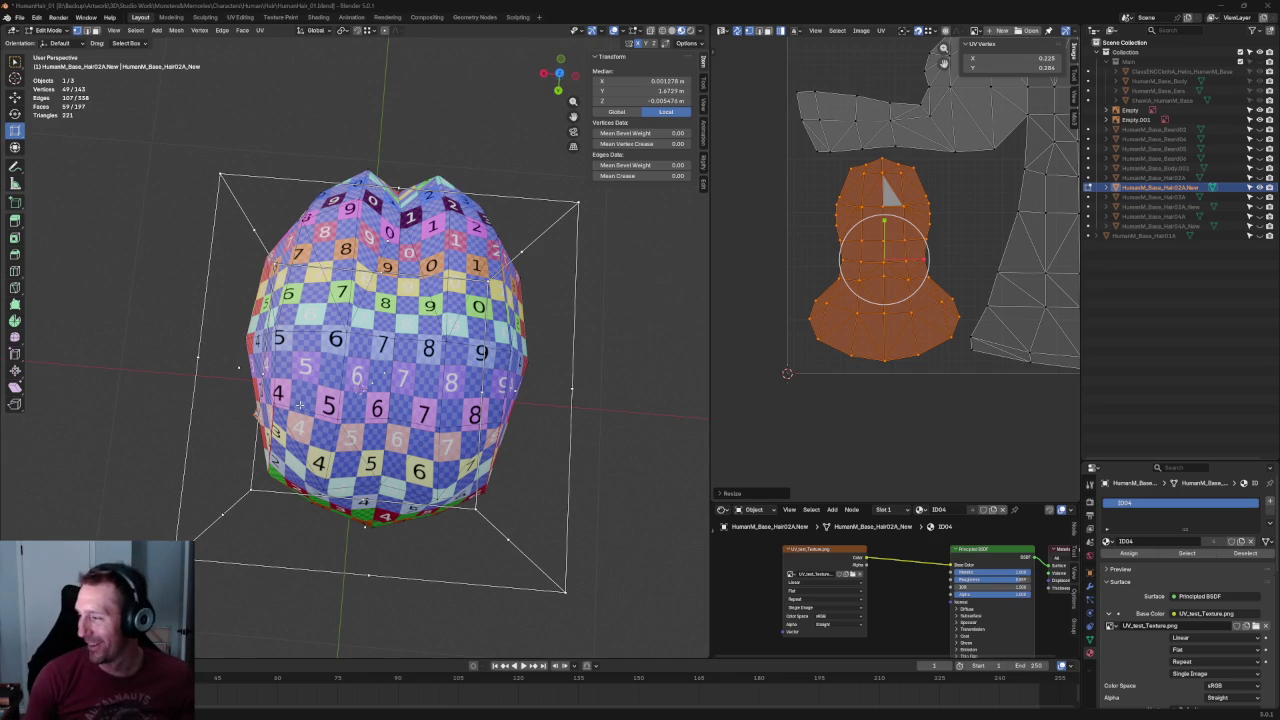
# Move the smaller island left, enlarge it slightly, and clear the selection.
pyautogui.moveTo(917, 230); pyautogui.dragTo(904, 240, button='middle')
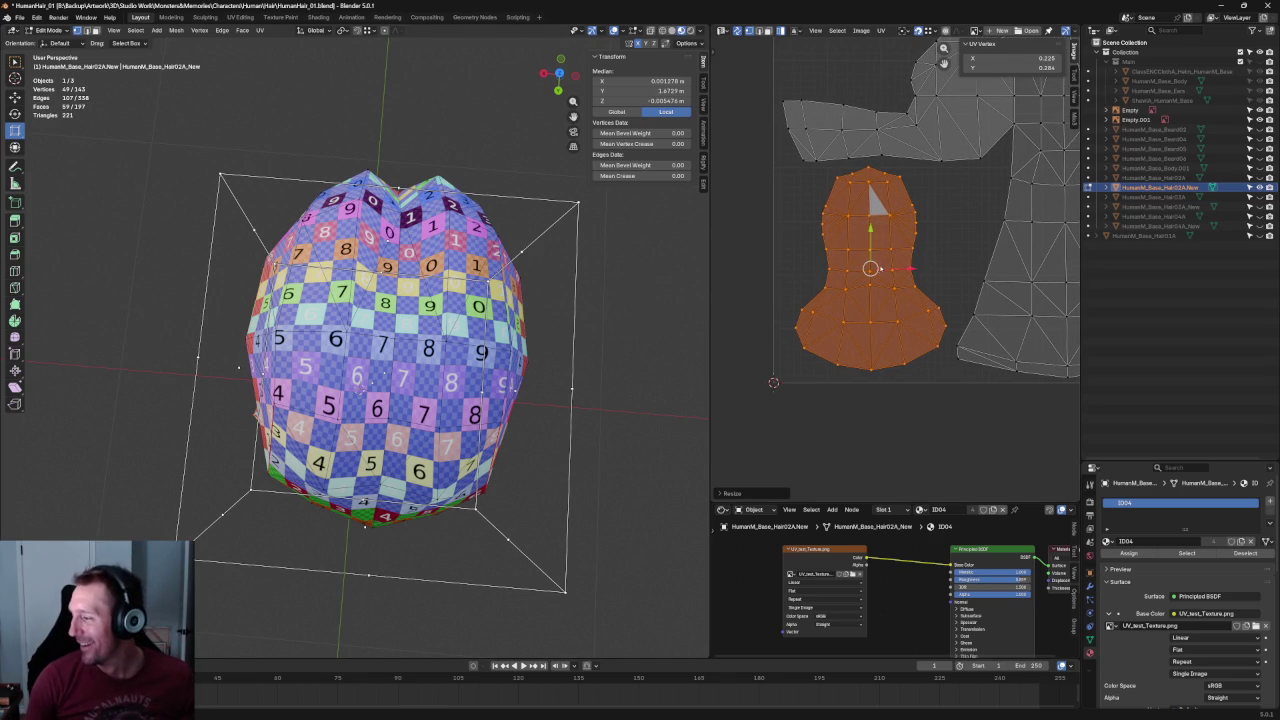
pyautogui.press('g')
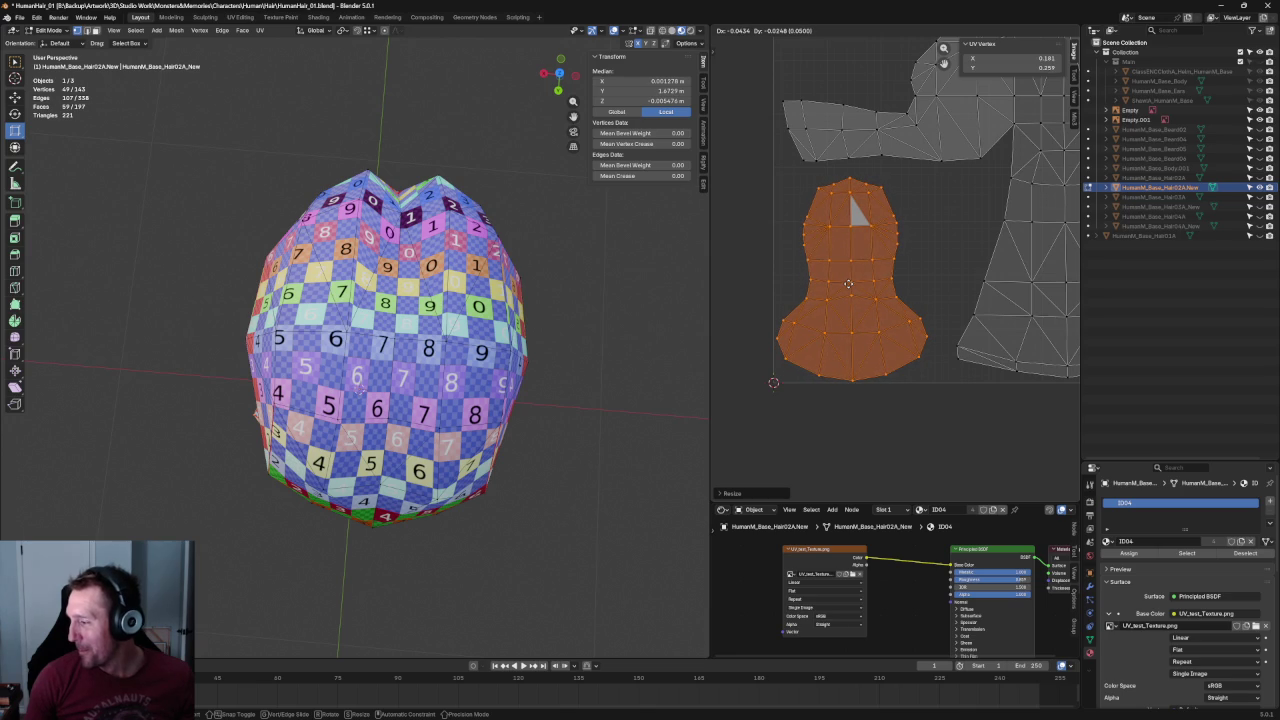
pyautogui.click(848, 284)
pyautogui.moveTo(963, 216); pyautogui.dragTo(917, 250, button='middle')
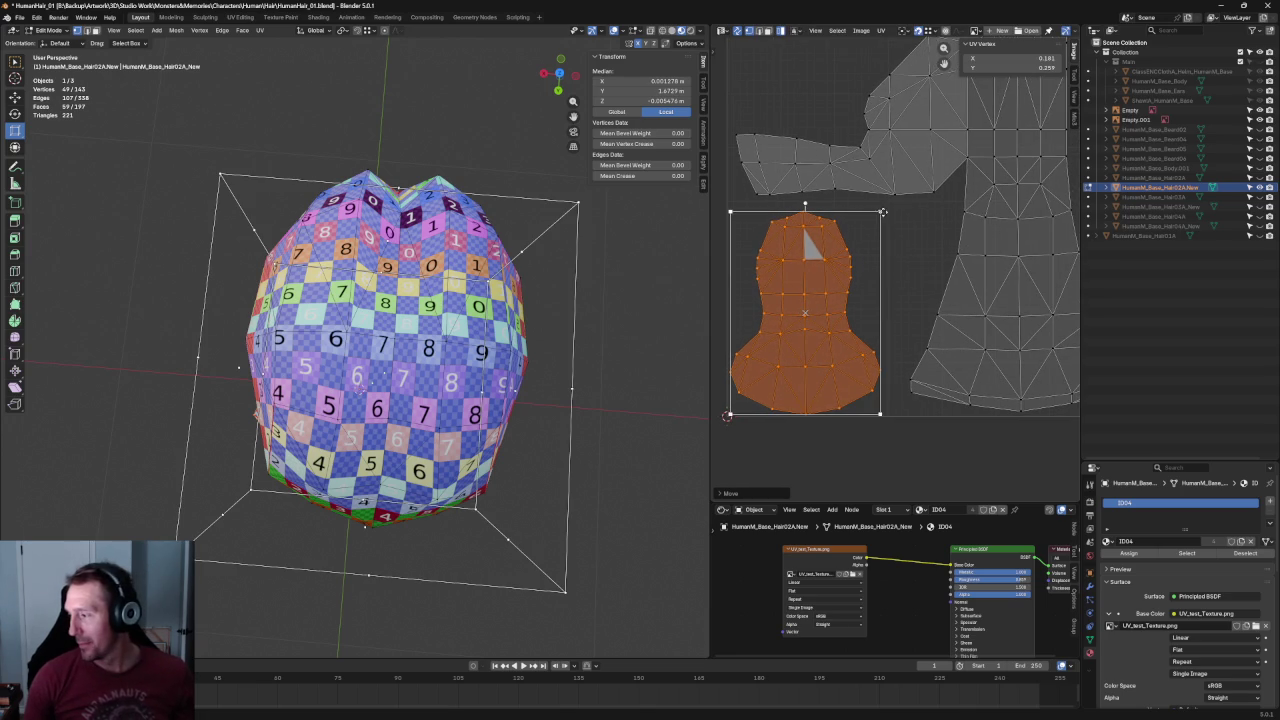
pyautogui.press('s')
pyautogui.click(909, 244)
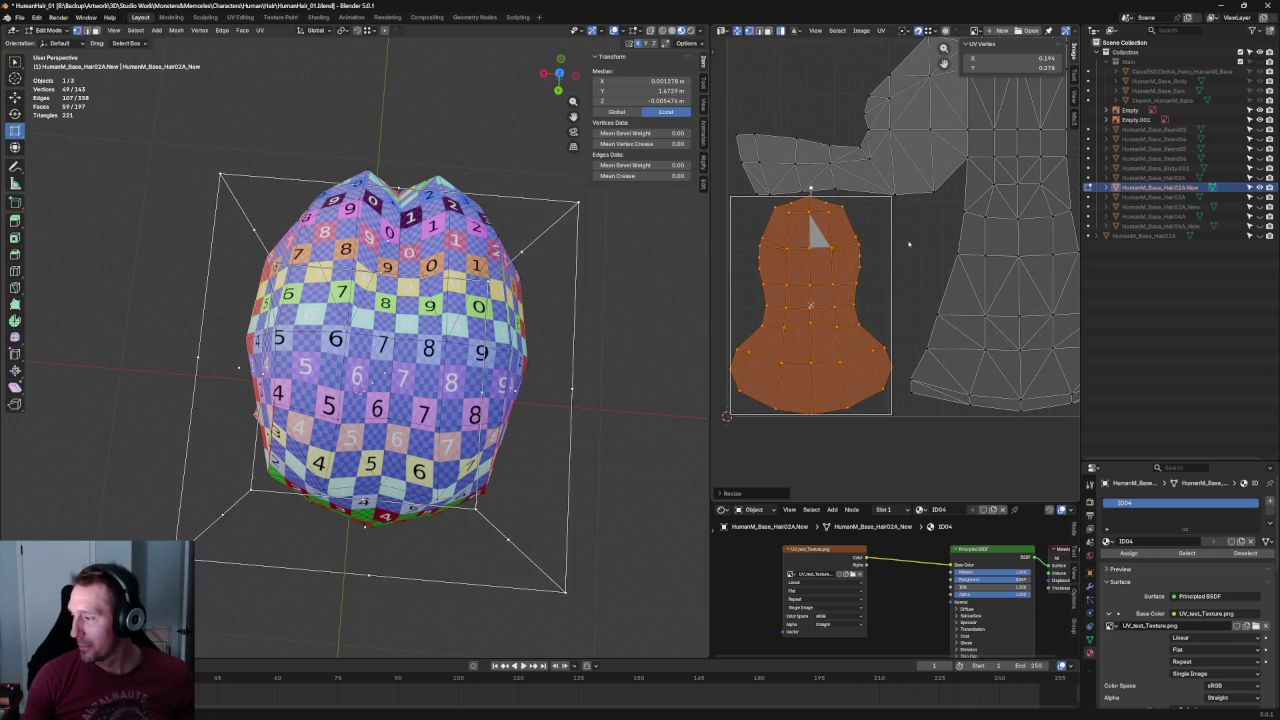
pyautogui.click(909, 244)
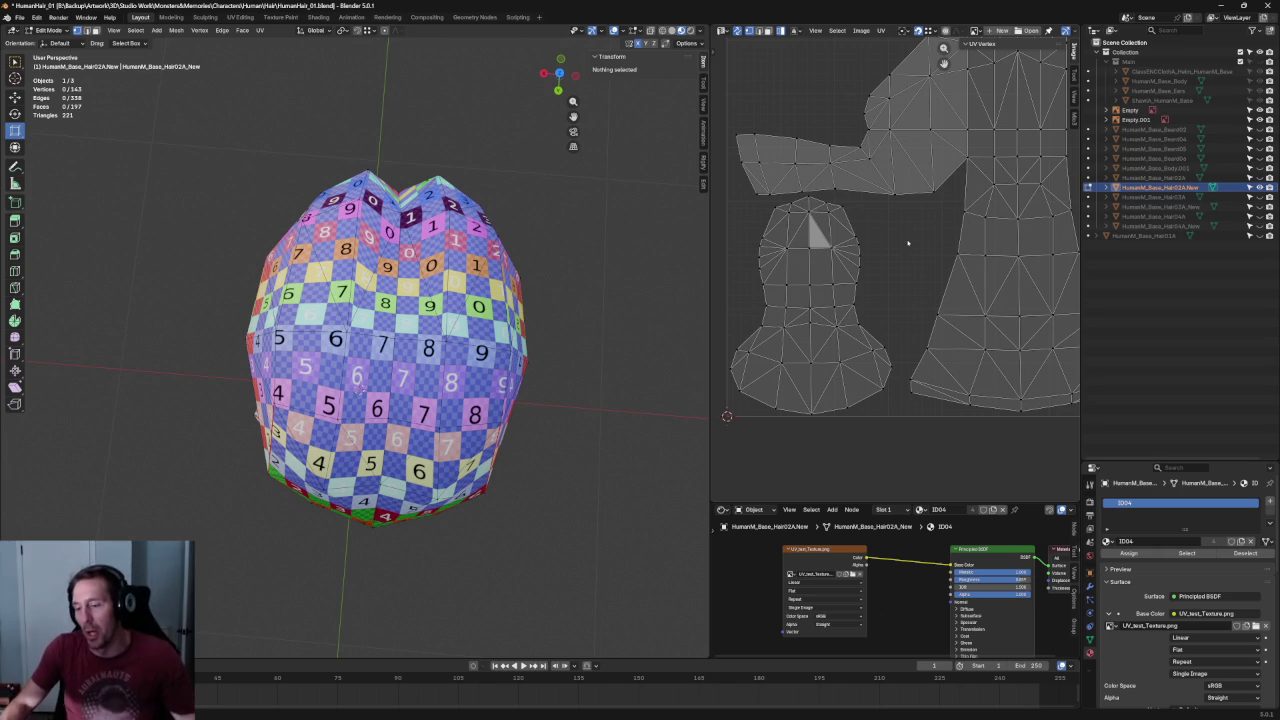
# After several trial selections, box-select just one horizontal edge row of the smaller island.
pyautogui.moveTo(875, 278); pyautogui.dragTo(746, 308)
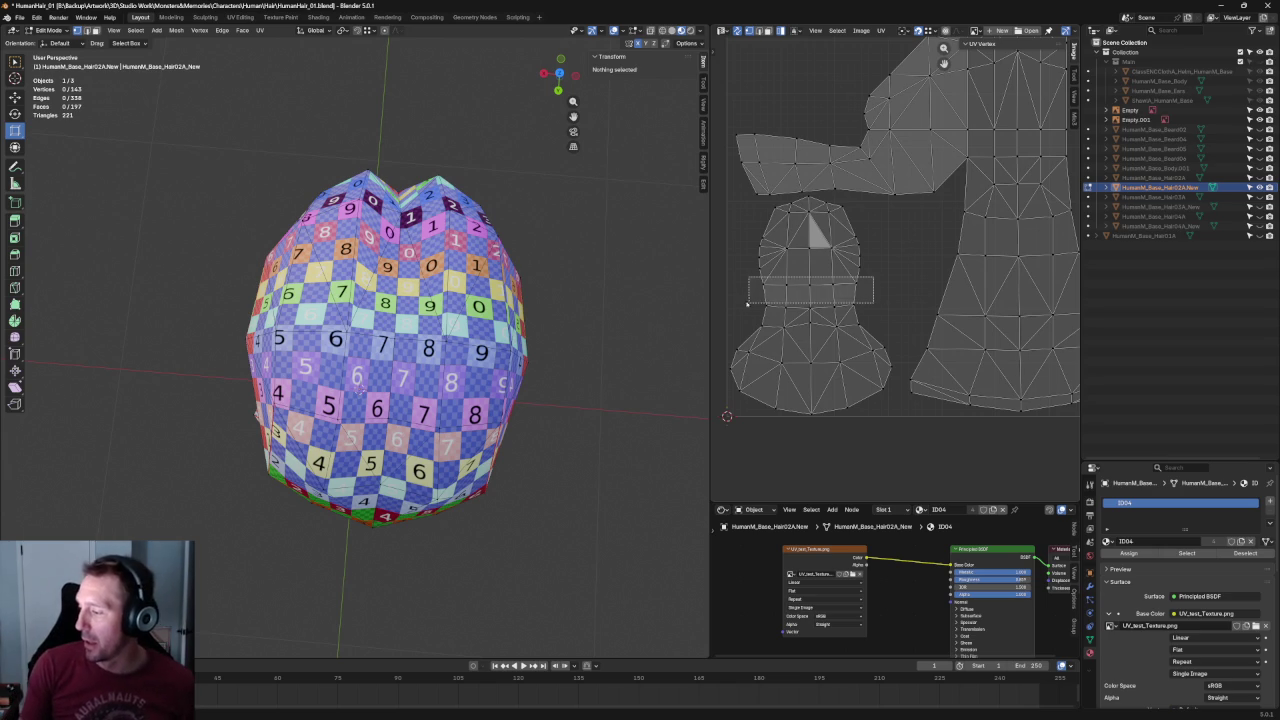
pyautogui.click(877, 277)
pyautogui.moveTo(880, 273); pyautogui.dragTo(740, 300)
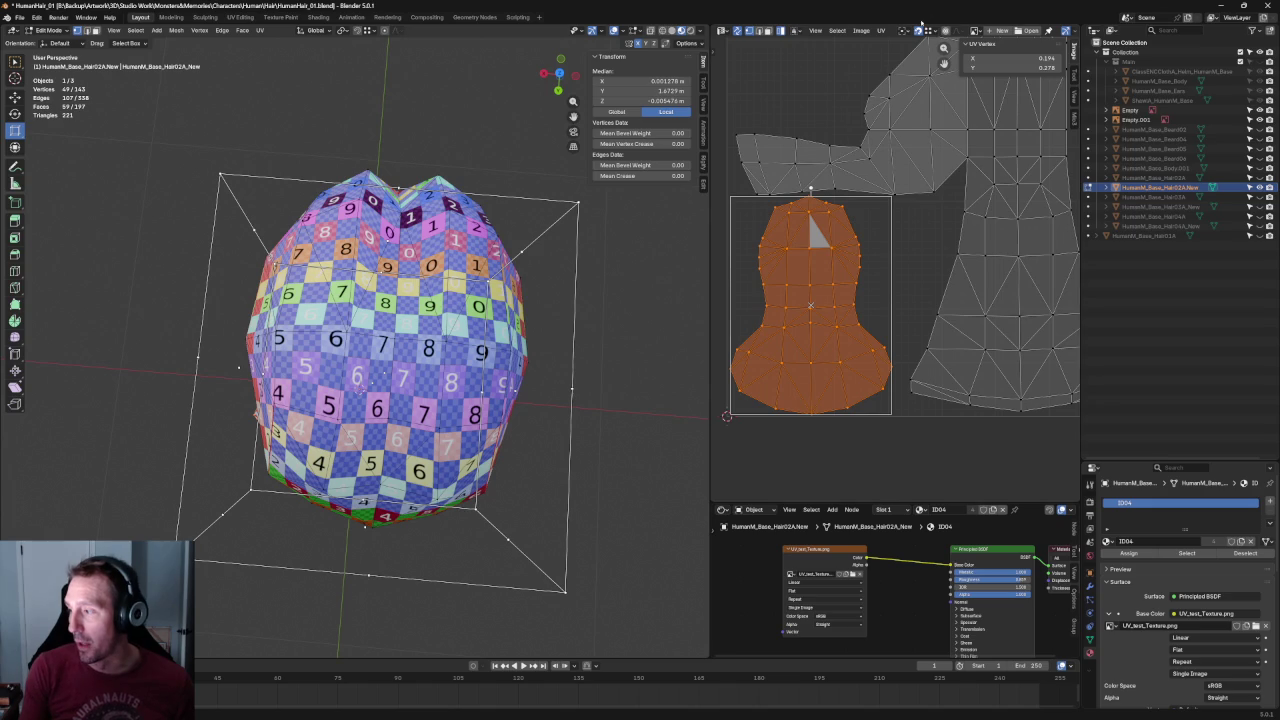
pyautogui.click(895, 278)
pyautogui.moveTo(896, 278); pyautogui.dragTo(771, 285)
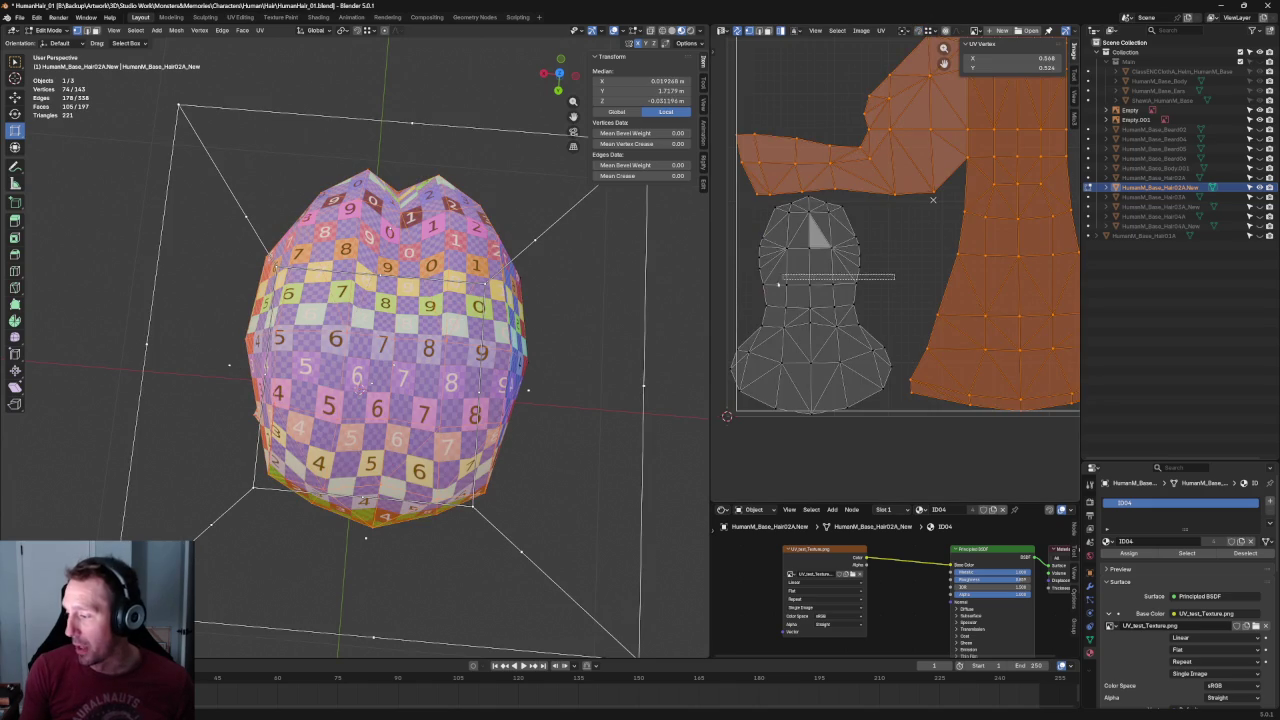
pyautogui.click(935, 278)
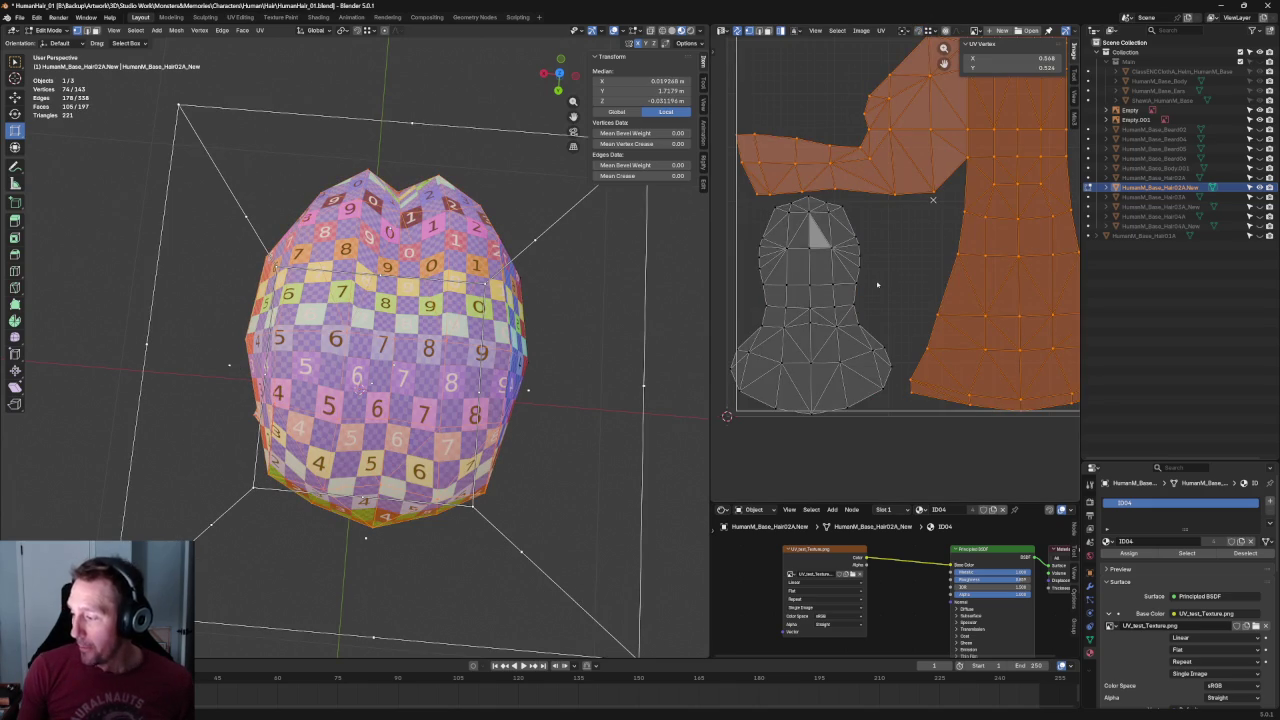
pyautogui.click(912, 278)
pyautogui.moveTo(883, 283); pyautogui.dragTo(740, 296)
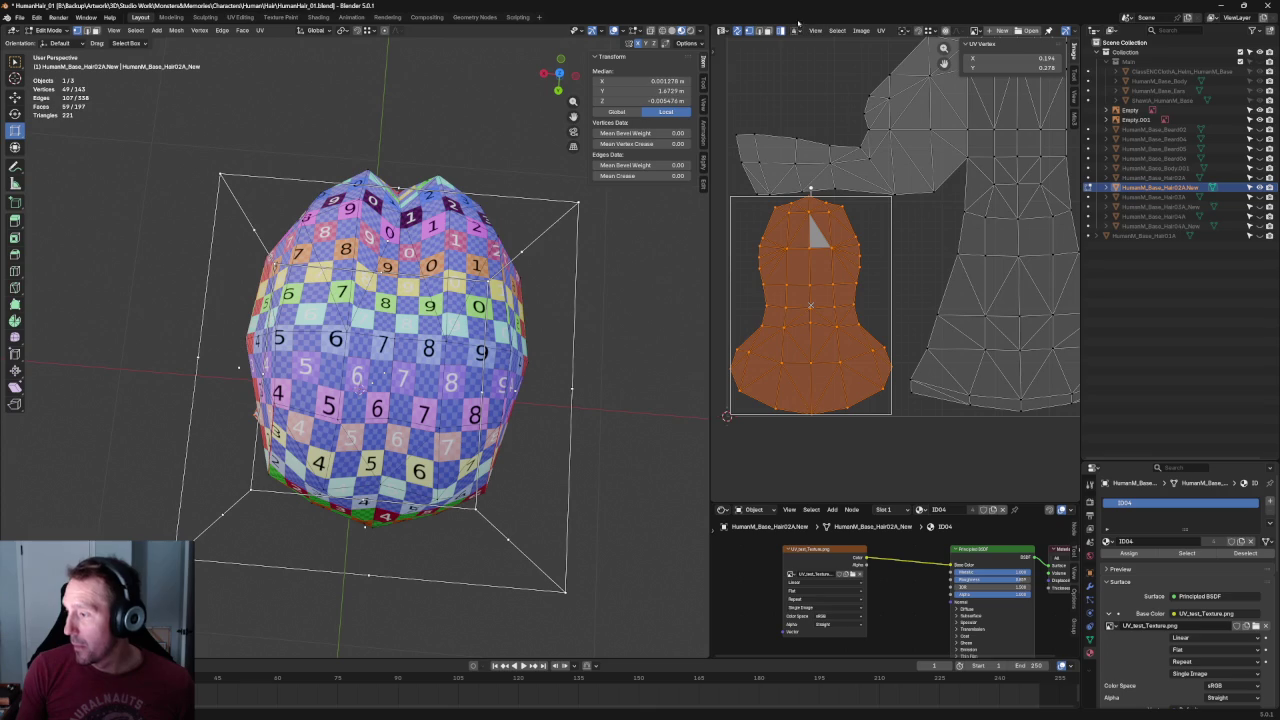
pyautogui.click(891, 194)
pyautogui.moveTo(876, 274); pyautogui.dragTo(774, 298)
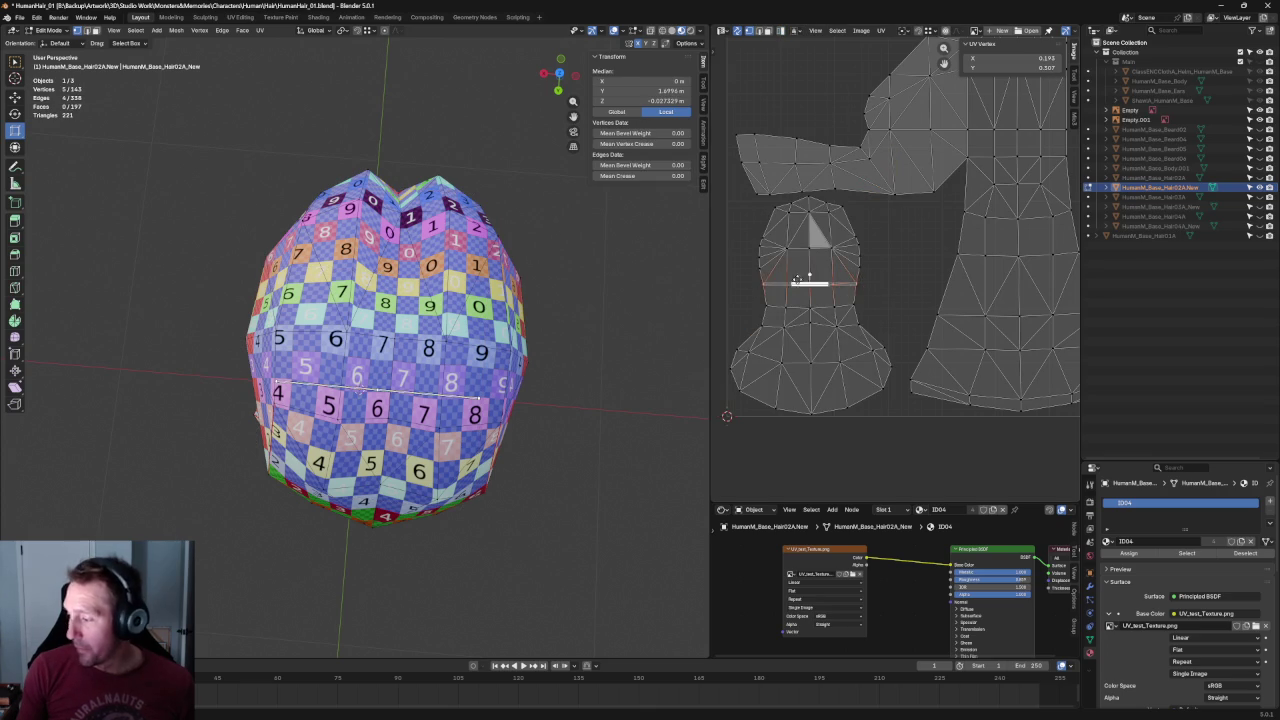
# Align the selected UV edge row horizontally, then box-select the neck row vertices.
pyautogui.hotkey('shift', 'w')
pyautogui.press('g')
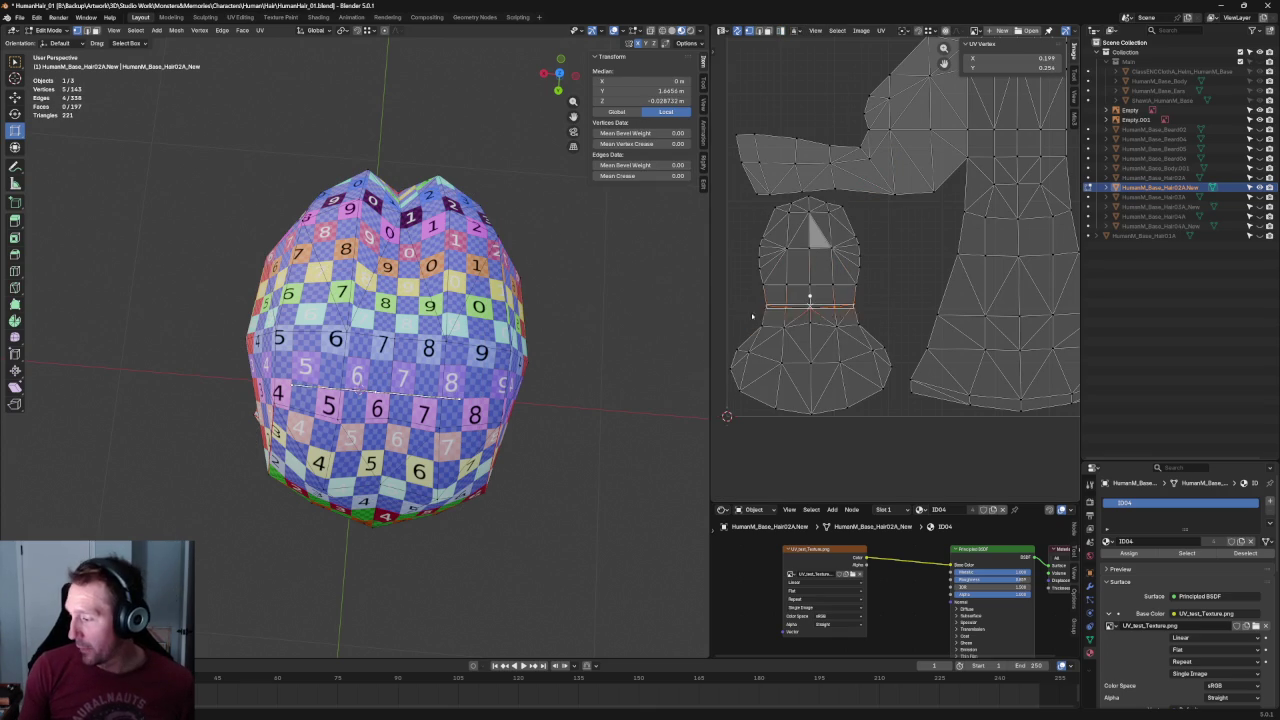
pyautogui.moveTo(867, 318); pyautogui.dragTo(738, 346)
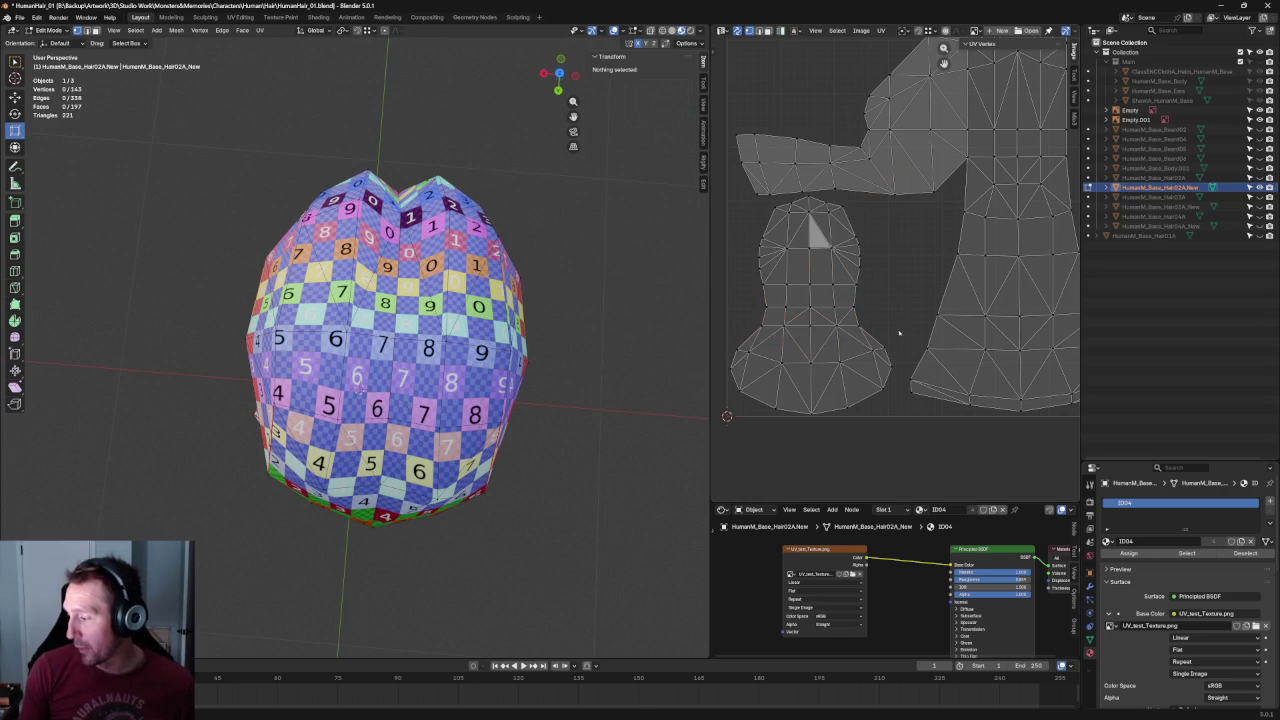
pyautogui.moveTo(873, 351); pyautogui.dragTo(734, 361)
pyautogui.keyDown('shift'); pyautogui.moveTo(845, 356); pyautogui.dragTo(769, 380); pyautogui.keyUp('shift')
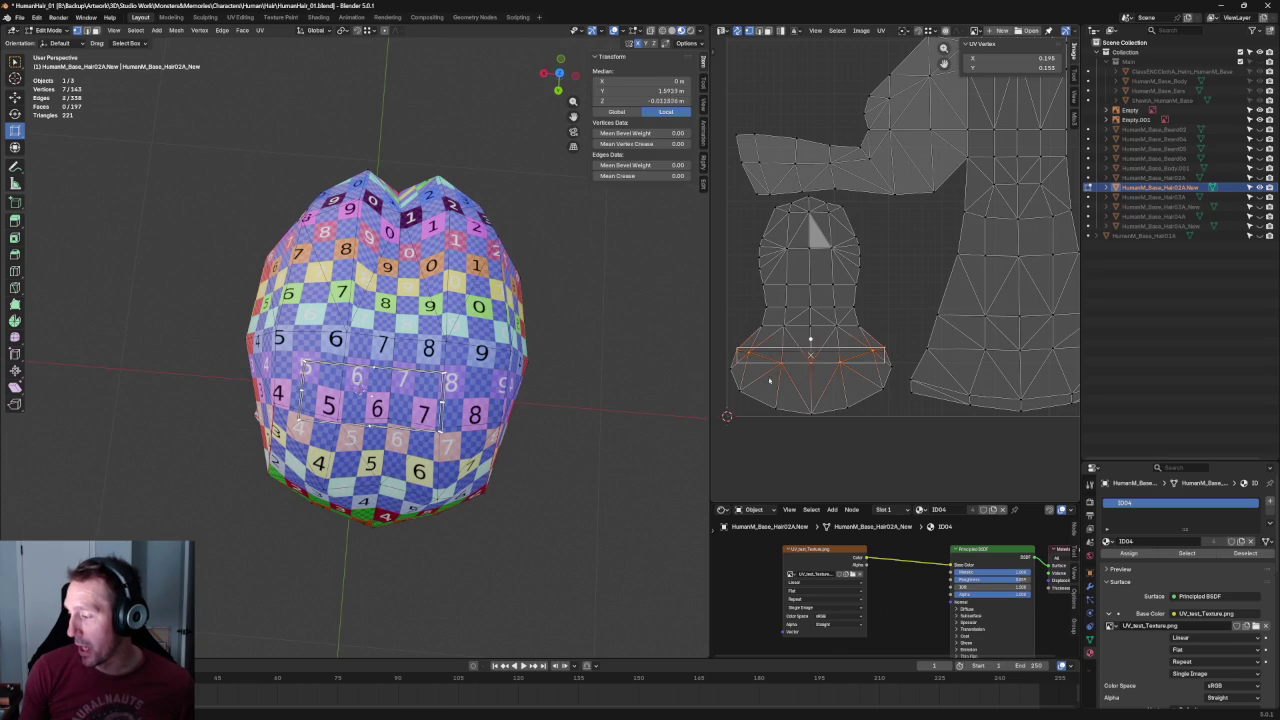
# Level the crown's top UV row with Align Horizontally and scale it inward along X.
pyautogui.click(861, 243)
pyautogui.scroll(3, 865, 240)
pyautogui.scroll(2, 894, 290)
pyautogui.moveTo(899, 298); pyautogui.dragTo(773, 327)
pyautogui.hotkey('shift', 'w')
pyautogui.click(954, 291)
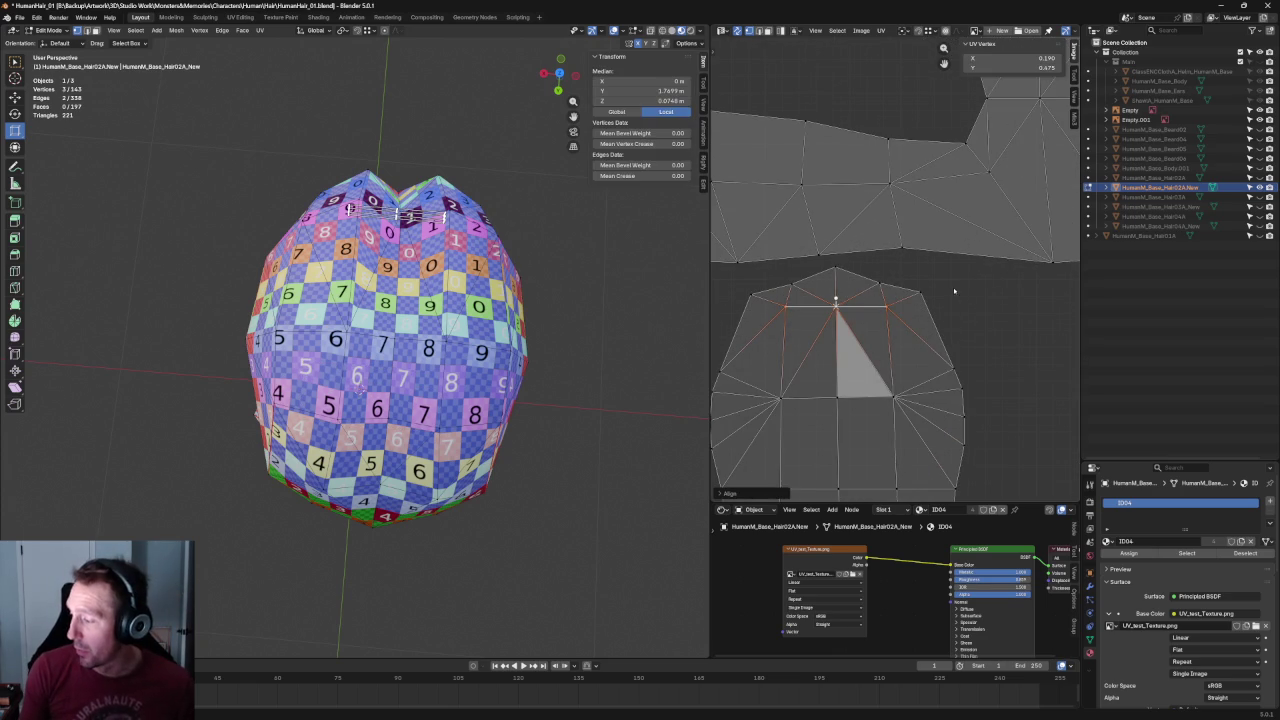
pyautogui.hotkey('shift', 'w')
pyautogui.click(920, 291)
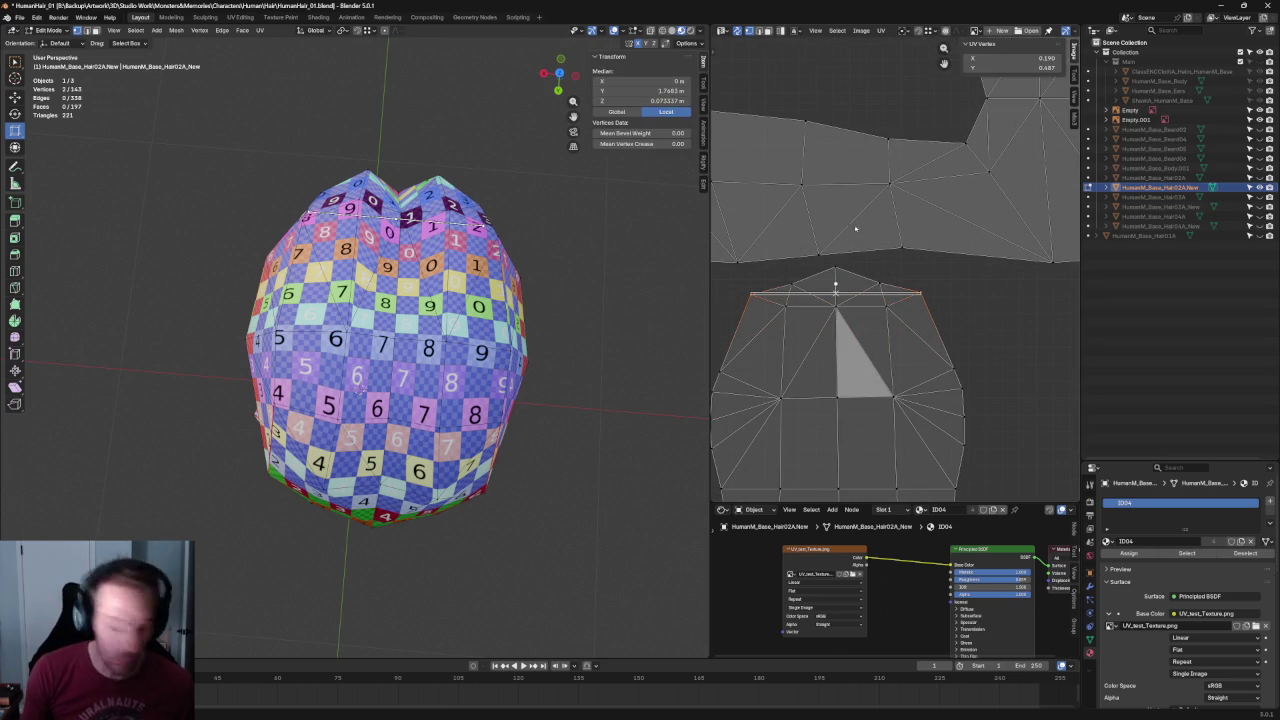
pyautogui.press('s')
pyautogui.click(847, 263)
# Check individual vertices along the island's right edge, then deselect them.
pyautogui.scroll(-2, 847, 263)
pyautogui.click(920, 303)
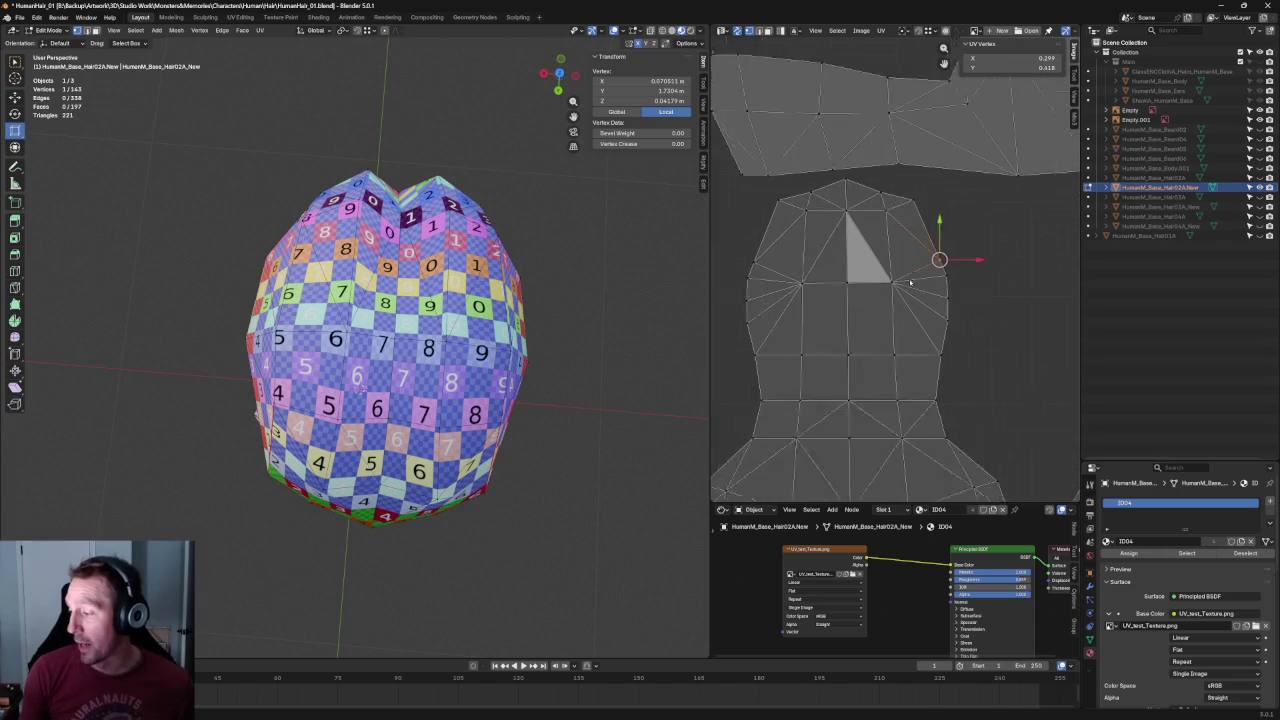
pyautogui.scroll(1, 910, 283)
pyautogui.scroll(1, 1014, 286)
pyautogui.click(1033, 265)
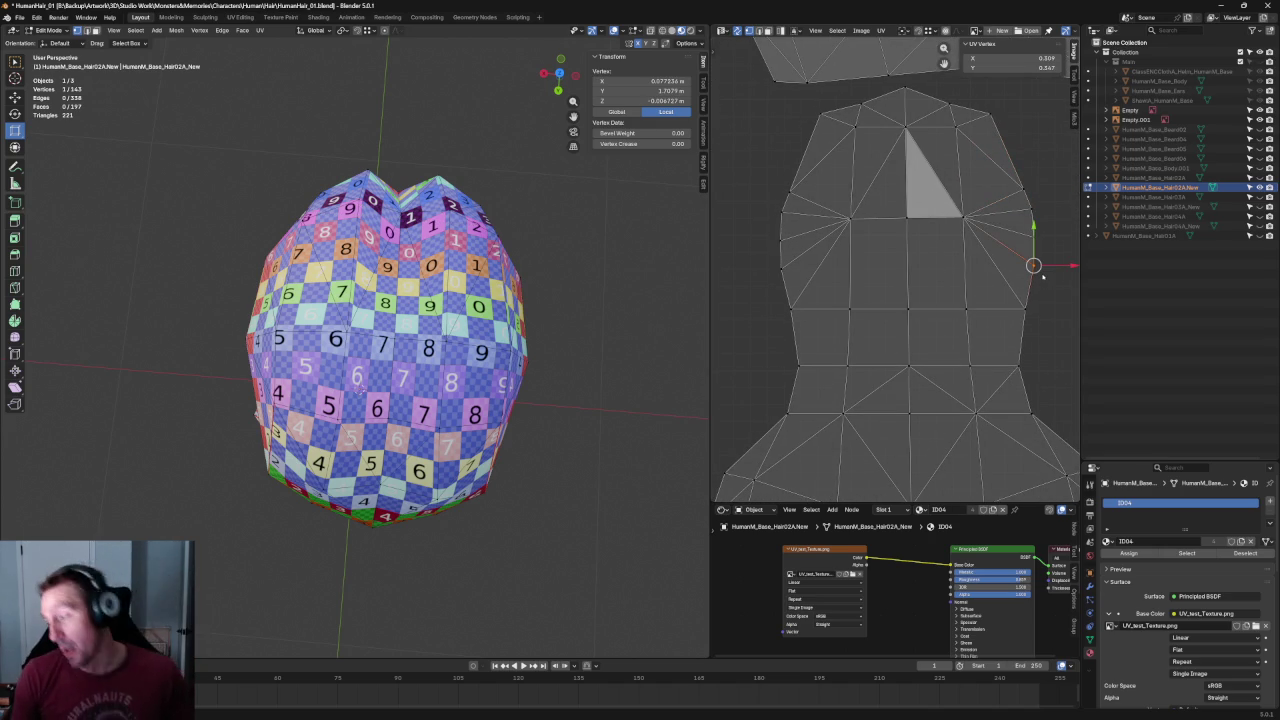
pyautogui.scroll(-4, 889, 265)
pyautogui.scroll(1, 889, 265)
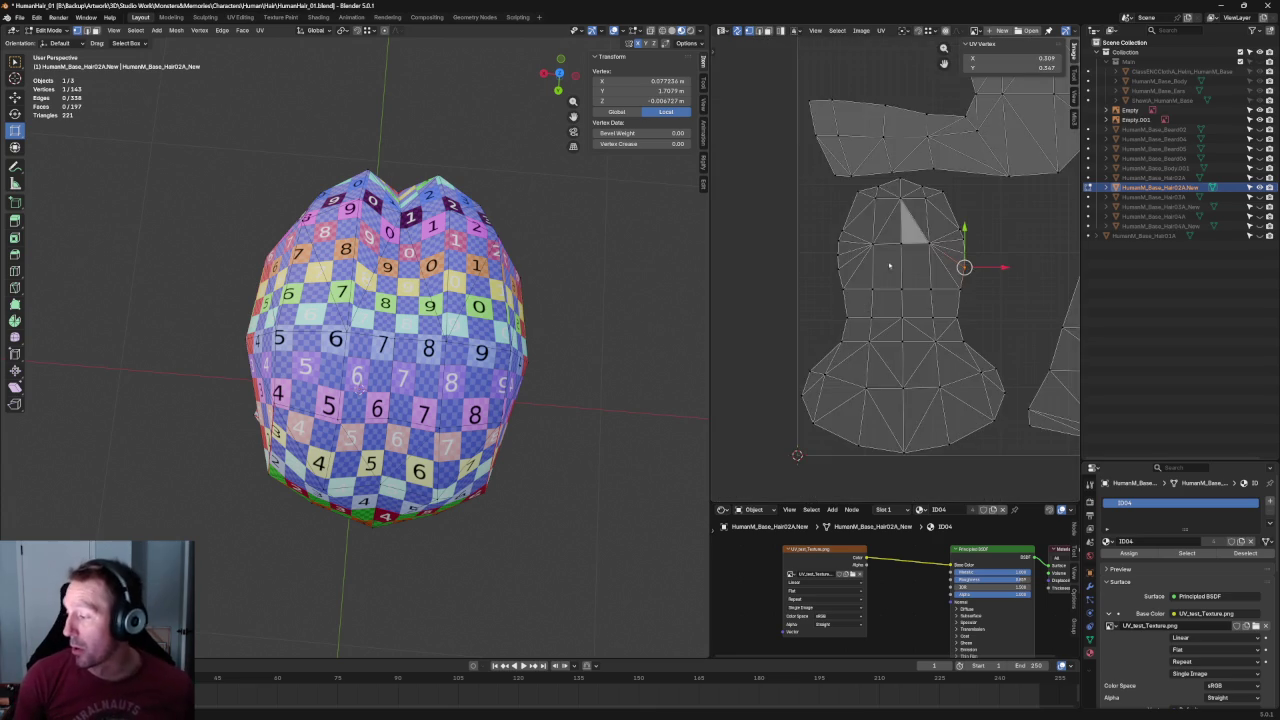
pyautogui.scroll(3, 889, 265)
pyautogui.click(883, 252)
pyautogui.scroll(-3, 880, 262)
pyautogui.scroll(3, 920, 235)
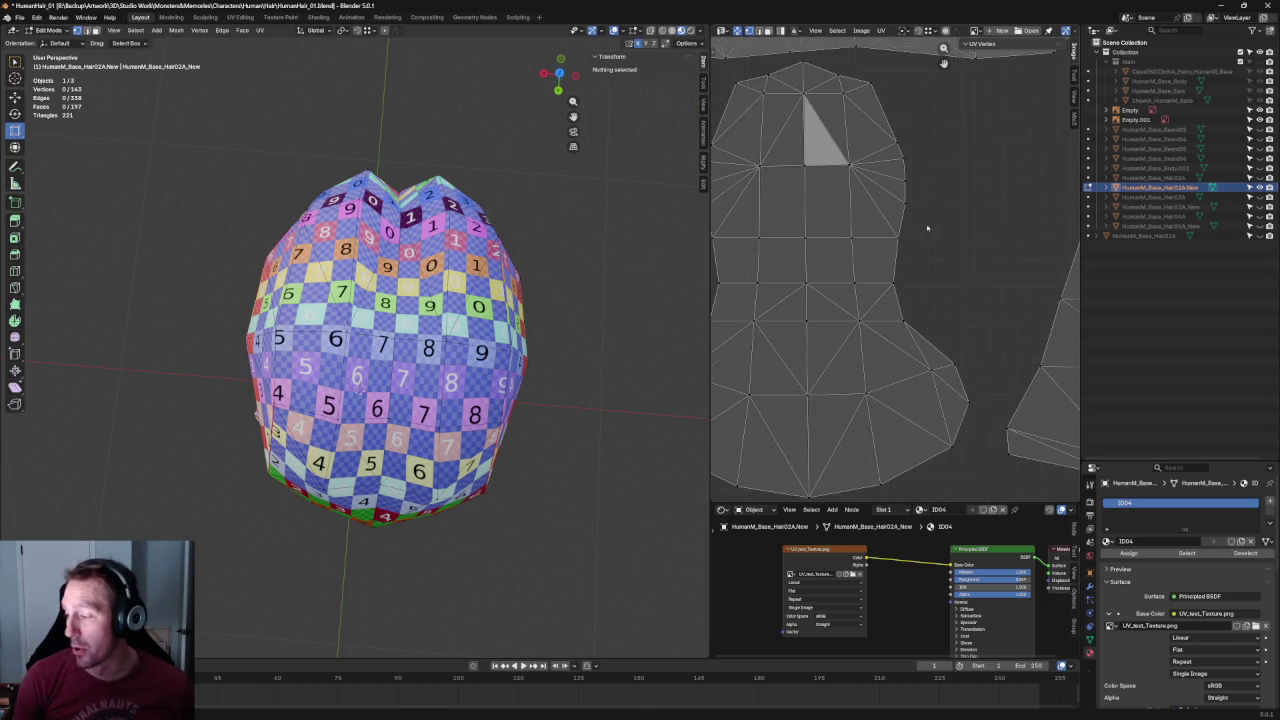
pyautogui.scroll(-2, 902, 271)
# Re-unwrap the neck edge UVs and reselect the full neck edge row.
pyautogui.click(890, 330)
pyautogui.rightClick(820, 290)
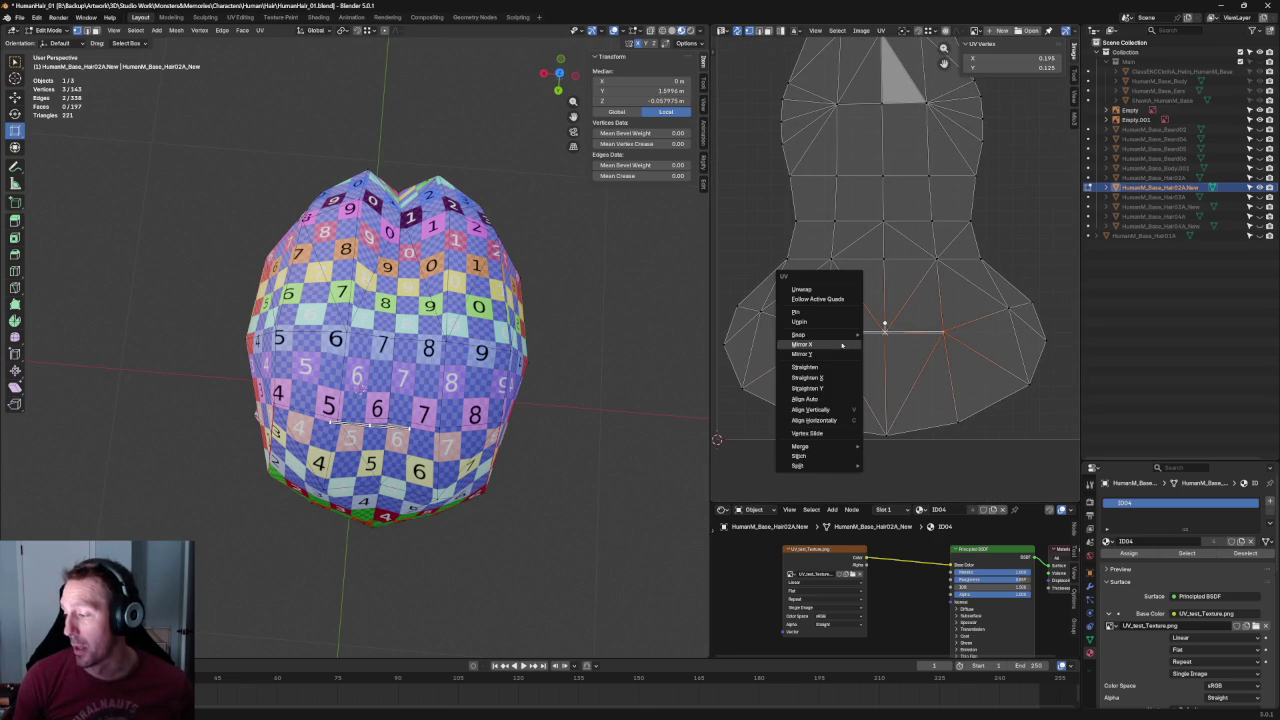
pyautogui.click(802, 289)
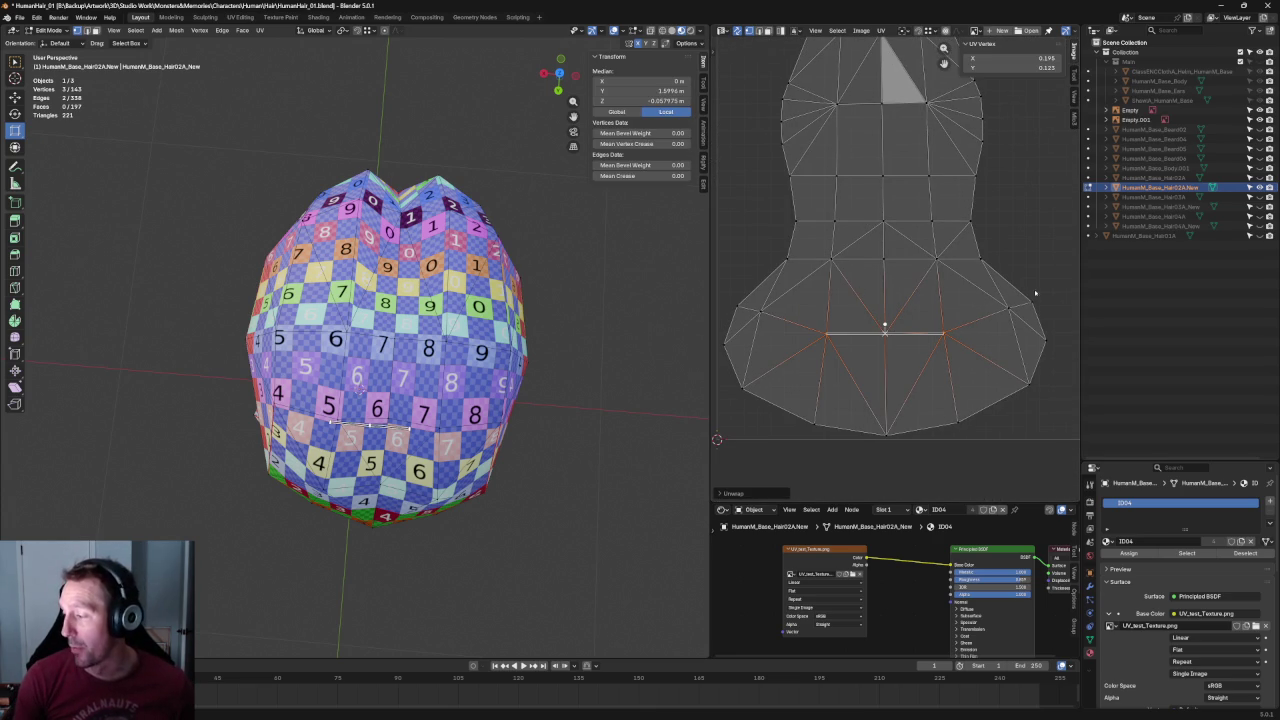
pyautogui.moveTo(1032, 304); pyautogui.dragTo(738, 323)
pyautogui.rightClick(738, 323)
pyautogui.keyDown('shift'); pyautogui.click(748, 312); pyautogui.keyUp('shift')
# Clear the selection and box-select the left vertical column of UV vertices.
pyautogui.rightClick(764, 315)
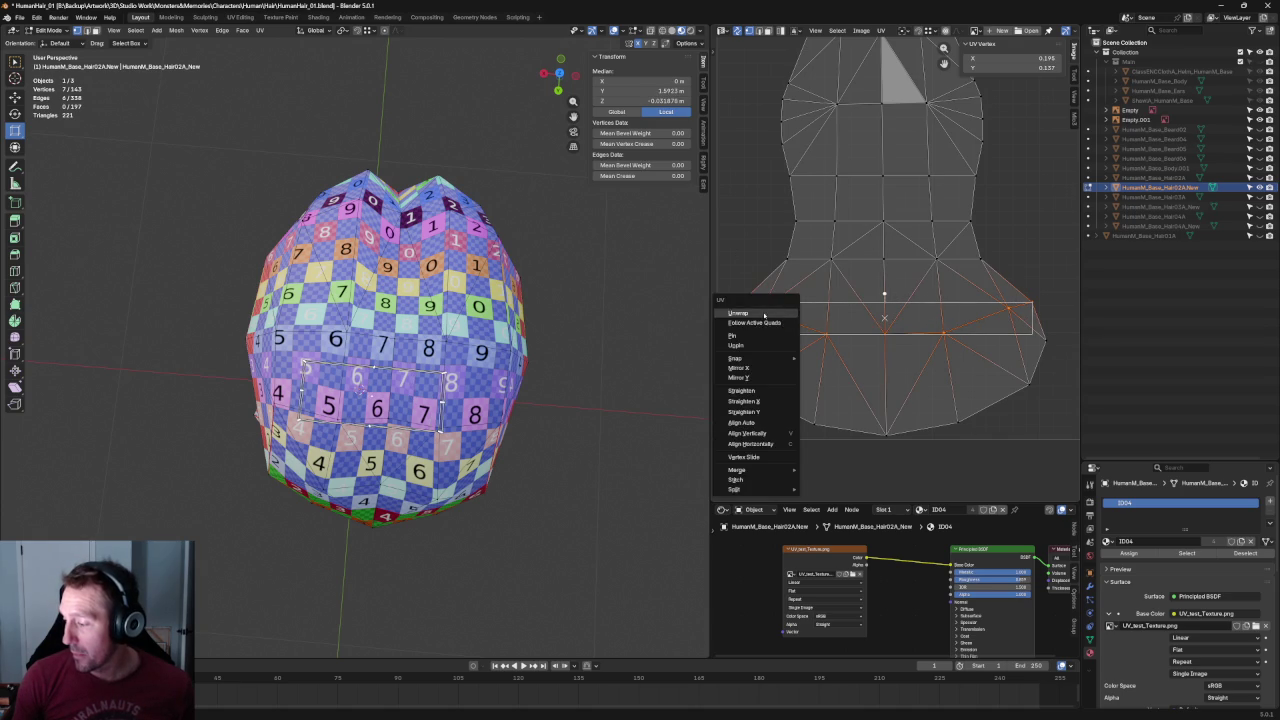
pyautogui.click(992, 245)
pyautogui.scroll(-3, 975, 268)
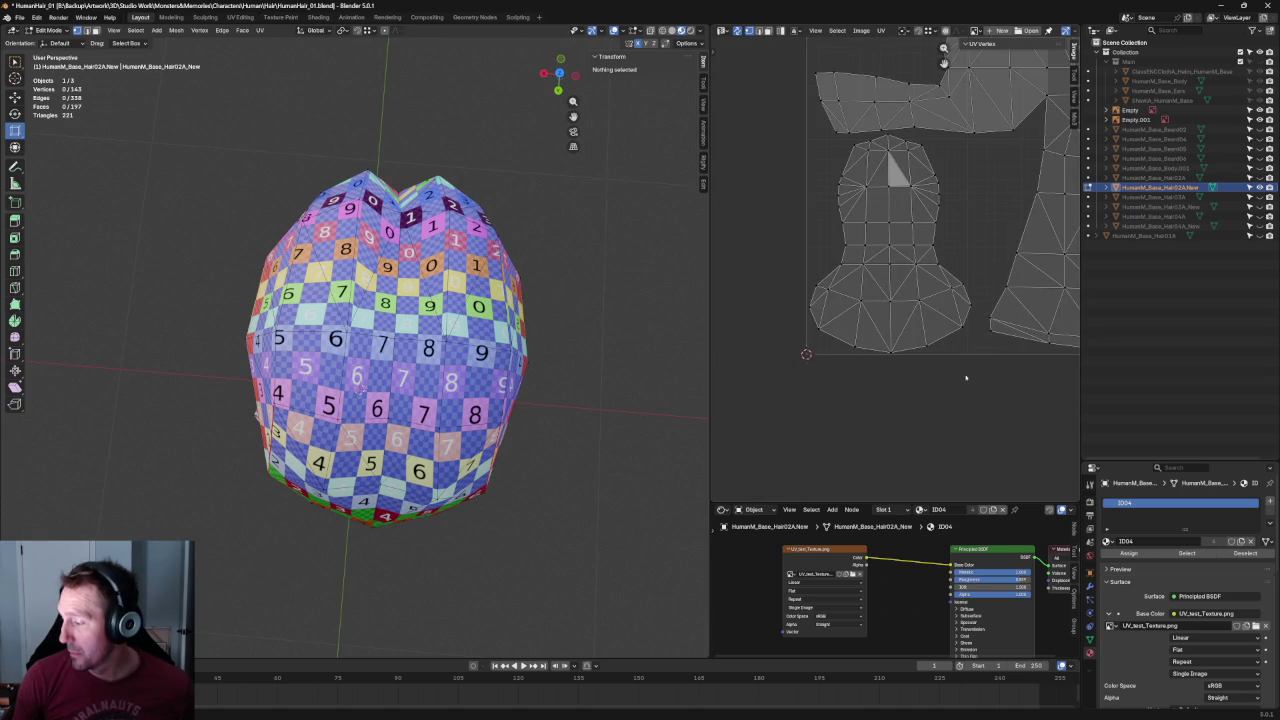
pyautogui.scroll(3, 880, 289)
pyautogui.scroll(-1, 800, 200)
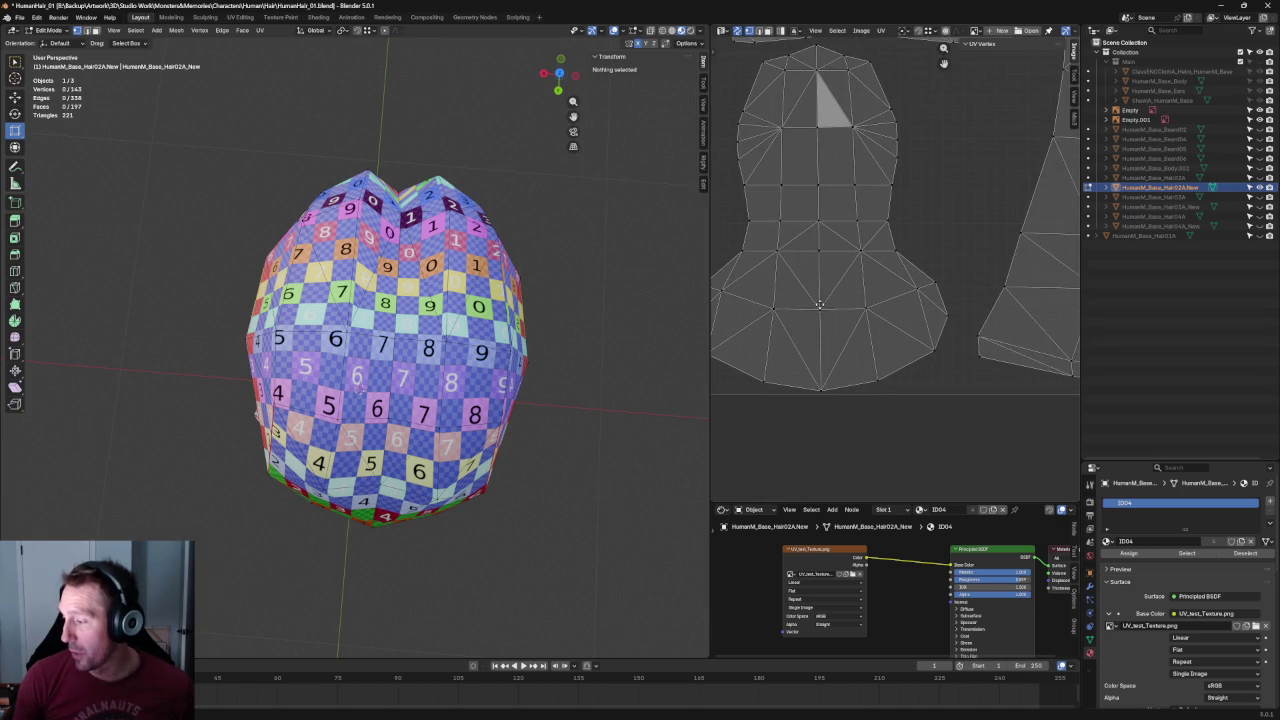
pyautogui.scroll(-1, 781, 168)
pyautogui.moveTo(778, 110); pyautogui.dragTo(793, 460)
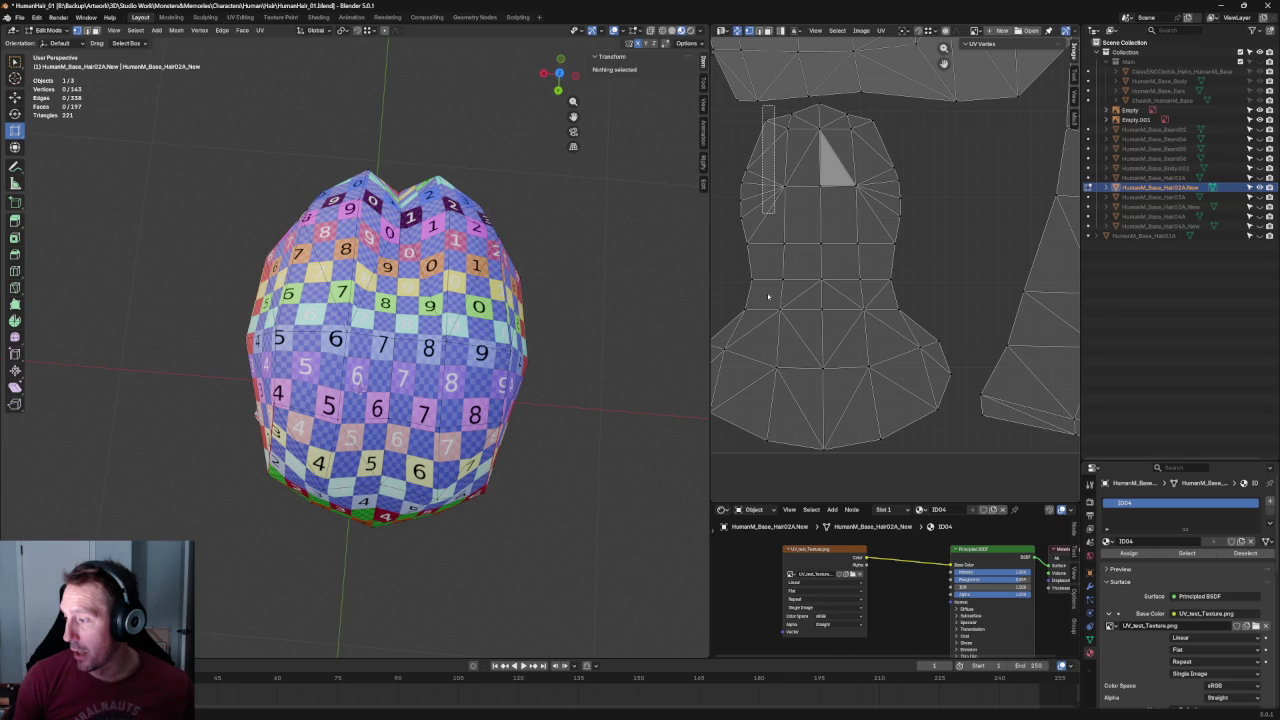
# Straighten the island's left vertex column with Align Vertically.
pyautogui.keyDown('shift'); pyautogui.click(782, 442); pyautogui.keyUp('shift')
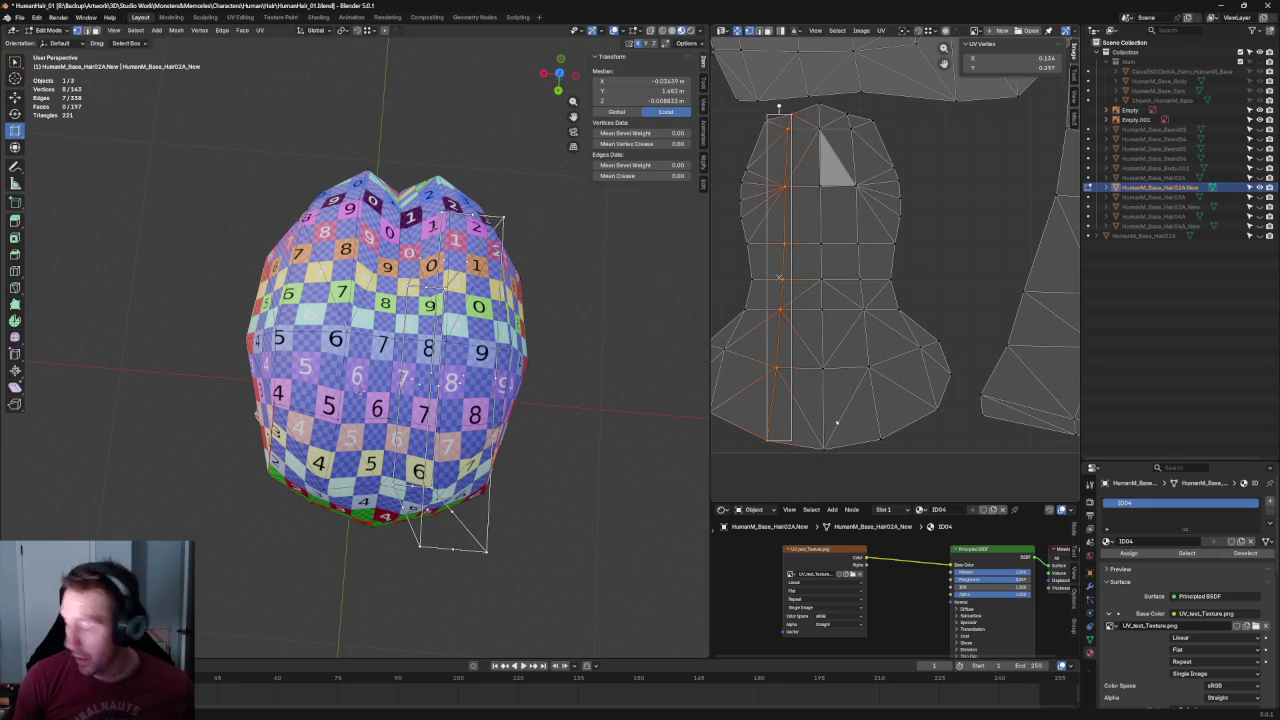
pyautogui.hotkey('shift', 'w')
pyautogui.click(881, 243)
pyautogui.press('v')
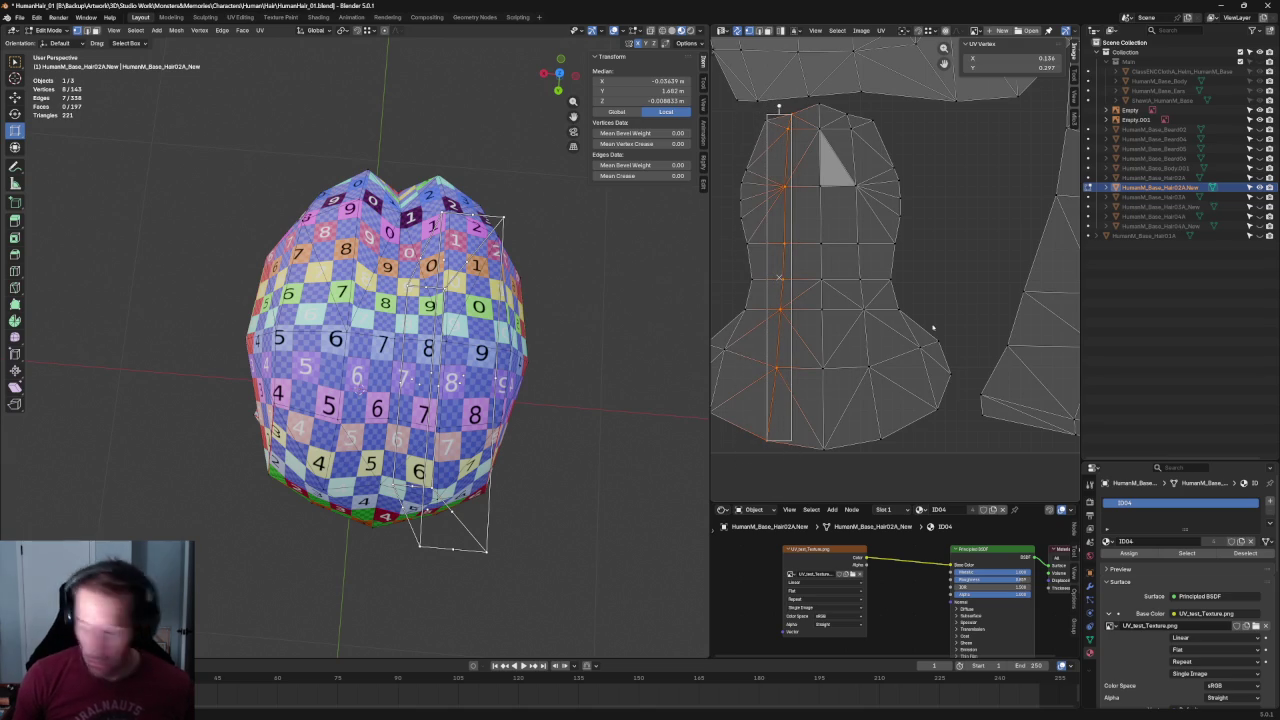
pyautogui.hotkey('shift', 'w')
pyautogui.click(881, 143)
# Straighten the island's right vertex column with Align Vertically.
pyautogui.moveTo(832, 104)
pyautogui.mouseDown()
pyautogui.moveTo(874, 467)
pyautogui.moveTo(846, 294)
pyautogui.mouseUp()
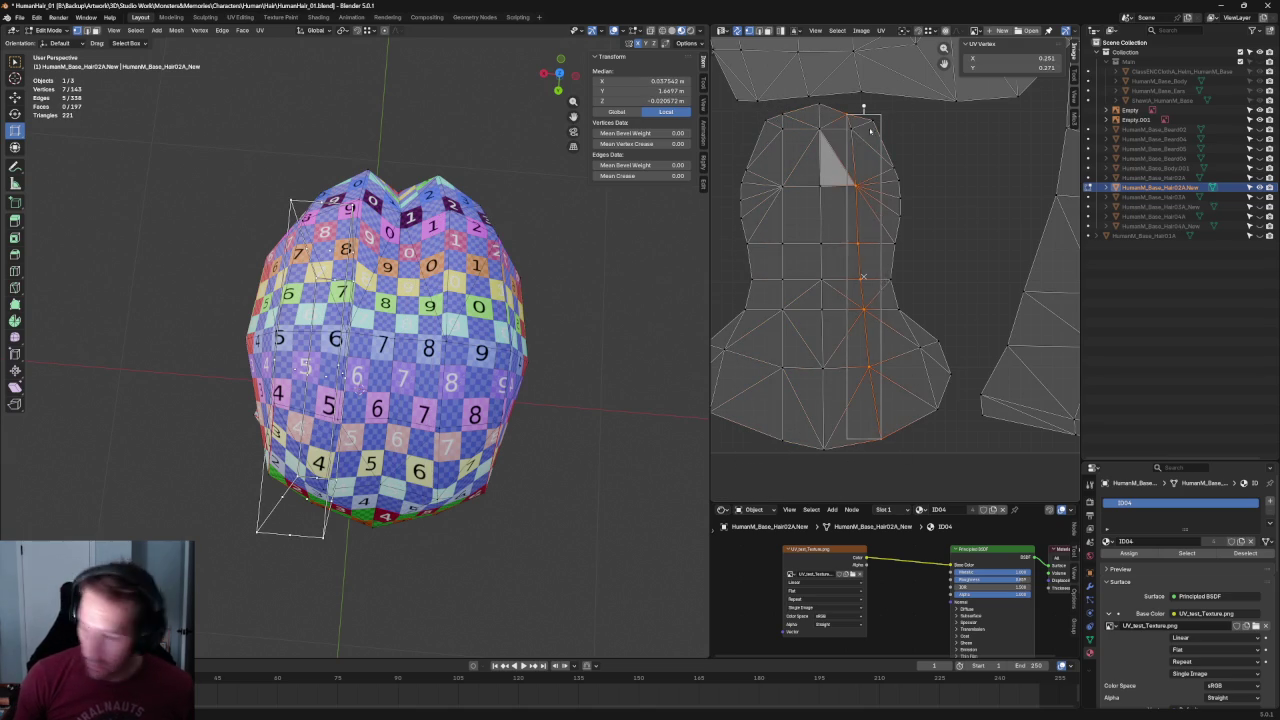
pyautogui.hotkey('shift', 'w')
pyautogui.click(889, 155)
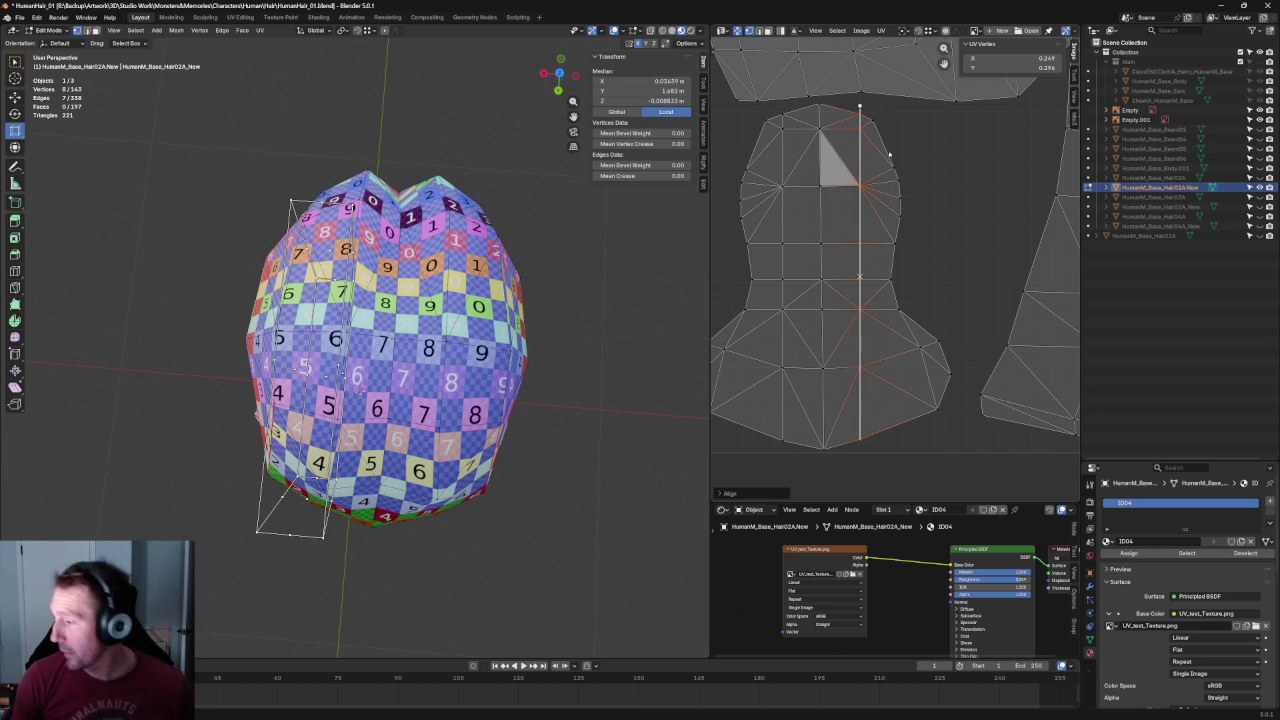
pyautogui.moveTo(752, 106); pyautogui.dragTo(819, 113)
pyautogui.rightClick(819, 113)
pyautogui.click(938, 135)
# Align the lower left-side vertex columns vertically, one section at a time.
pyautogui.moveTo(934, 153); pyautogui.dragTo(878, 254)
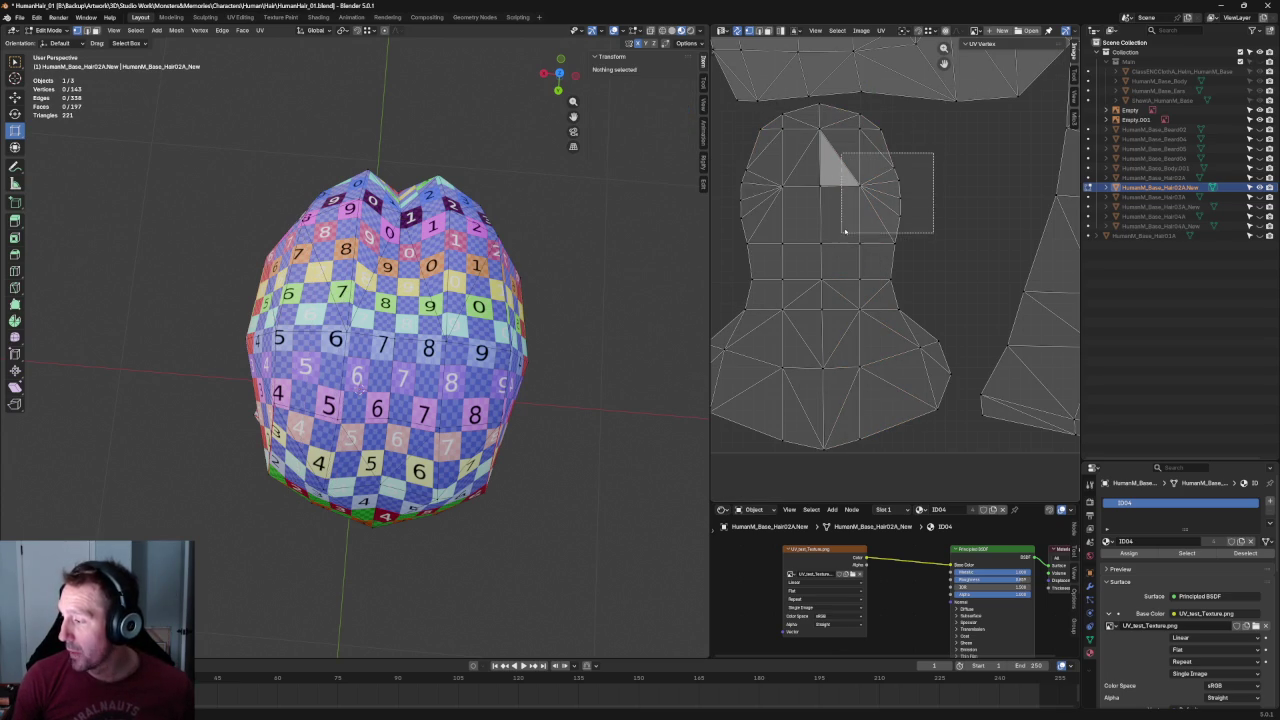
pyautogui.keyDown('shift'); pyautogui.moveTo(766, 155); pyautogui.dragTo(722, 264); pyautogui.keyUp('shift')
pyautogui.rightClick(688, 230)
pyautogui.click(710, 300)
pyautogui.click(960, 220)
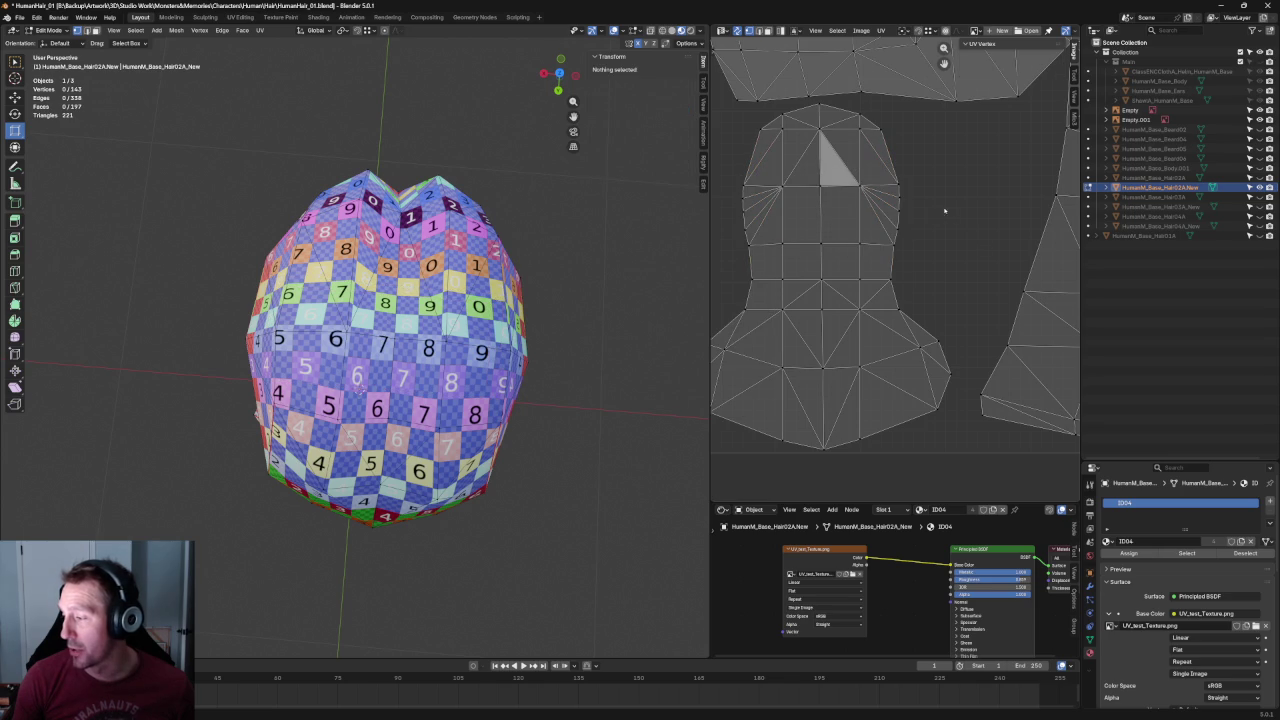
pyautogui.moveTo(957, 227); pyautogui.dragTo(885, 293)
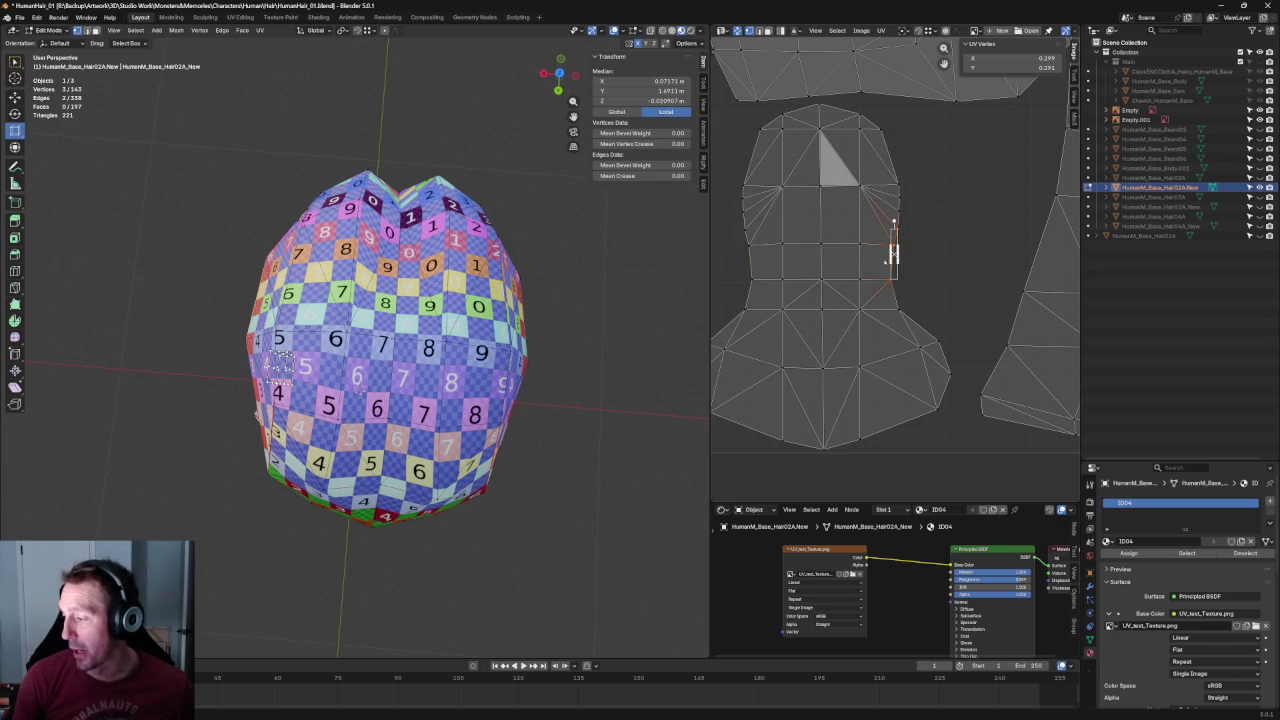
pyautogui.moveTo(731, 238); pyautogui.dragTo(766, 295)
pyautogui.rightClick(720, 292)
pyautogui.click(720, 292)
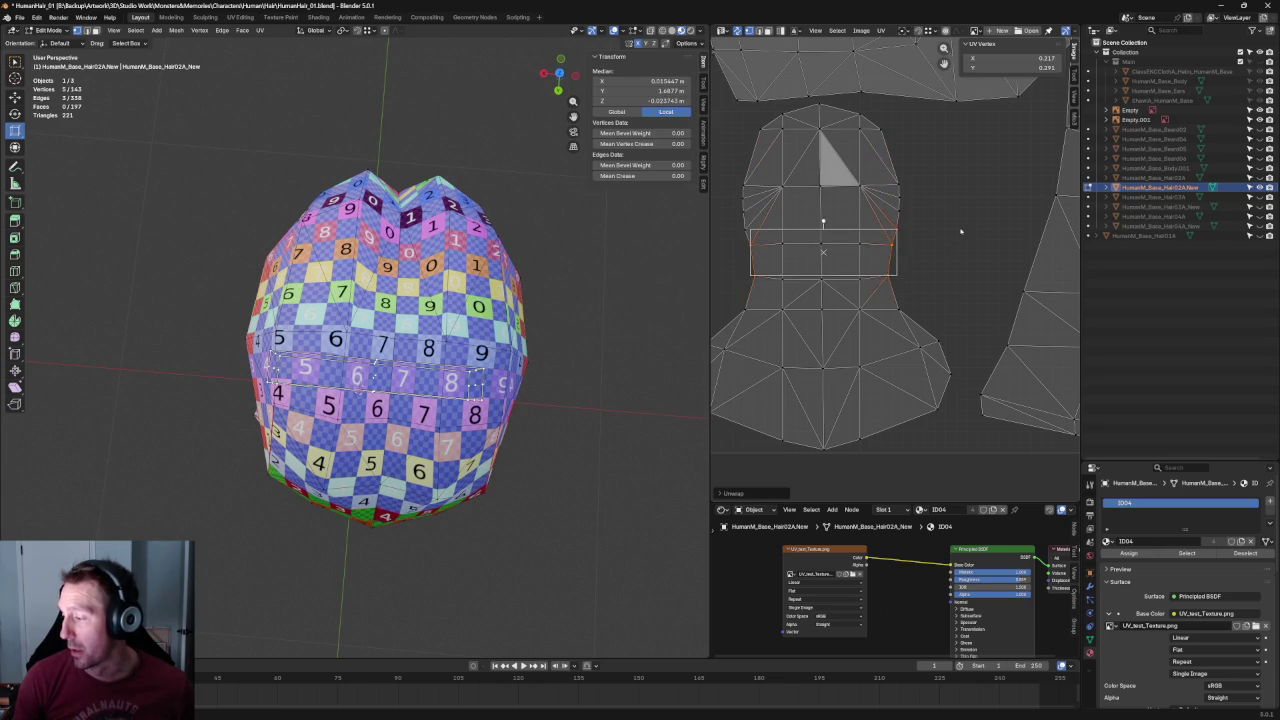
pyautogui.click(947, 283)
# Level the shoulder edge loop with Align Horizontally, undoing the attempt that collapsed it.
pyautogui.moveTo(982, 291)
pyautogui.mouseDown()
pyautogui.moveTo(896, 346)
pyautogui.moveTo(925, 343)
pyautogui.mouseUp()
pyautogui.keyDown('alt'); pyautogui.click(750, 307); pyautogui.keyUp('alt')
pyautogui.press('KP_Decimal')
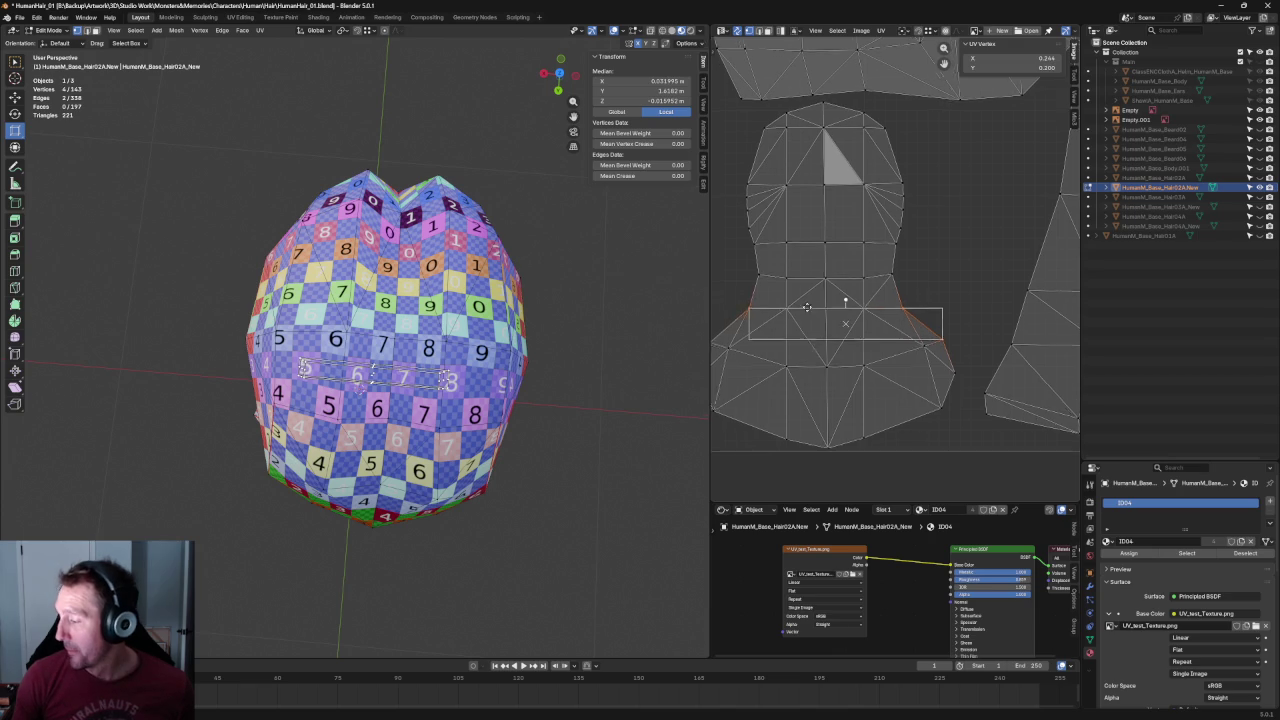
pyautogui.rightClick(783, 320)
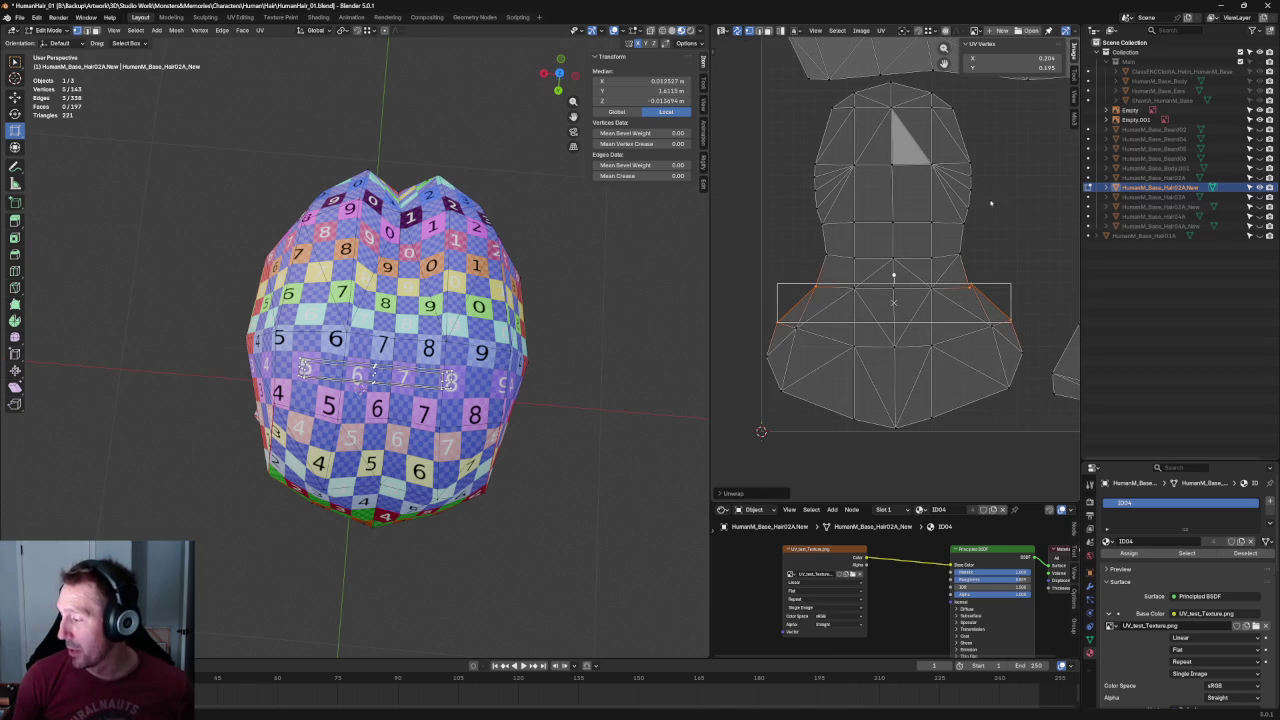
pyautogui.hotkey('alt', 'a')
pyautogui.click(969, 277)
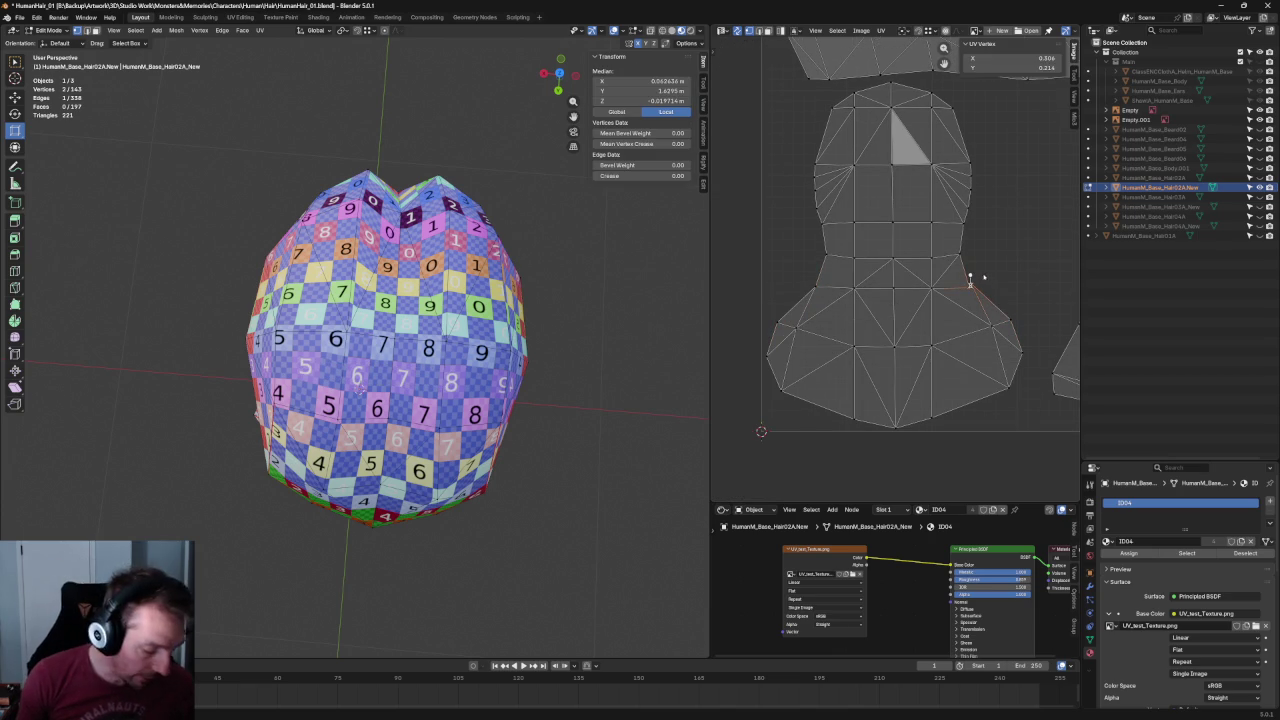
pyautogui.hotkey('shift', 'w')
pyautogui.click(938, 275)
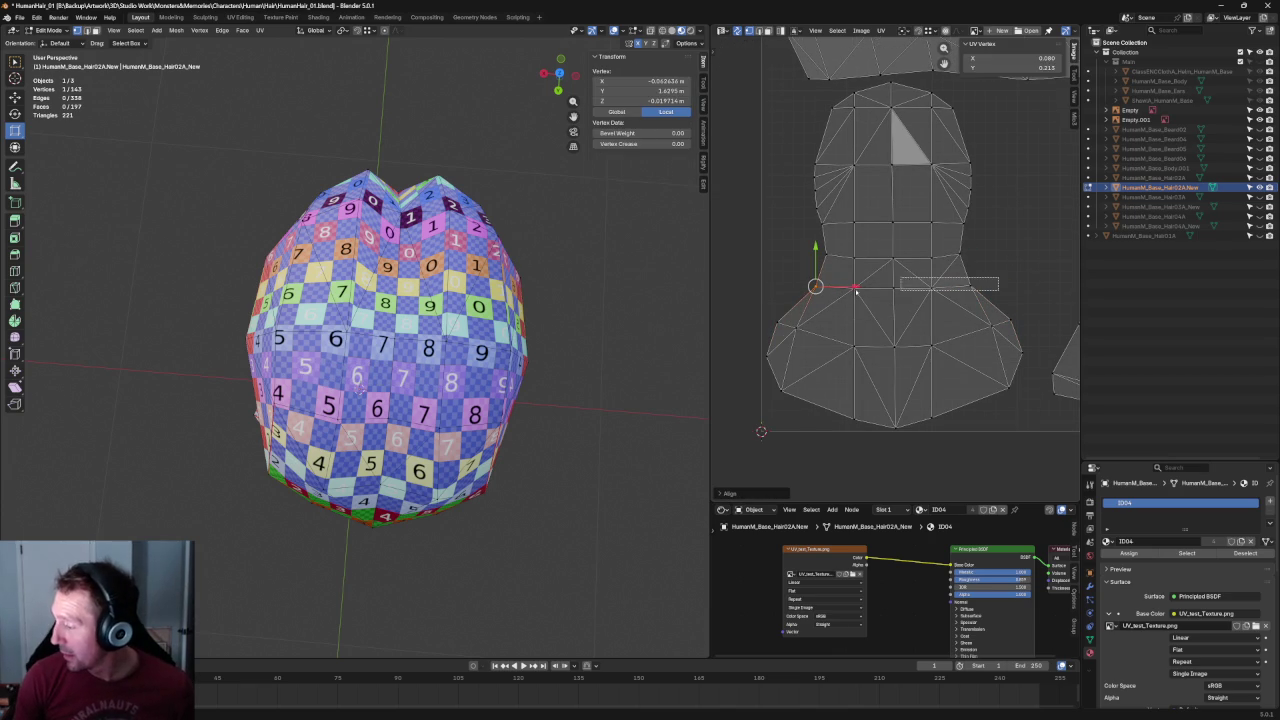
pyautogui.keyDown('alt'); pyautogui.click(932, 285); pyautogui.keyUp('alt')
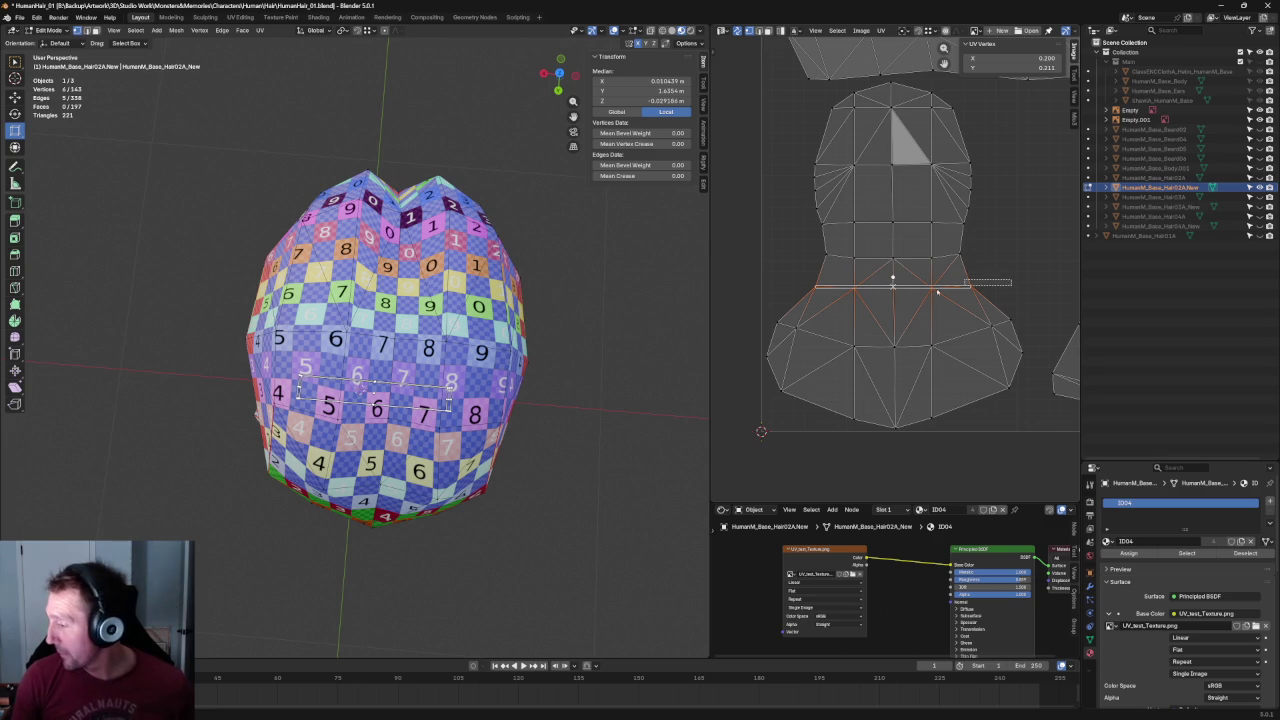
pyautogui.hotkey('shift', 'w')
pyautogui.click(886, 272)
pyautogui.hotkey('ctrl', 'z')
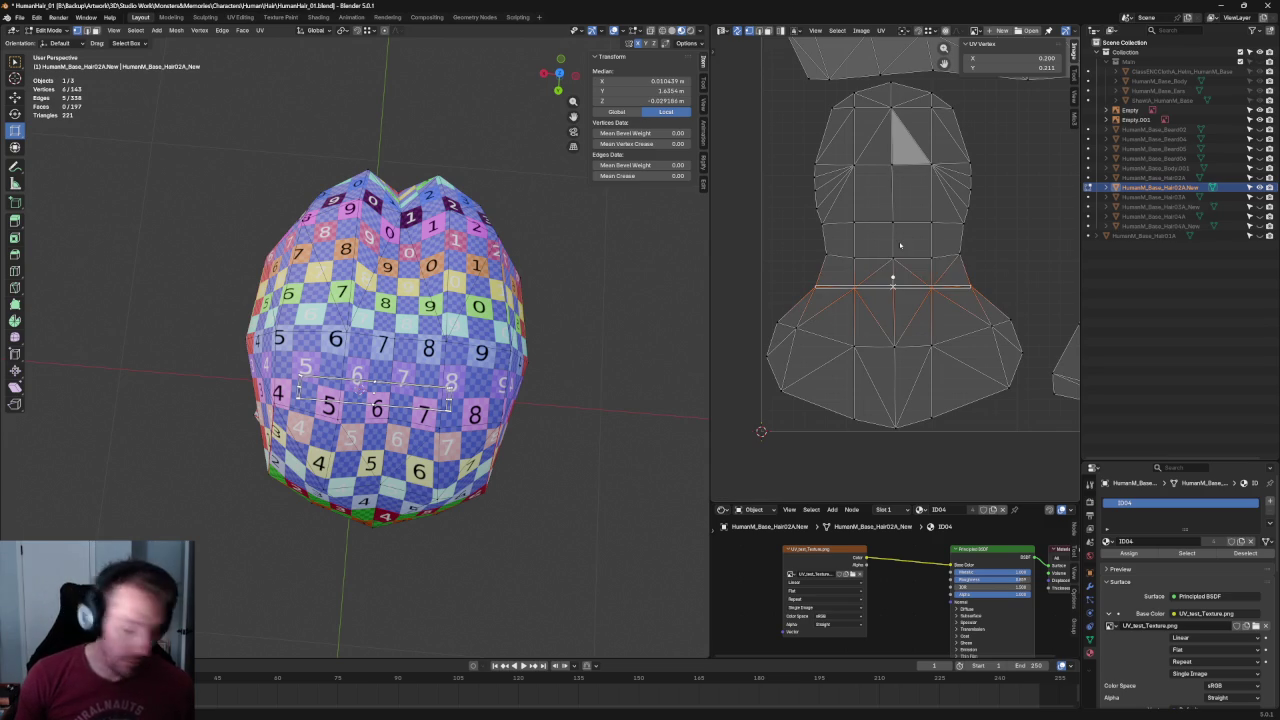
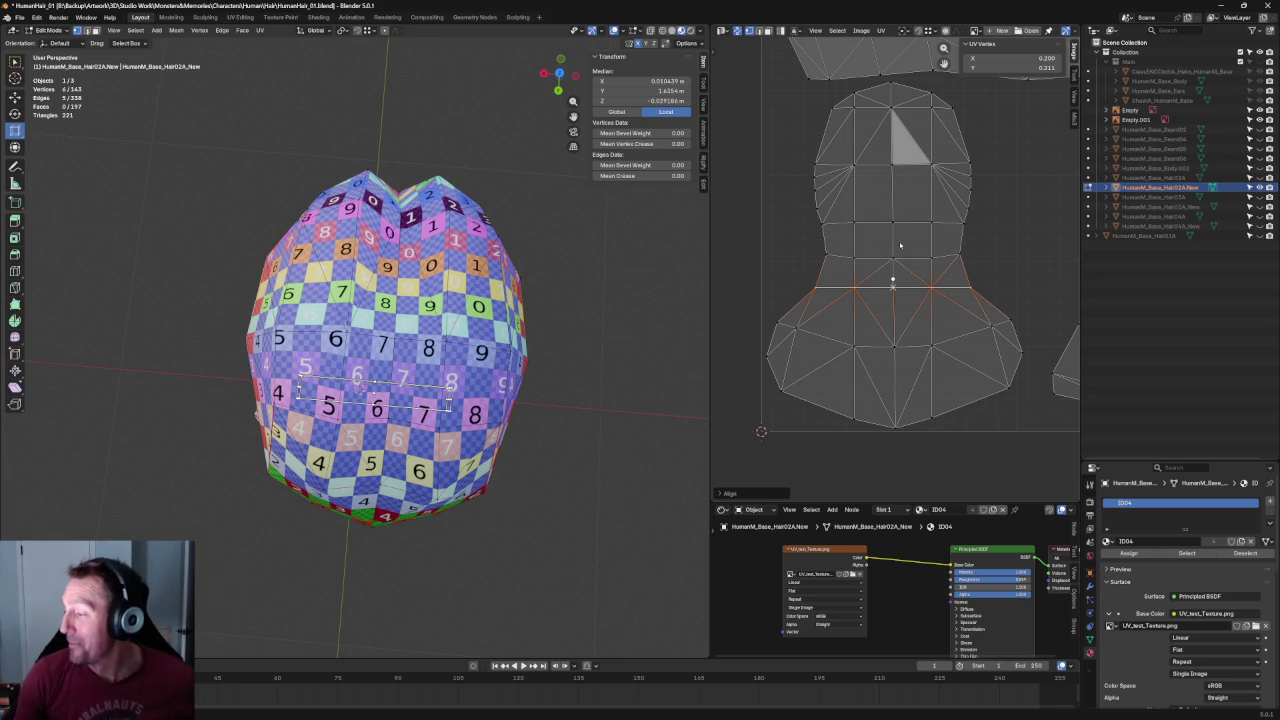
# Select the head island's edge row, then pick and nudge a vertex on the upper UV strip.
pyautogui.moveTo(992, 240); pyautogui.dragTo(794, 276)
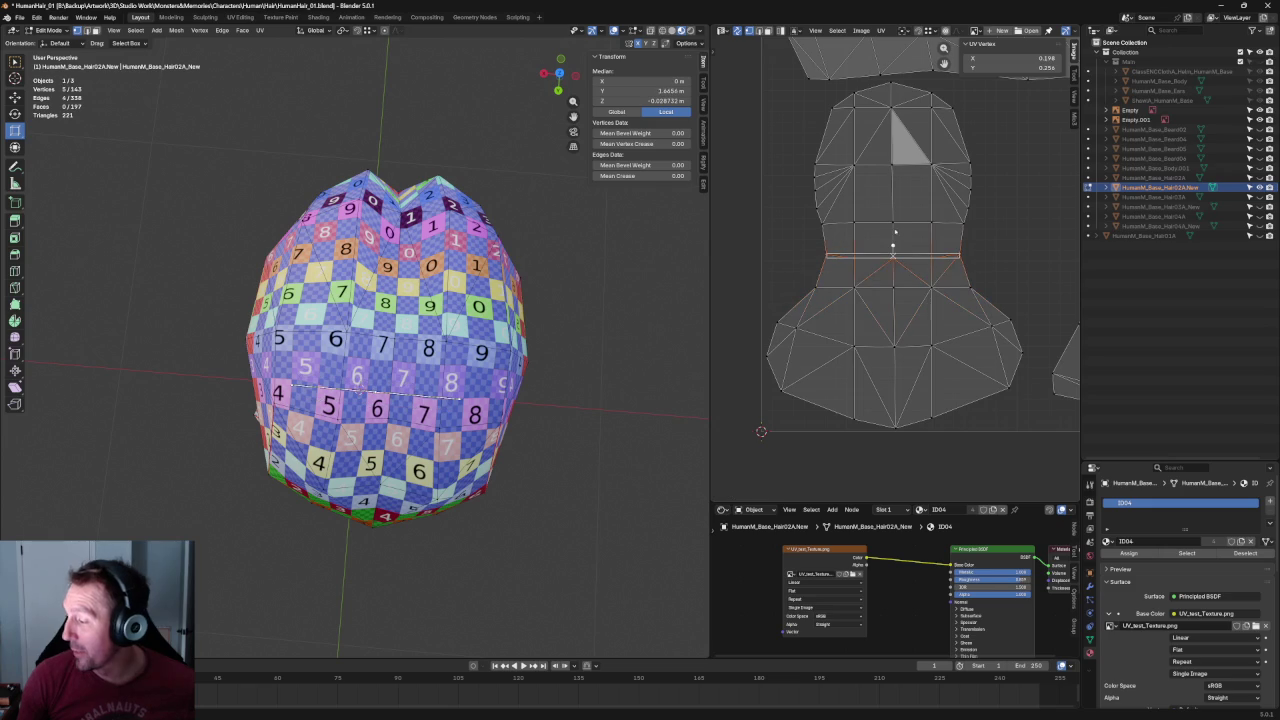
pyautogui.click(961, 254)
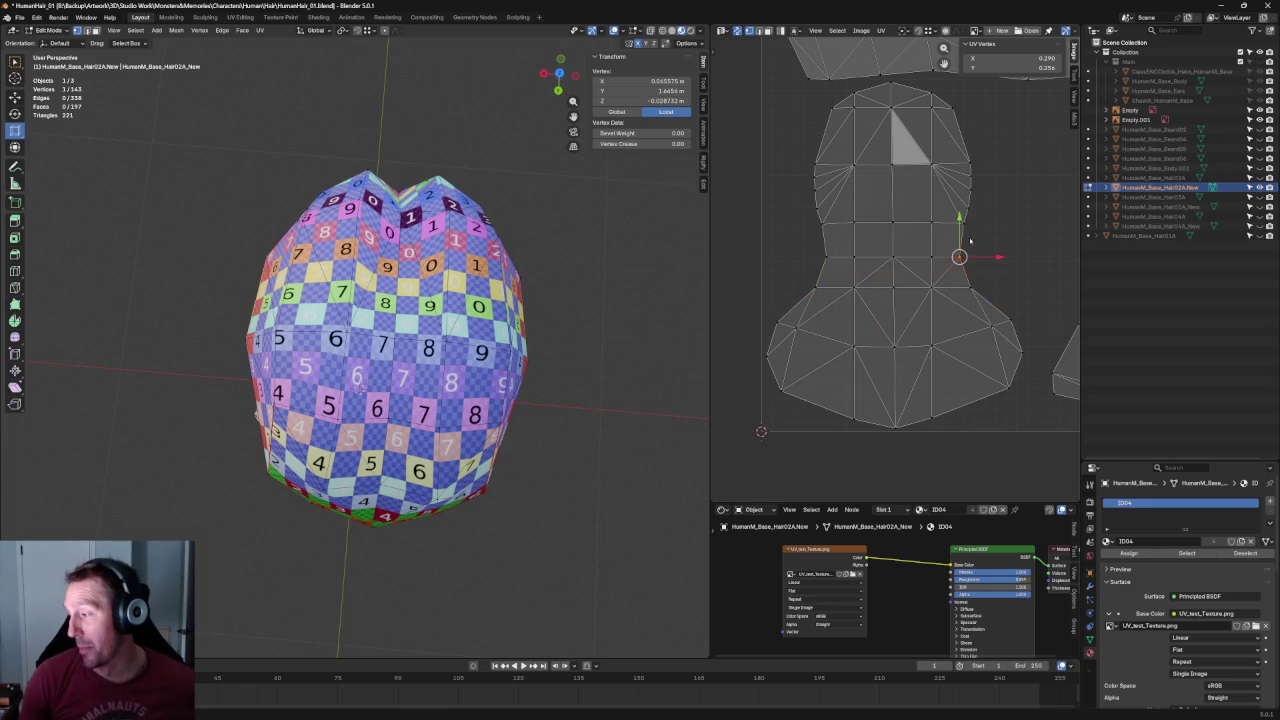
pyautogui.scroll(-2, 997, 211)
pyautogui.scroll(1, 985, 208)
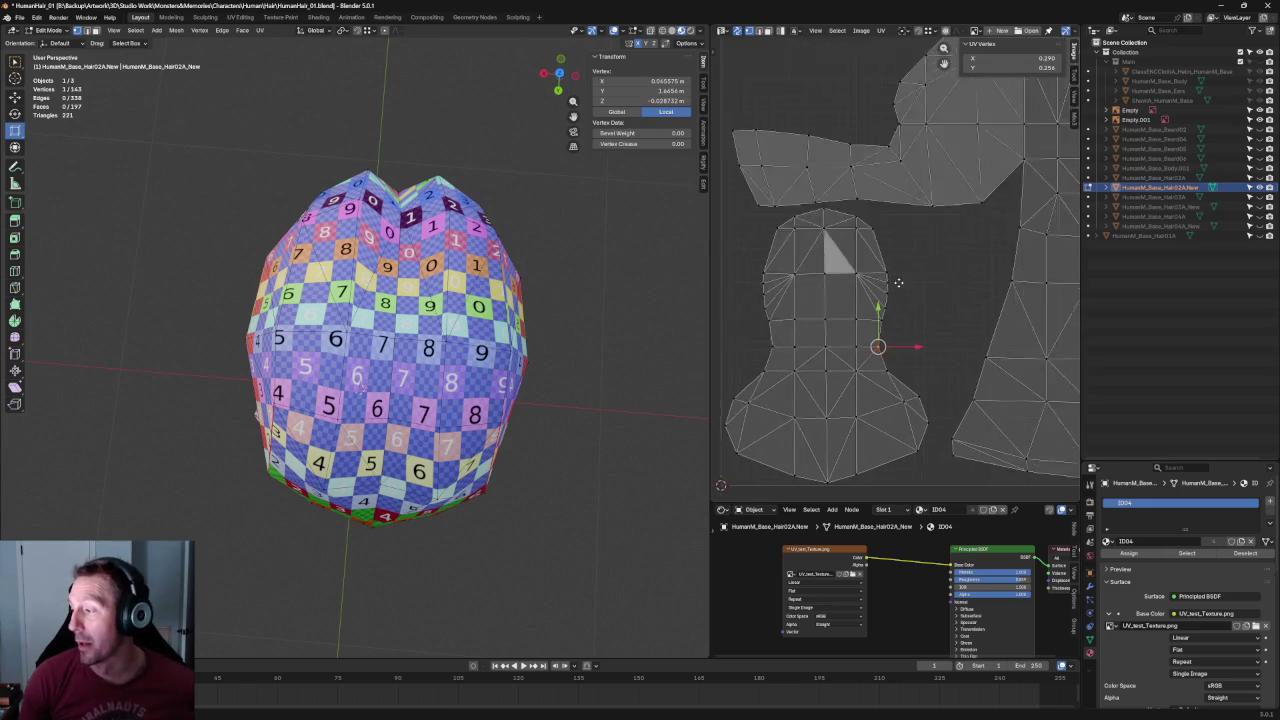
pyautogui.press('Home')
pyautogui.click(951, 419)
pyautogui.scroll(2, 930, 300)
pyautogui.scroll(1, 917, 232)
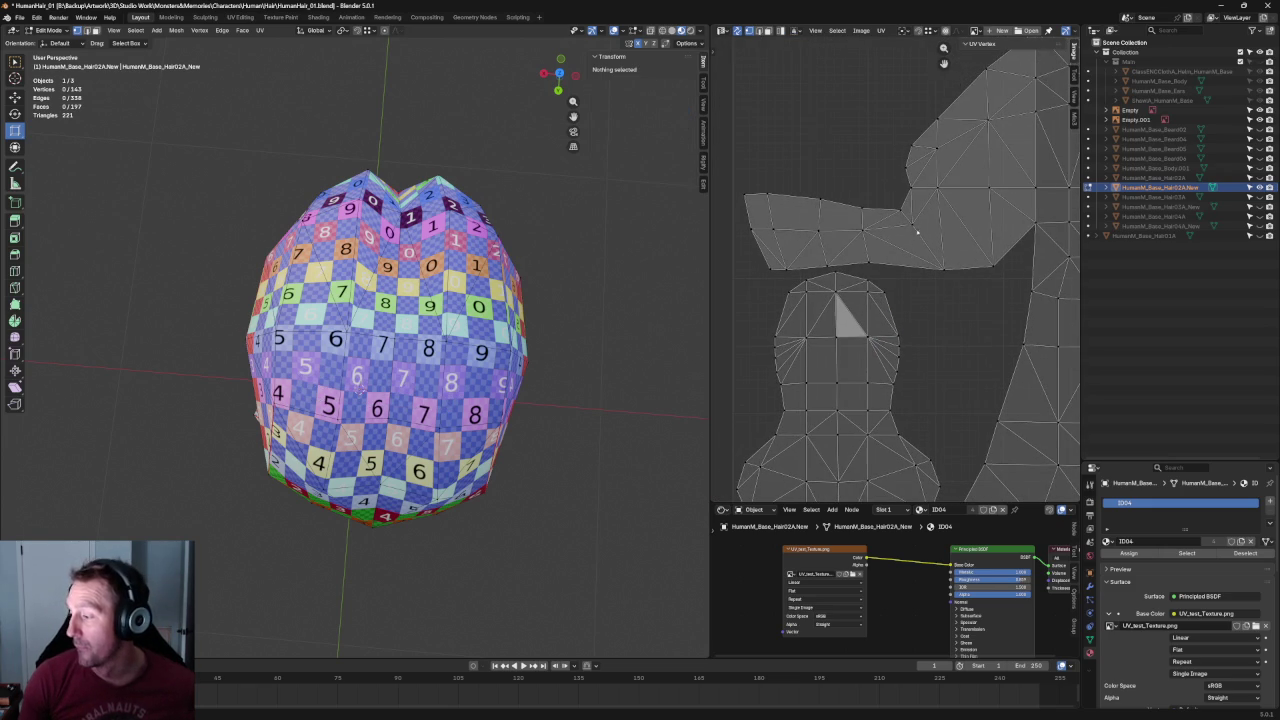
pyautogui.click(910, 224)
pyautogui.moveTo(911, 223)
pyautogui.mouseDown()
pyautogui.moveTo(897, 244)
pyautogui.moveTo(718, 224)
pyautogui.mouseUp()
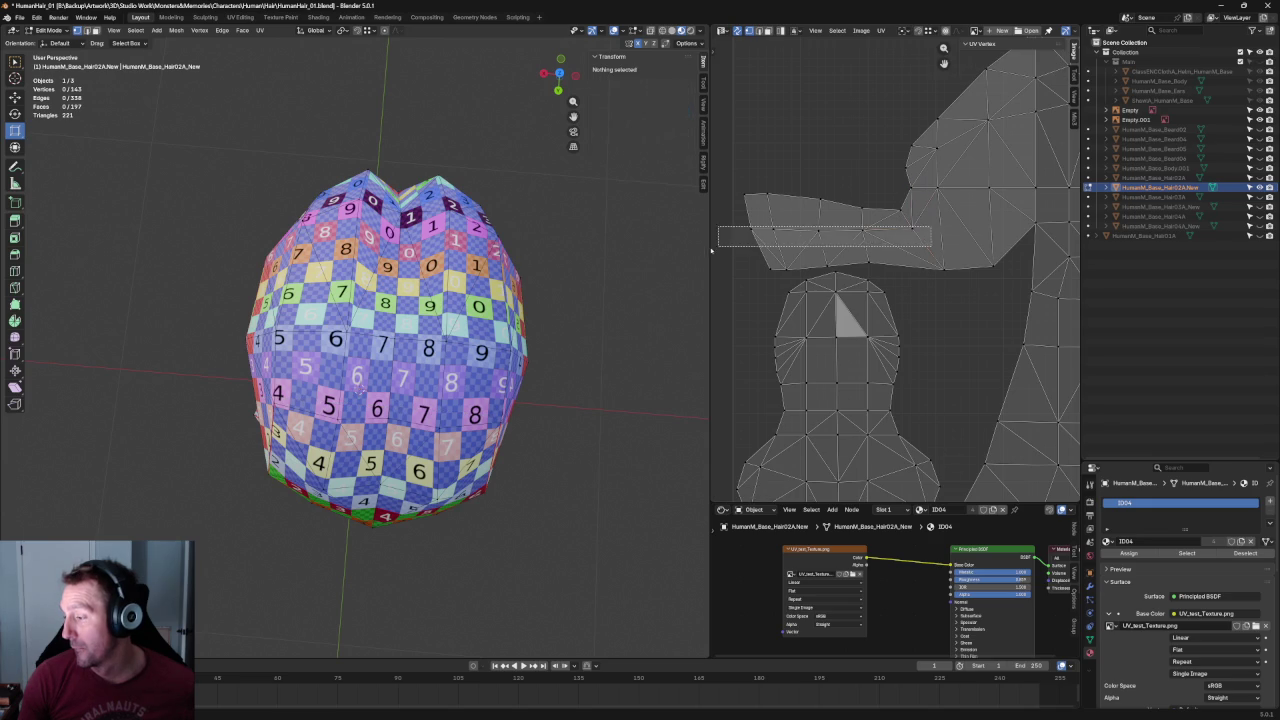
# Align the upper strip's bottom-edge UV vertices and reposition them level.
pyautogui.hotkey('shift', 'w')
pyautogui.click(900, 222)
pyautogui.moveTo(912, 199); pyautogui.dragTo(848, 220)
pyautogui.press('g')
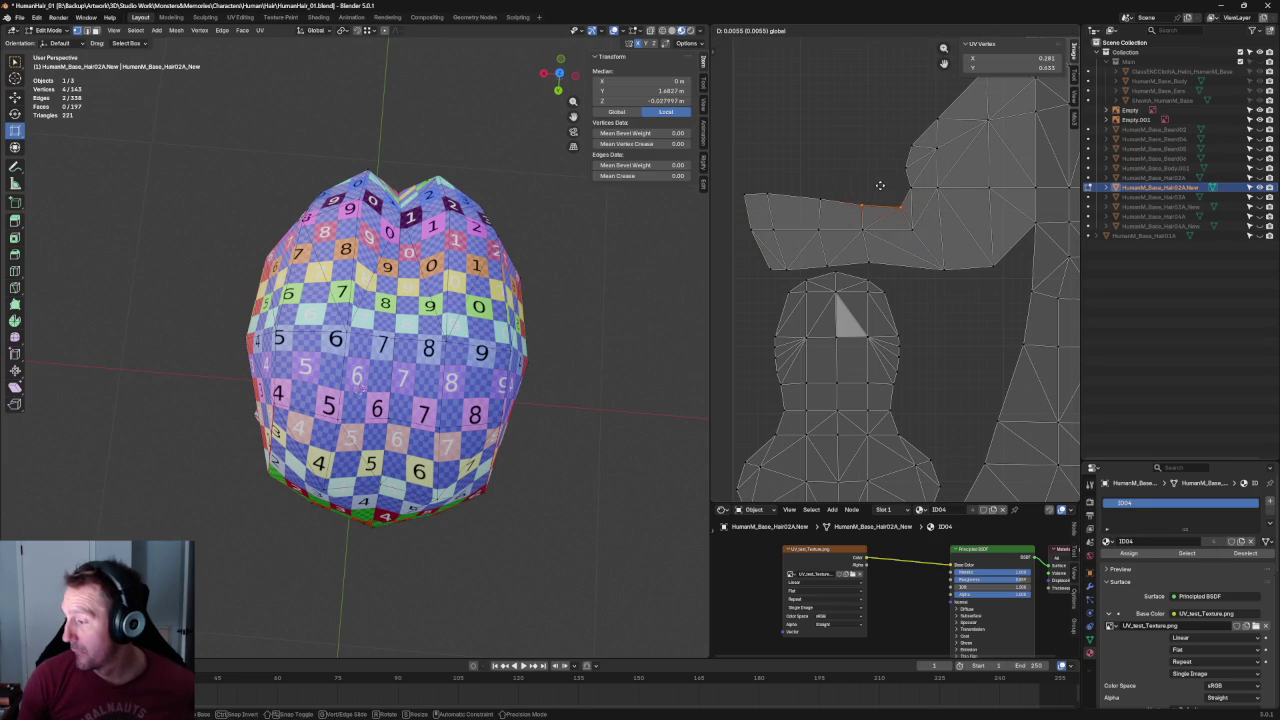
pyautogui.click(880, 183)
pyautogui.hotkey('alt', 'a')
# Straighten the head island's bottom edge loop into a flat horizontal line with Shift+W.
pyautogui.scroll(-2, 900, 195)
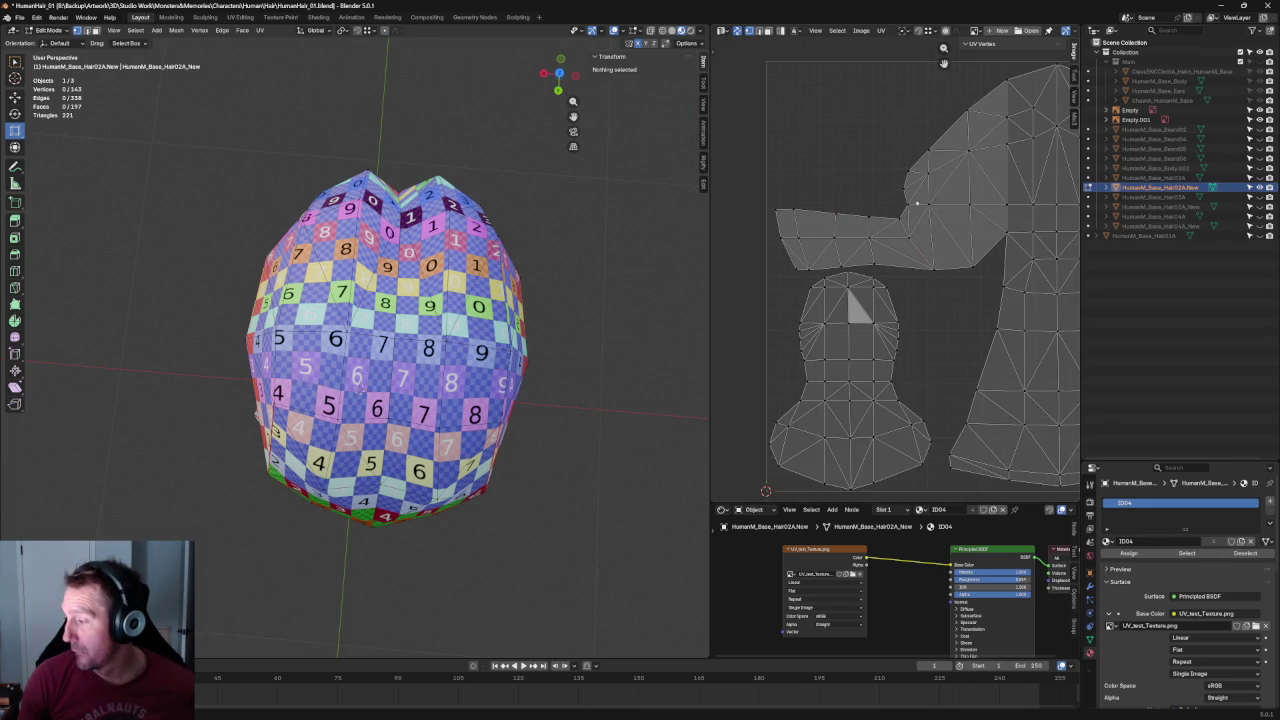
pyautogui.keyDown('alt'); pyautogui.click(960, 268); pyautogui.keyUp('alt')
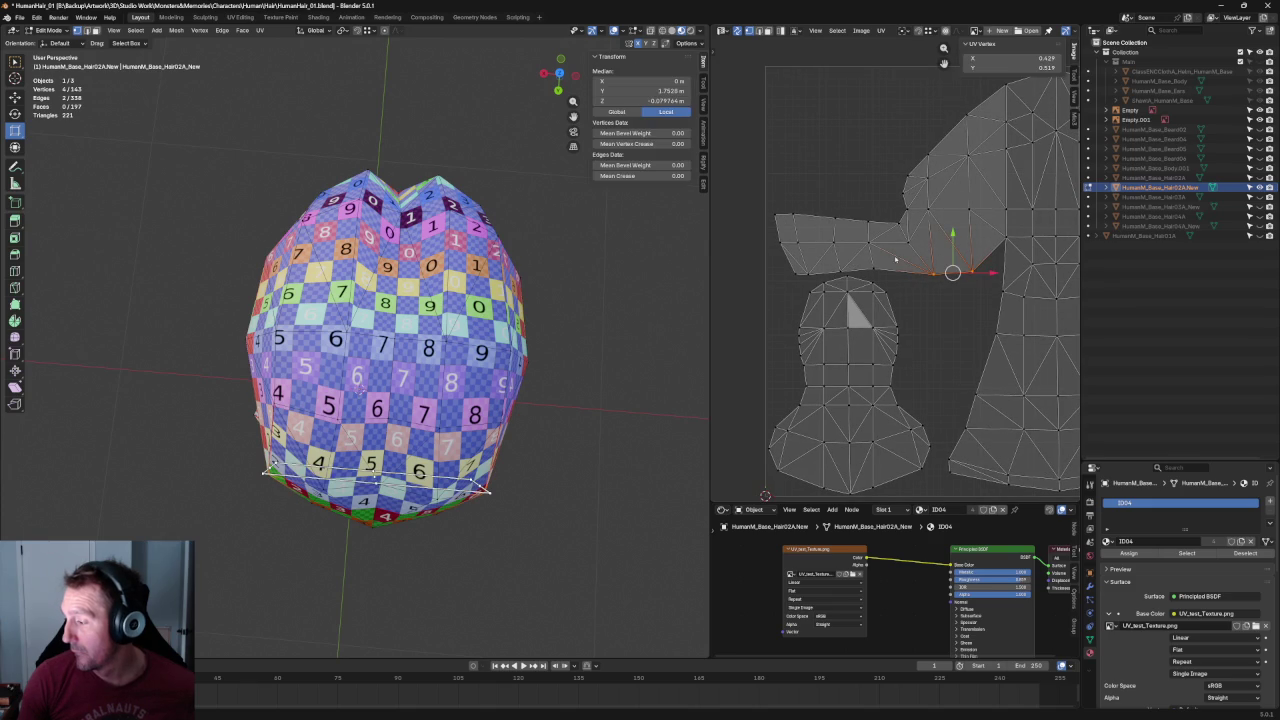
pyautogui.keyDown('alt'); pyautogui.keyDown('shift'); pyautogui.click(820, 270); pyautogui.keyUp('shift'); pyautogui.keyUp('alt')
pyautogui.hotkey('shift', 'w')
pyautogui.click(966, 291)
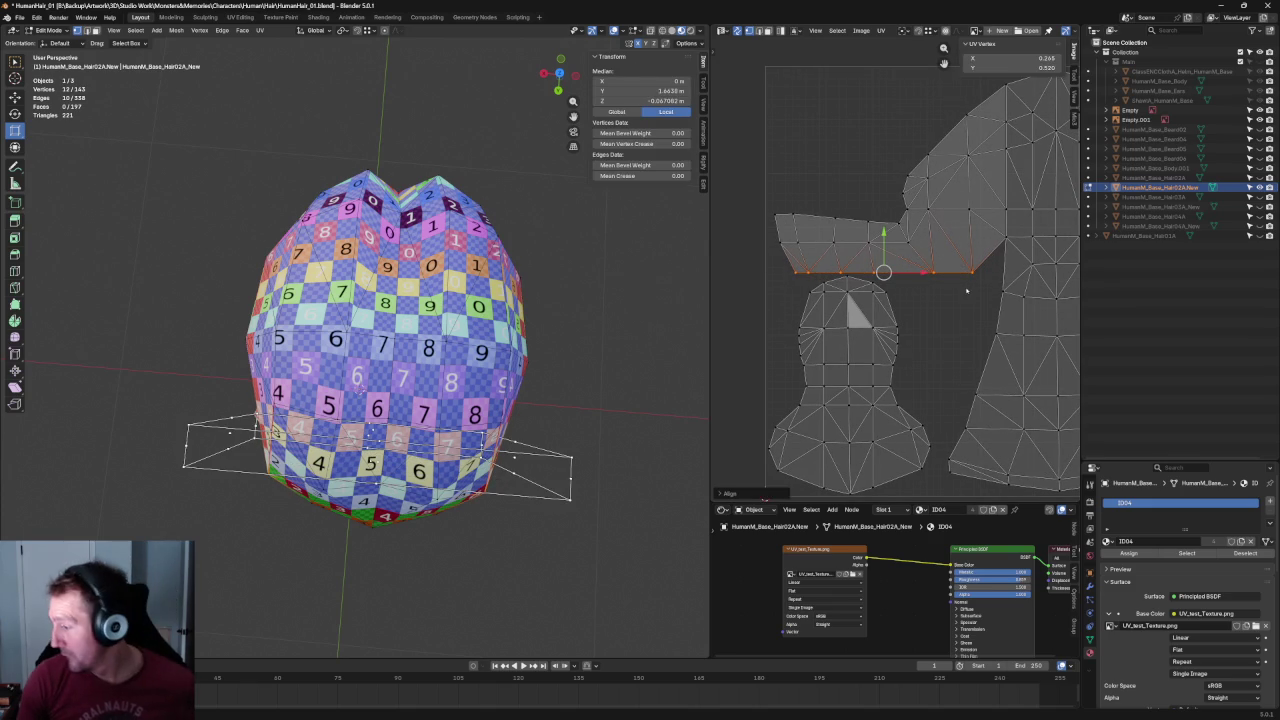
pyautogui.click(949, 319)
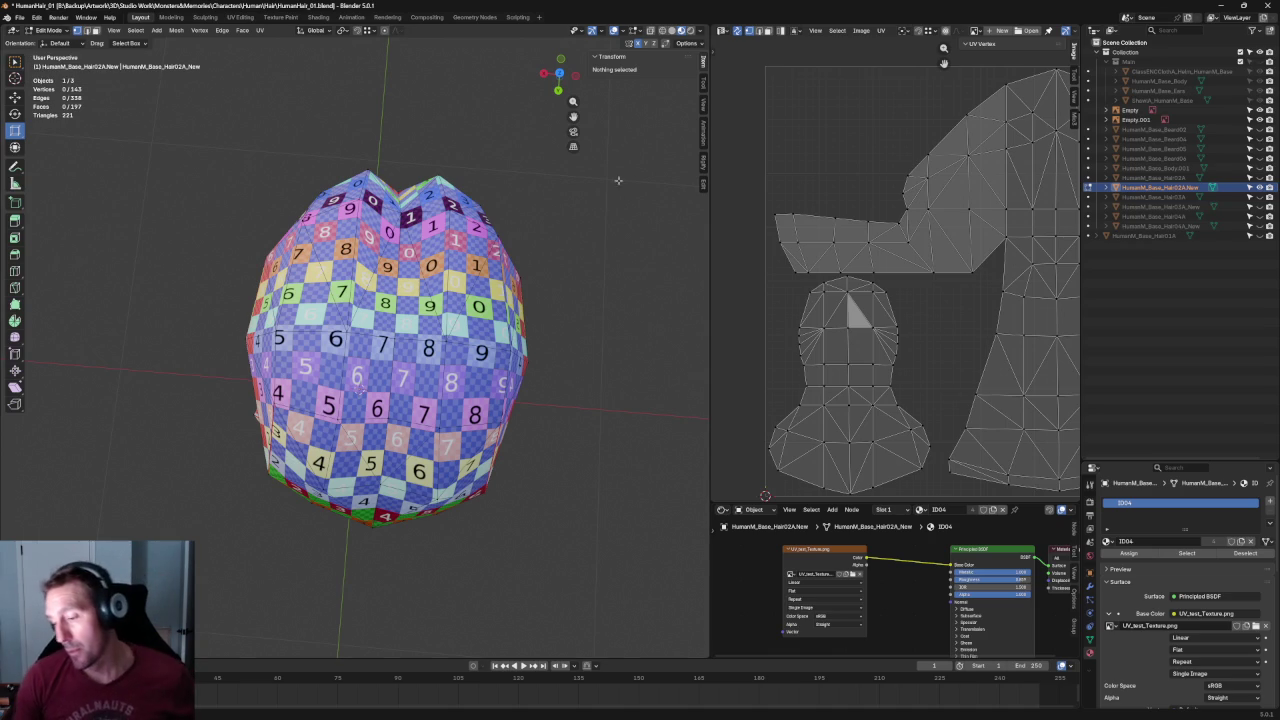
pyautogui.scroll(-2, 594, 214)
# Join two vertices at the top of the hair with Connect Vertex Pairs.
pyautogui.scroll(-2, 574, 234)
pyautogui.moveTo(523, 220)
pyautogui.mouseDown(button='middle')
pyautogui.moveTo(504, 268)
pyautogui.moveTo(500, 243)
pyautogui.moveTo(500, 375)
pyautogui.mouseUp(button='middle')
pyautogui.scroll(2, 502, 243)
pyautogui.scroll(2, 420, 370)
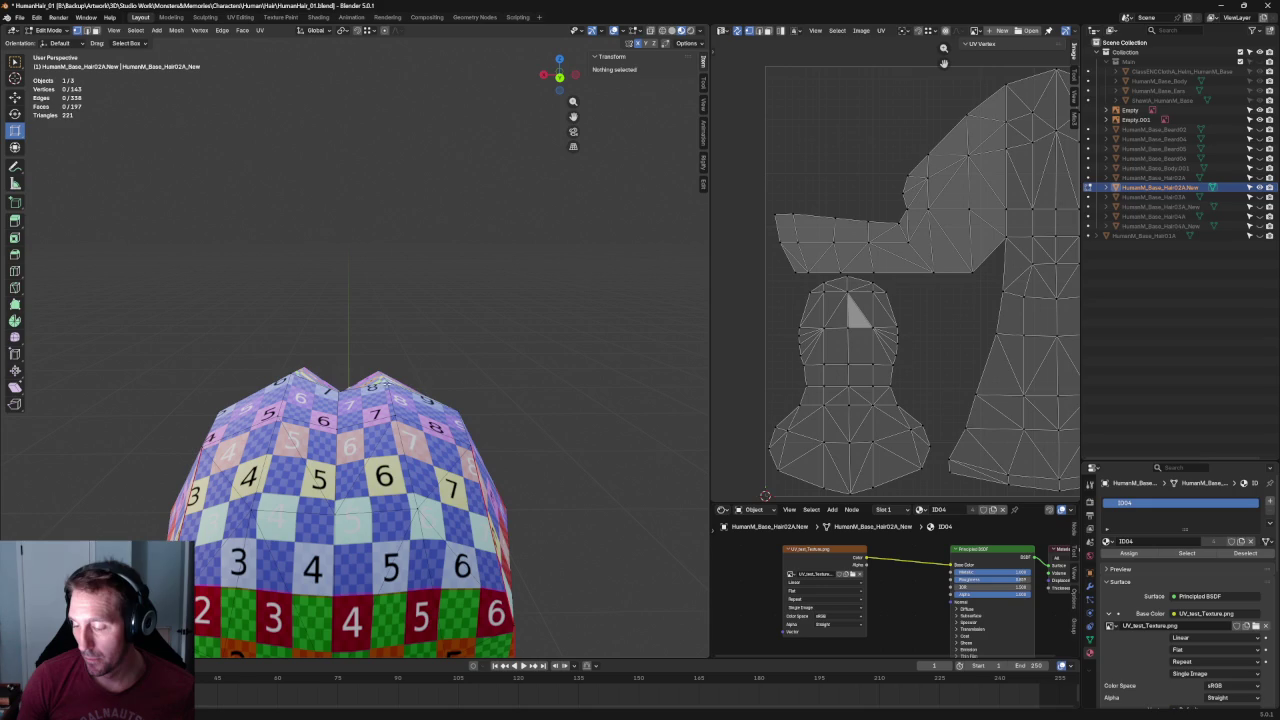
pyautogui.click(380, 385)
pyautogui.keyDown('shift'); pyautogui.click(340, 385); pyautogui.keyUp('shift')
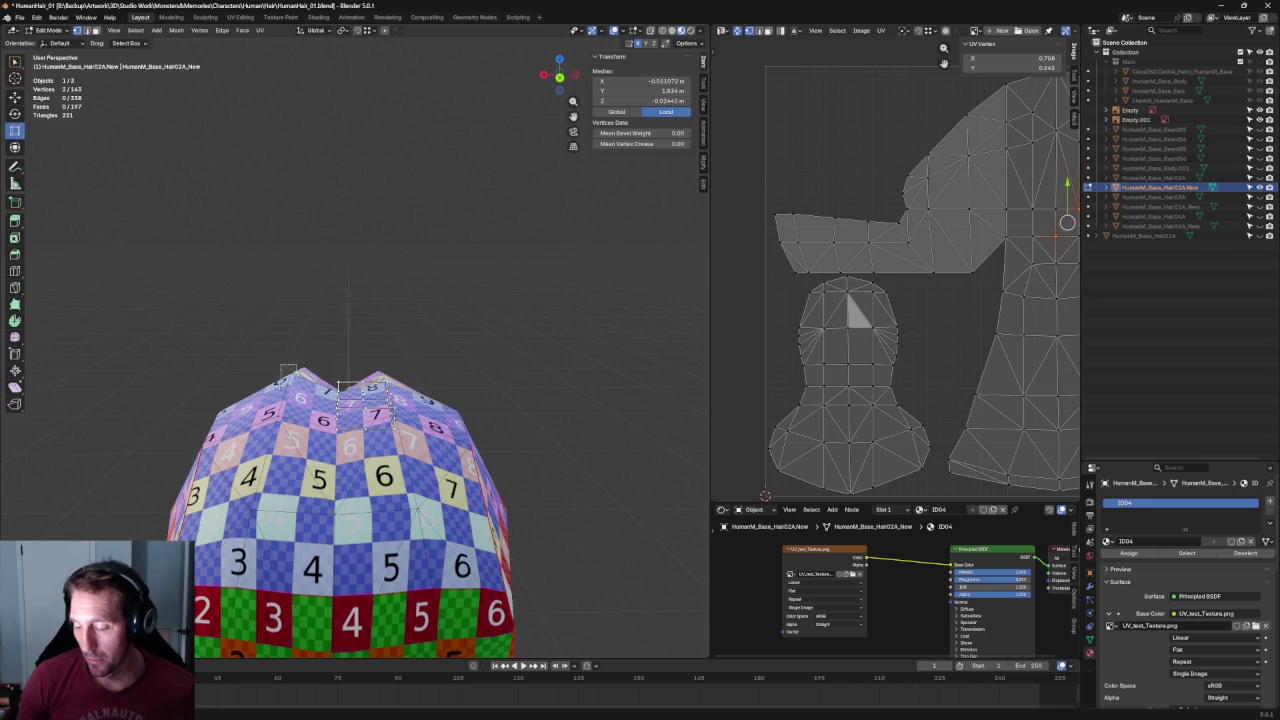
pyautogui.rightClick(255, 370)
pyautogui.click(250, 448)
# Check the new edge from an upper angle and in front orthographic view.
pyautogui.scroll(-2, 437, 322)
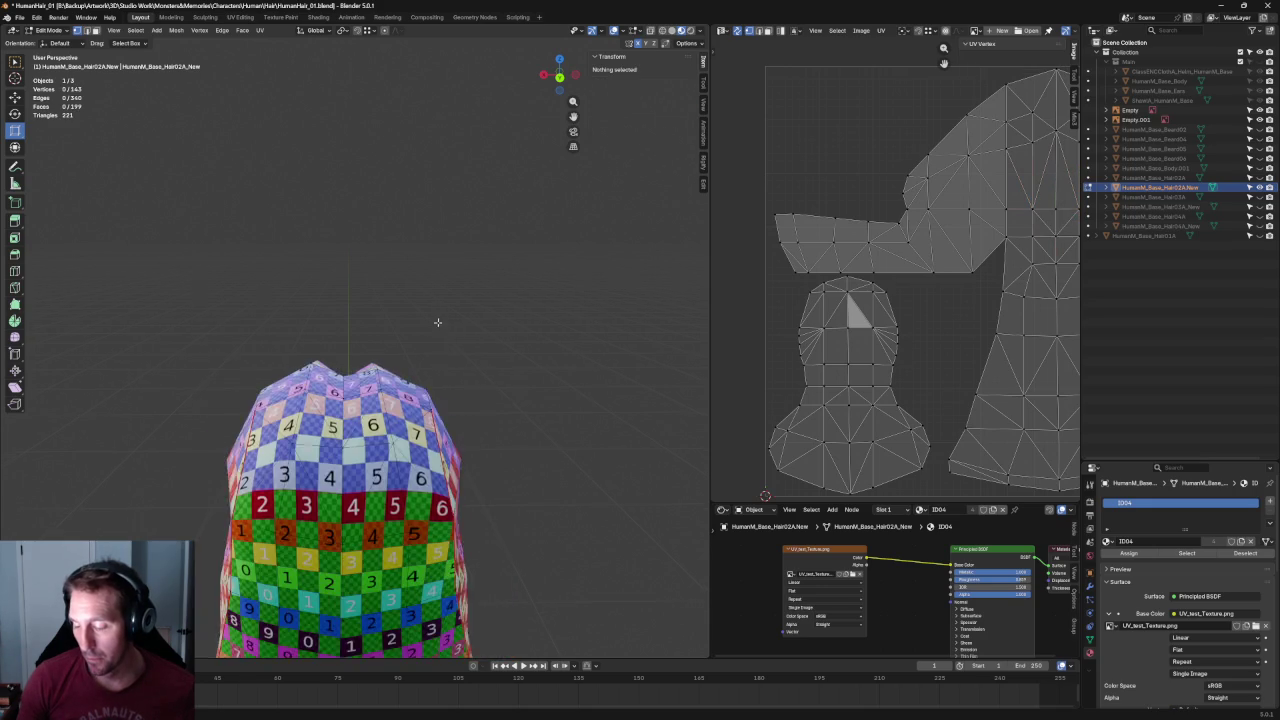
pyautogui.moveTo(426, 320)
pyautogui.mouseDown(button='middle')
pyautogui.moveTo(388, 376)
pyautogui.moveTo(266, 329)
pyautogui.moveTo(200, 289)
pyautogui.moveTo(211, 283)
pyautogui.mouseUp(button='middle')
pyautogui.scroll(-3, 371, 280)
pyautogui.press('KP_1')
pyautogui.scroll(4, 473, 367)
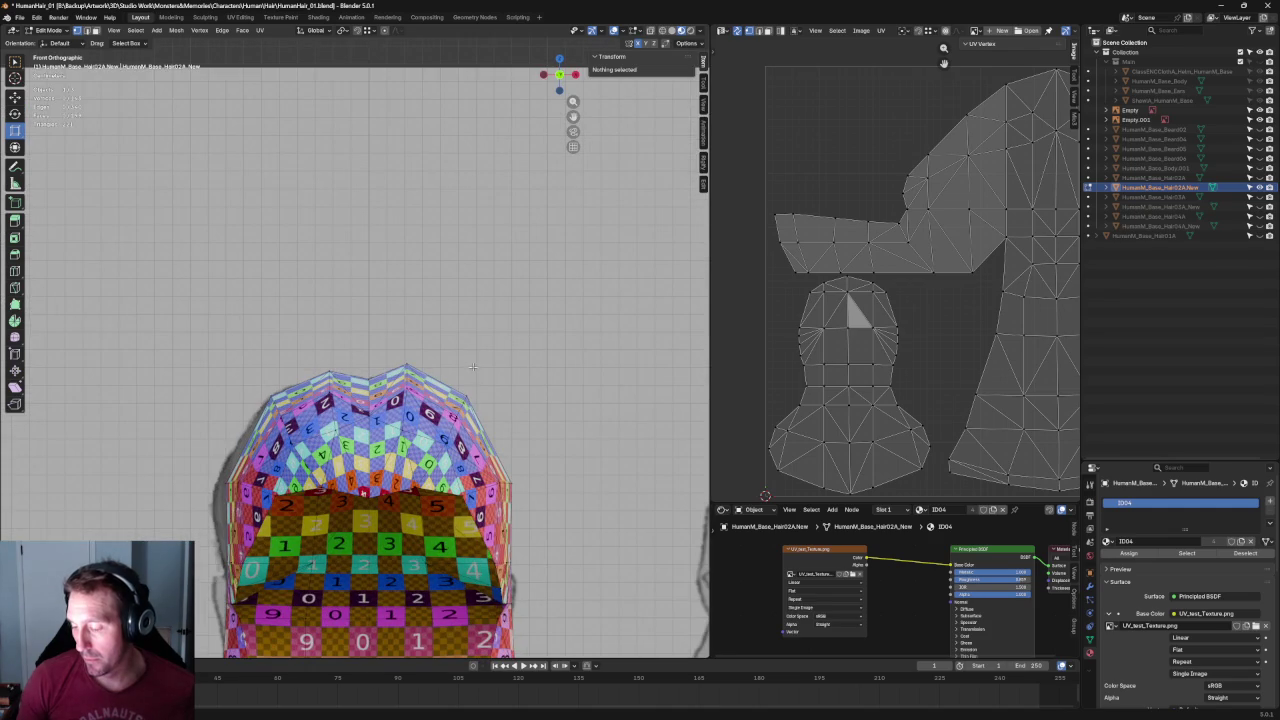
pyautogui.keyDown('shift'); pyautogui.moveTo(473, 367); pyautogui.dragTo(471, 319, button='middle'); pyautogui.keyUp('shift')
pyautogui.scroll(1, 471, 319)
pyautogui.scroll(1, 471, 319)
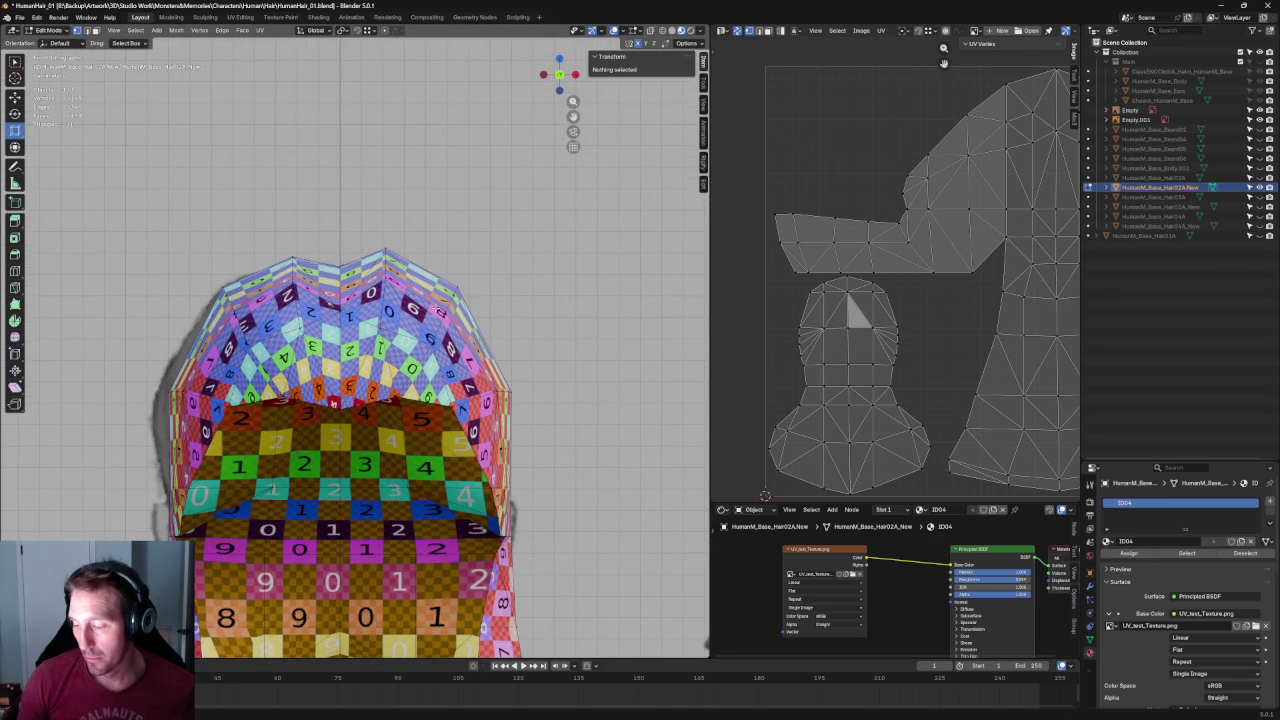
# Test-move a top vertex, cancel it, and orbit to a top-down perspective of the crown.
pyautogui.click(250, 310)
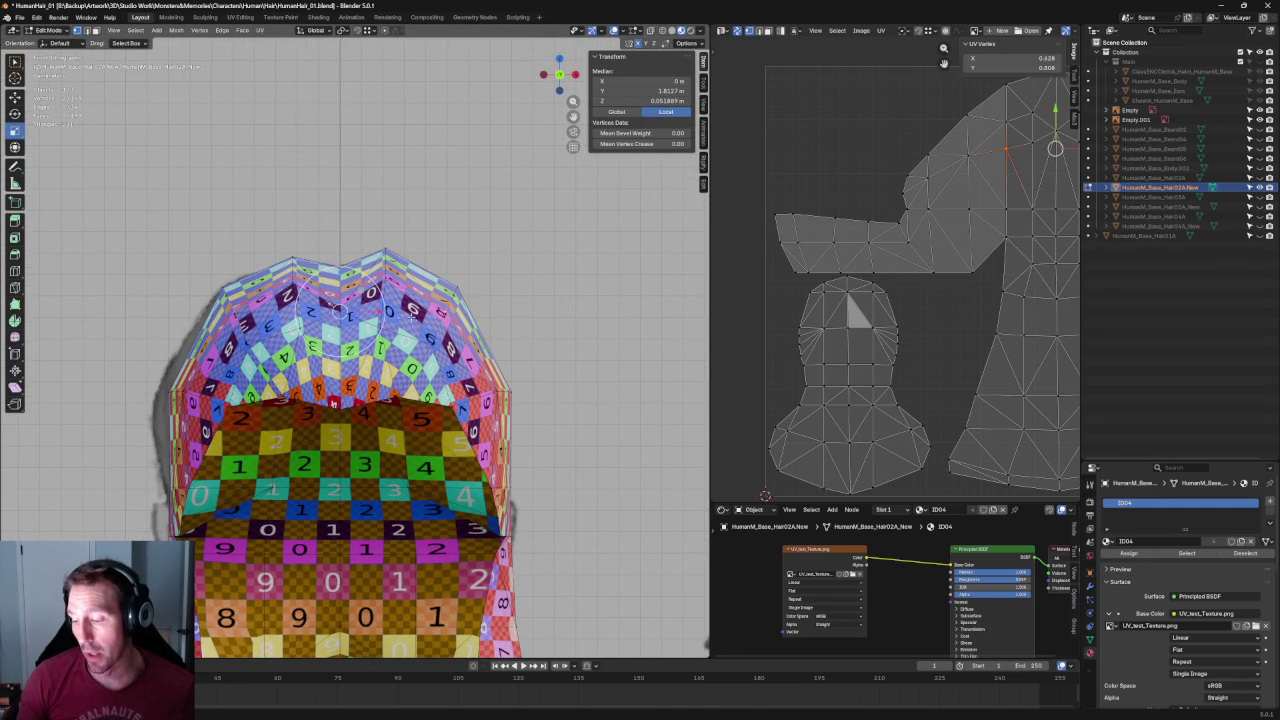
pyautogui.press('g')
pyautogui.rightClick(389, 310)
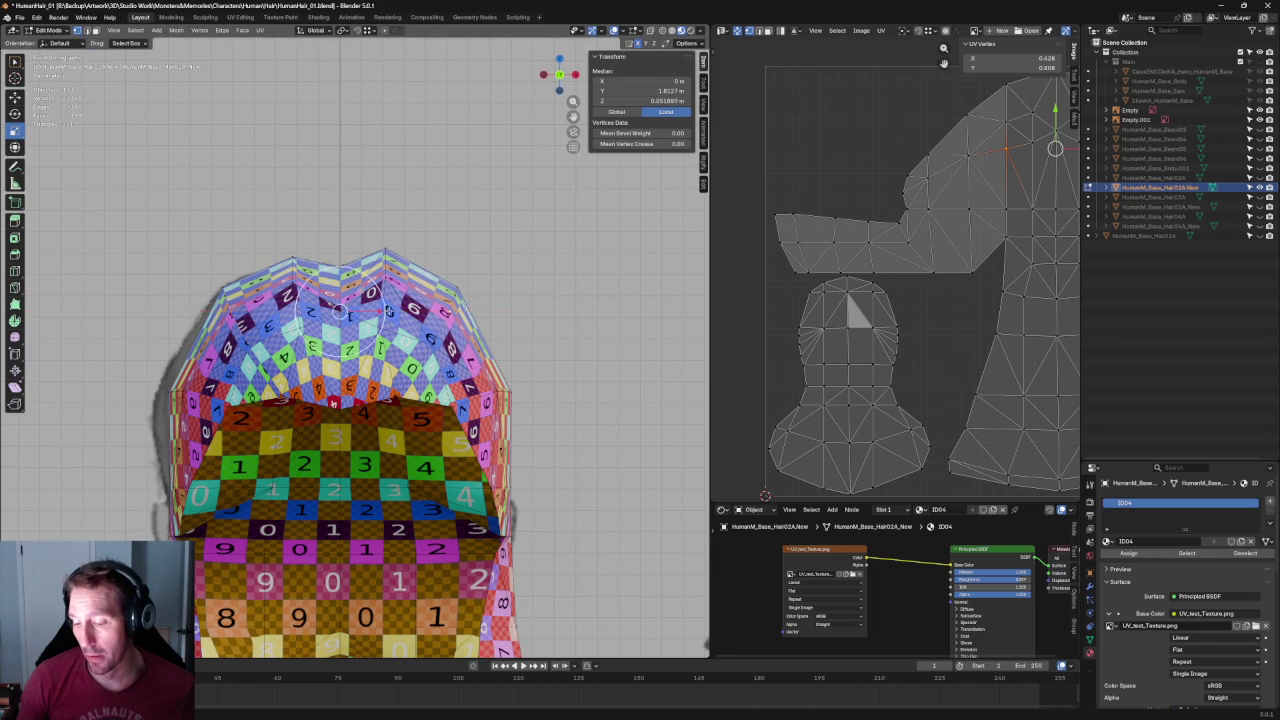
pyautogui.scroll(-4, 389, 310)
pyautogui.hotkey('alt', 'a')
pyautogui.scroll(1, 389, 310)
pyautogui.moveTo(389, 310); pyautogui.dragTo(228, 271, button='middle')
pyautogui.scroll(3, 432, 299)
pyautogui.moveTo(432, 299); pyautogui.dragTo(513, 345, button='middle')
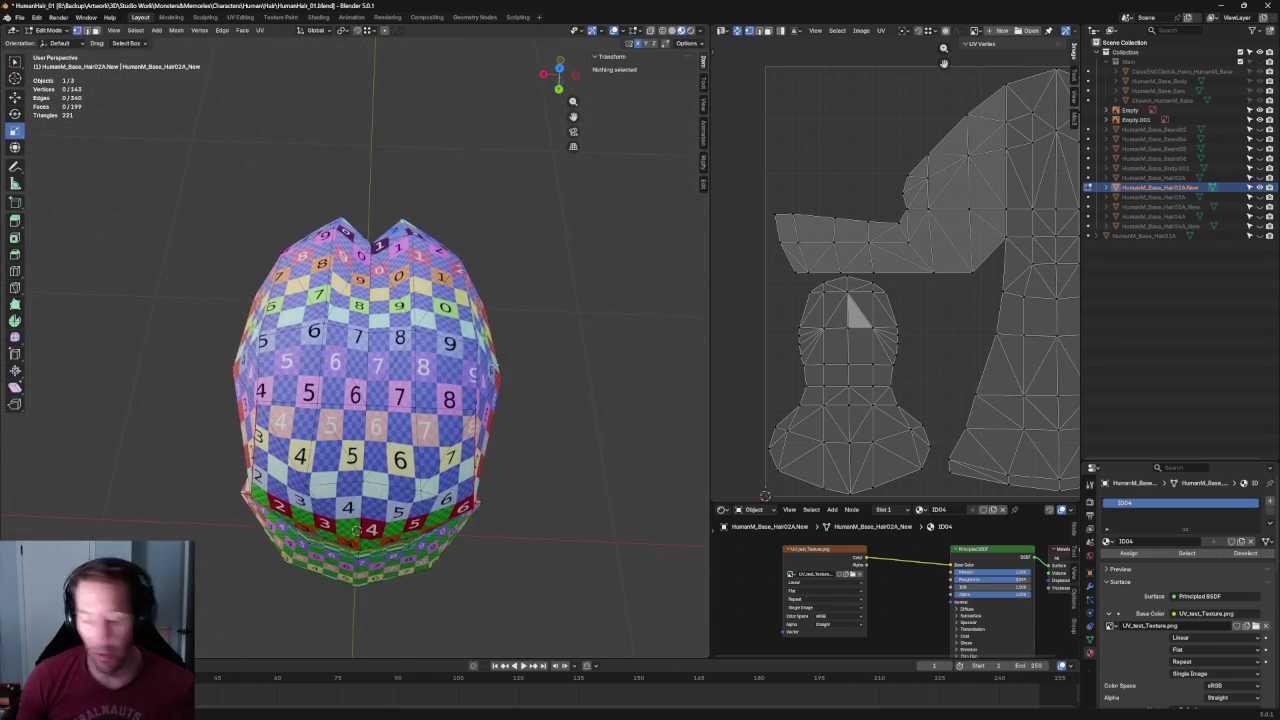
# In right orthographic view, move the top seam vertex down into place.
pyautogui.press('KP_3')
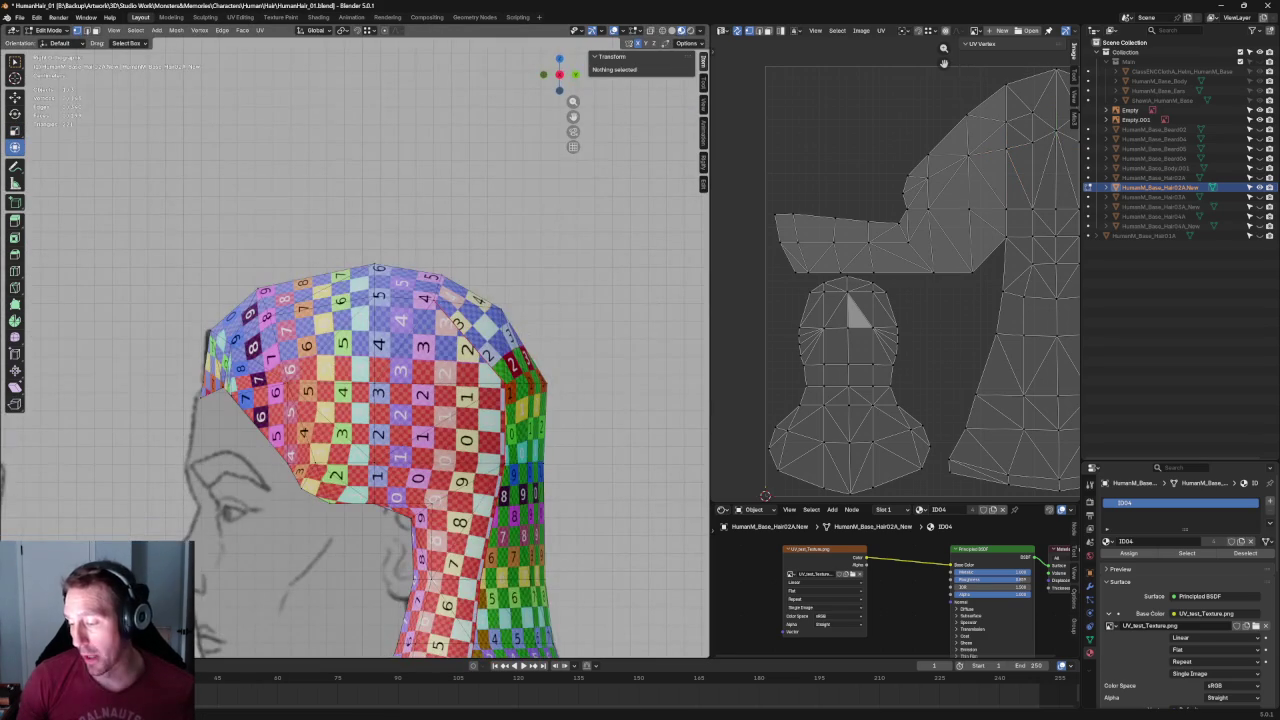
pyautogui.scroll(2, 453, 287)
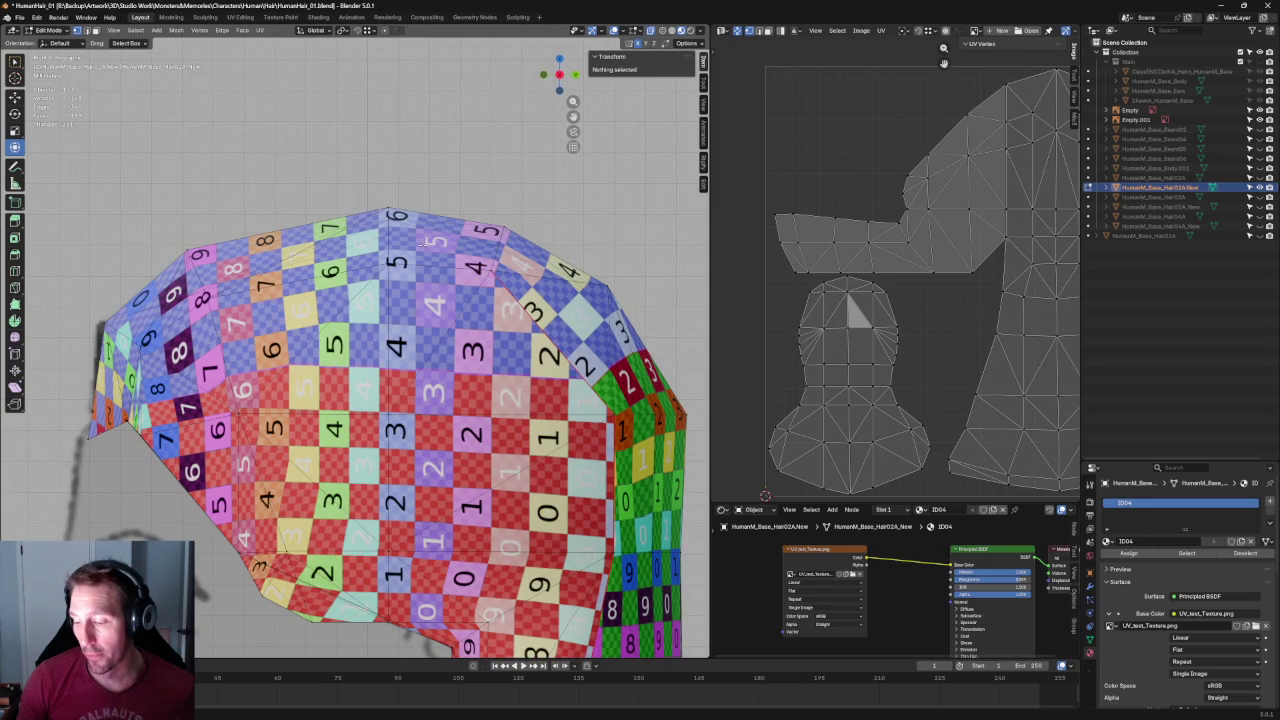
pyautogui.click(390, 212)
pyautogui.press('g')
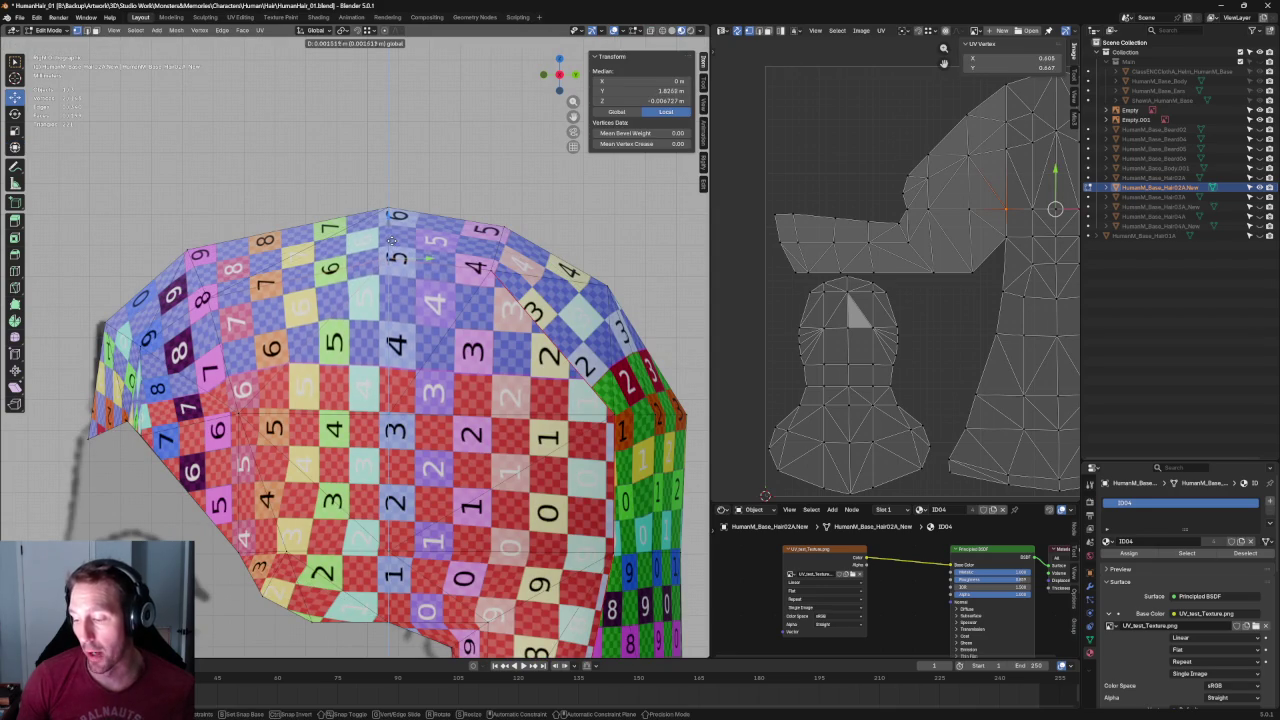
pyautogui.click(392, 241)
pyautogui.click(208, 293)
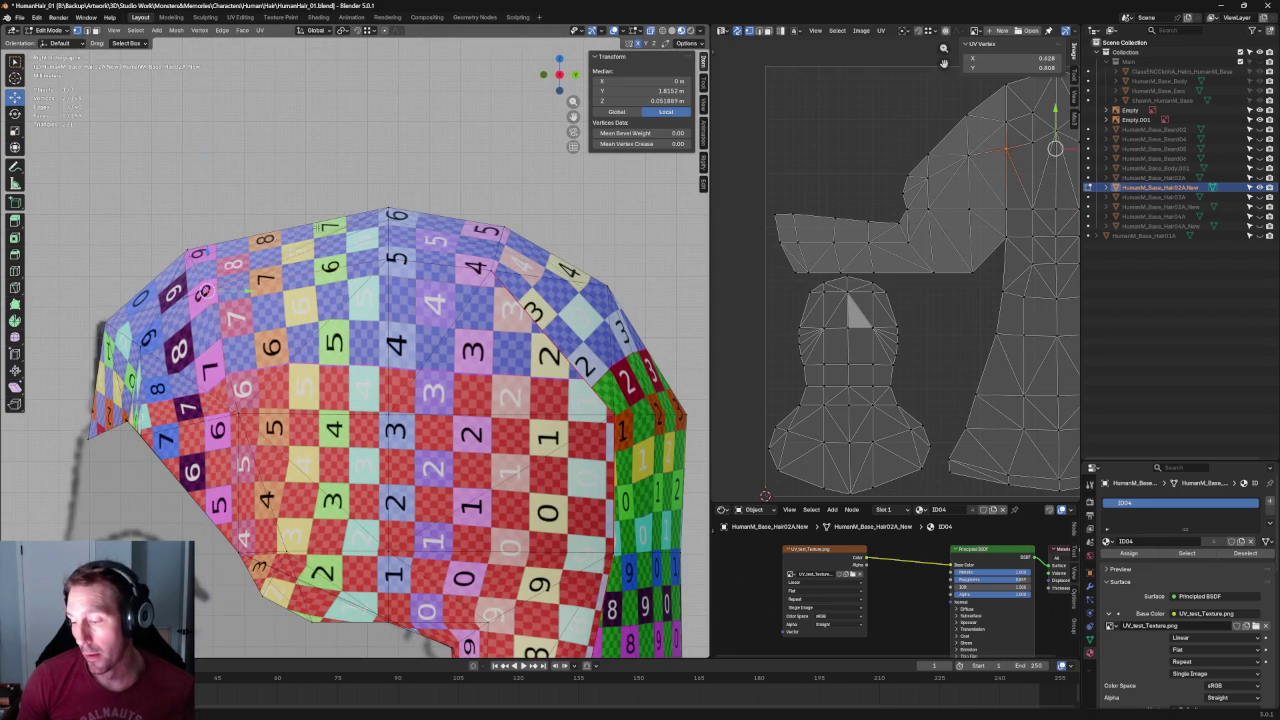
pyautogui.hotkey('alt', 'a')
# Recheck the seam in perspective, then select a front-edge vertex in right side view.
pyautogui.scroll(-4, 620, 307)
pyautogui.scroll(2, 349, 247)
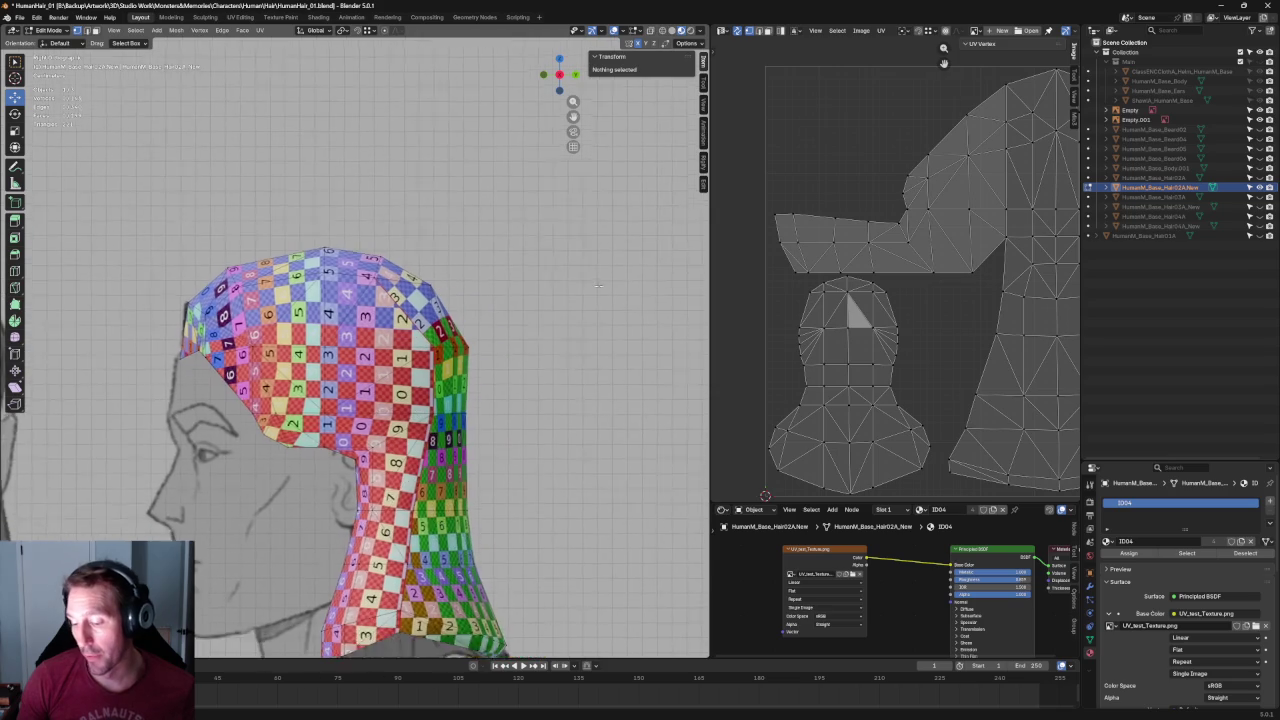
pyautogui.scroll(2, 349, 247)
pyautogui.moveTo(340, 250); pyautogui.dragTo(378, 232, button='middle')
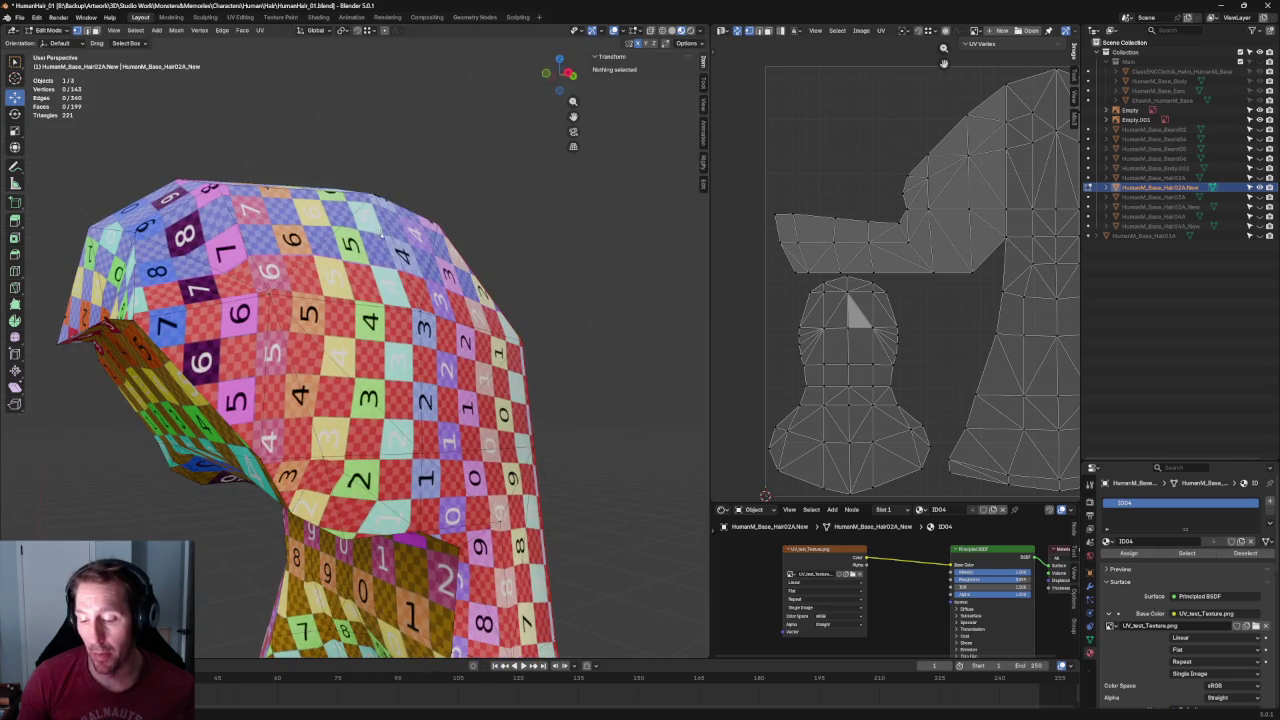
pyautogui.press('KP_3')
pyautogui.scroll(3, 363, 249)
pyautogui.click(363, 249)
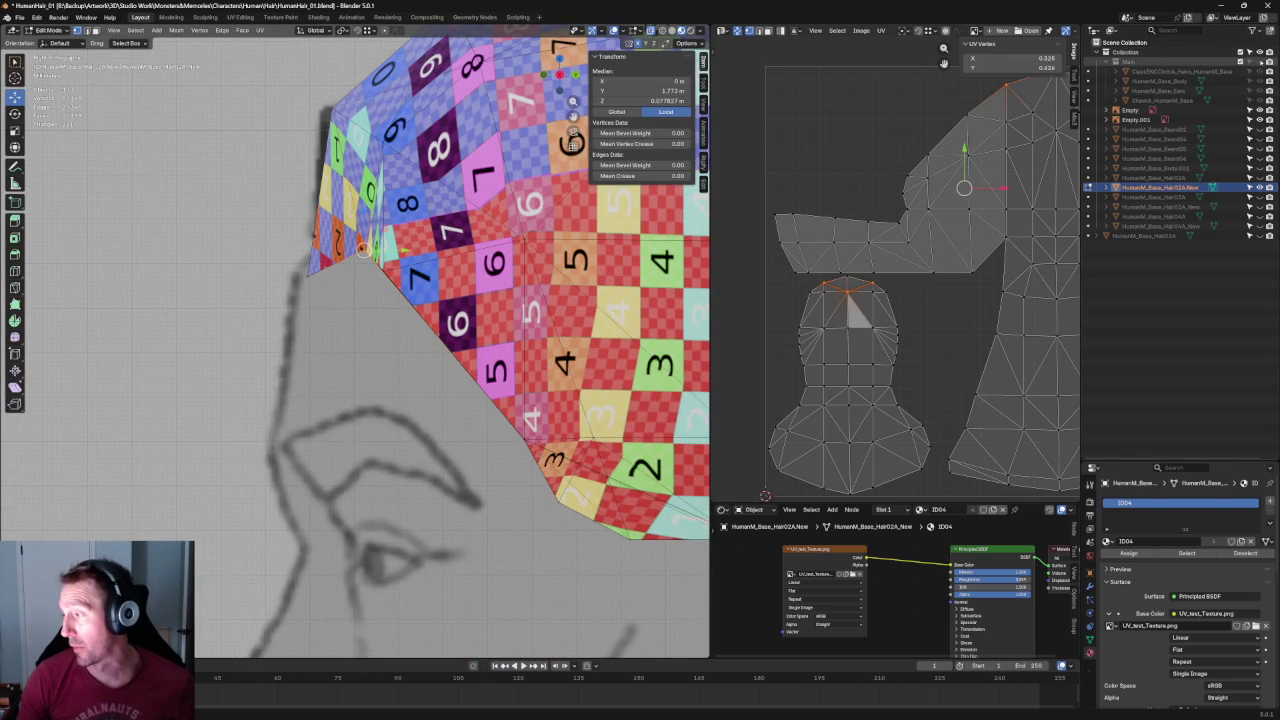
# Unhide the head and hat with Alt+H and inspect the hat rim from above.
pyautogui.hotkey('alt', 'h')
pyautogui.moveTo(342, 272)
pyautogui.mouseDown(button='middle')
pyautogui.moveTo(400, 280)
pyautogui.moveTo(350, 277)
pyautogui.moveTo(420, 300)
pyautogui.mouseUp(button='middle')
pyautogui.scroll(1, 350, 300)
pyautogui.scroll(3, 350, 300)
pyautogui.scroll(-1, 350, 243)
pyautogui.scroll(1, 350, 243)
pyautogui.scroll(-1, 350, 243)
pyautogui.moveTo(350, 243)
pyautogui.mouseDown(button='middle')
pyautogui.moveTo(255, 240)
pyautogui.moveTo(403, 276)
pyautogui.moveTo(516, 173)
pyautogui.mouseUp(button='middle')
pyautogui.scroll(2, 403, 276)
pyautogui.click(455, 208)
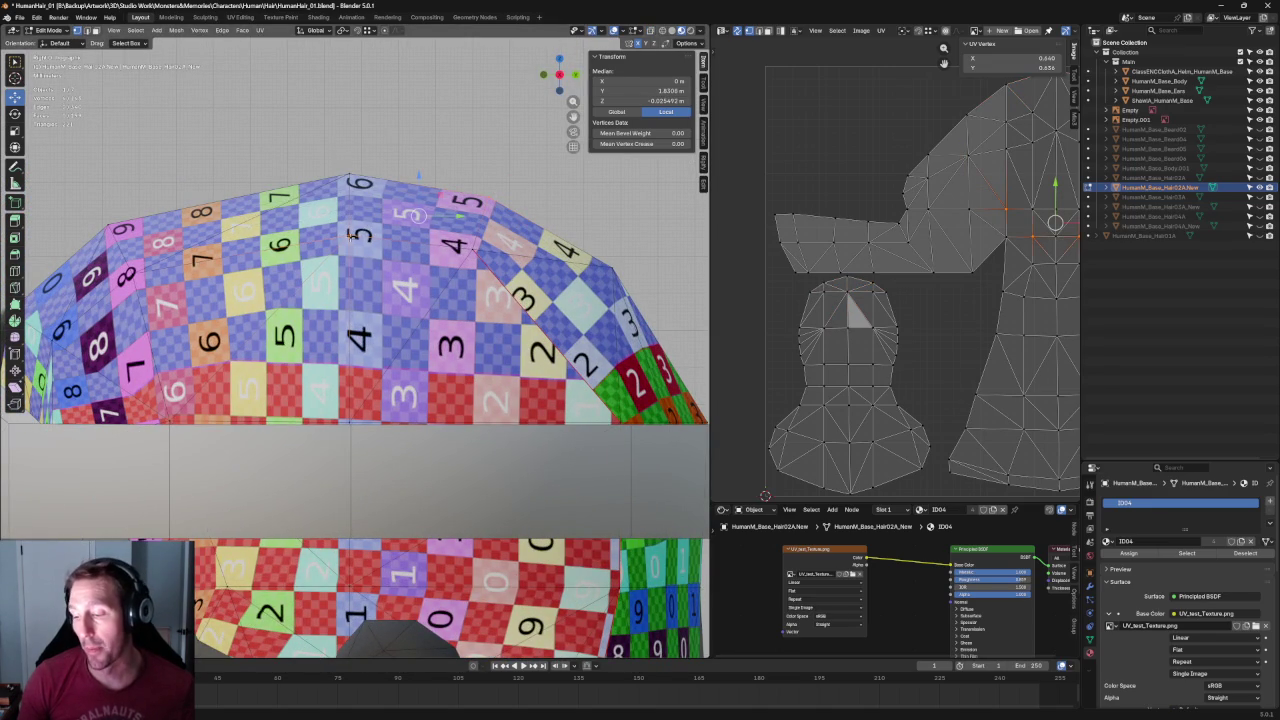
pyautogui.rightClick(366, 232)
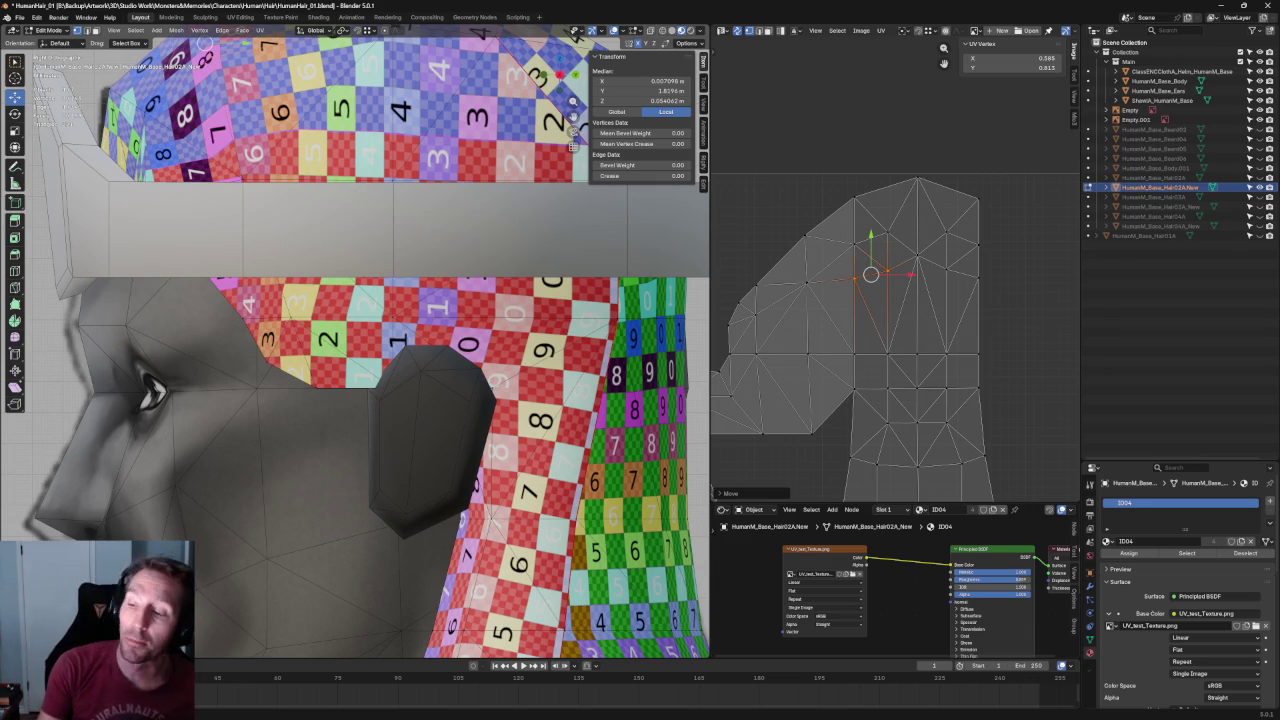
# Pan across the hair UV island and trial-select its edges.
pyautogui.scroll(-3, 575, 175)
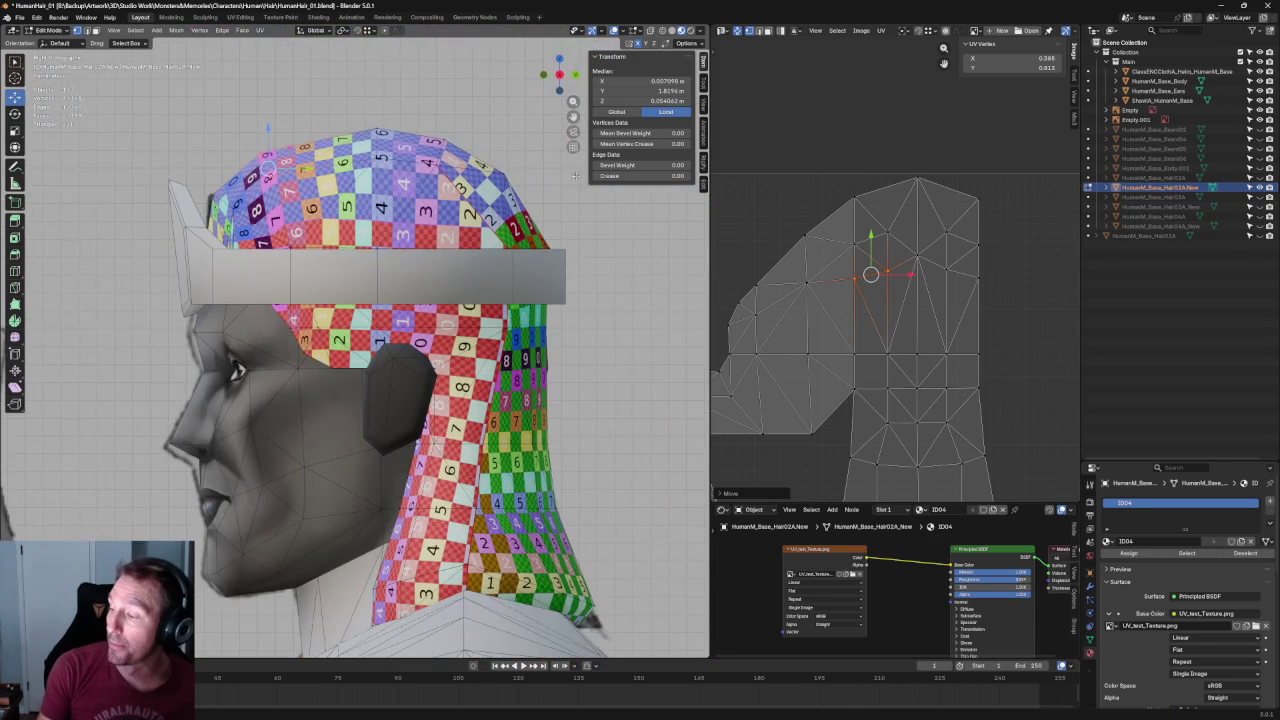
pyautogui.moveTo(866, 241); pyautogui.dragTo(931, 236, button='middle')
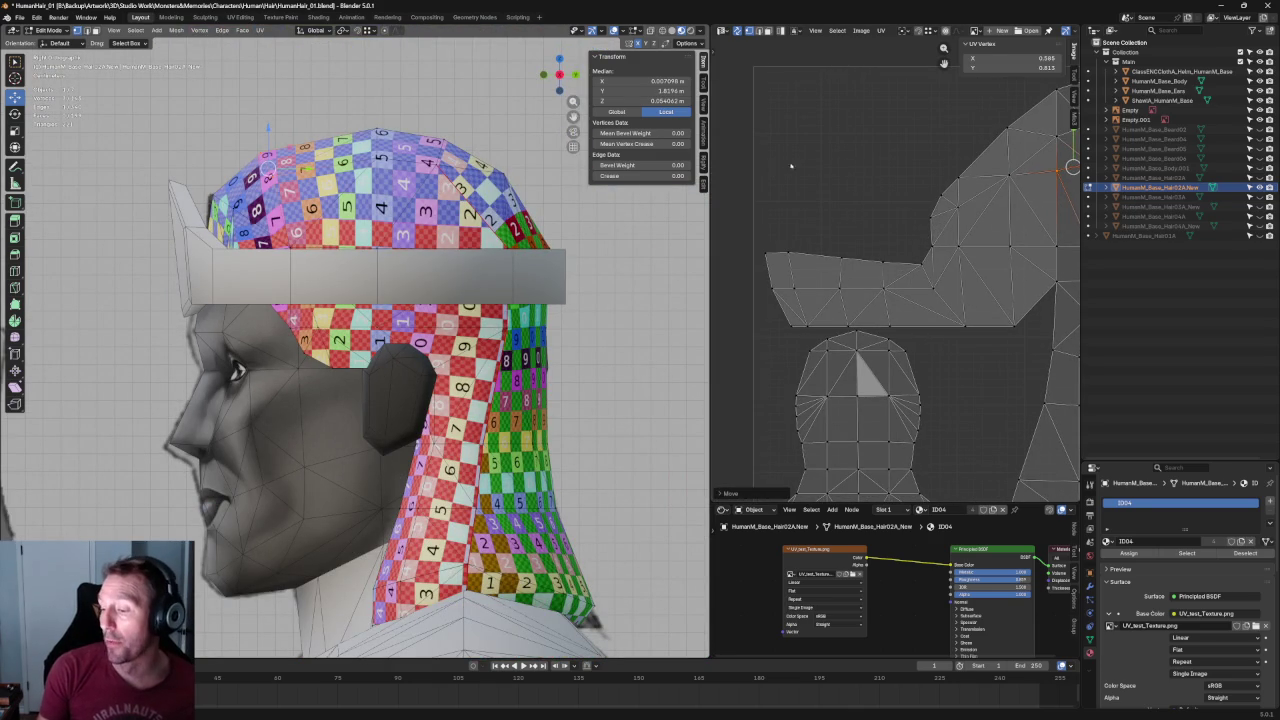
pyautogui.scroll(3, 790, 166)
pyautogui.scroll(-2, 843, 251)
pyautogui.click(898, 255)
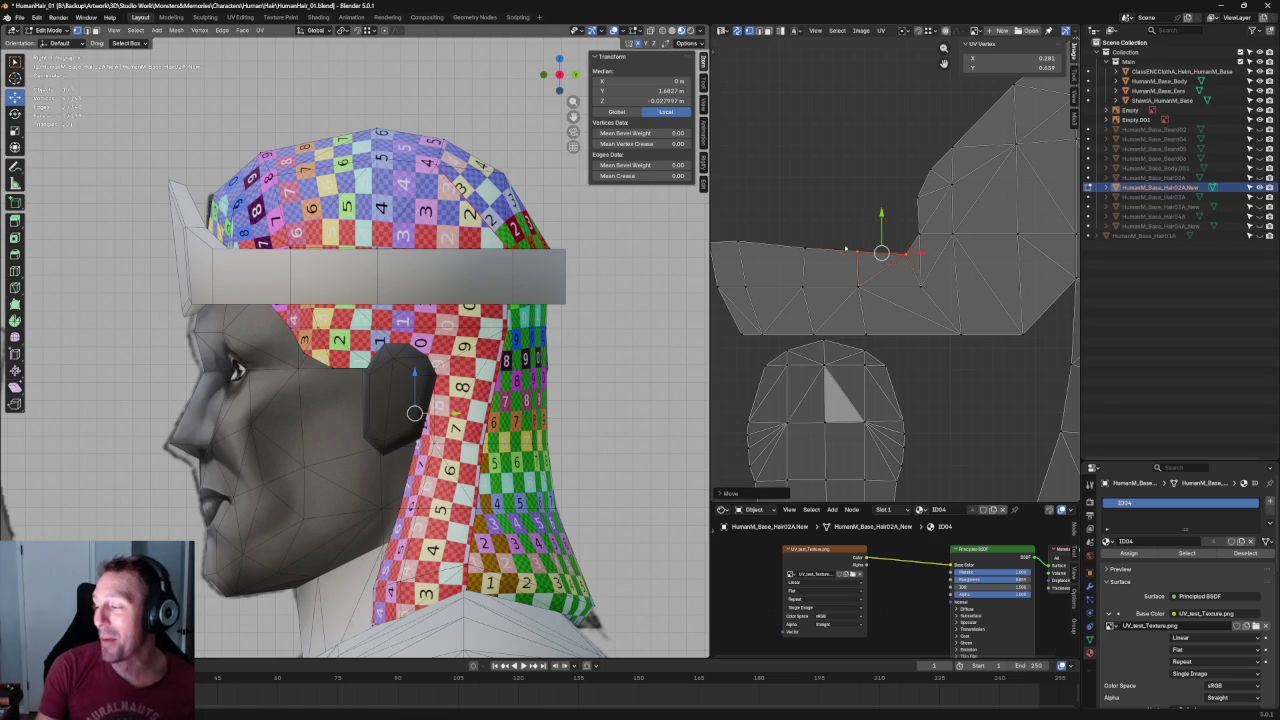
pyautogui.click(800, 248)
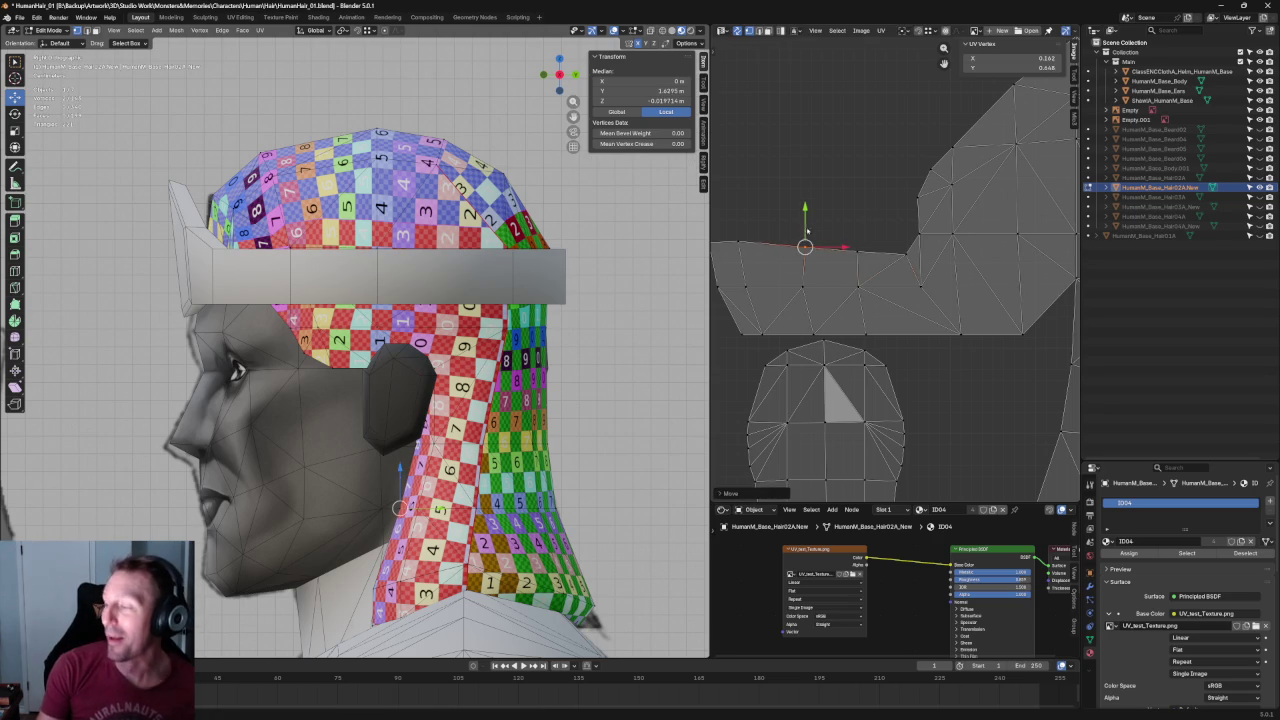
pyautogui.click(830, 208)
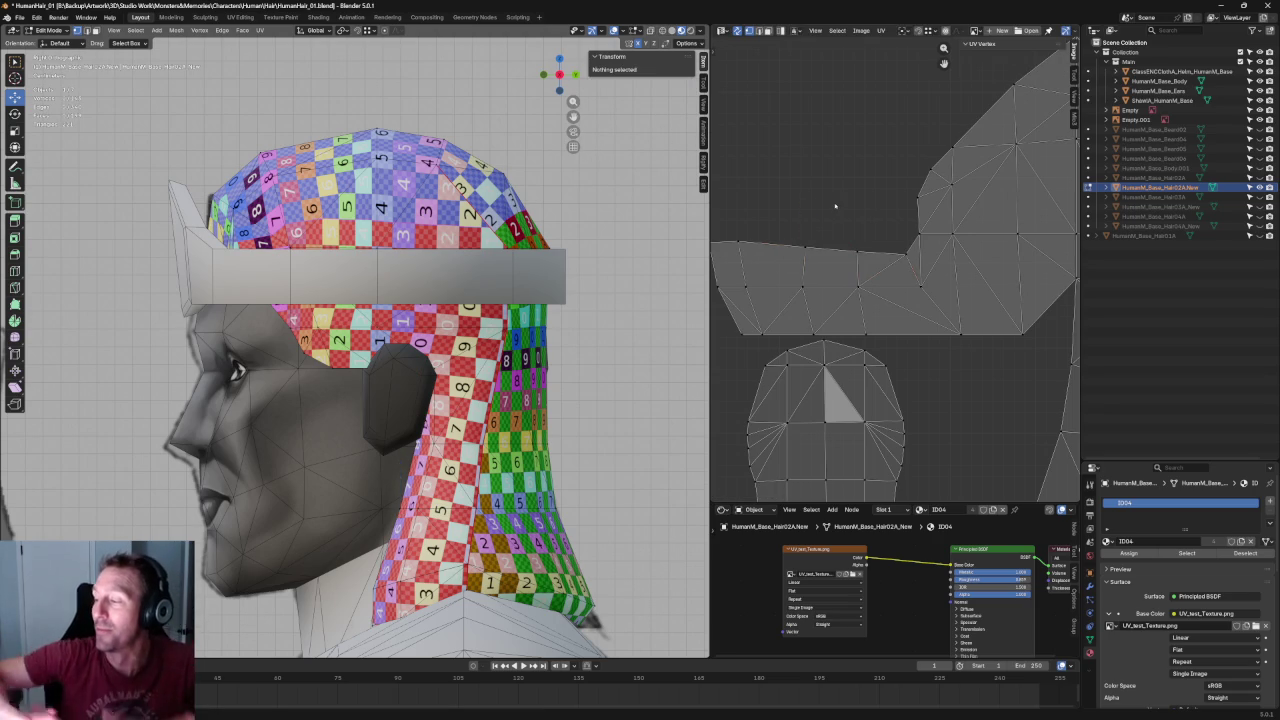
# Box-select the horizontal UV vertex row and shift it slightly with G.
pyautogui.scroll(-3, 835, 207)
pyautogui.scroll(4, 829, 194)
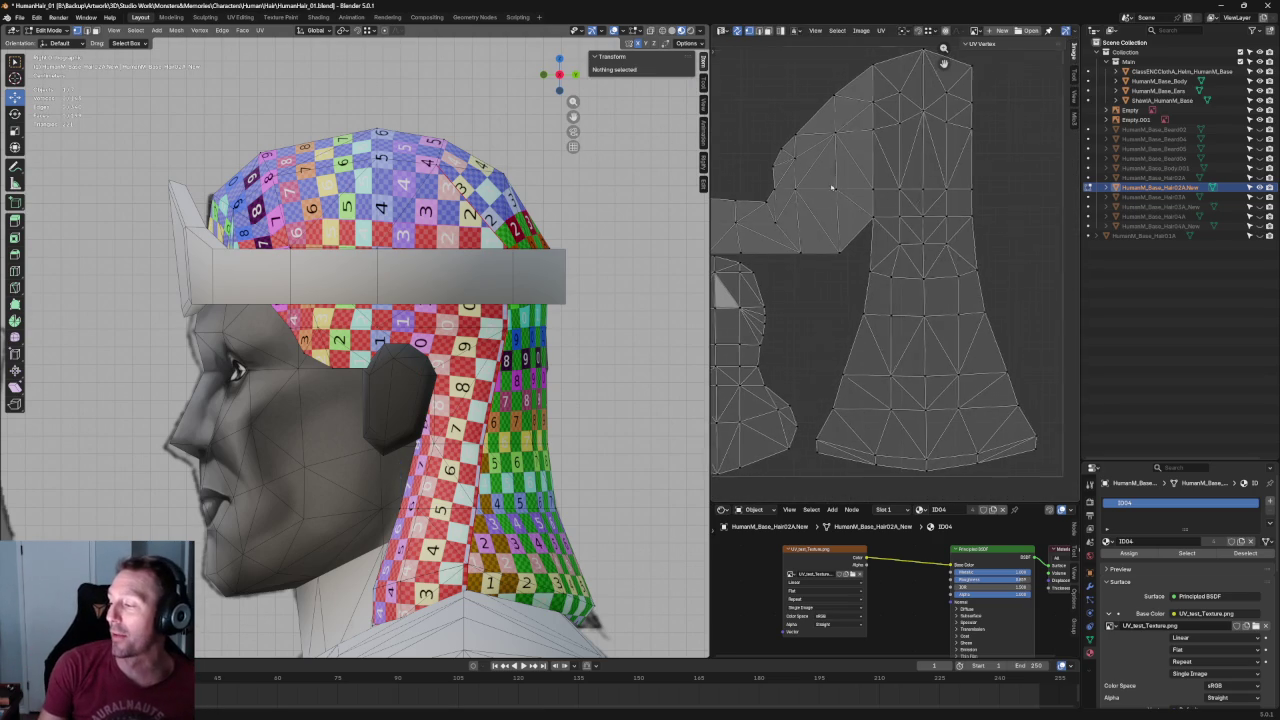
pyautogui.scroll(5, 827, 193)
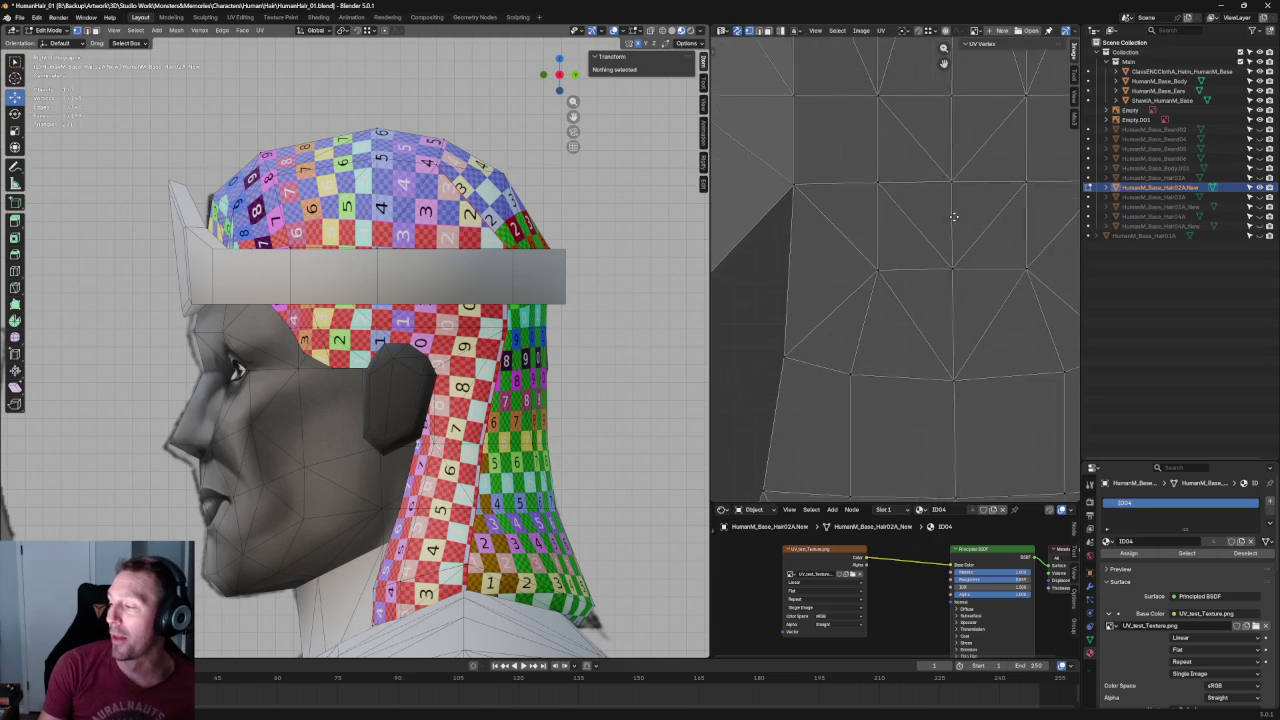
pyautogui.moveTo(898, 246); pyautogui.dragTo(768, 258)
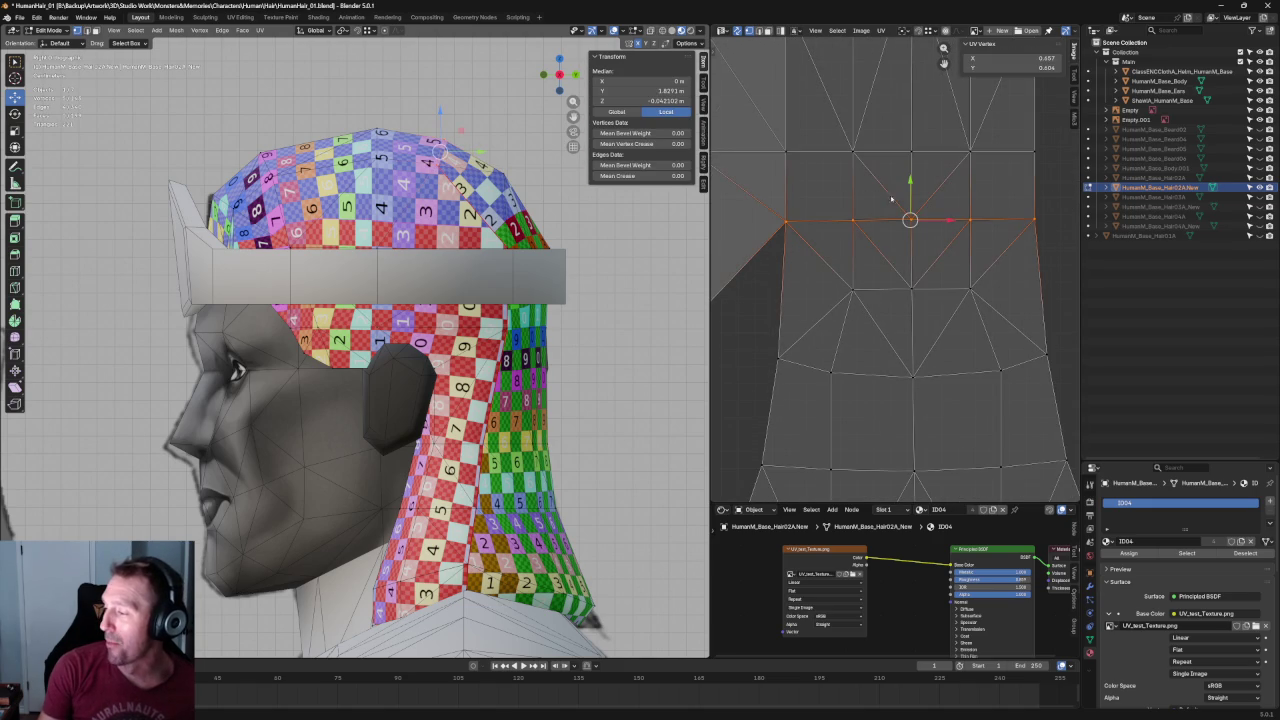
pyautogui.press('g')
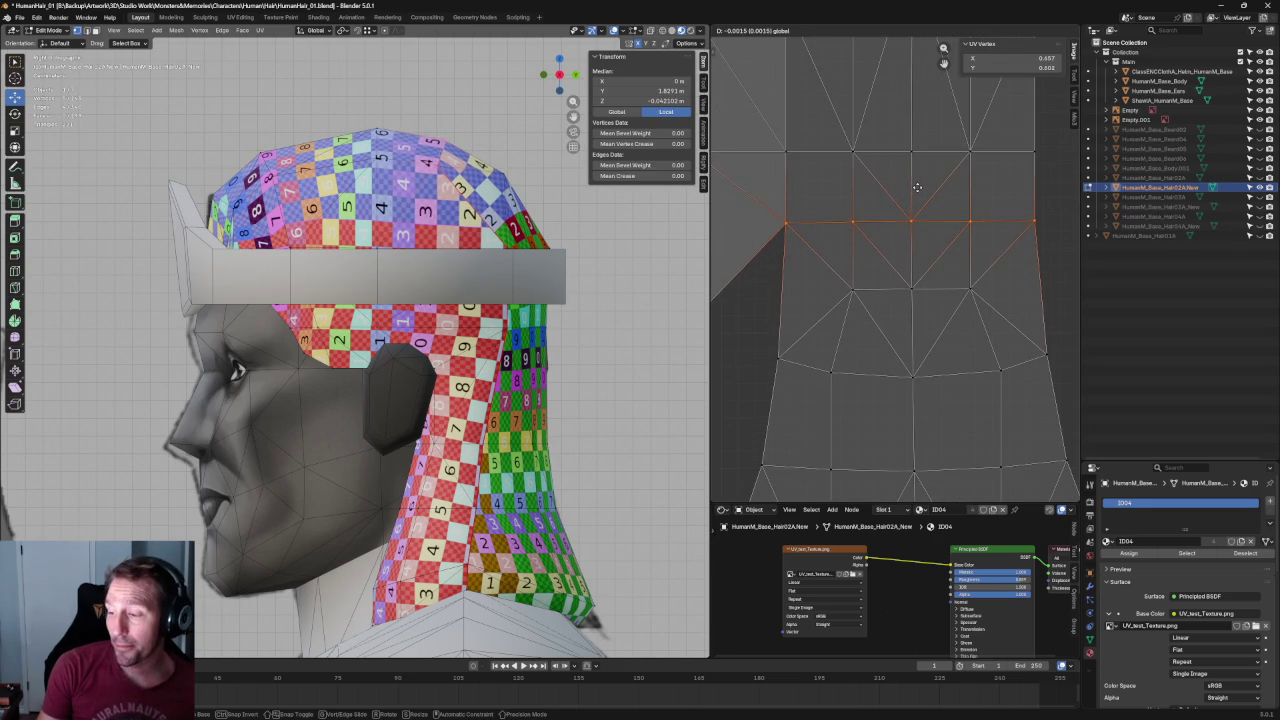
pyautogui.click(917, 187)
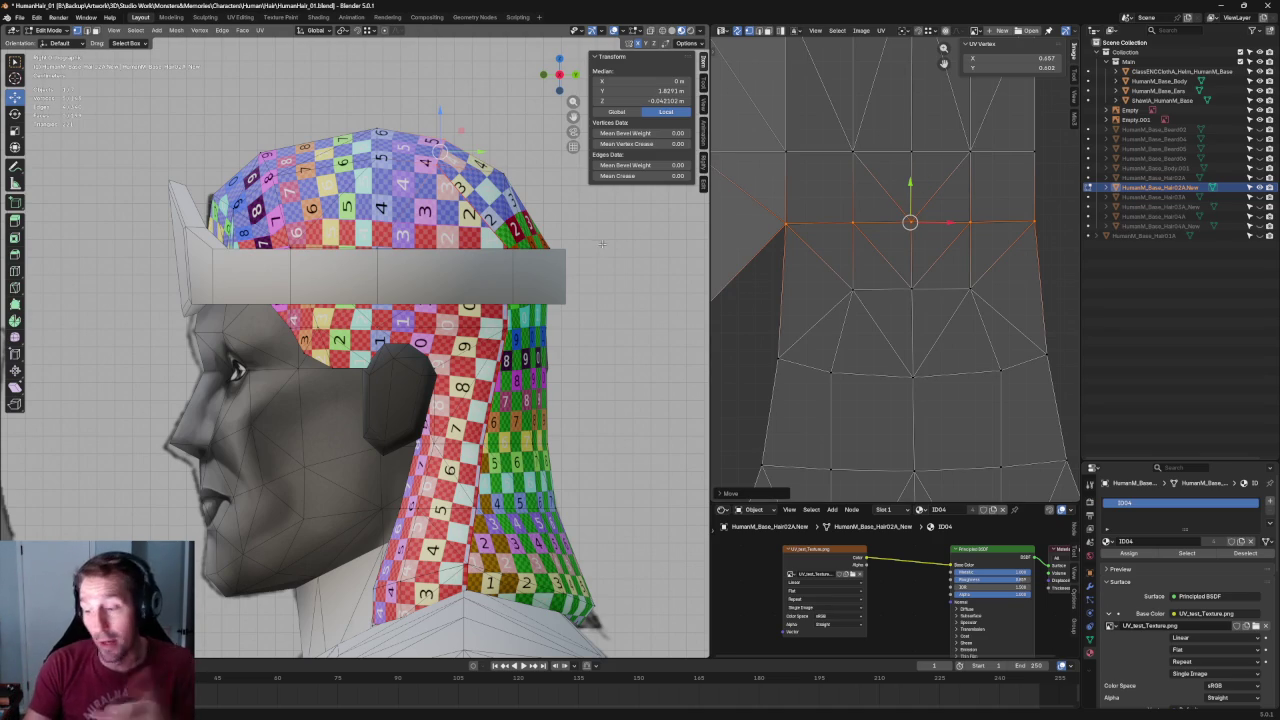
pyautogui.scroll(-1, 887, 210)
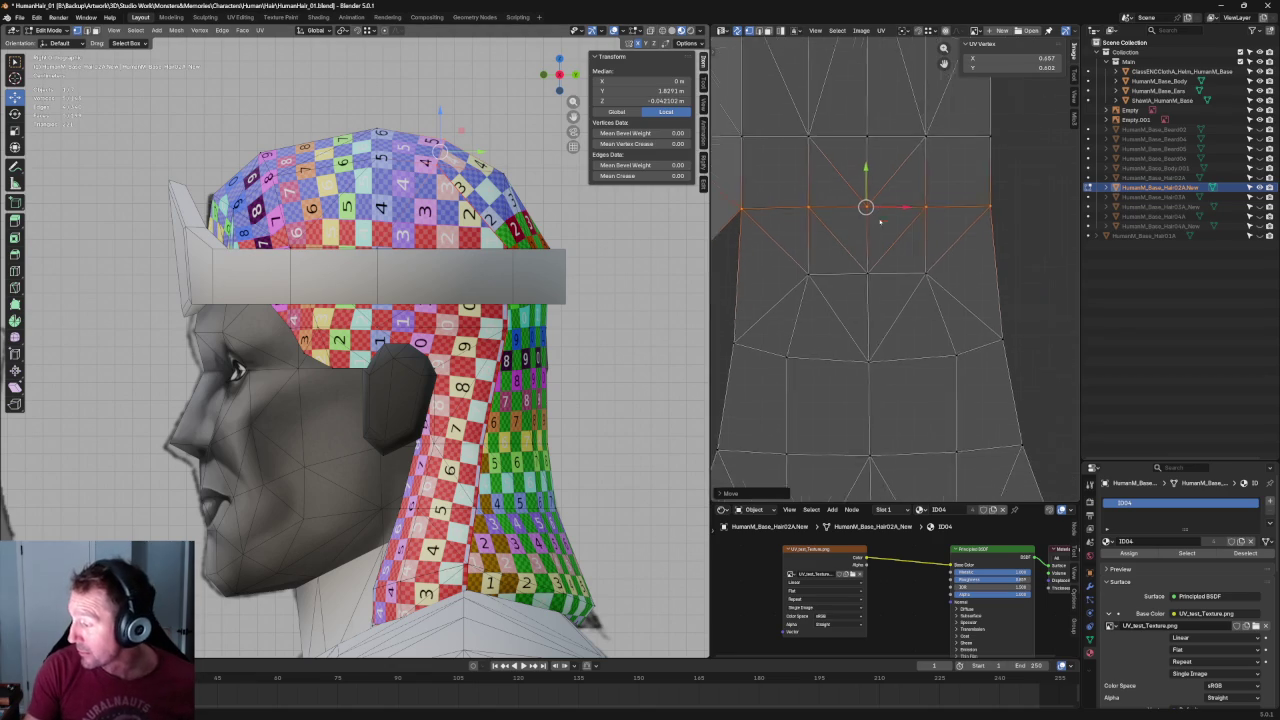
# Box-select the curved UV row, undo the accidental join, and straighten it with Shift+W.
pyautogui.moveTo(1008, 304); pyautogui.dragTo(738, 366)
pyautogui.moveTo(520, 250); pyautogui.dragTo(454, 245, button='middle')
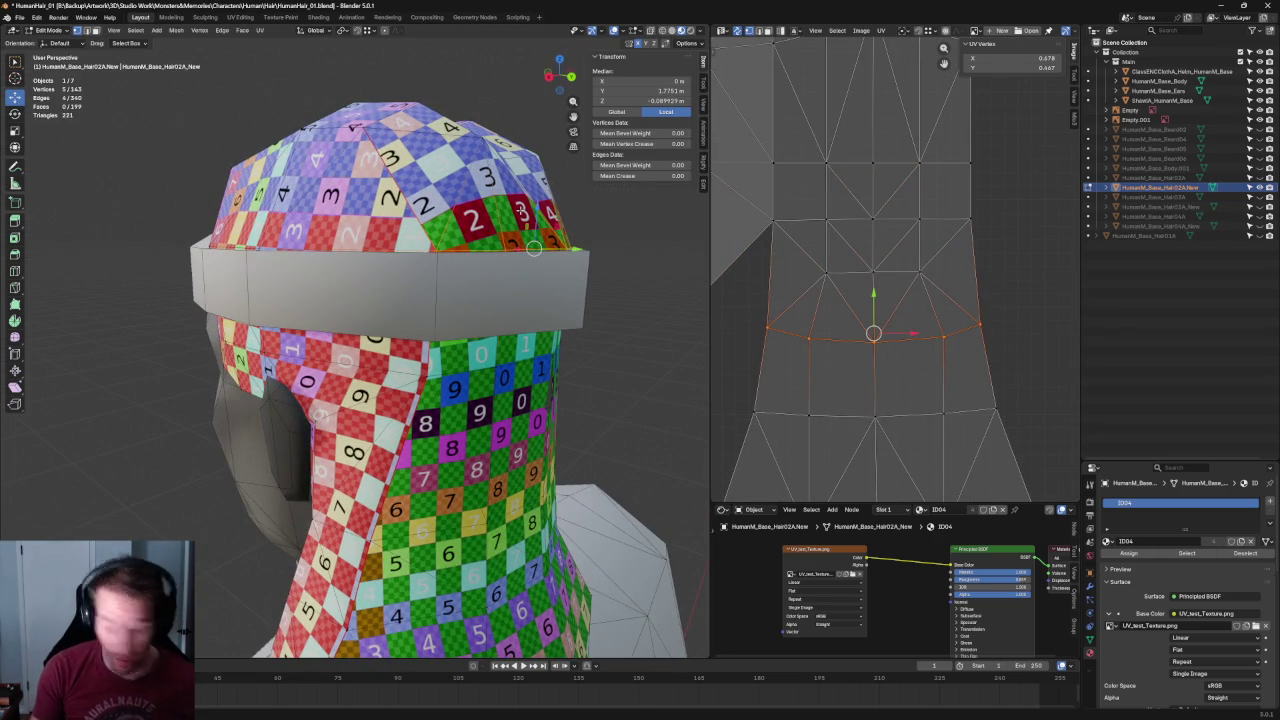
pyautogui.press('j')
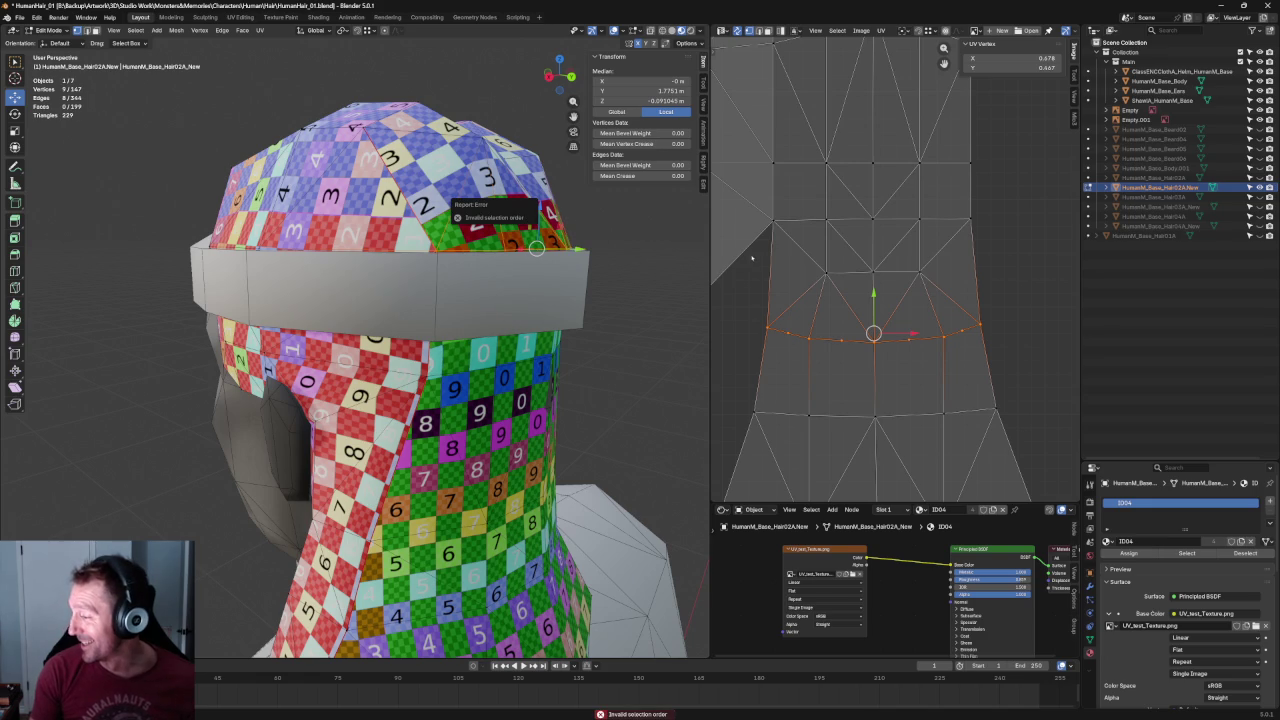
pyautogui.hotkey('ctrl', 'z')
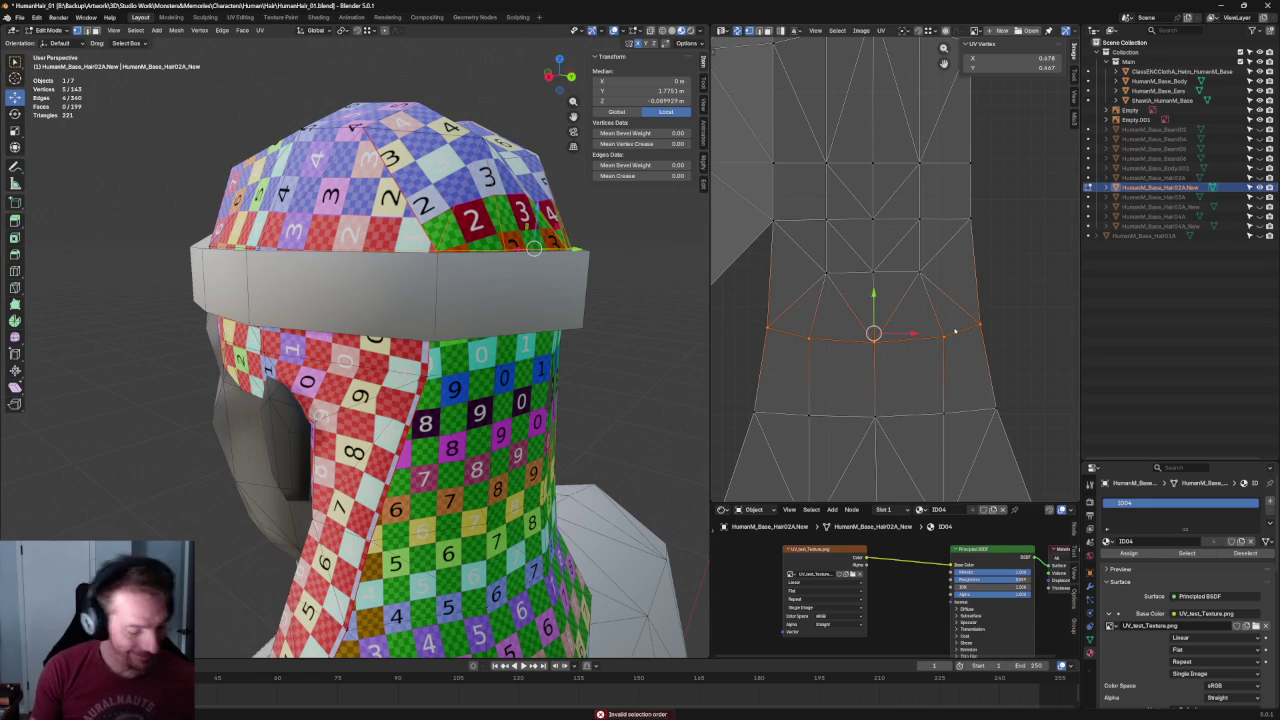
pyautogui.hotkey('shift', 'w')
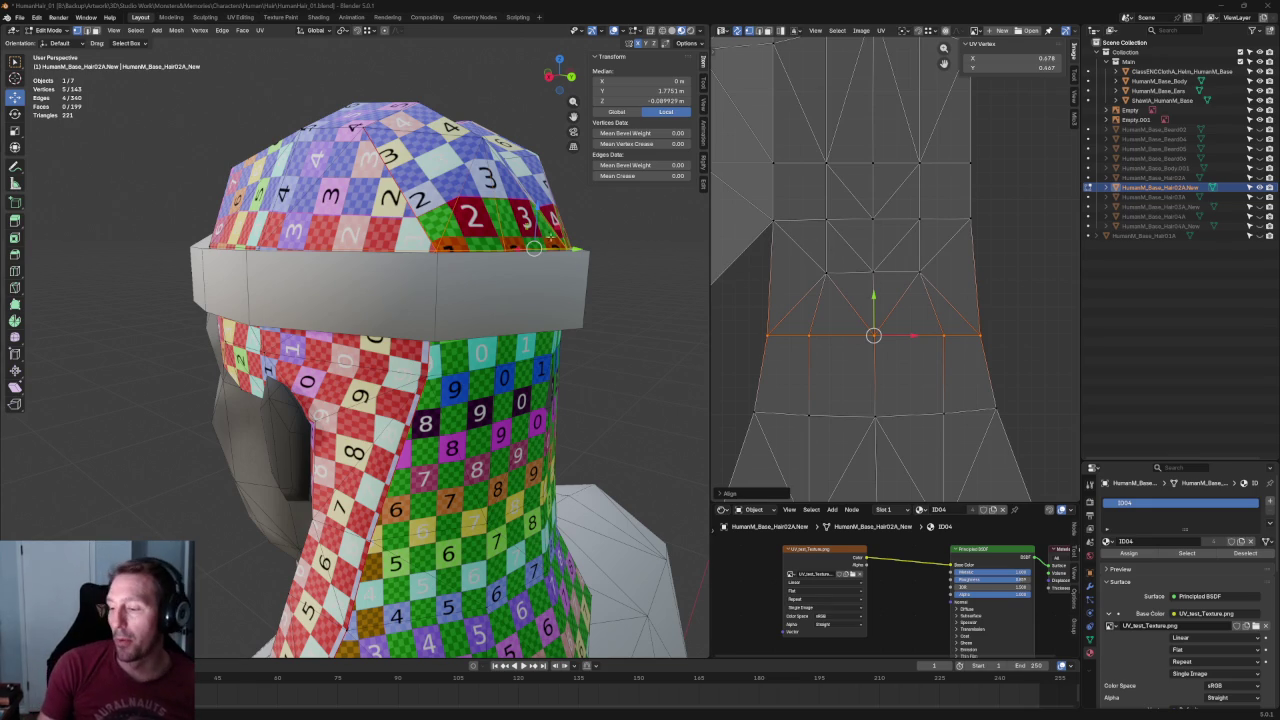
# Orbit to the neck hair, zoom in on the right orthographic view, and select a neck vertex.
pyautogui.scroll(-3, 409, 336)
pyautogui.moveTo(409, 336); pyautogui.dragTo(513, 320, button='middle')
pyautogui.scroll(4, 513, 320)
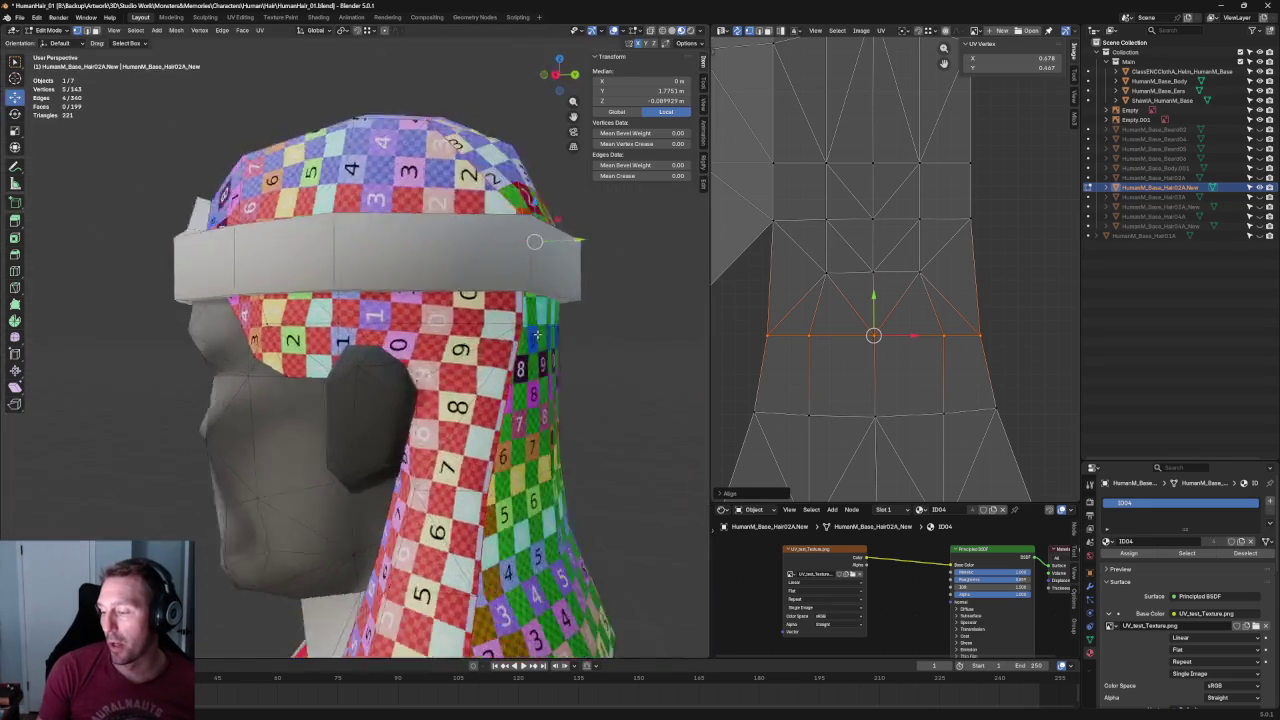
pyautogui.press('KP_3')
pyautogui.scroll(2, 254, 320)
pyautogui.scroll(2, 254, 320)
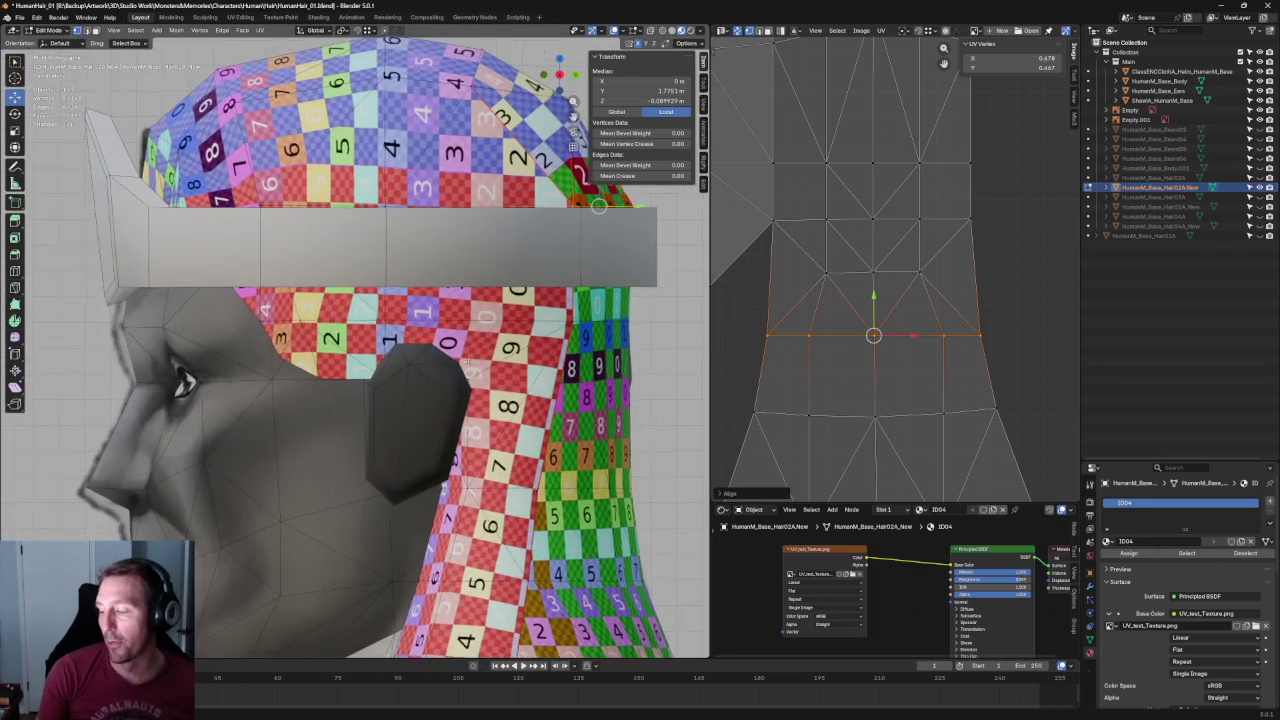
pyautogui.scroll(2, 254, 320)
pyautogui.scroll(2, 254, 321)
pyautogui.scroll(2, 254, 321)
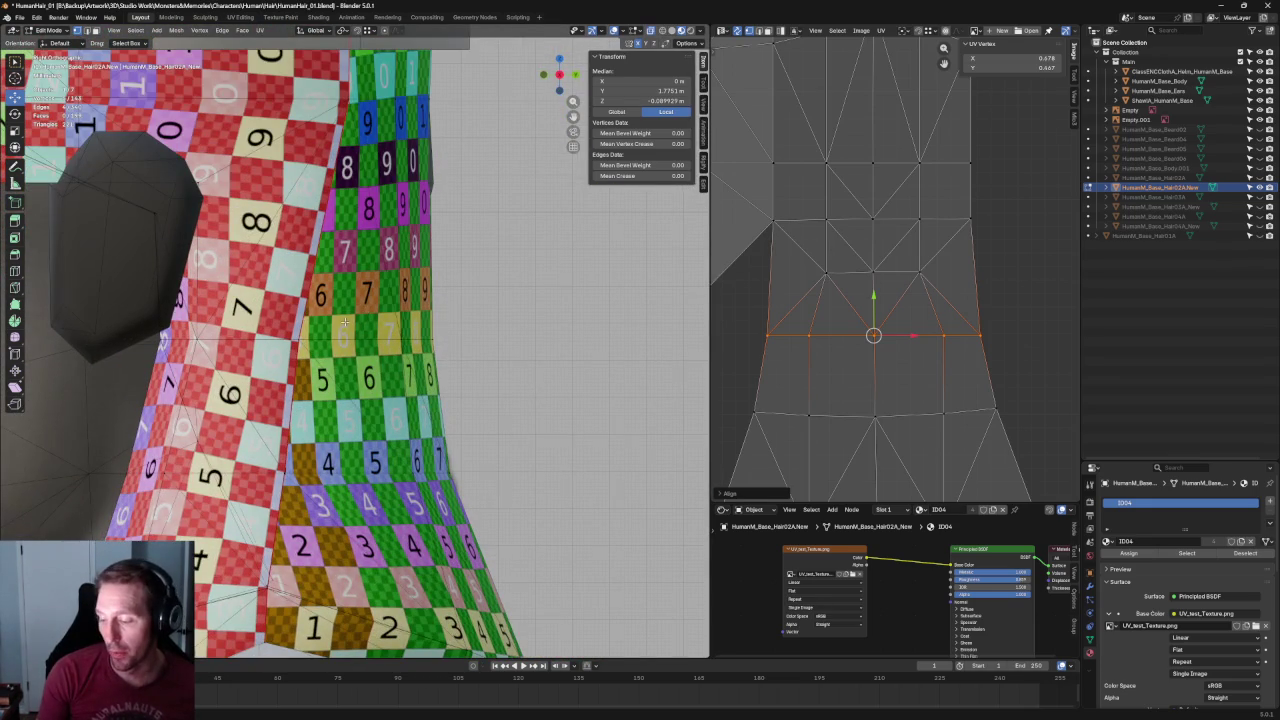
pyautogui.hotkey('alt', 'a')
pyautogui.scroll(-2, 350, 317)
pyautogui.click(321, 340)
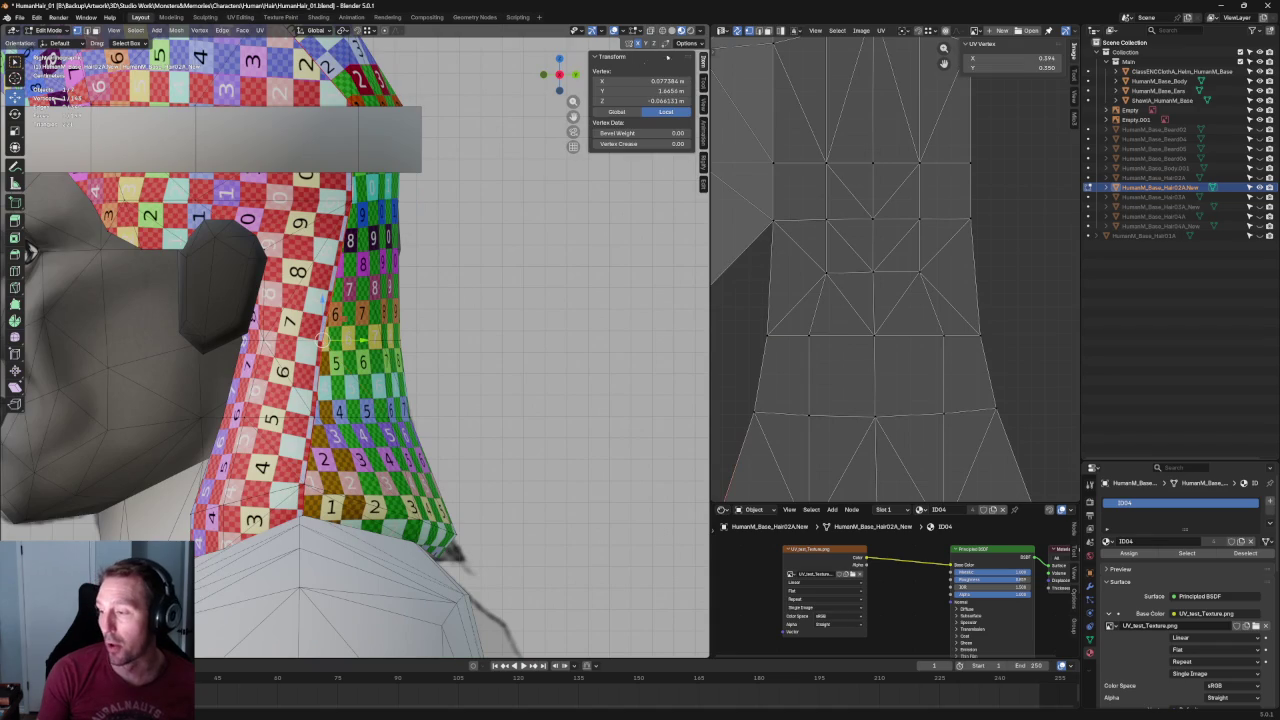
# Toggle see-through shading and shift the two overlapping neck vertices sideways.
pyautogui.press('z')
pyautogui.hotkey('alt', 'z')
pyautogui.hotkey('alt', 'a')
pyautogui.moveTo(358, 290); pyautogui.dragTo(282, 382)
pyautogui.moveTo(356, 341); pyautogui.dragTo(375, 341)
# Move the lower neck vertex into a new position along Y, then deselect.
pyautogui.moveTo(348, 410)
pyautogui.mouseDown()
pyautogui.moveTo(292, 450)
pyautogui.moveTo(354, 434)
pyautogui.mouseUp()
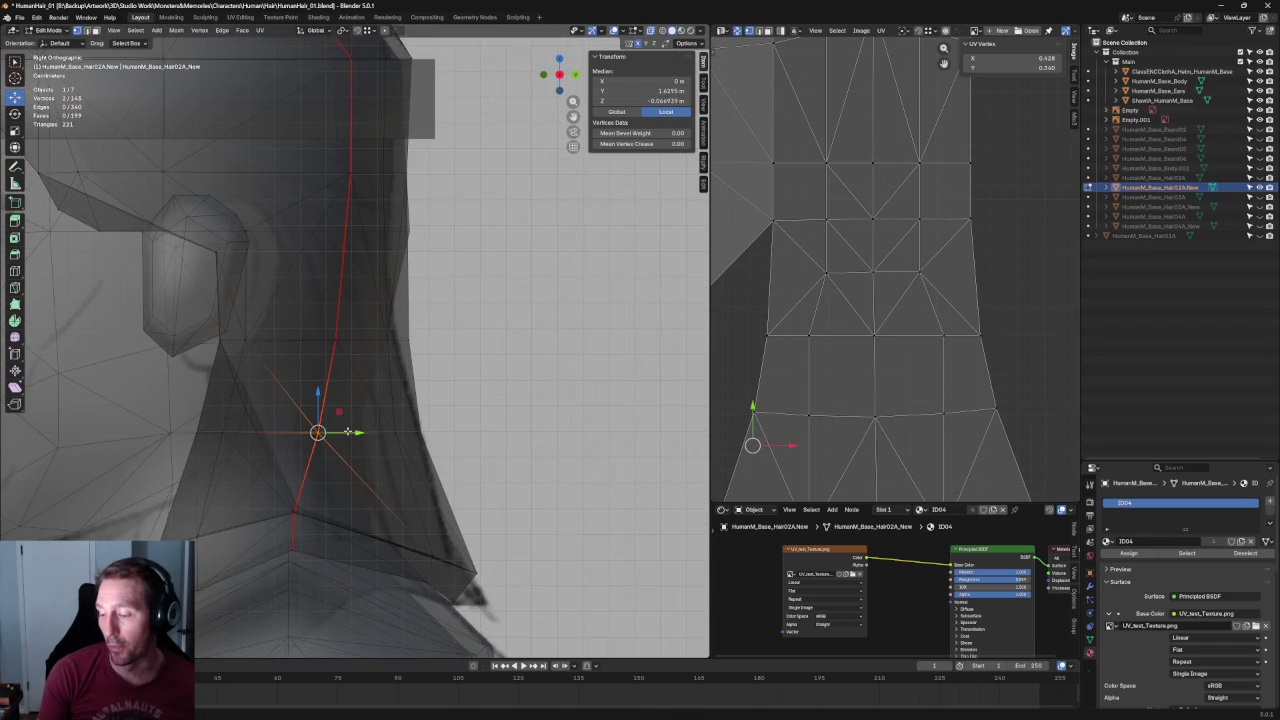
pyautogui.scroll(-2, 384, 380)
pyautogui.scroll(2, 384, 380)
pyautogui.moveTo(380, 368); pyautogui.dragTo(304, 468)
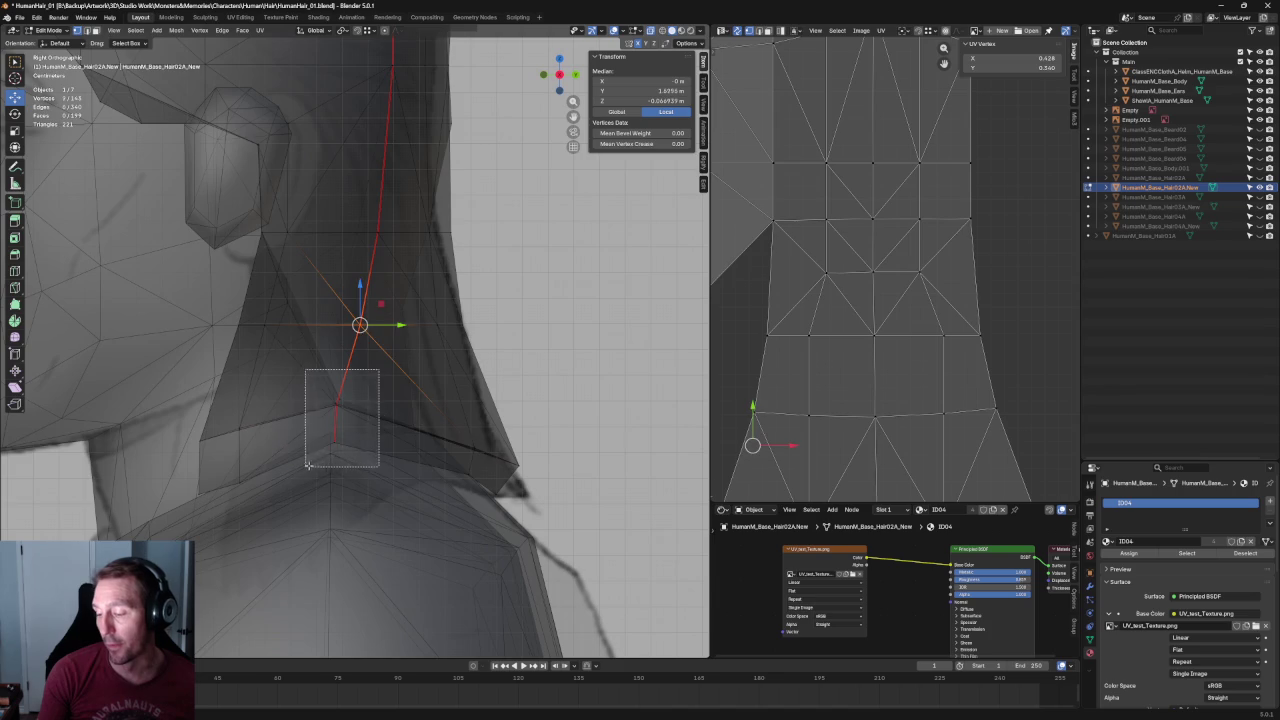
pyautogui.press('g')
pyautogui.click(376, 419)
pyautogui.moveTo(376, 419); pyautogui.dragTo(377, 421)
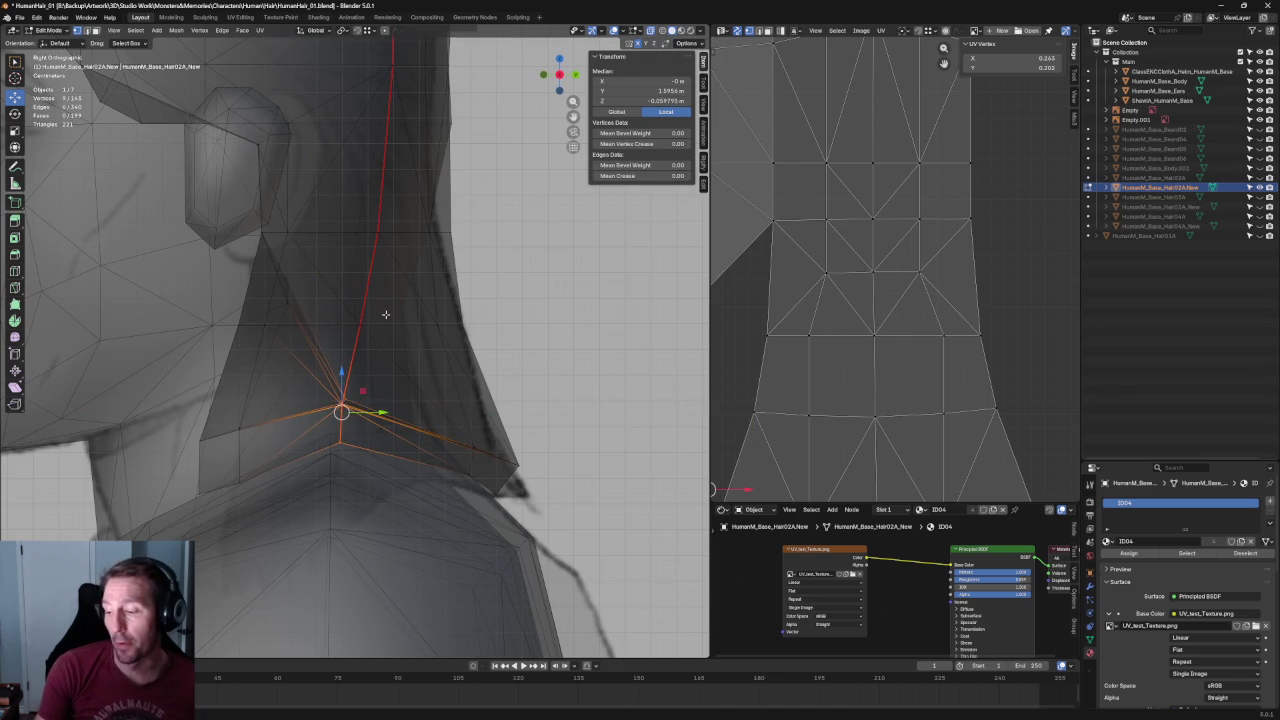
pyautogui.hotkey('alt', 'a')
# Pan toward the top of the head and select the crown seam vertices.
pyautogui.scroll(-3, 381, 433)
pyautogui.scroll(-3, 440, 362)
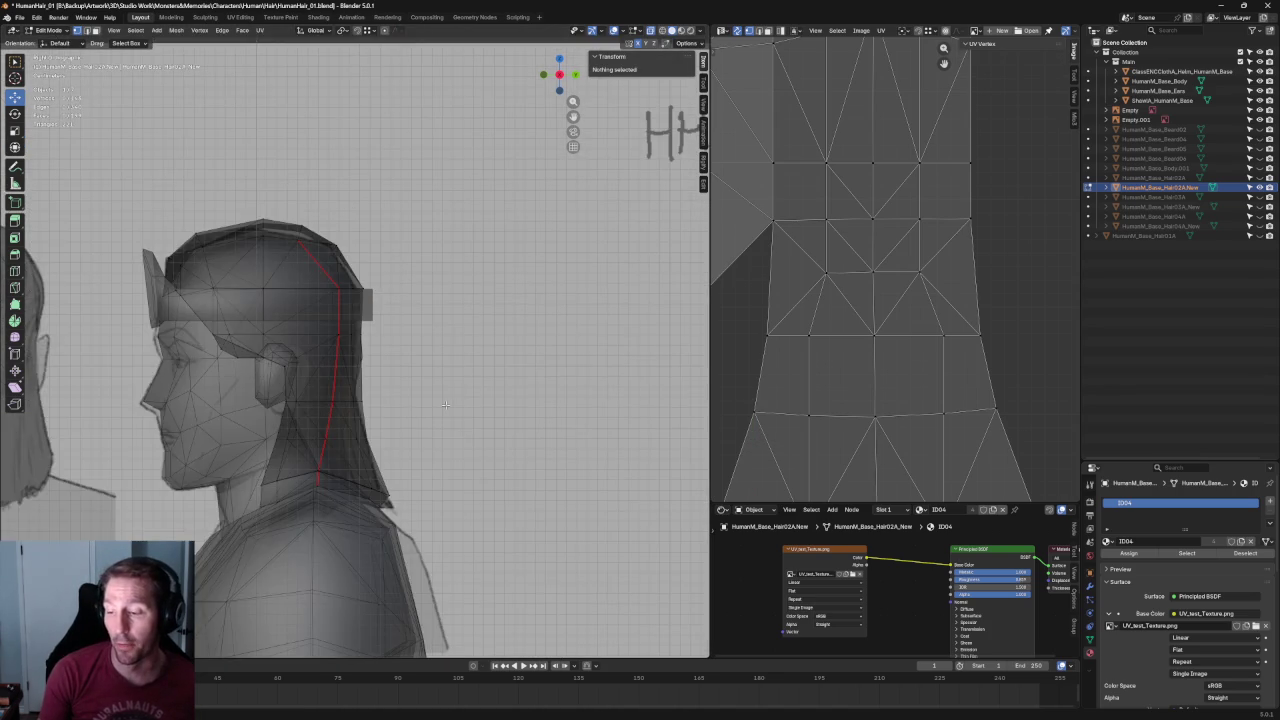
pyautogui.keyDown('shift'); pyautogui.moveTo(440, 362); pyautogui.dragTo(520, 362, button='middle'); pyautogui.keyUp('shift')
pyautogui.scroll(3, 349, 160)
pyautogui.scroll(2, 349, 160)
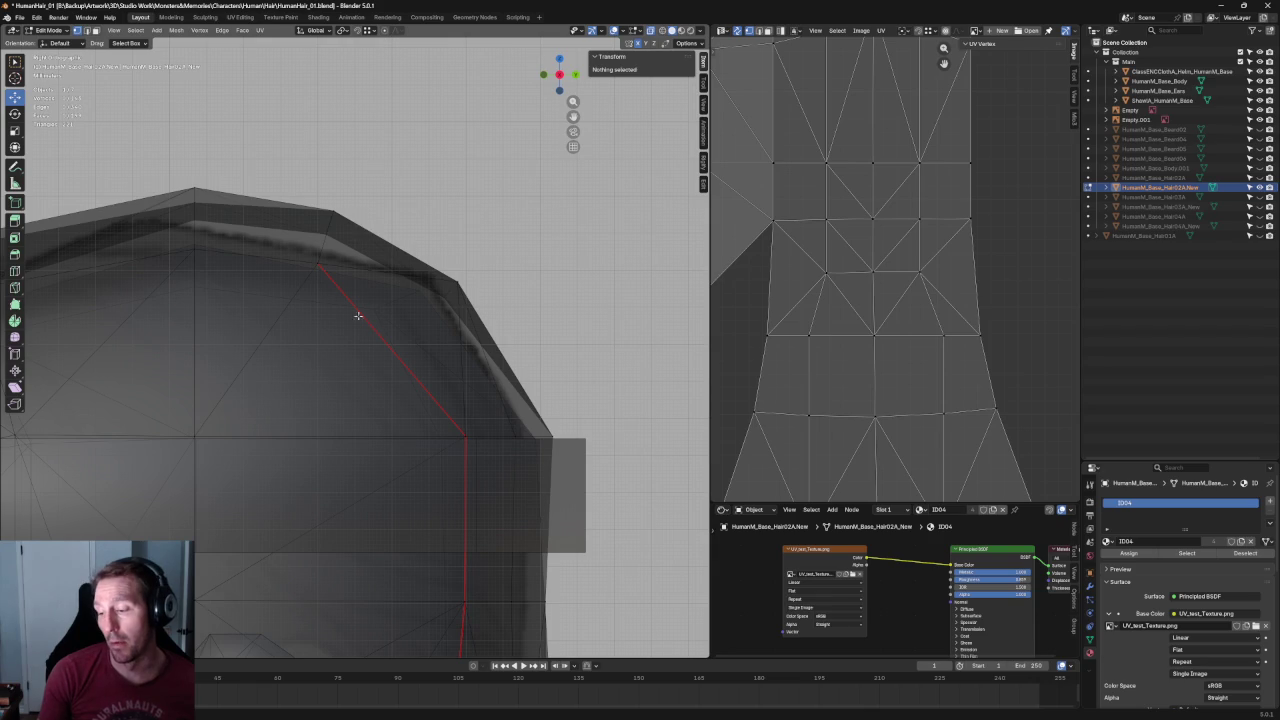
pyautogui.moveTo(372, 220); pyautogui.dragTo(298, 294)
pyautogui.moveTo(368, 256); pyautogui.dragTo(270, 300)
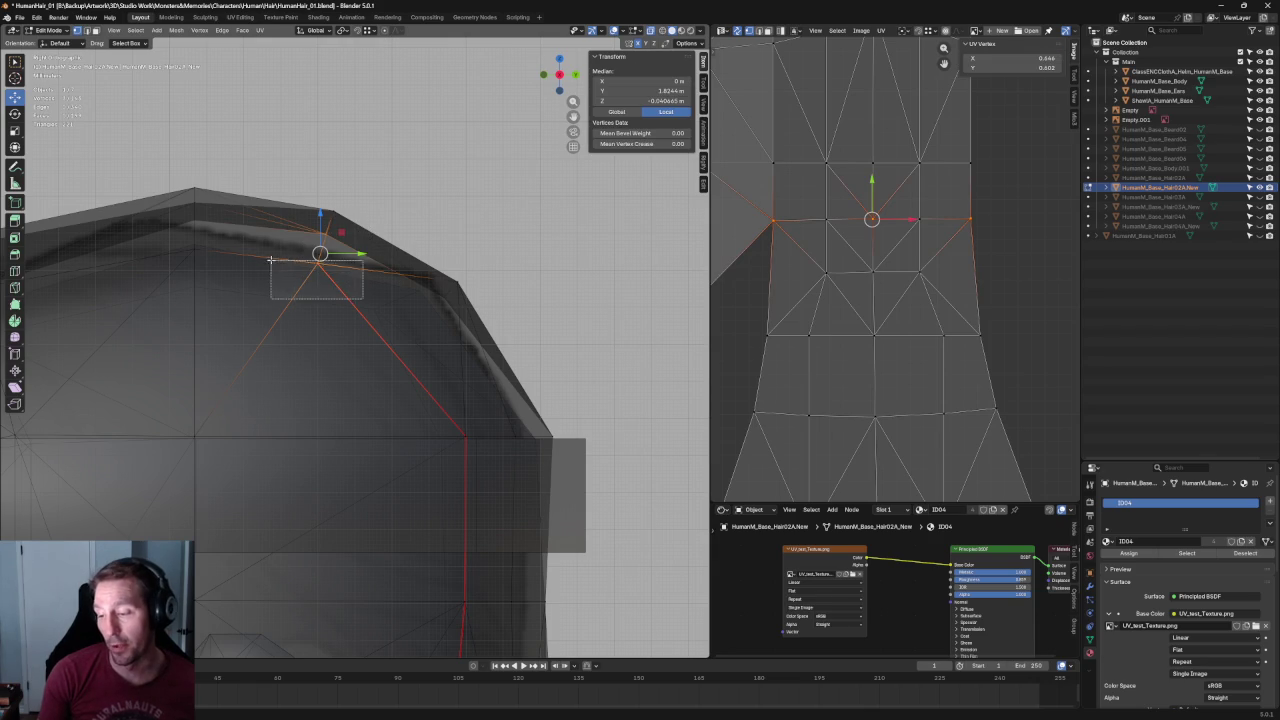
# Inspect the crown from side and front orthographic views, toggling X-ray on and off.
pyautogui.scroll(-2, 315, 232)
pyautogui.moveTo(315, 240); pyautogui.dragTo(308, 251, button='middle')
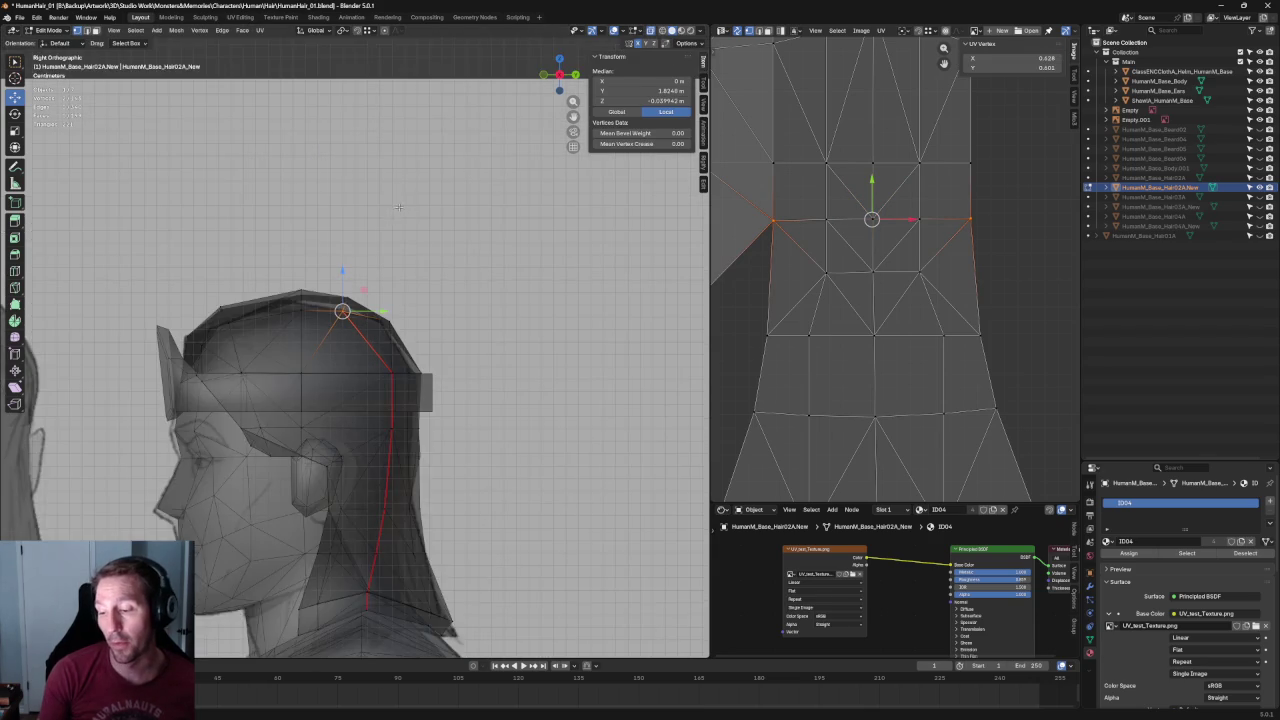
pyautogui.press('KP_3')
pyautogui.press('KP_1')
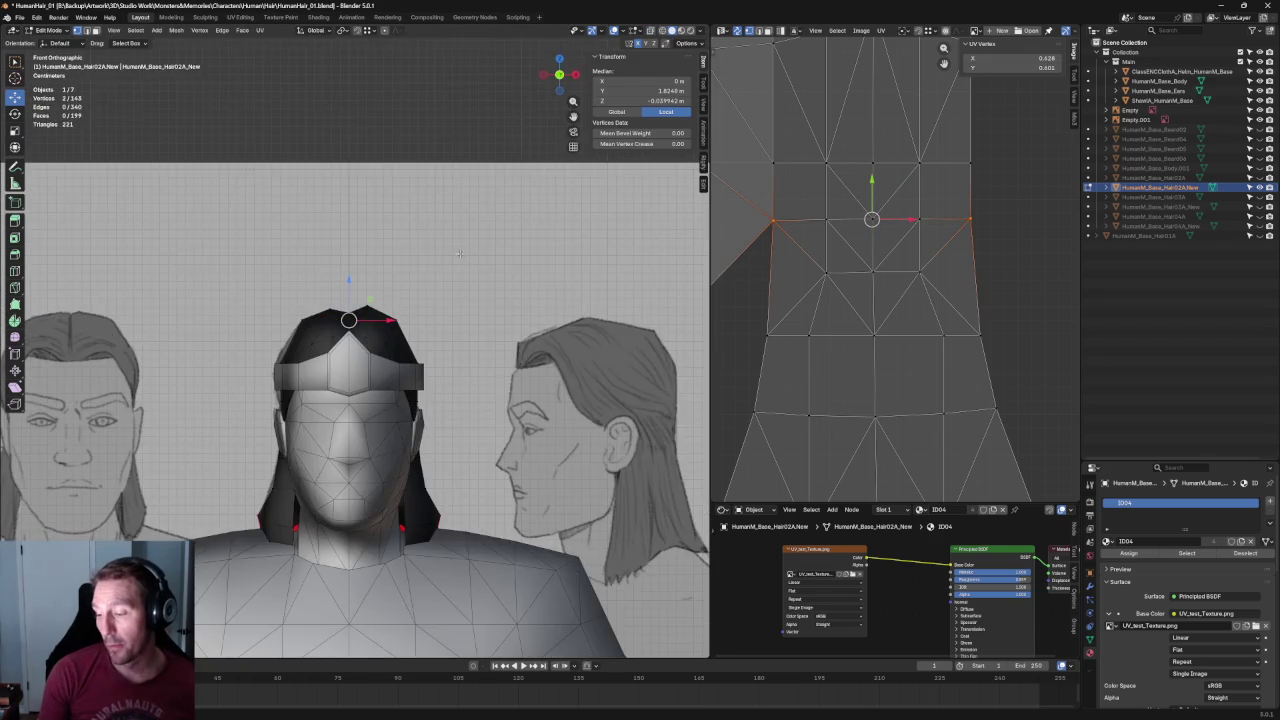
pyautogui.scroll(3, 460, 273)
pyautogui.hotkey('alt', 'z')
pyautogui.scroll(2, 452, 245)
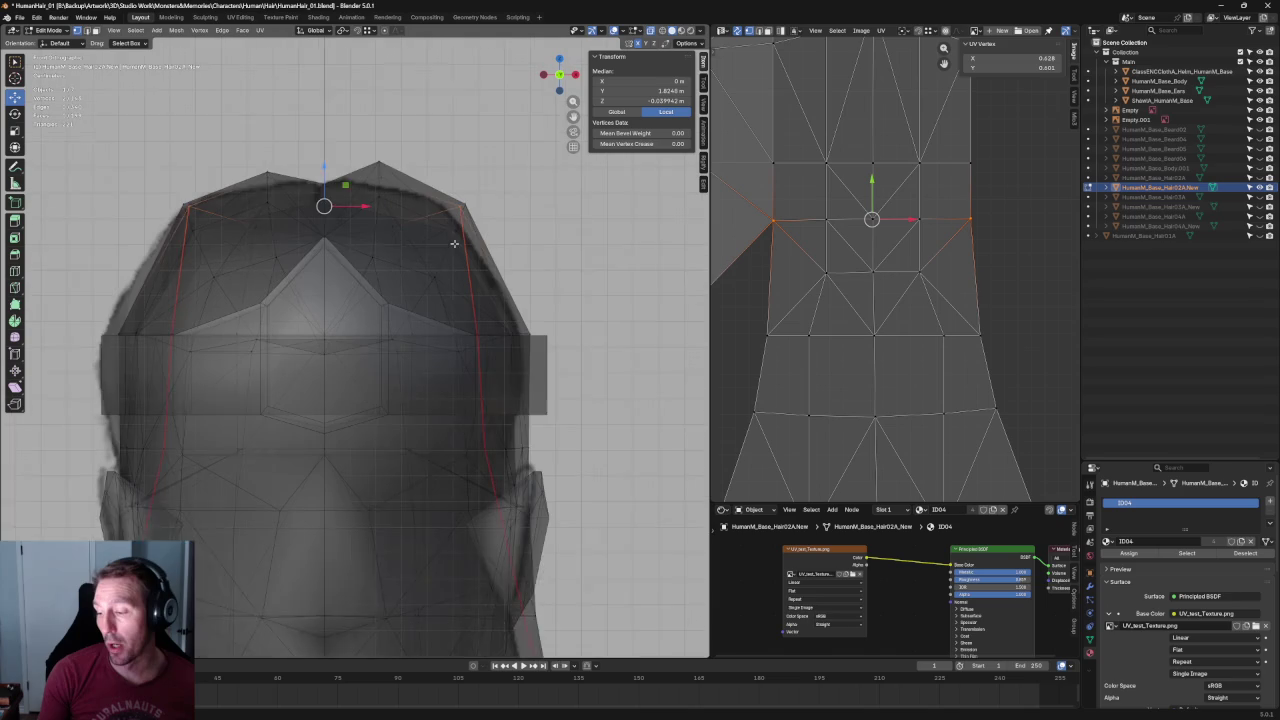
pyautogui.scroll(2, 456, 238)
pyautogui.hotkey('alt', 'z')
pyautogui.scroll(-4, 444, 238)
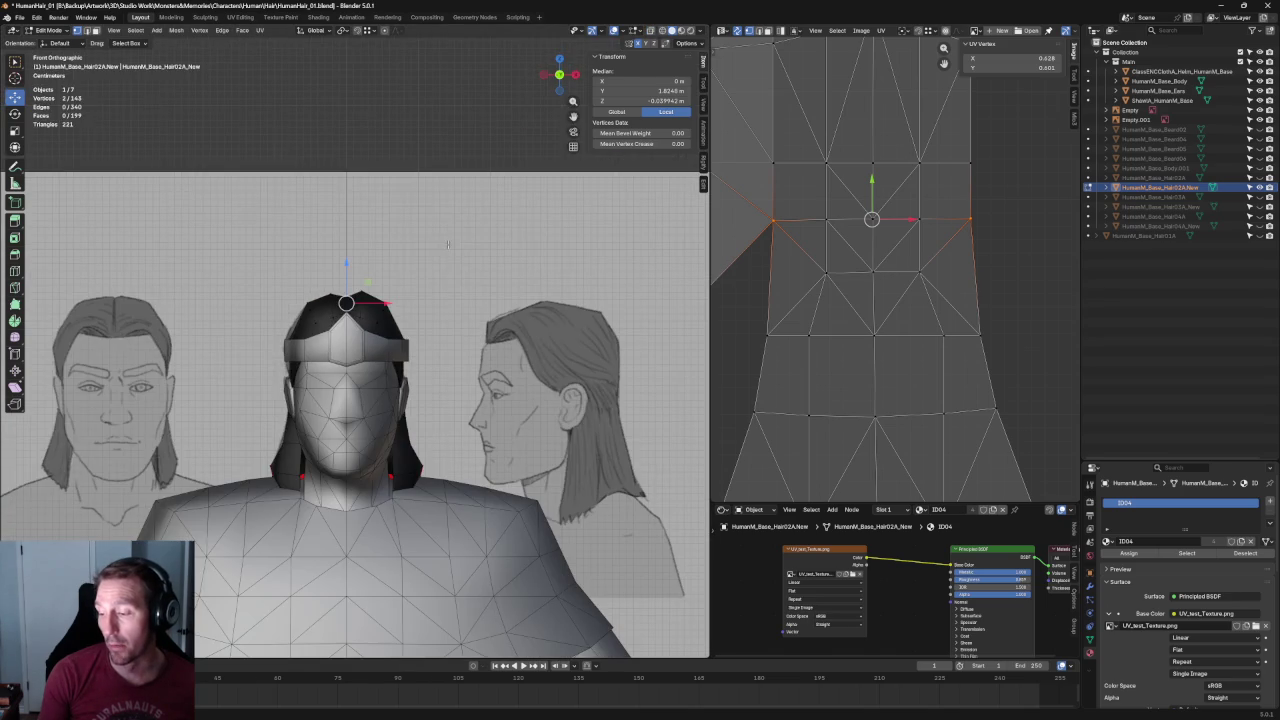
pyautogui.press('`')
# From the back view, scale the two crown vertices closer together and move them vertically.
pyautogui.press('9')
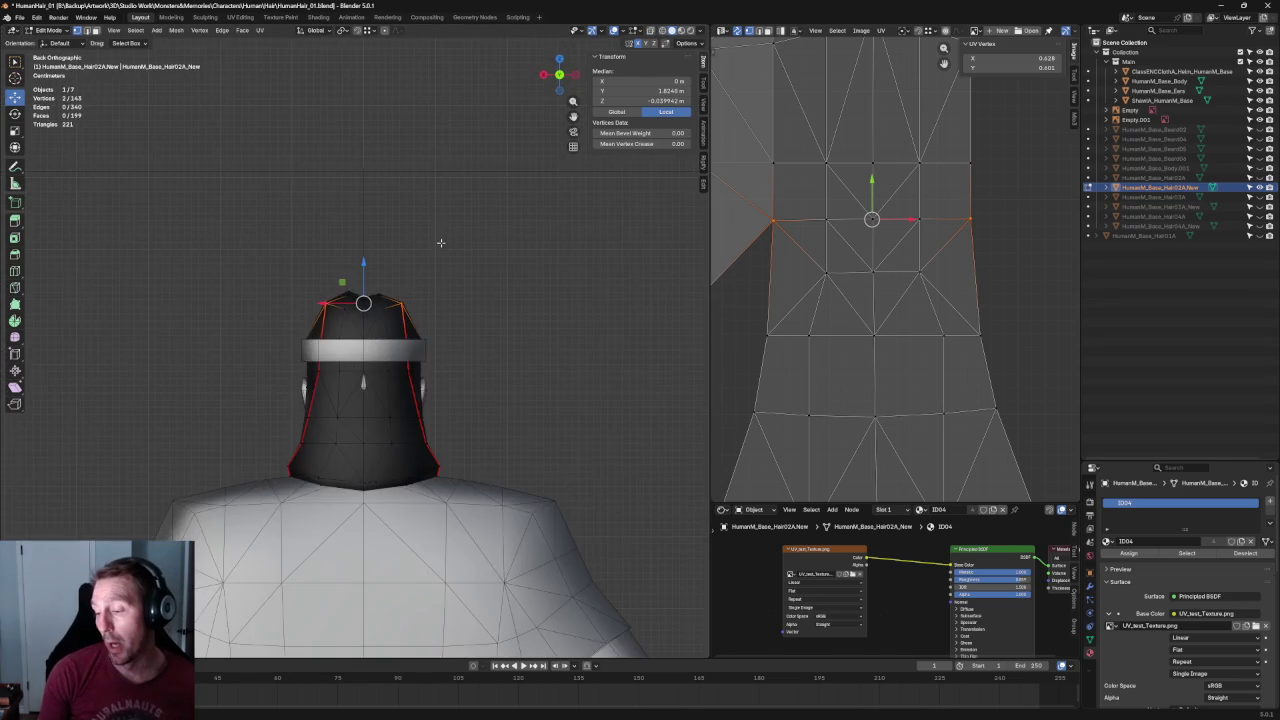
pyautogui.scroll(4, 444, 274)
pyautogui.scroll(1, 444, 274)
pyautogui.click(491, 231)
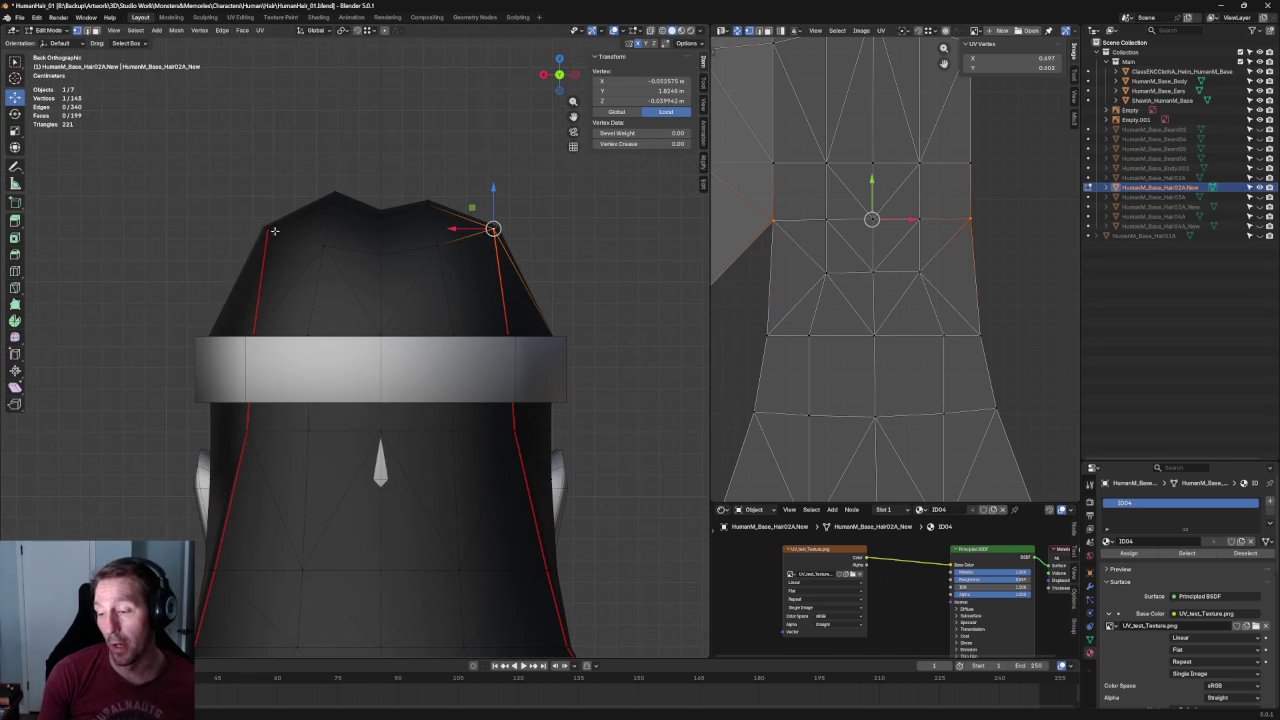
pyautogui.keyDown('shift'); pyautogui.click(266, 234); pyautogui.keyUp('shift')
pyautogui.hotkey('shift', 'space')
pyautogui.press('s')
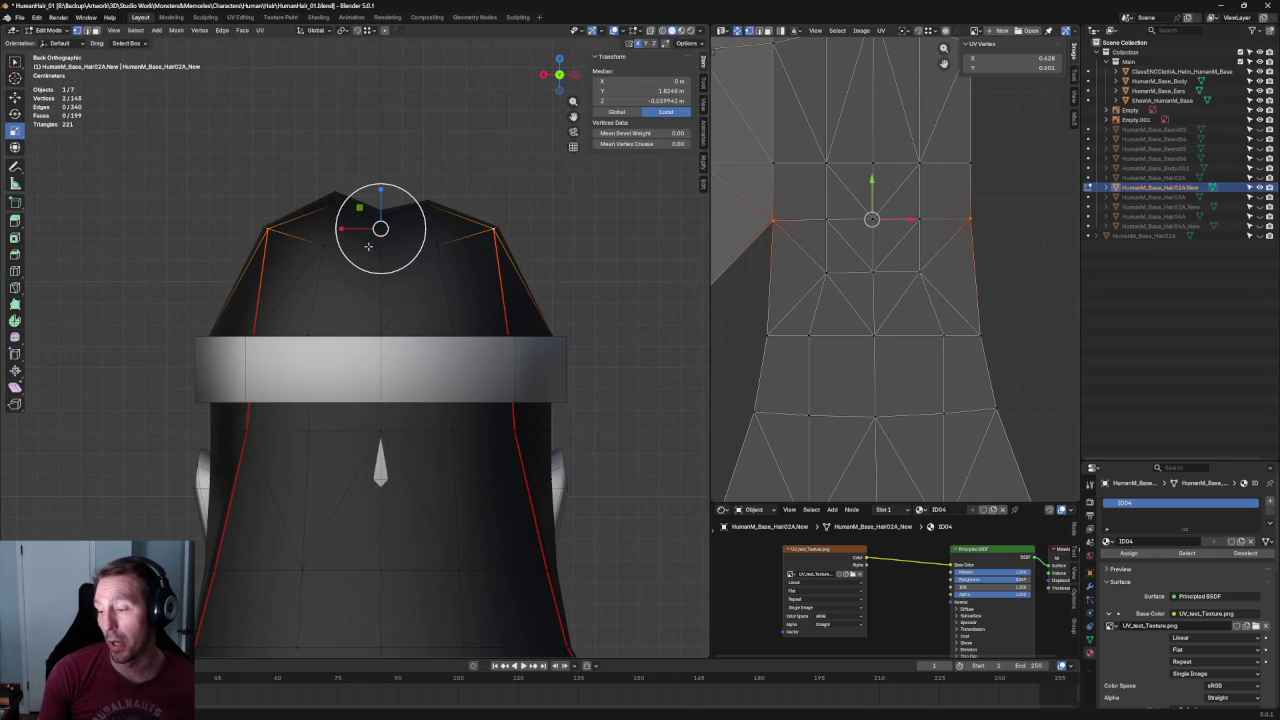
pyautogui.moveTo(351, 236); pyautogui.dragTo(382, 202)
pyautogui.hotkey('shift', 'space')
pyautogui.press('g')
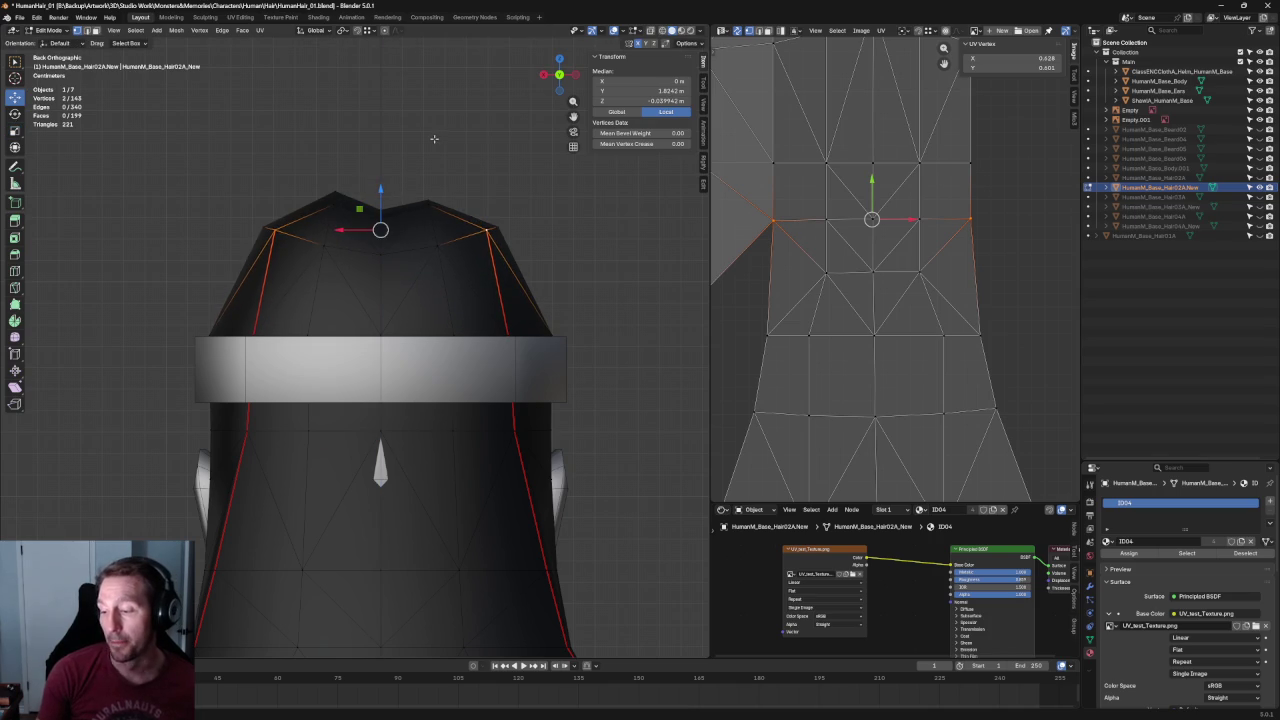
pyautogui.click(436, 138)
# In the right side view, slide the middle crown vertex along the Y axis.
pyautogui.hotkey('alt', 'z')
pyautogui.click(380, 250)
pyautogui.hotkey('alt', 'z')
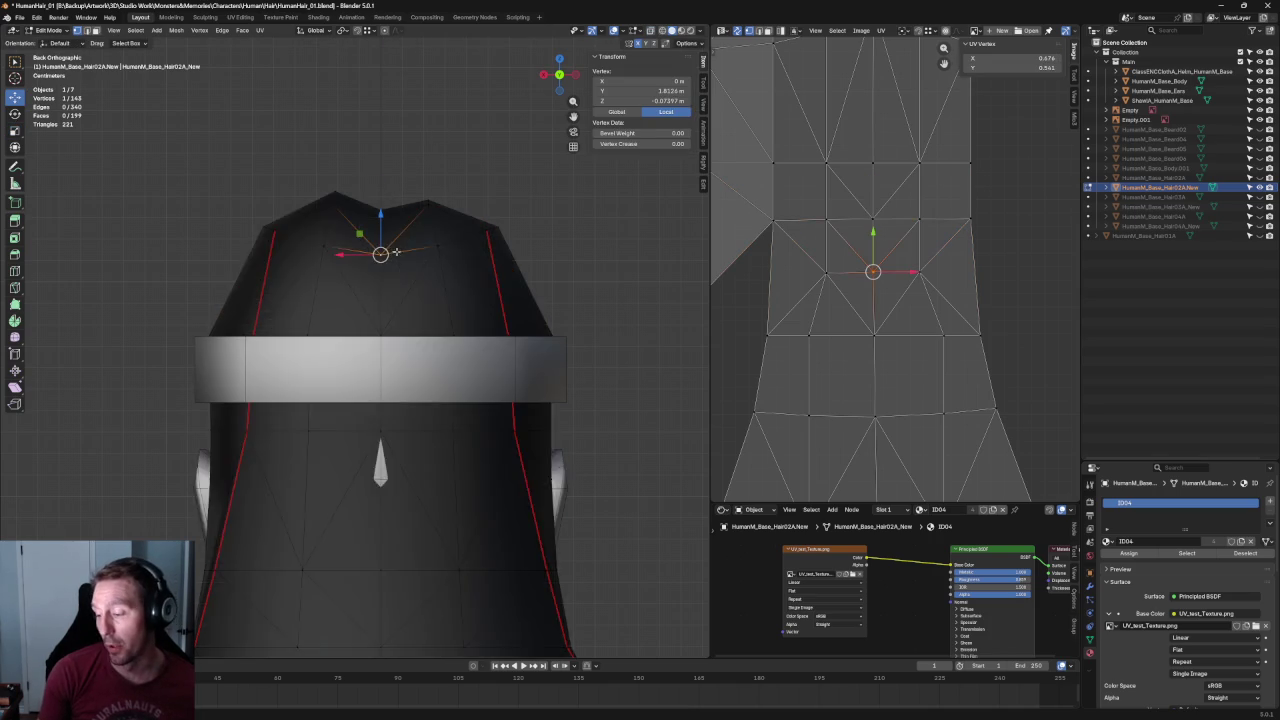
pyautogui.moveTo(380, 250); pyautogui.dragTo(435, 444, button='middle')
pyautogui.press('KP_3')
pyautogui.scroll(3, 383, 303)
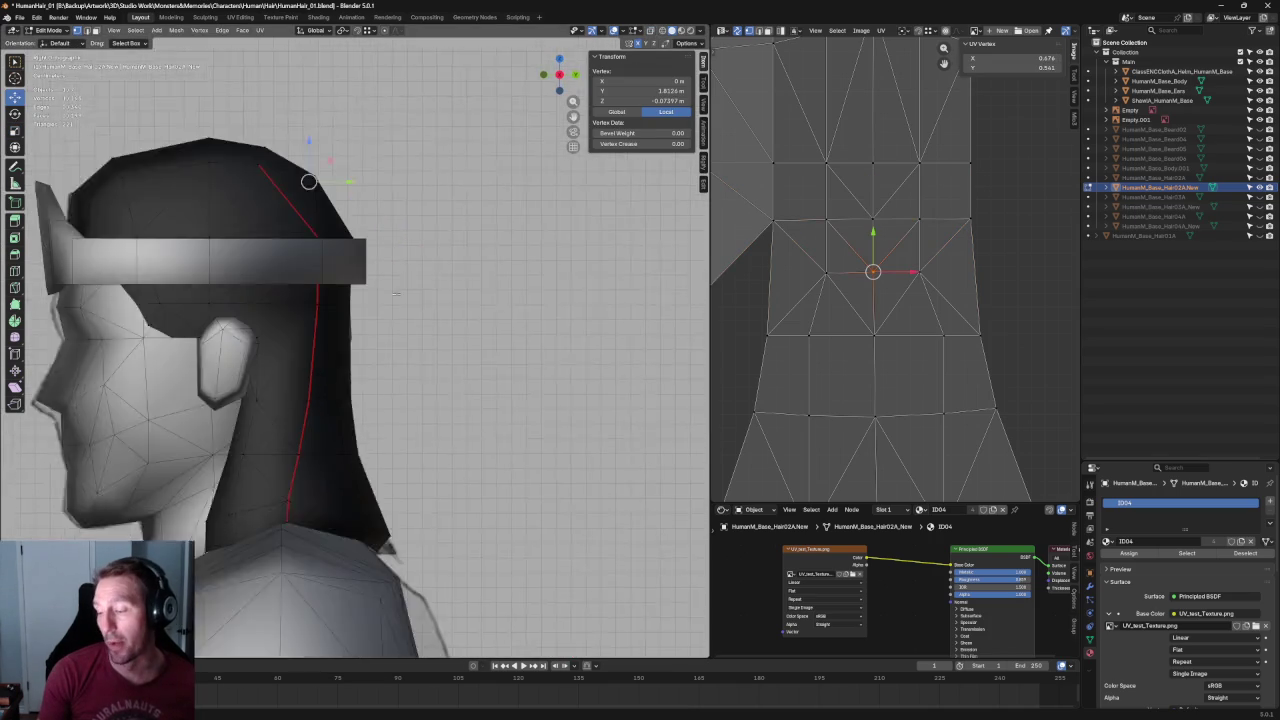
pyautogui.scroll(2, 383, 303)
pyautogui.hotkey('alt', 'z')
pyautogui.moveTo(381, 279); pyautogui.dragTo(390, 280)
pyautogui.click(413, 383)
pyautogui.scroll(-3, 413, 383)
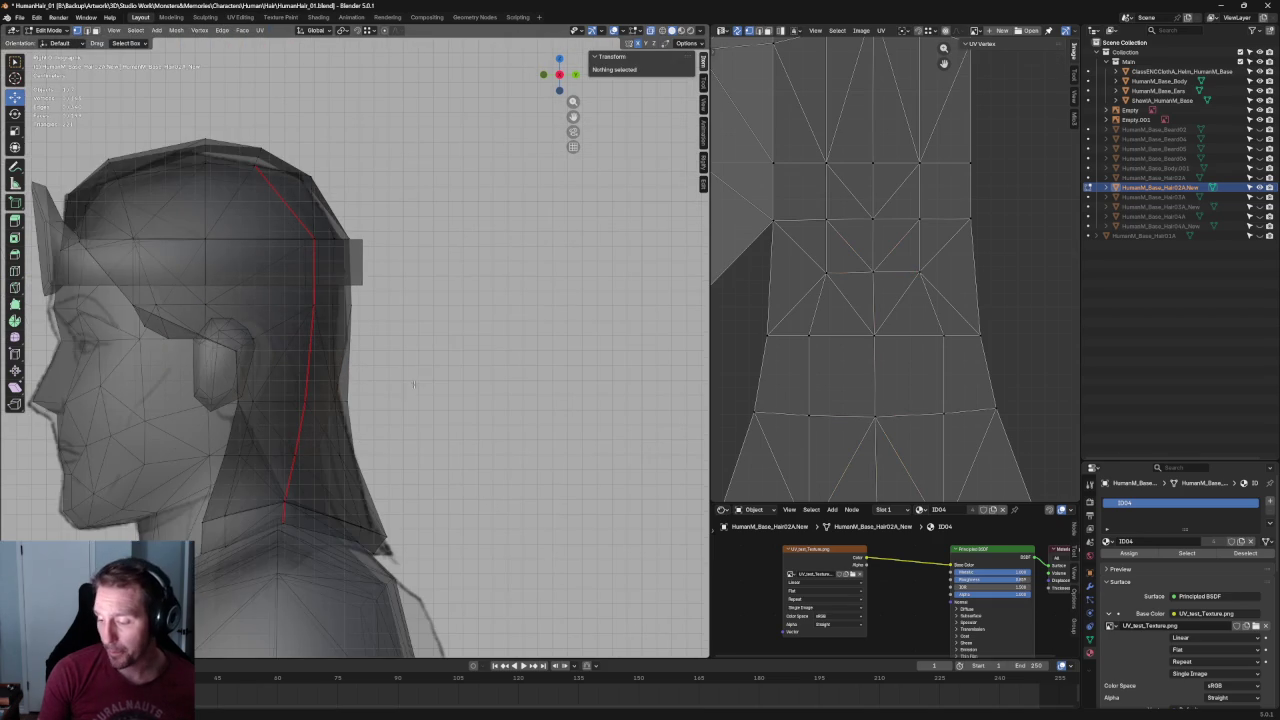
pyautogui.hotkey('alt', 'z')
# Select the side seam vertices and lower them slightly along Z.
pyautogui.moveTo(427, 373)
pyautogui.mouseDown(button='middle')
pyautogui.moveTo(357, 374)
pyautogui.moveTo(306, 354)
pyautogui.moveTo(427, 344)
pyautogui.mouseUp(button='middle')
pyautogui.press('KP_3')
pyautogui.hotkey('alt', 'z')
pyautogui.scroll(3, 420, 354)
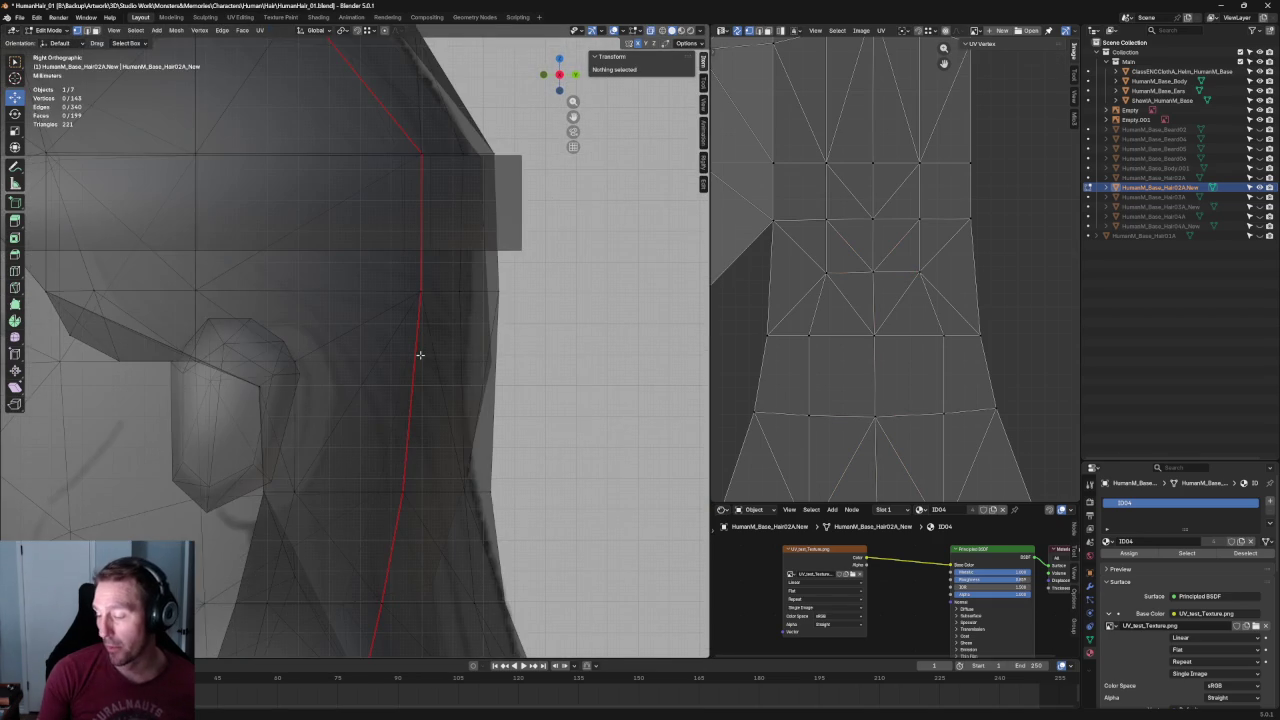
pyautogui.scroll(-4, 489, 359)
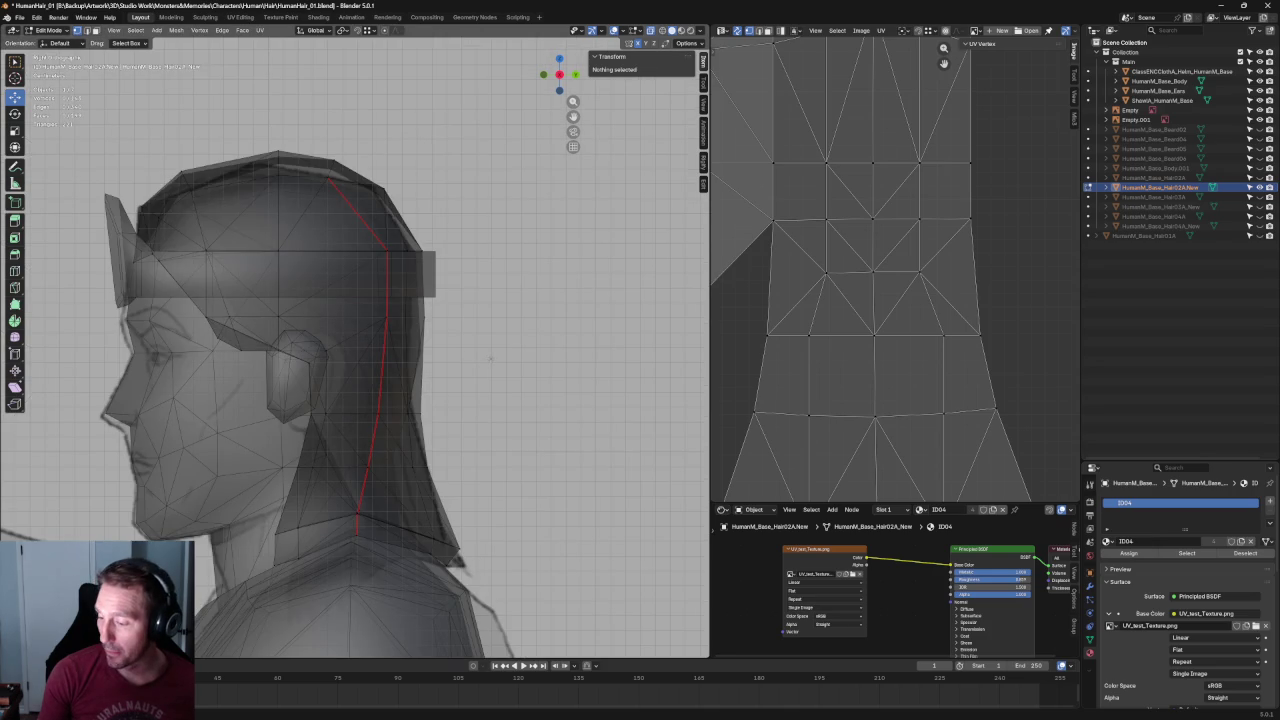
pyautogui.moveTo(428, 306); pyautogui.dragTo(341, 356)
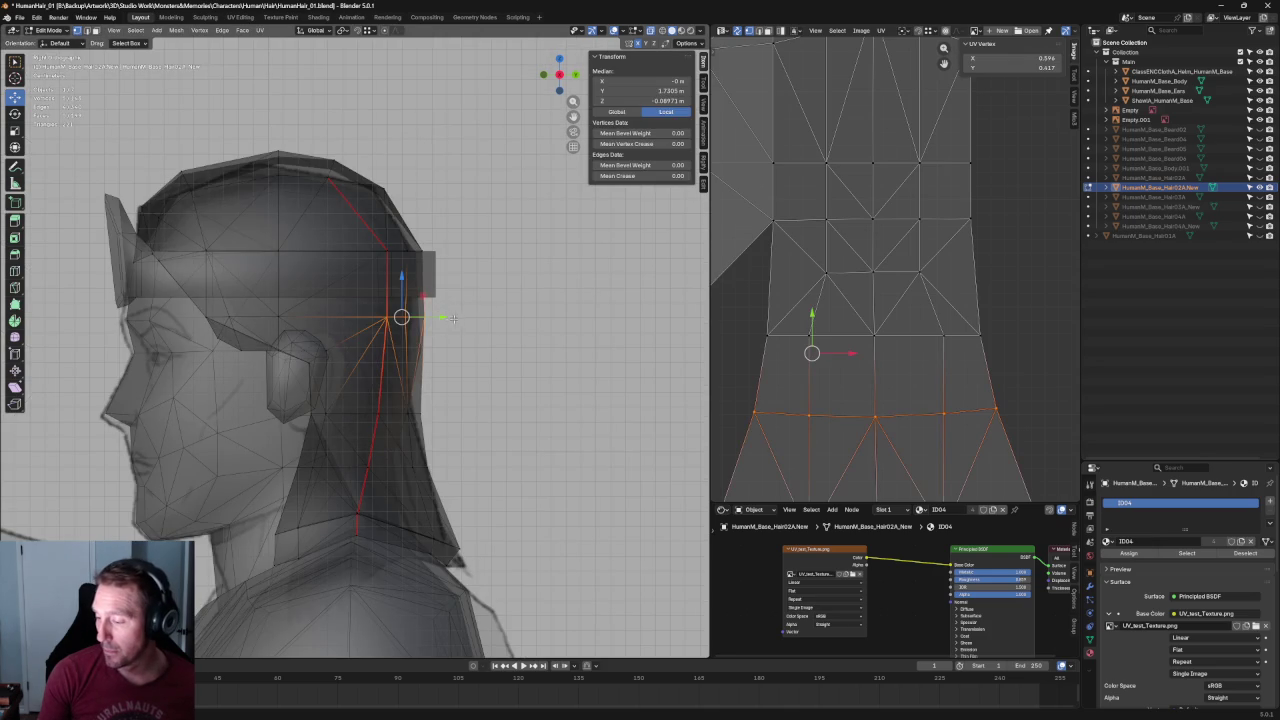
pyautogui.moveTo(399, 297); pyautogui.dragTo(401, 327)
pyautogui.click(551, 340)
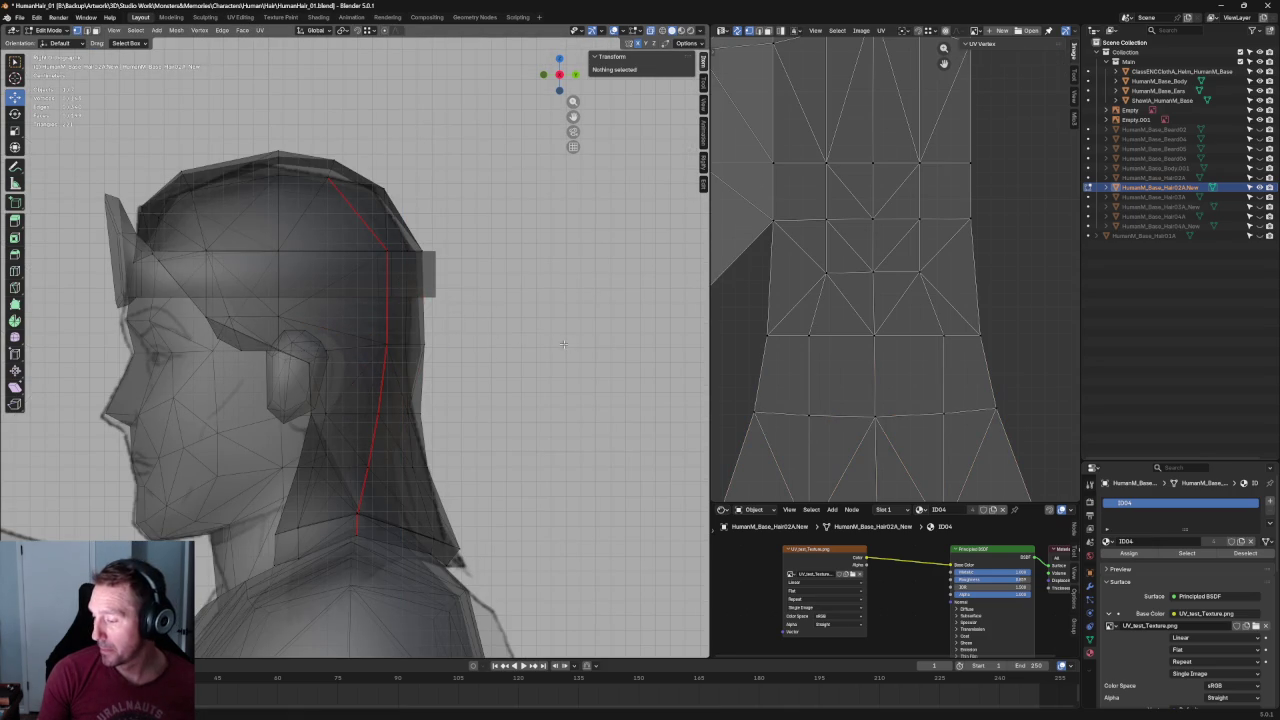
# Select the hair edge loops and re-run UV Unwrap on the hair.
pyautogui.scroll(-2, 806, 357)
pyautogui.scroll(-1, 806, 357)
pyautogui.keyDown('alt'); pyautogui.click(829, 367); pyautogui.keyUp('alt')
pyautogui.press('u')
pyautogui.click(761, 378)
pyautogui.click(884, 307)
pyautogui.keyDown('alt'); pyautogui.click(785, 310); pyautogui.keyUp('alt')
pyautogui.press('u')
pyautogui.click(785, 322)
pyautogui.click(896, 333)
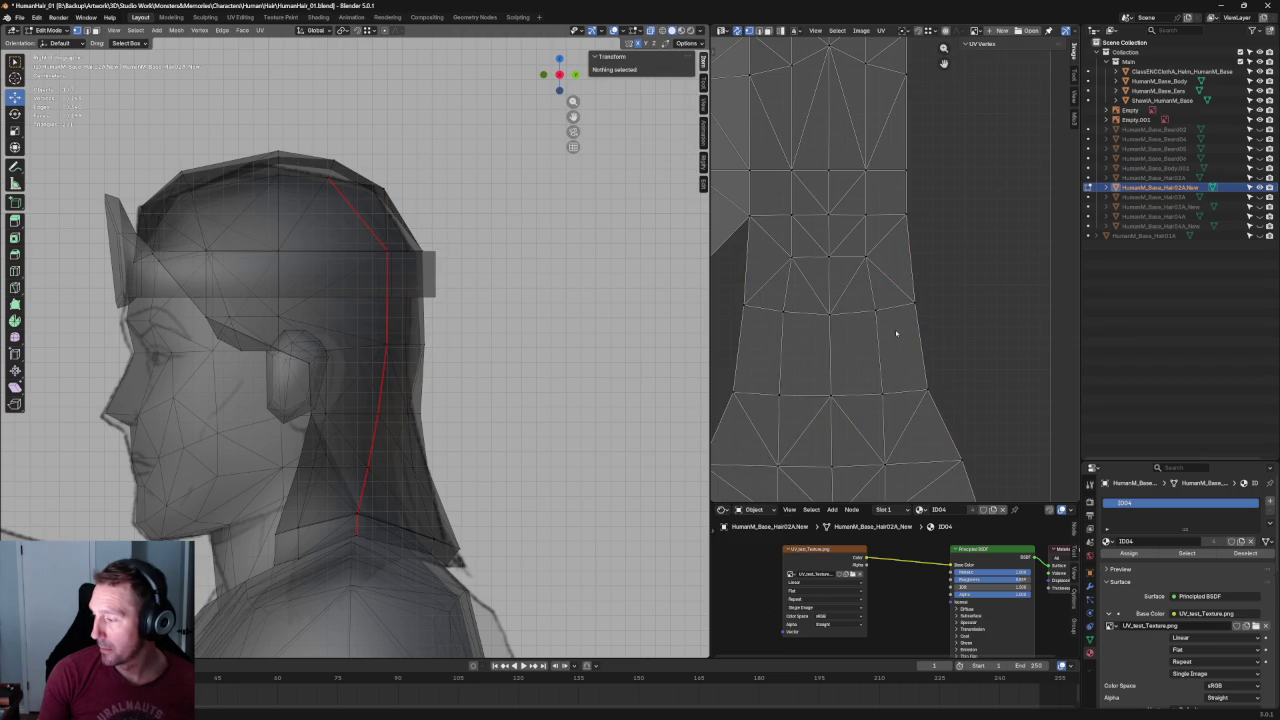
pyautogui.scroll(-4, 874, 391)
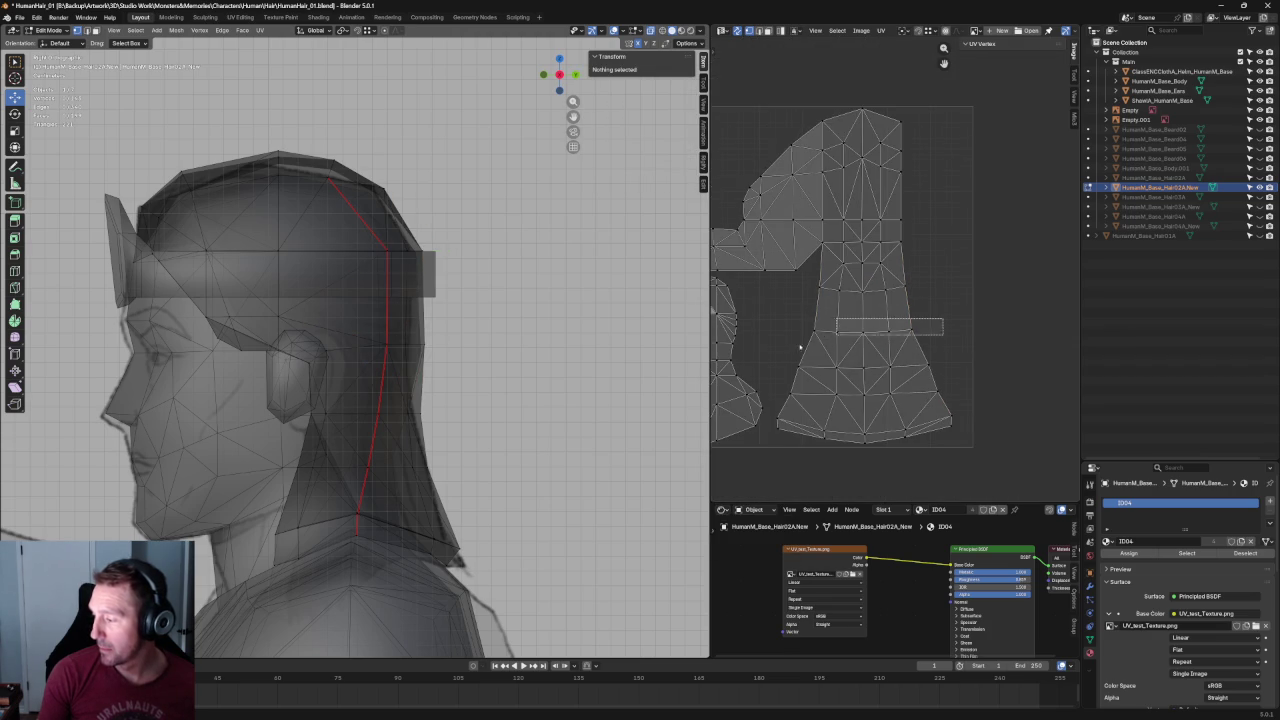
pyautogui.keyDown('alt'); pyautogui.click(805, 333); pyautogui.keyUp('alt')
pyautogui.hotkey('alt', 'a')
# Switch the viewport to Material Preview to show the numbered checker texture on the hair.
pyautogui.hotkey('alt', 'z')
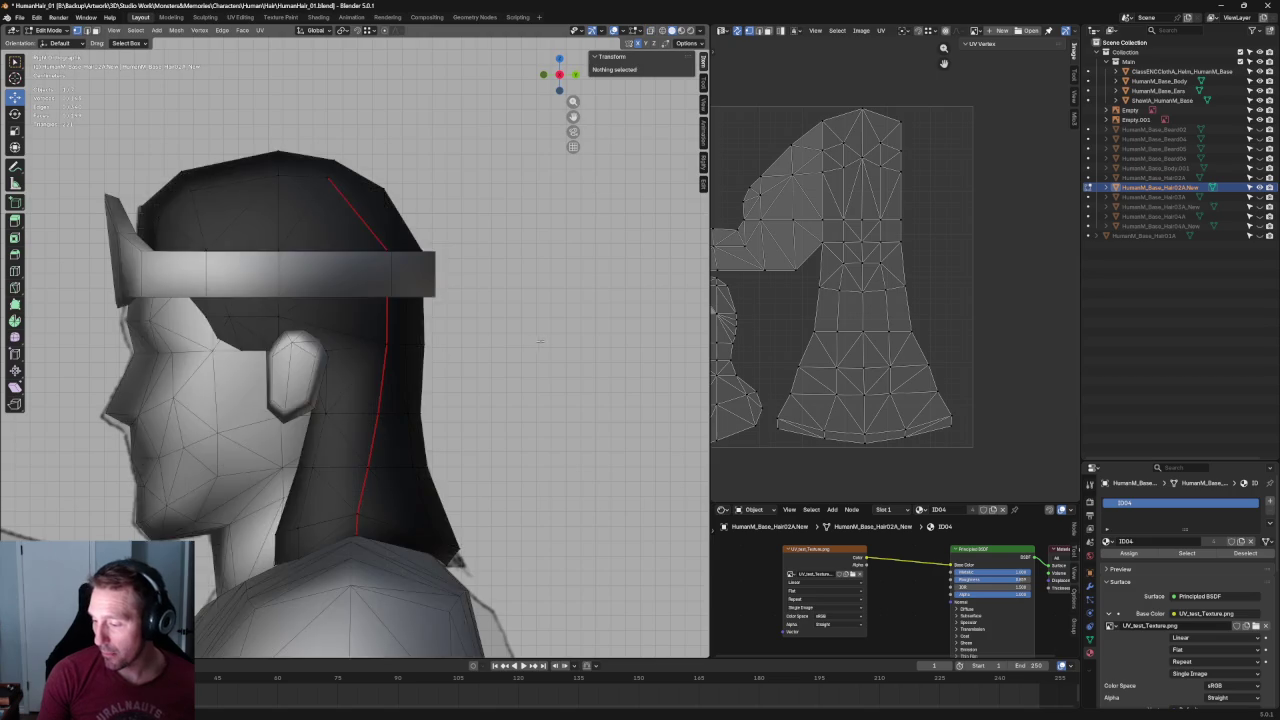
pyautogui.scroll(-5, 517, 323)
pyautogui.moveTo(517, 323)
pyautogui.mouseDown(button='middle')
pyautogui.moveTo(434, 360)
pyautogui.moveTo(614, 351)
pyautogui.mouseUp(button='middle')
pyautogui.press('KP_1')
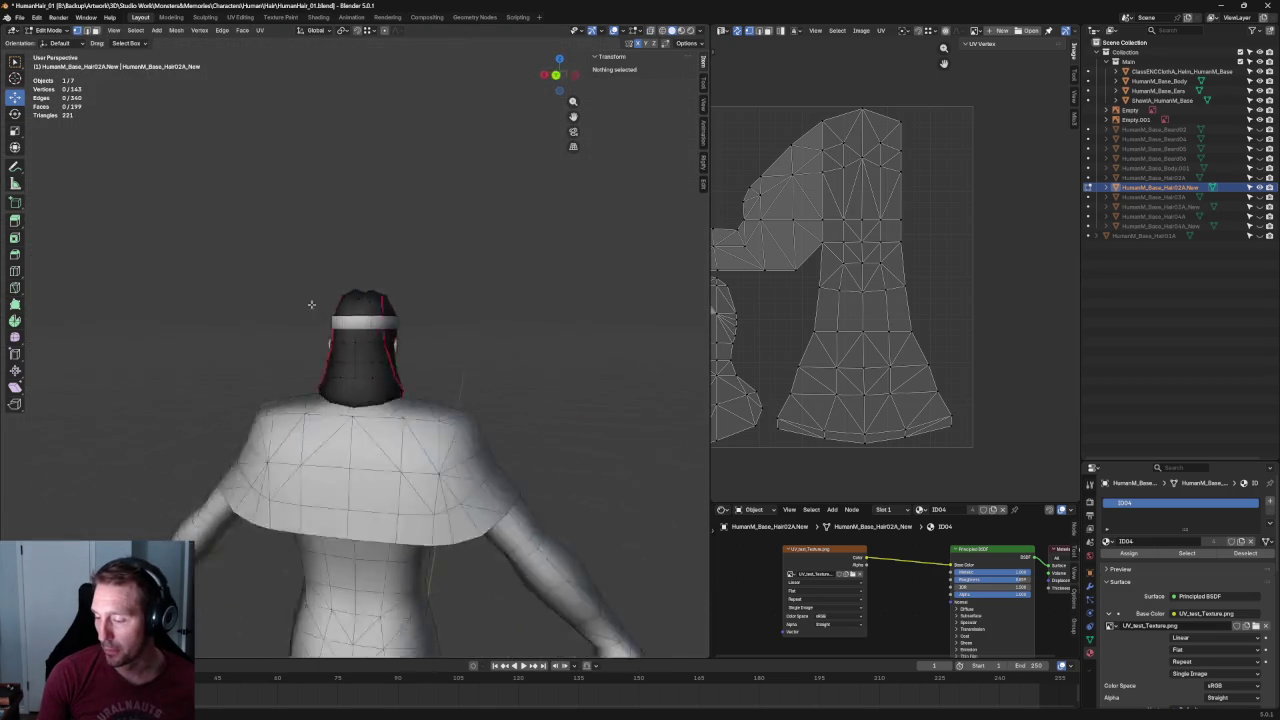
pyautogui.moveTo(496, 306); pyautogui.dragTo(420, 290, button='middle')
pyautogui.press('`')
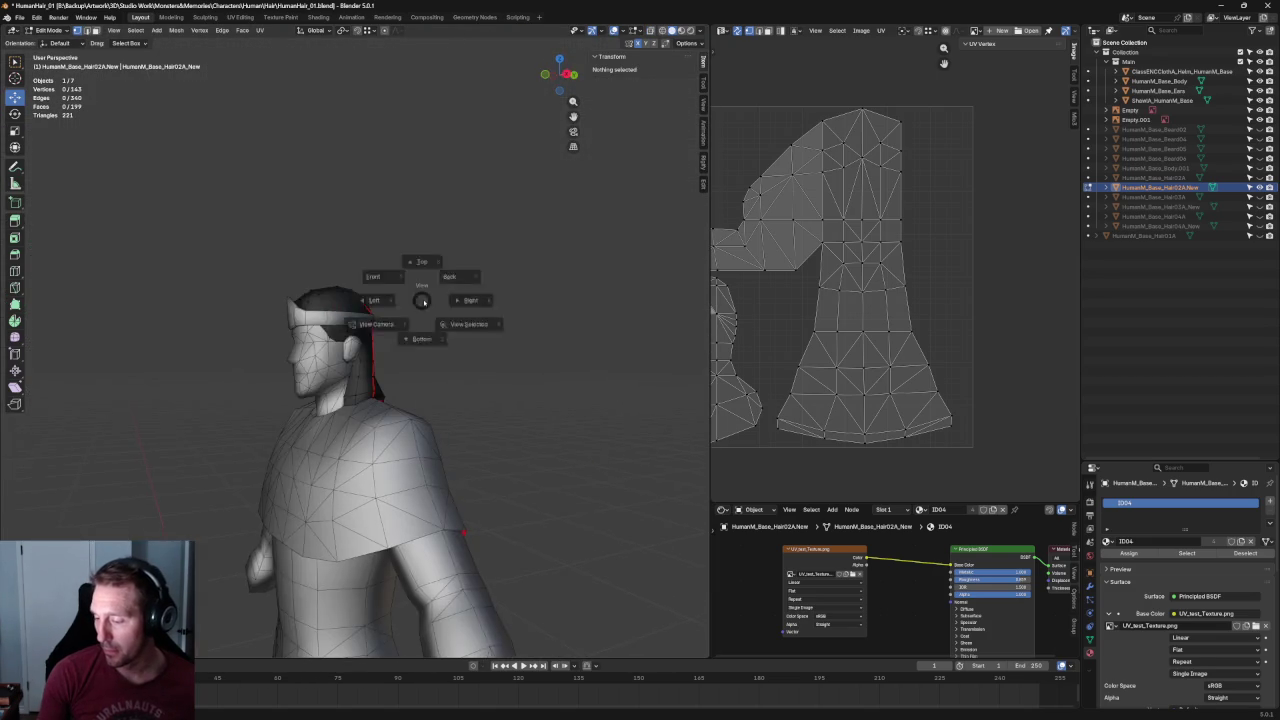
pyautogui.click(449, 298)
pyautogui.scroll(3, 517, 160)
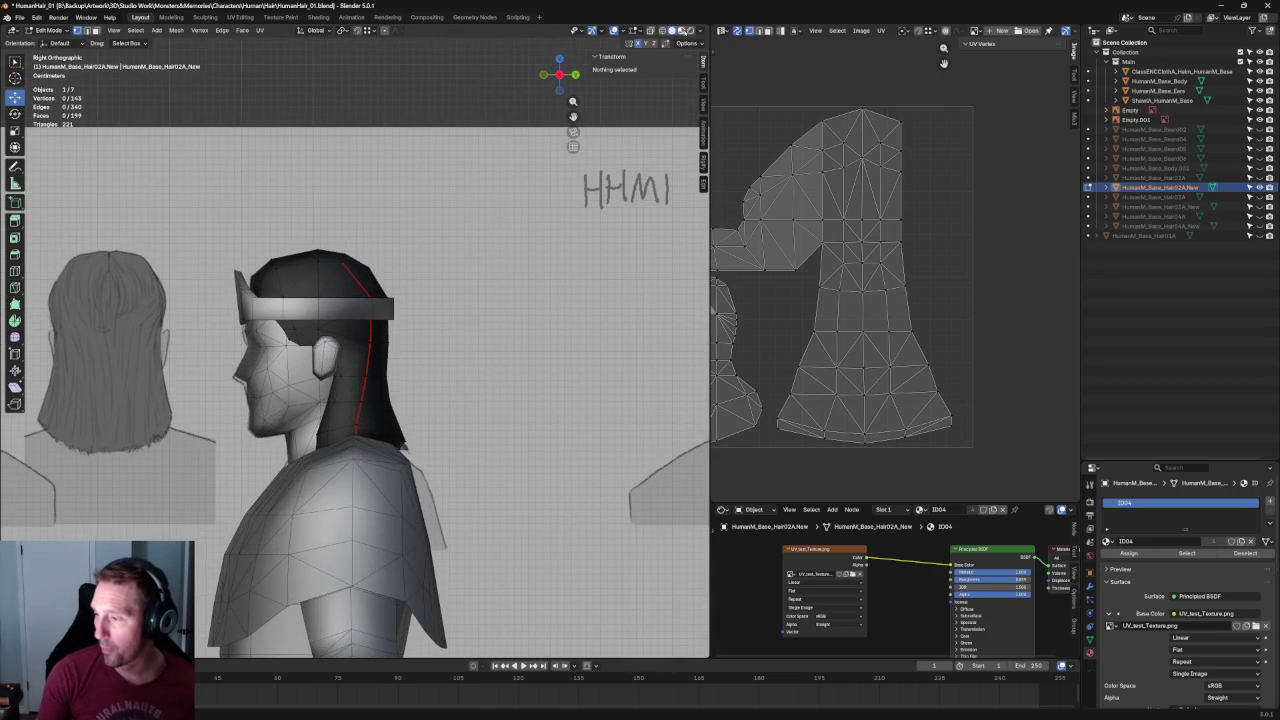
pyautogui.click(682, 30)
pyautogui.moveTo(434, 334); pyautogui.dragTo(419, 334, button='middle')
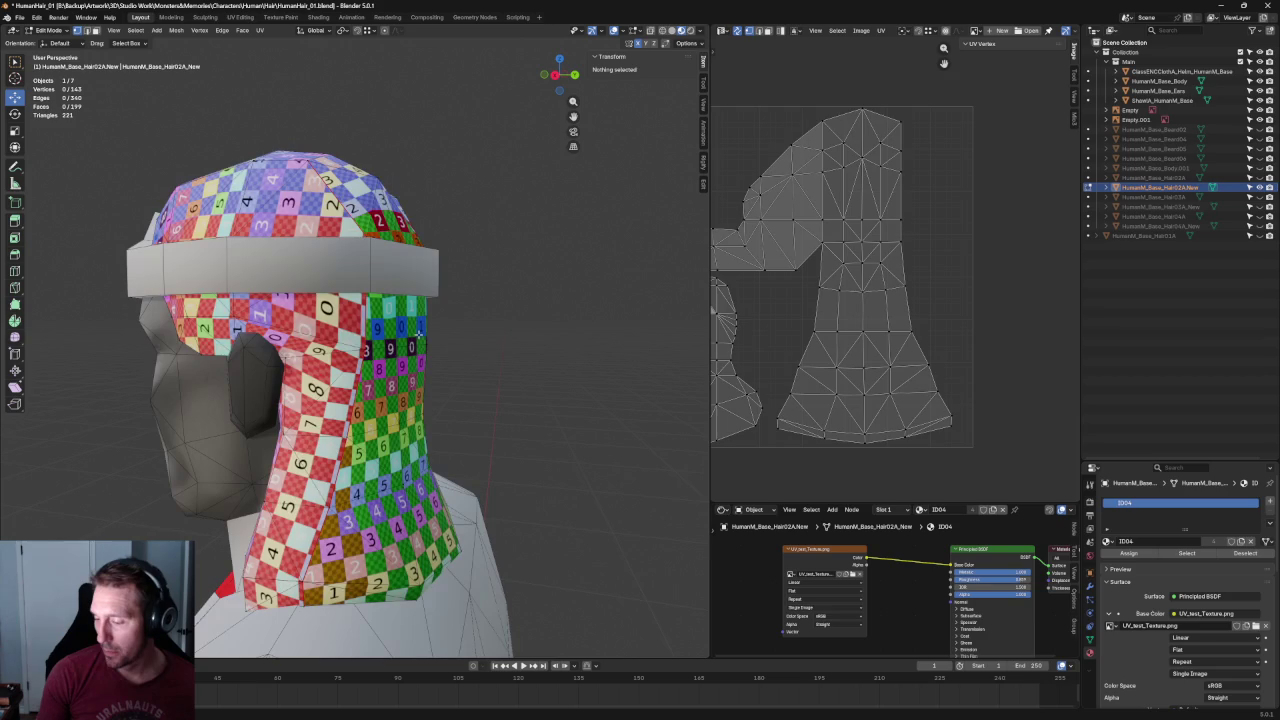
pyautogui.scroll(2, 819, 294)
pyautogui.scroll(2, 835, 285)
pyautogui.scroll(2, 855, 272)
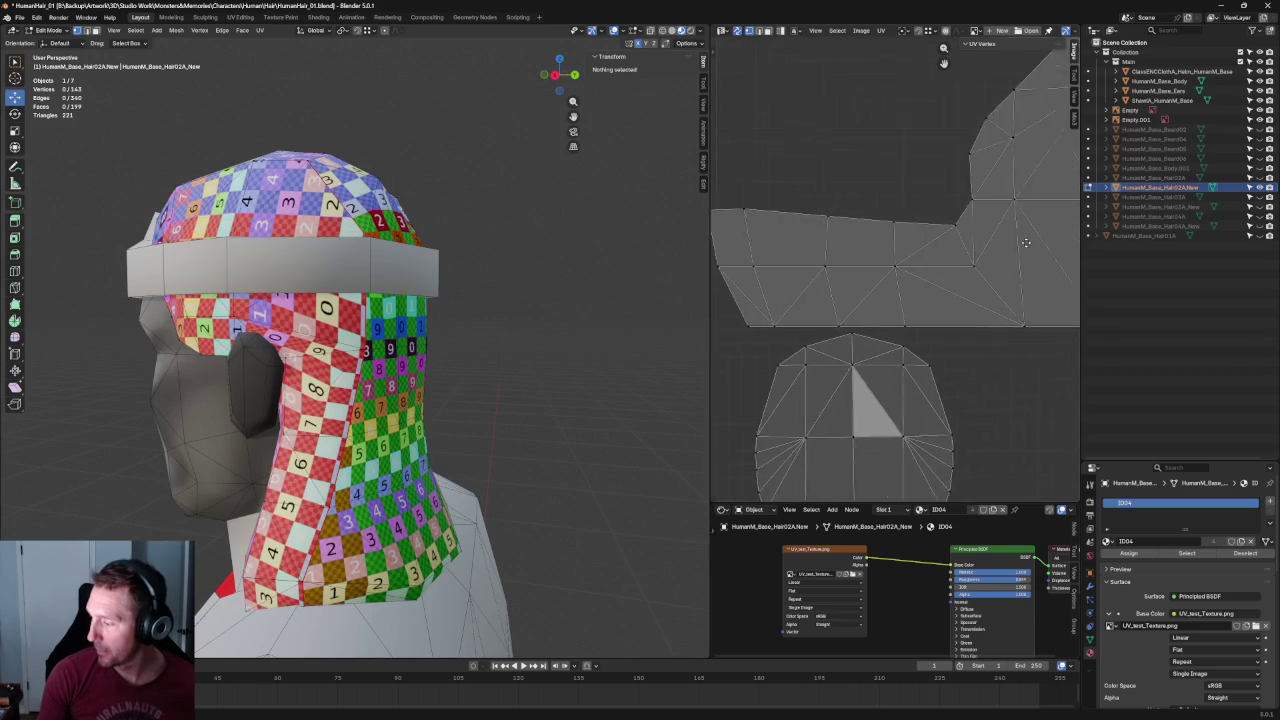
pyautogui.scroll(2, 870, 262)
pyautogui.moveTo(776, 194); pyautogui.dragTo(901, 303)
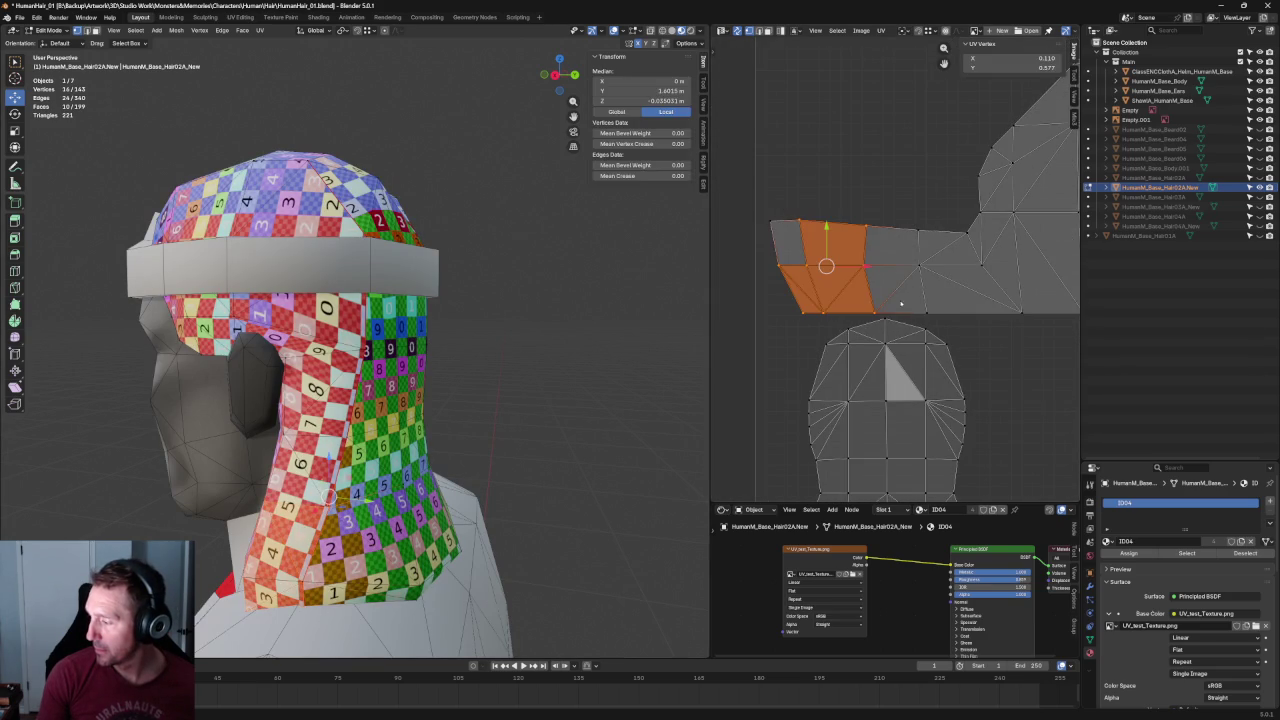
pyautogui.moveTo(763, 193)
pyautogui.keyDown('shift'); pyautogui.mouseDown()
pyautogui.moveTo(818, 270)
pyautogui.moveTo(841, 264)
pyautogui.mouseUp(); pyautogui.keyUp('shift')
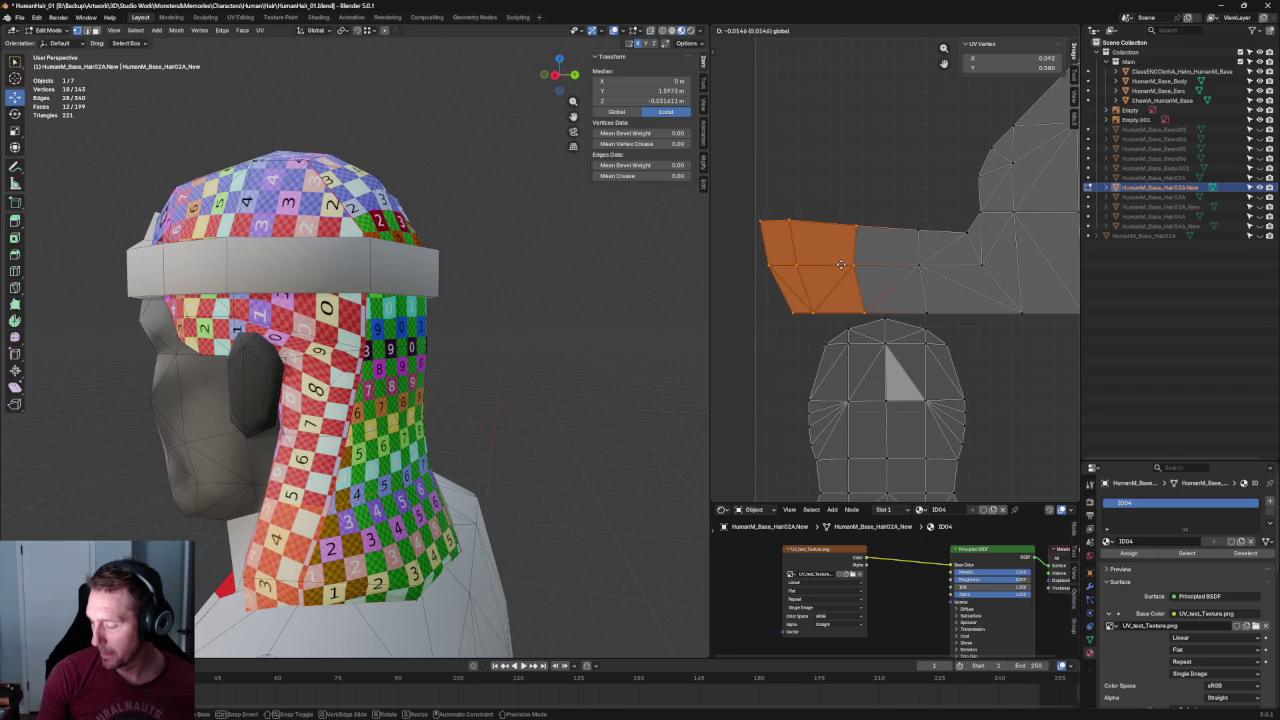
pyautogui.click(841, 264)
pyautogui.click(933, 234)
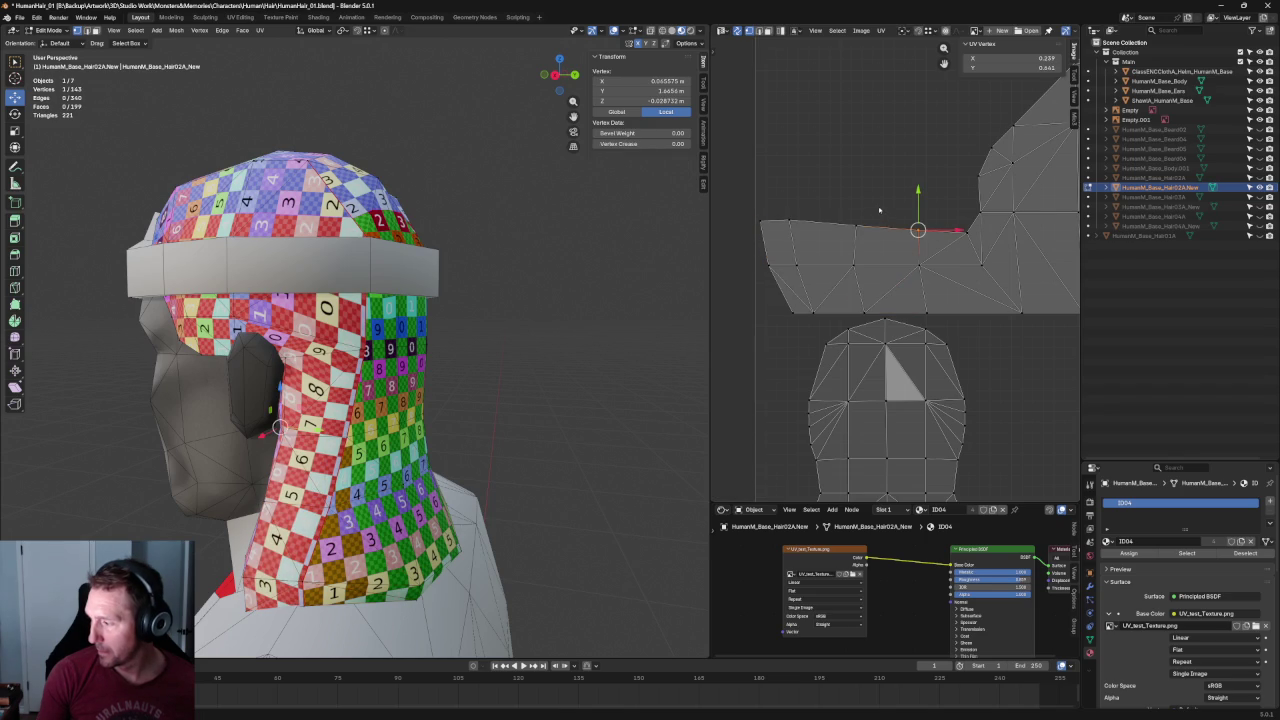
pyautogui.click(880, 210)
pyautogui.moveTo(872, 224); pyautogui.dragTo(858, 286)
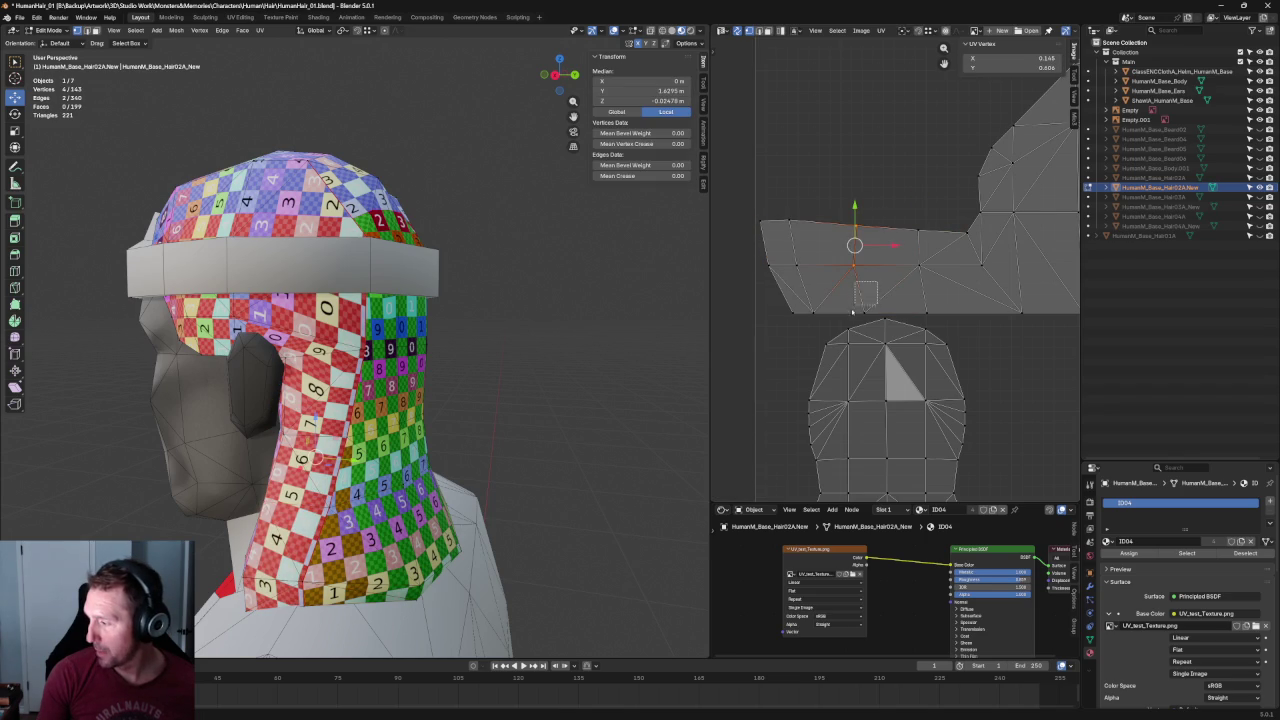
pyautogui.moveTo(902, 212); pyautogui.dragTo(957, 337)
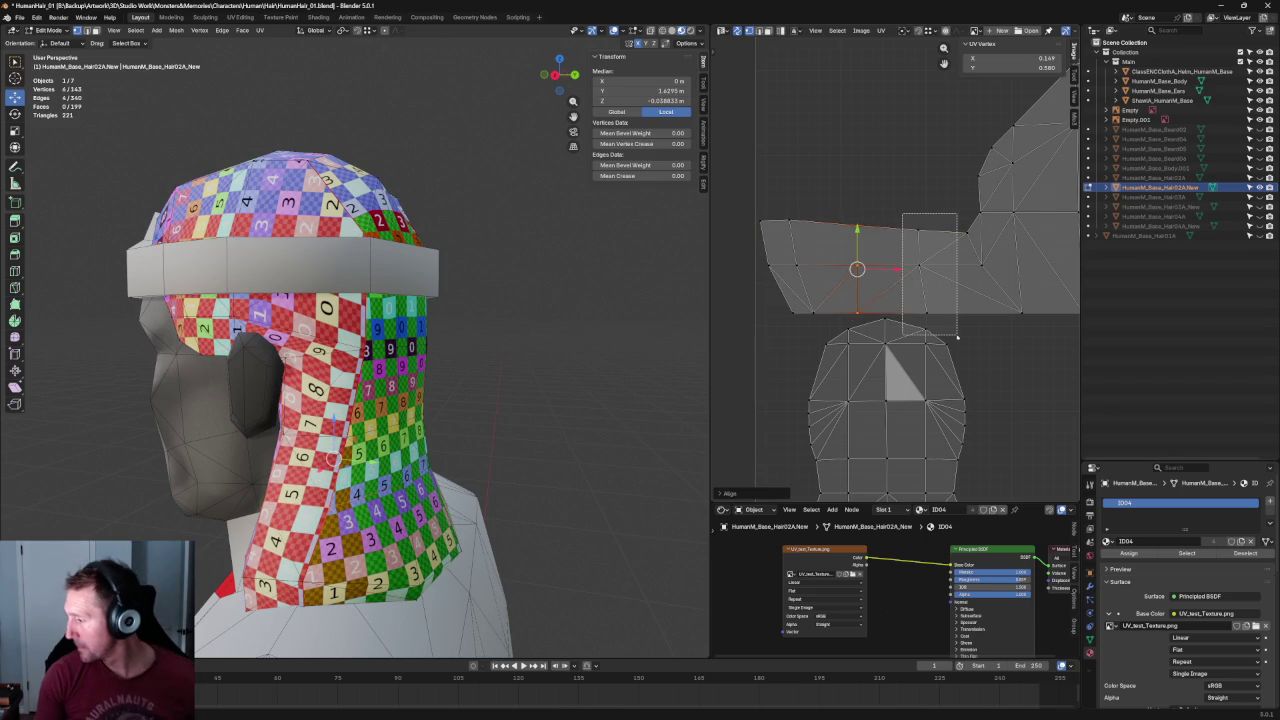
pyautogui.hotkey('shift', 'w')
pyautogui.moveTo(530, 380); pyautogui.dragTo(470, 380, button='middle')
pyautogui.scroll(1, 937, 274)
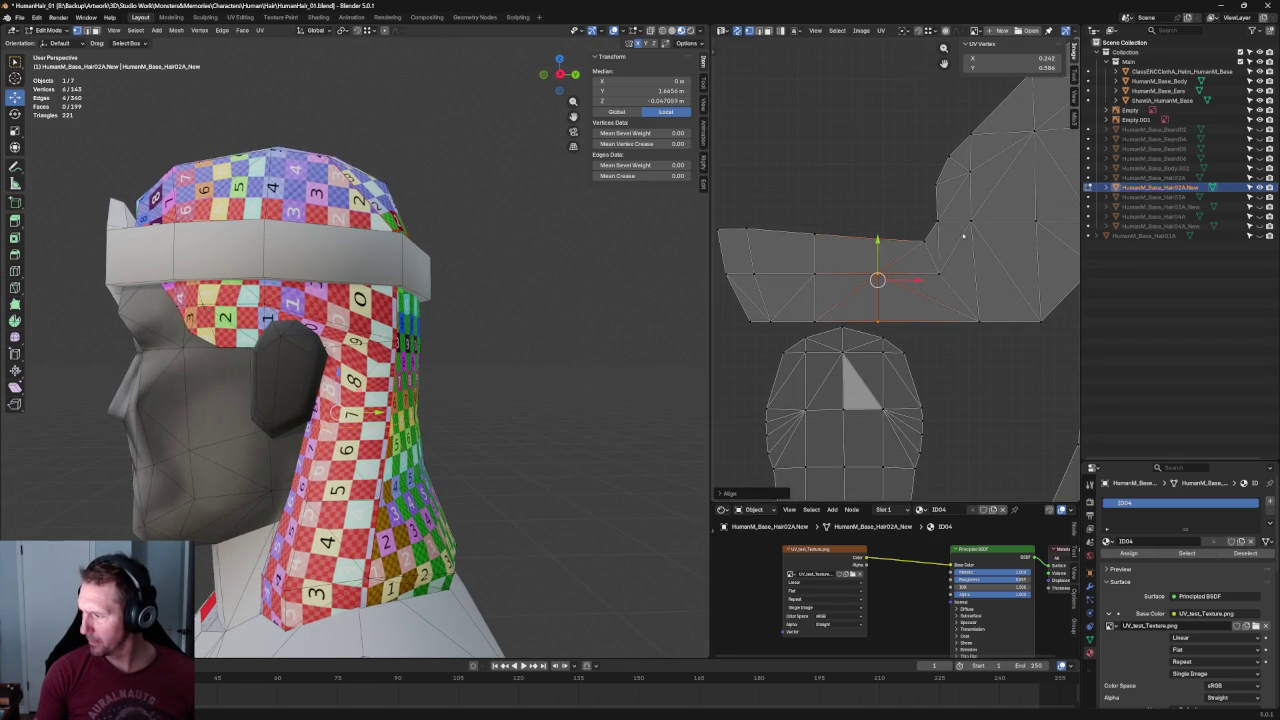
pyautogui.moveTo(914, 253); pyautogui.dragTo(930, 256)
pyautogui.scroll(4, 387, 343)
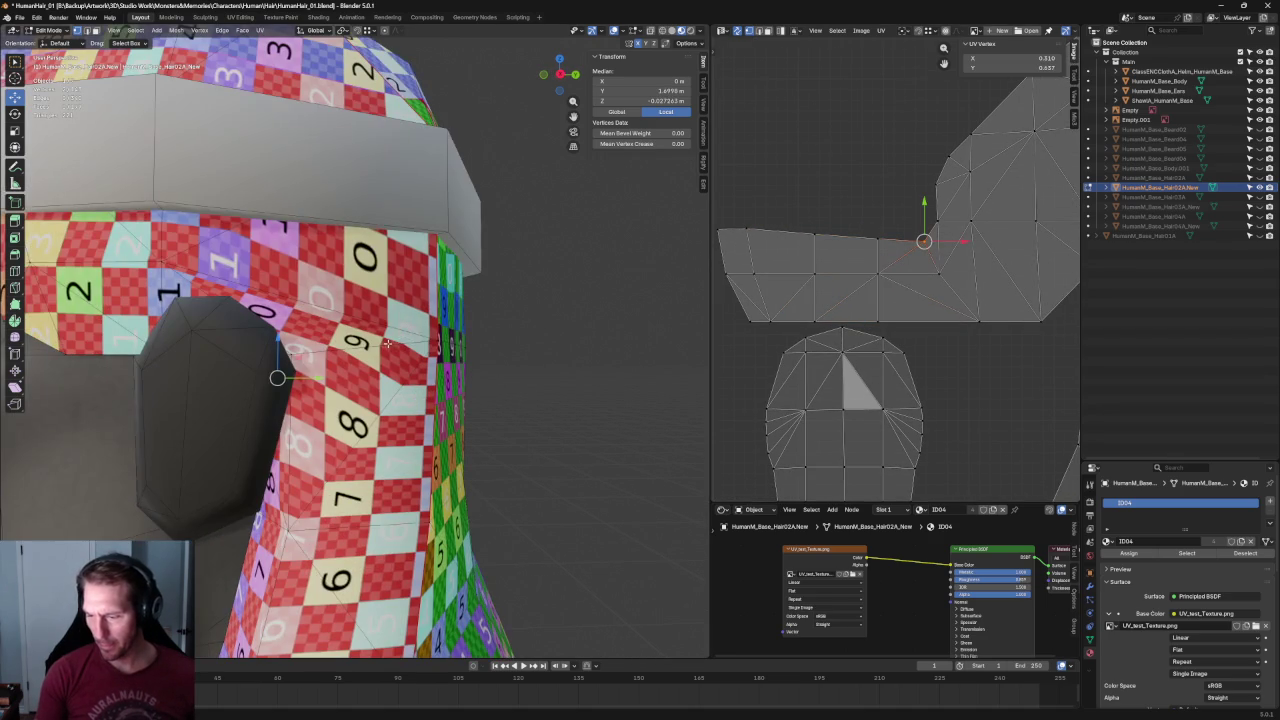
pyautogui.press('g')
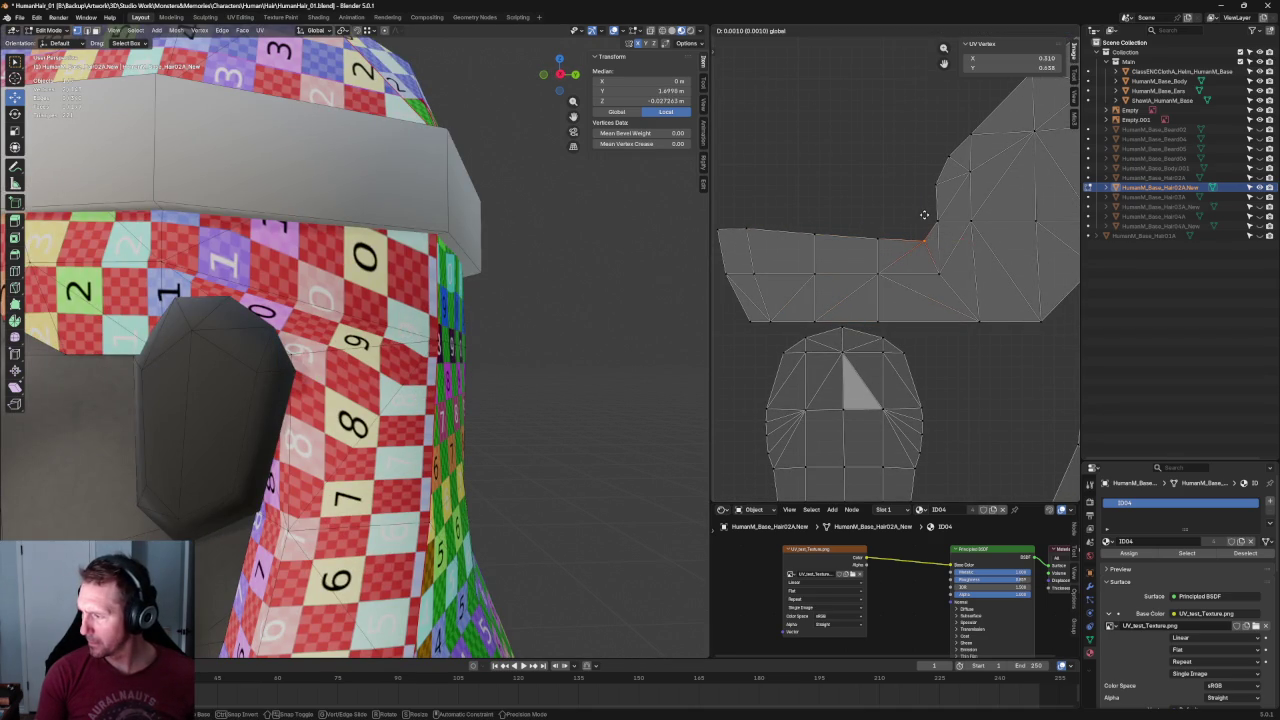
pyautogui.press('Escape')
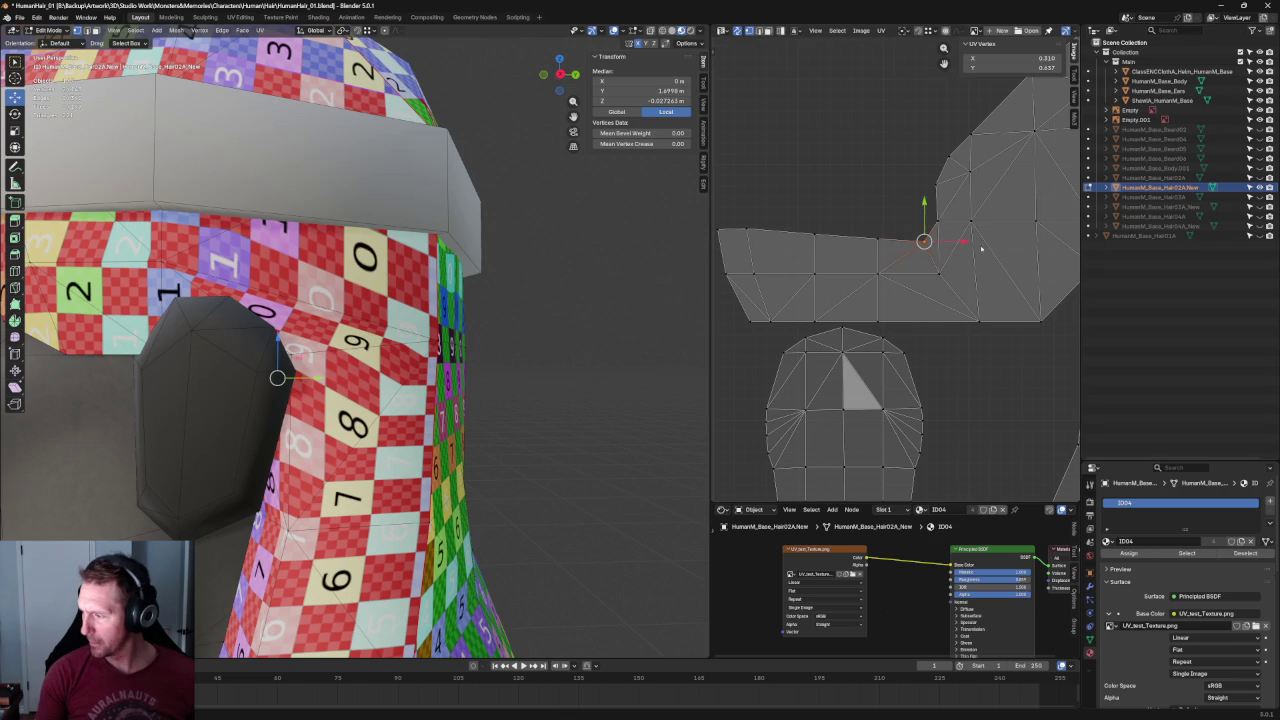
pyautogui.hotkey('alt', 'a')
pyautogui.moveTo(643, 283); pyautogui.dragTo(611, 344, button='middle')
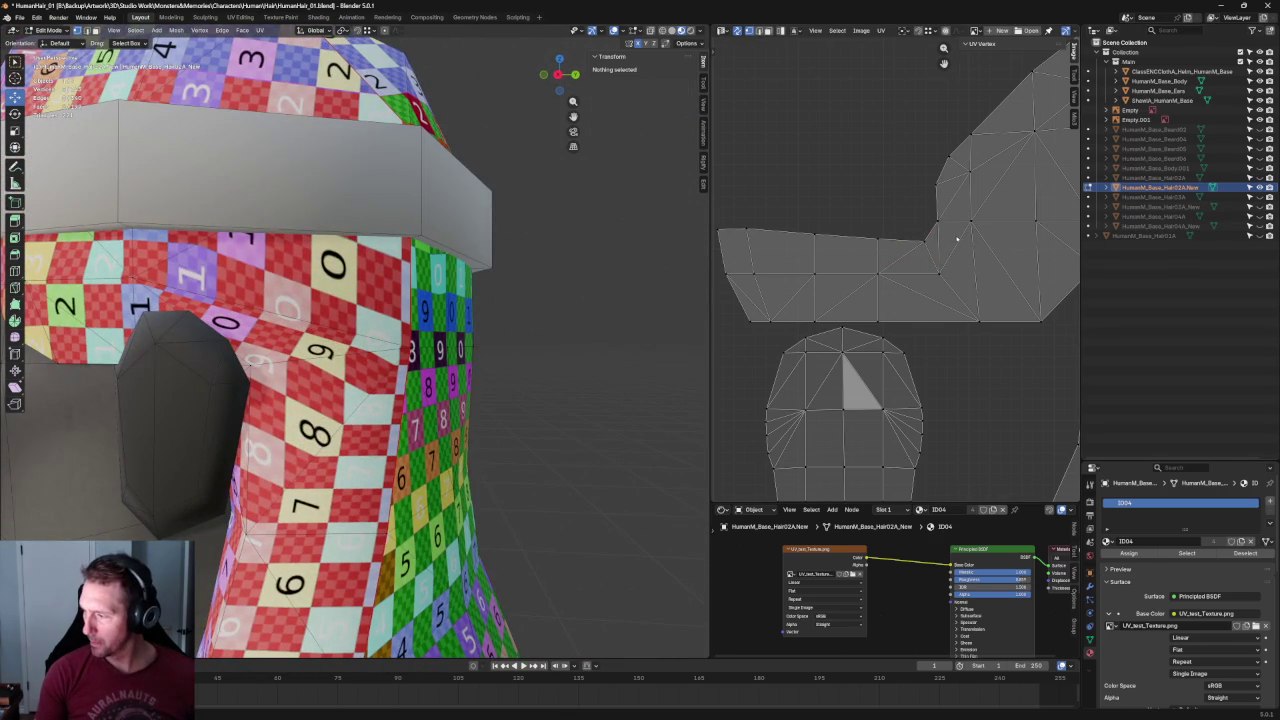
# Nudge the left part of the UV edge row across the temple strip slightly upward.
pyautogui.click(923, 243)
pyautogui.press('g')
pyautogui.click(925, 232)
pyautogui.hotkey('ctrl', 'z')
pyautogui.hotkey('ctrl', 'z')
pyautogui.moveTo(990, 258); pyautogui.dragTo(711, 297)
pyautogui.scroll(-3, 600, 350)
pyautogui.moveTo(600, 350); pyautogui.dragTo(589, 366, button='middle')
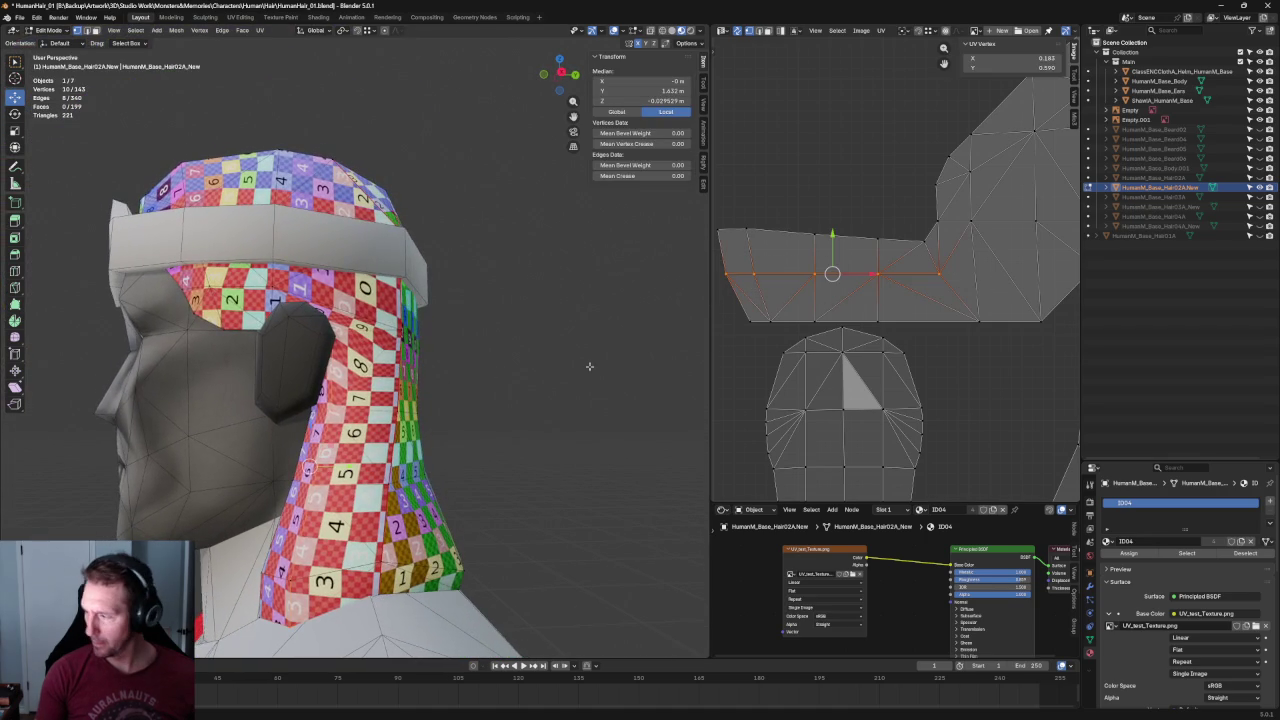
pyautogui.moveTo(903, 266); pyautogui.dragTo(733, 295)
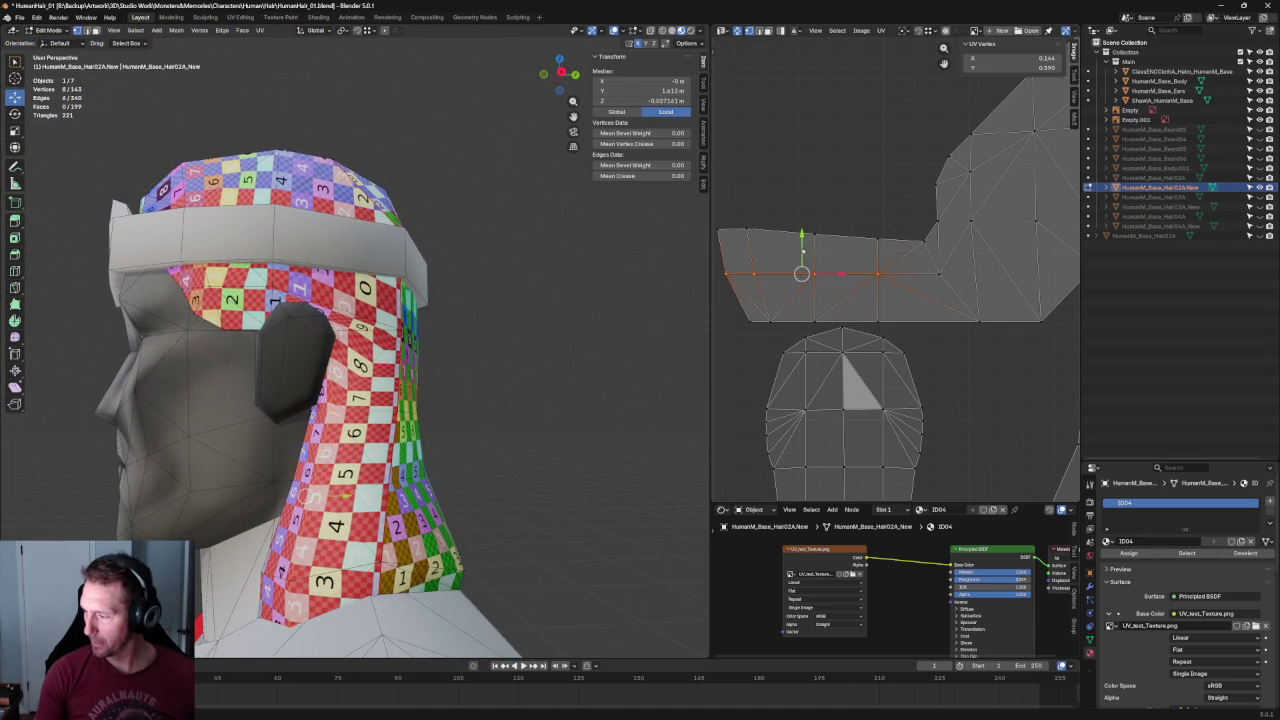
pyautogui.press('g')
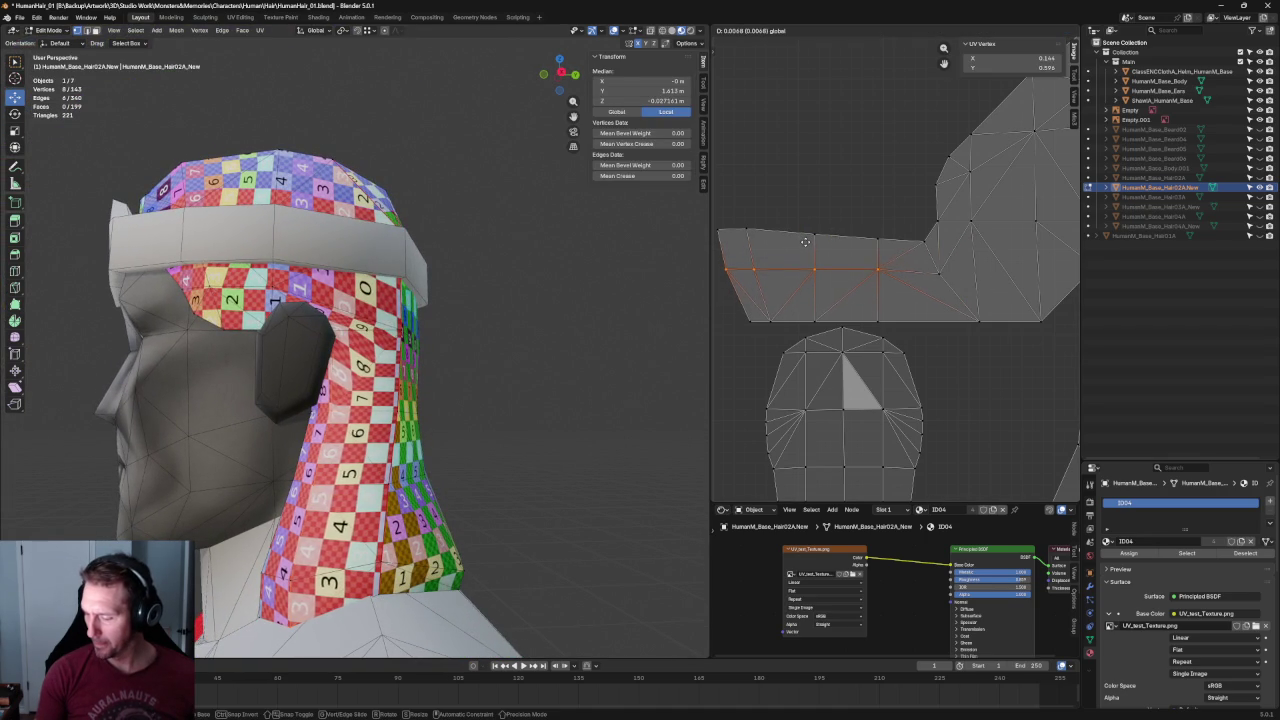
pyautogui.click(818, 250)
# Re-unwrap the island, align a strip UV vertex with Shift+W, and unwrap again.
pyautogui.click(981, 311)
pyautogui.click(938, 263)
pyautogui.press('u')
pyautogui.click(932, 268)
pyautogui.hotkey('alt', 'a')
pyautogui.scroll(3, 1015, 268)
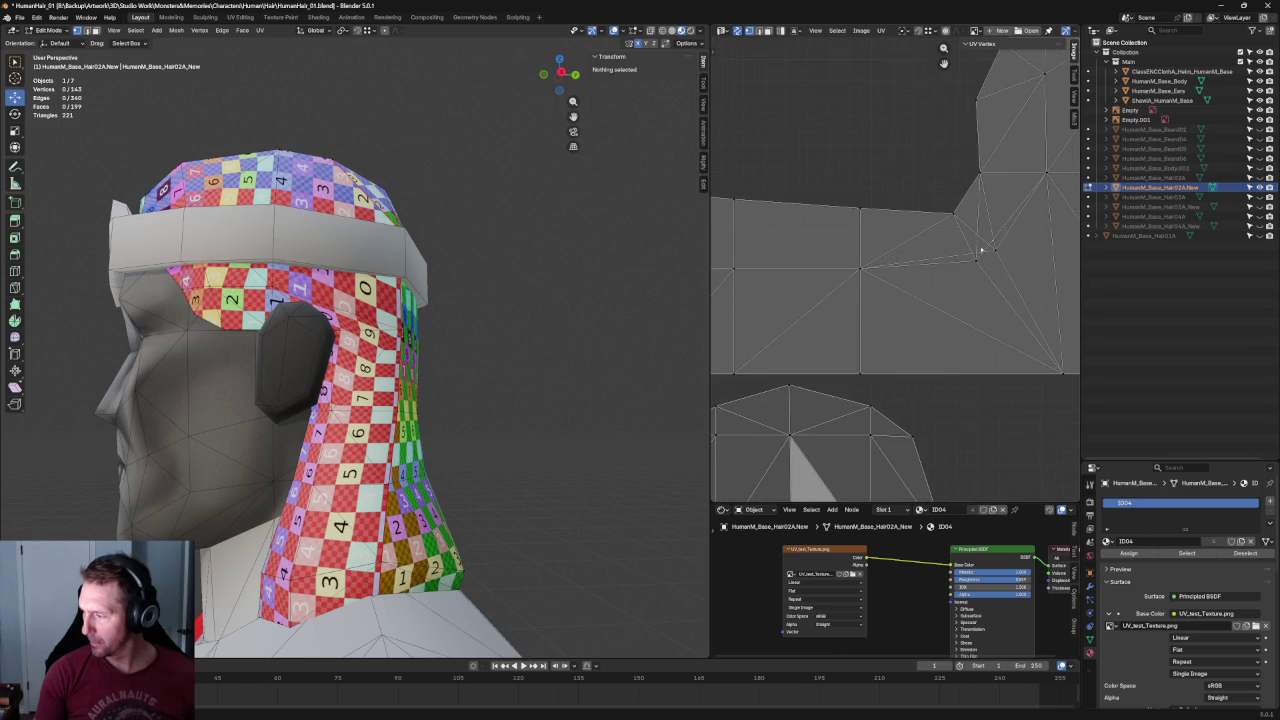
pyautogui.moveTo(1022, 224); pyautogui.dragTo(952, 286)
pyautogui.hotkey('shift', 'w')
pyautogui.press('u')
pyautogui.click(918, 214)
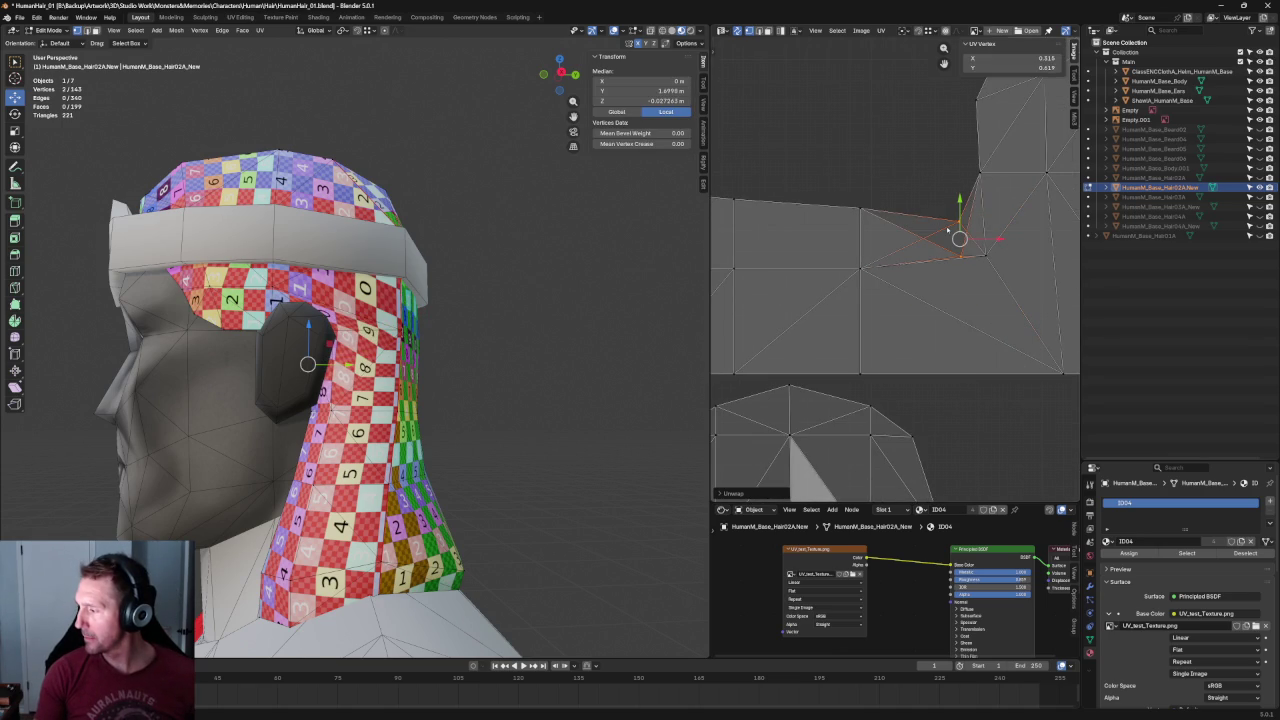
pyautogui.hotkey('alt', 'a')
pyautogui.scroll(-2, 966, 240)
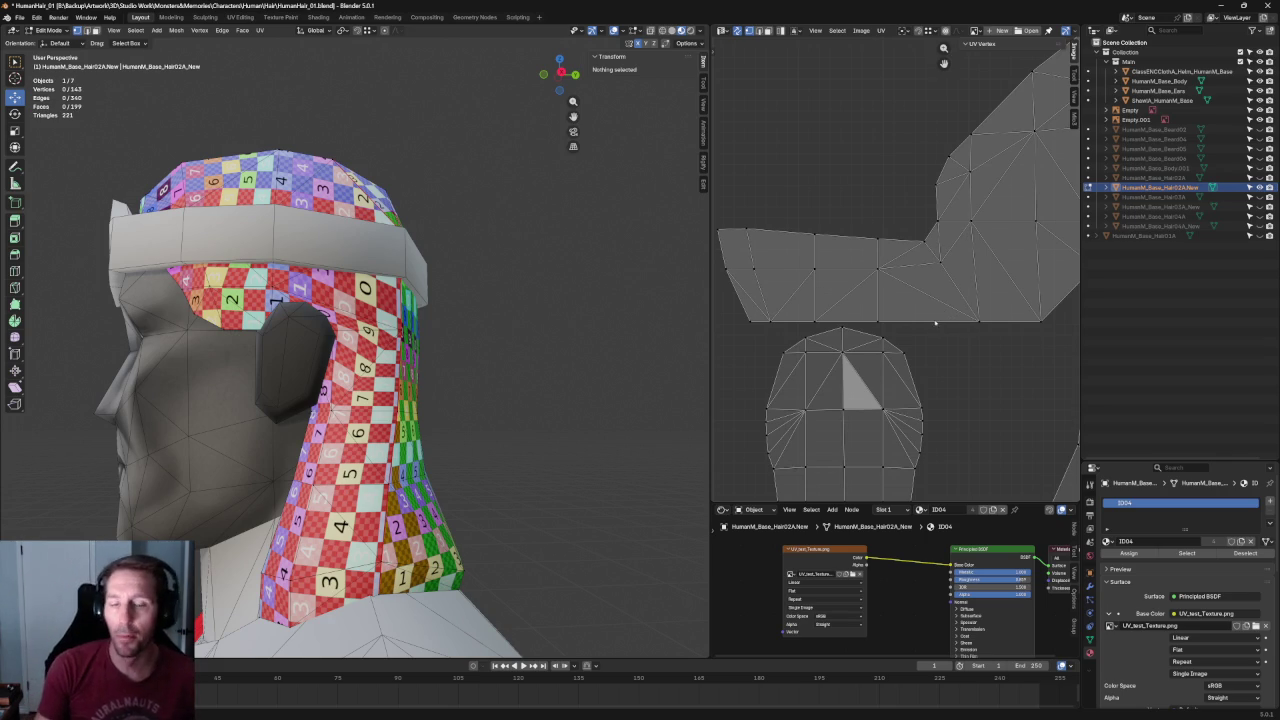
pyautogui.scroll(2, 999, 208)
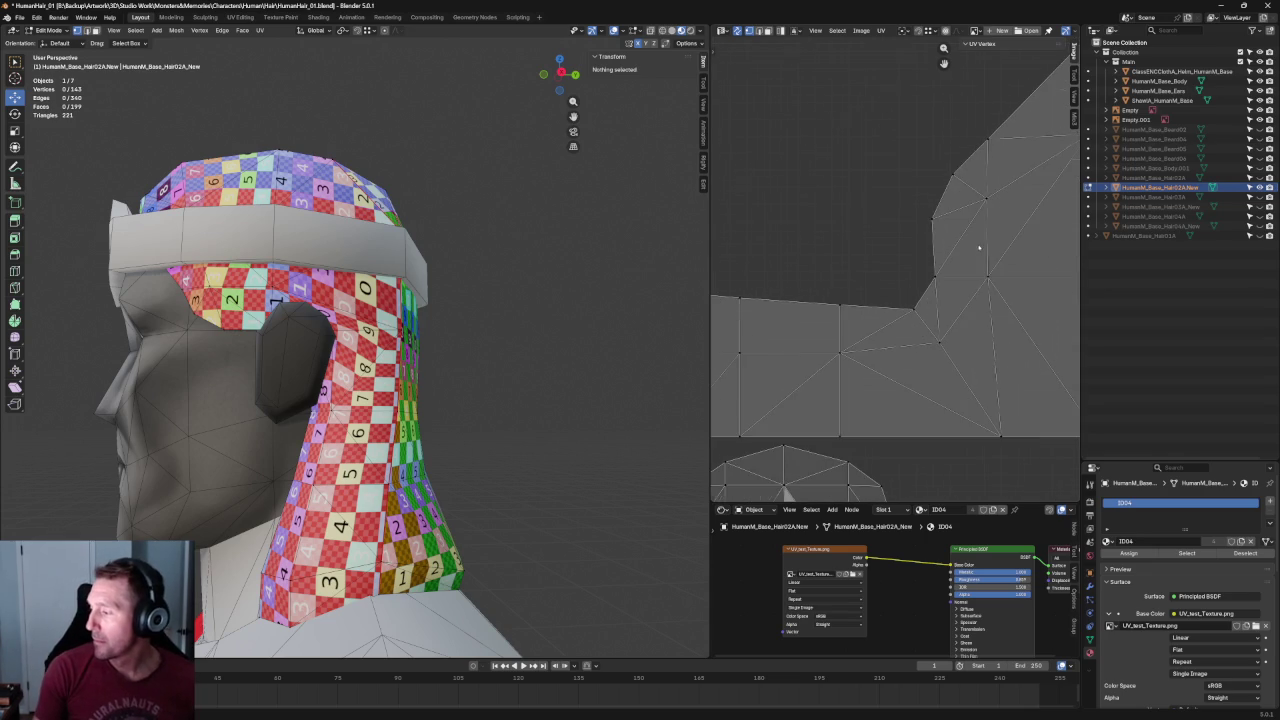
# Reposition two UV vertices near the notch corner, including the top vertex.
pyautogui.scroll(1, 930, 200)
pyautogui.click(855, 217)
pyautogui.moveTo(856, 191)
pyautogui.mouseDown()
pyautogui.moveTo(886, 158)
pyautogui.moveTo(917, 157)
pyautogui.moveTo(886, 129)
pyautogui.mouseUp()
pyautogui.hotkey('alt', 'a')
pyautogui.click(886, 157)
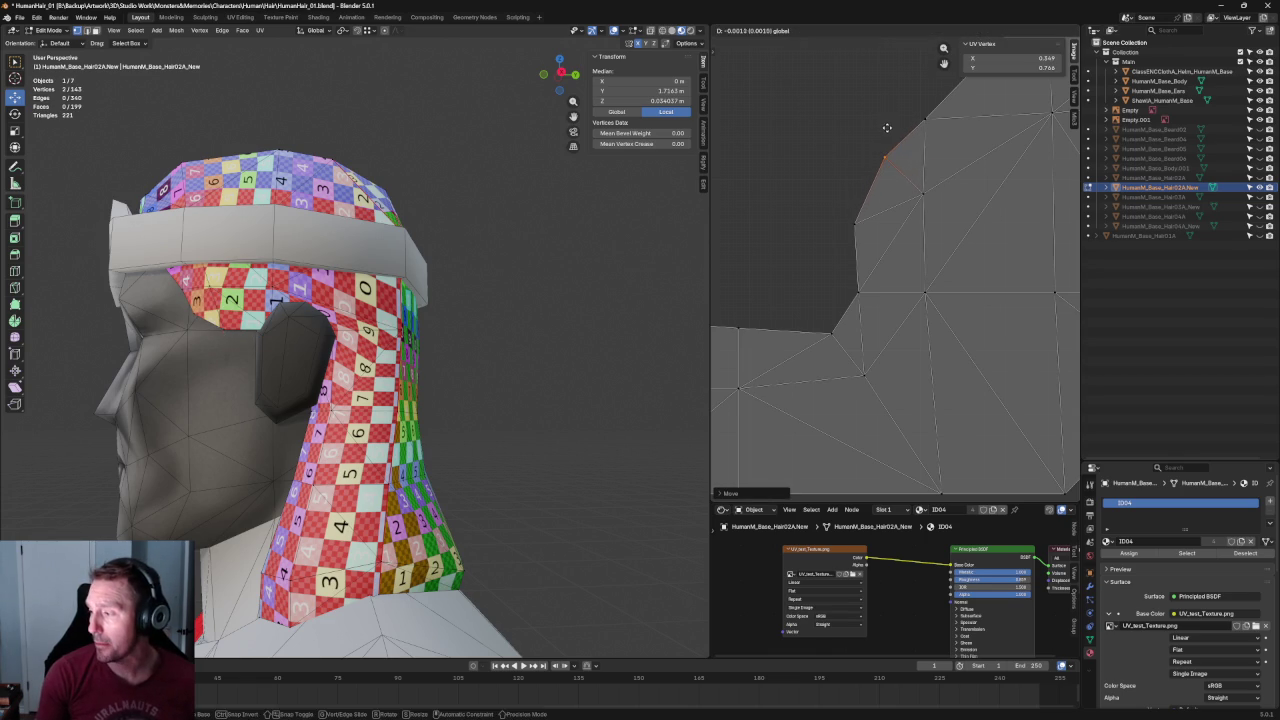
pyautogui.click(814, 177)
pyautogui.scroll(-2, 908, 223)
pyautogui.scroll(-2, 860, 190)
pyautogui.scroll(1, 860, 190)
pyautogui.scroll(3, 891, 209)
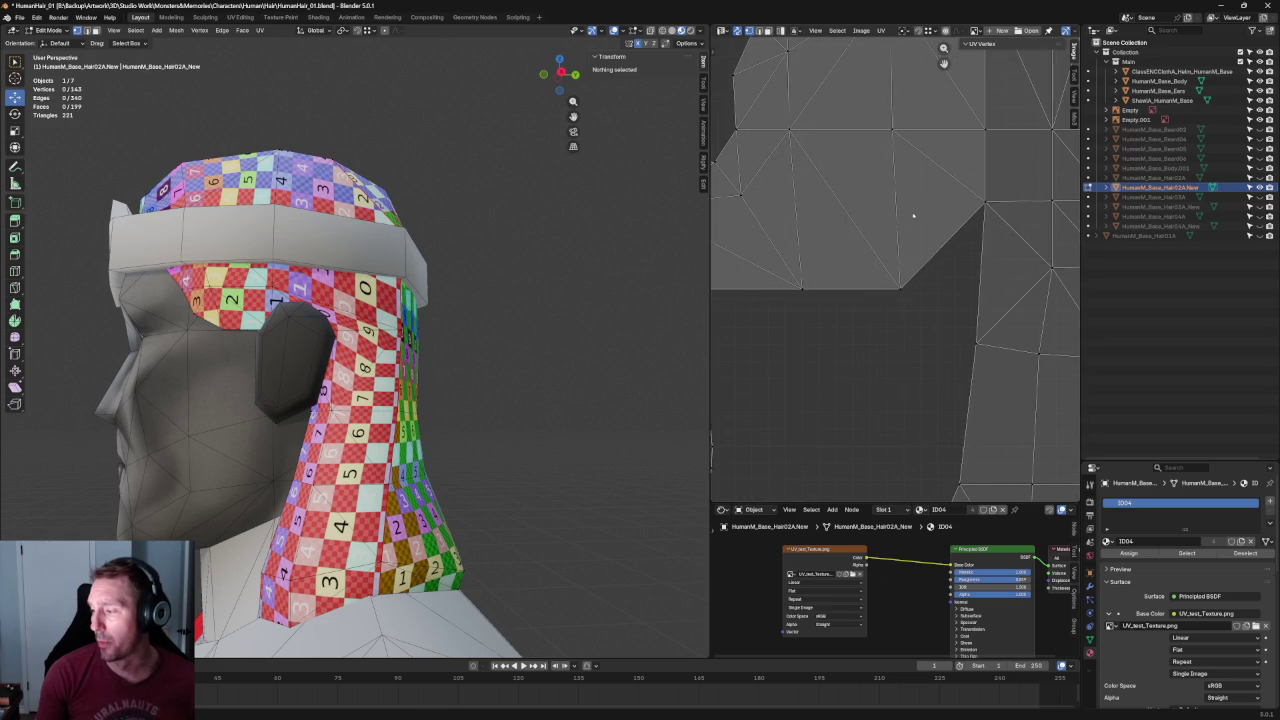
# Re-unwrap a small corner face and pull one of its vertices down toward the strip.
pyautogui.click(917, 263)
pyautogui.press('u')
pyautogui.click(879, 296)
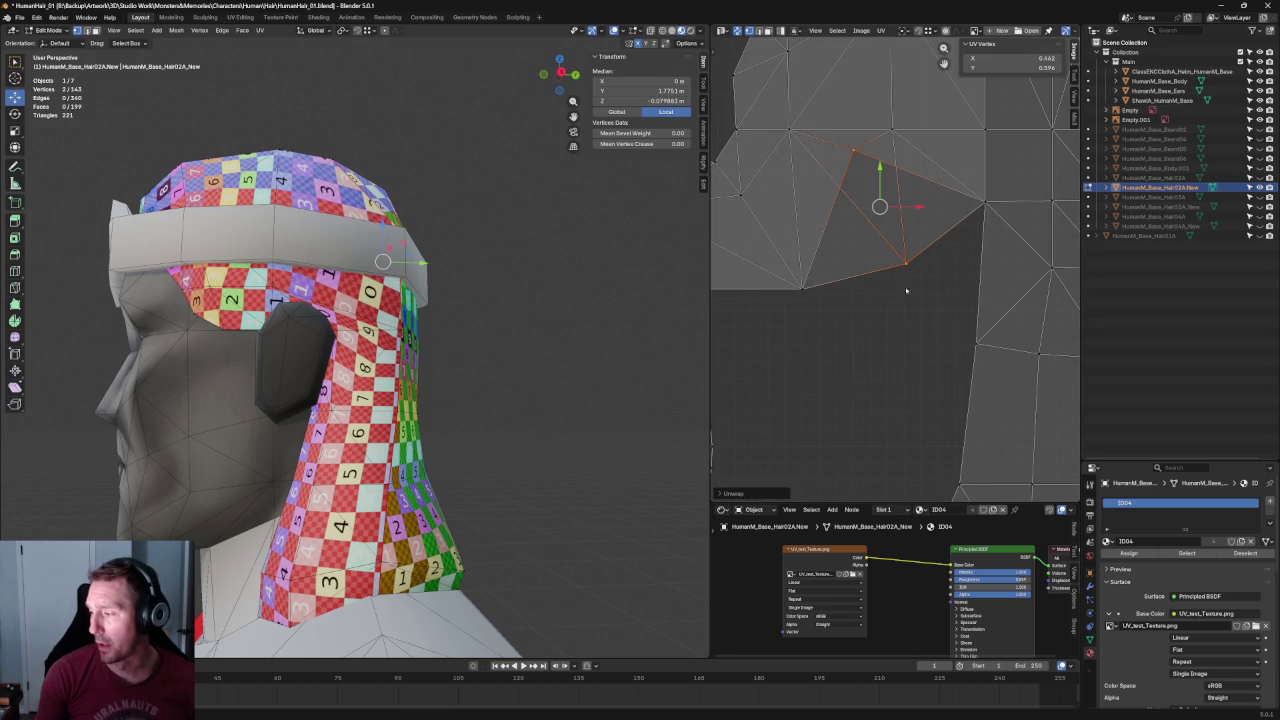
pyautogui.click(853, 151)
pyautogui.moveTo(853, 151); pyautogui.dragTo(894, 249)
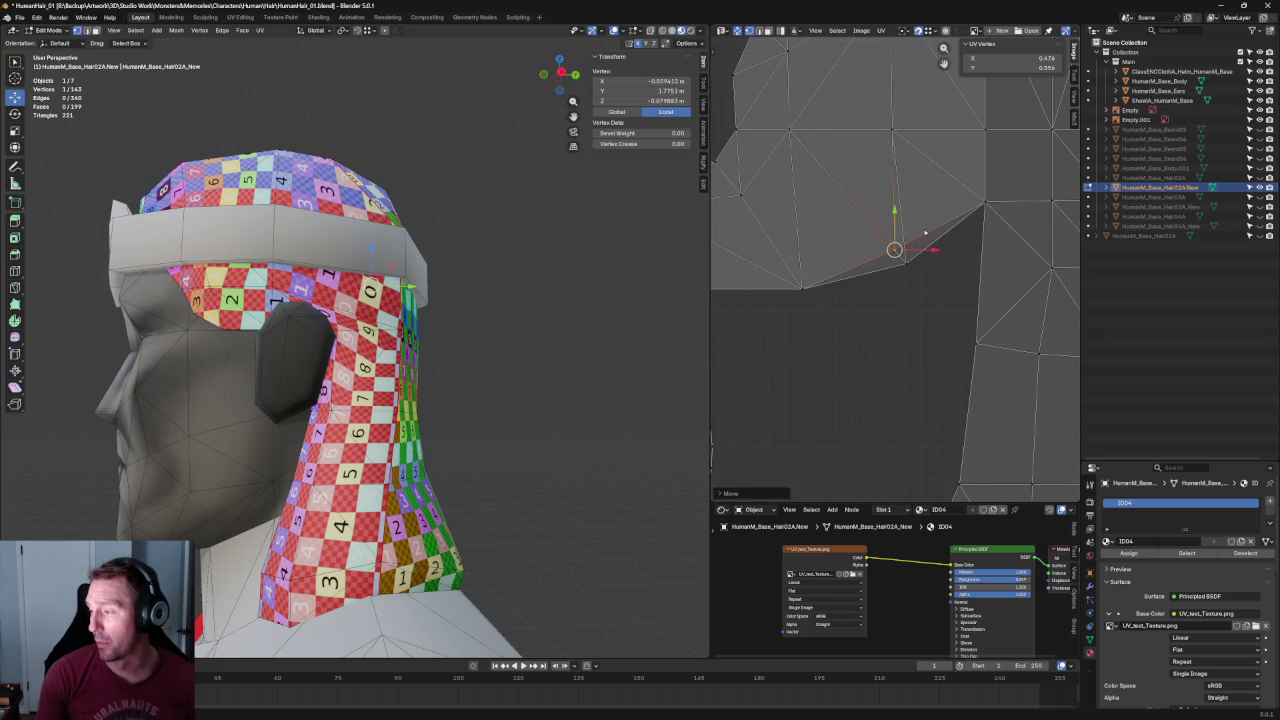
pyautogui.hotkey('alt', 'a')
pyautogui.scroll(-3, 903, 260)
pyautogui.scroll(-2, 930, 270)
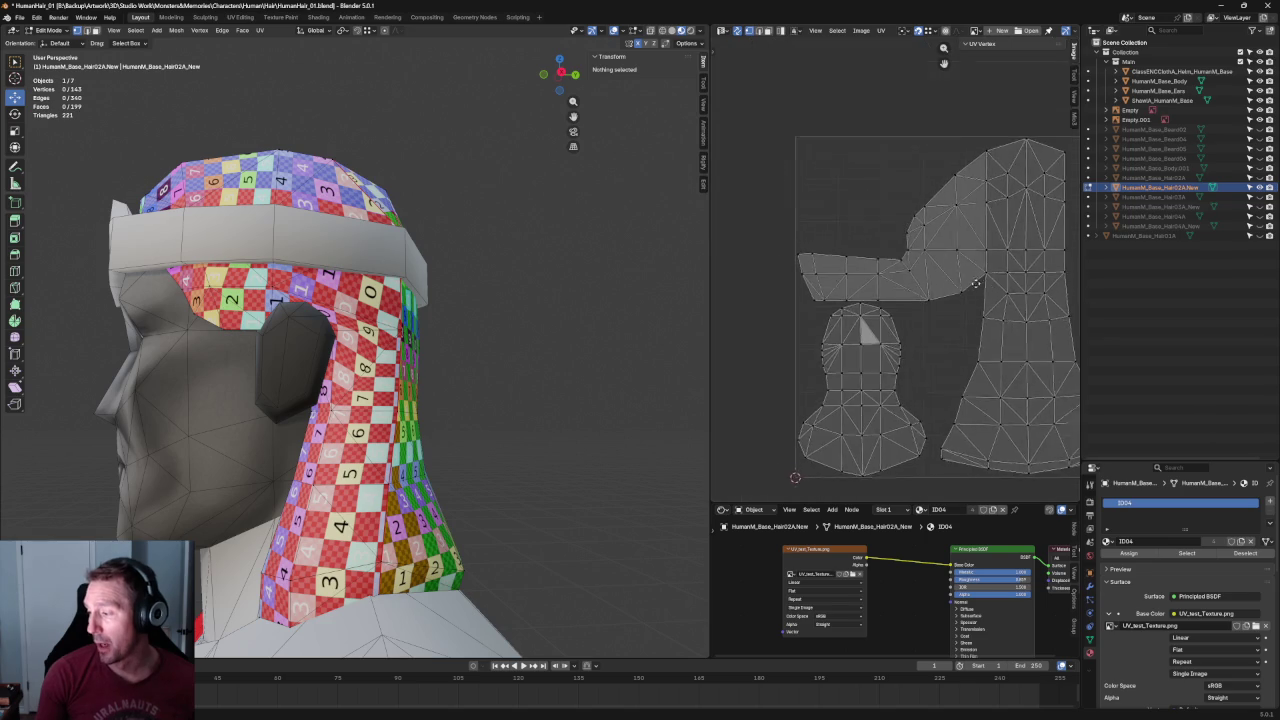
pyautogui.scroll(4, 969, 258)
pyautogui.scroll(2, 969, 258)
pyautogui.scroll(1, 950, 245)
# Select a UV vertex near the ear notch and re-unwrap the hair UVs.
pyautogui.click(946, 246)
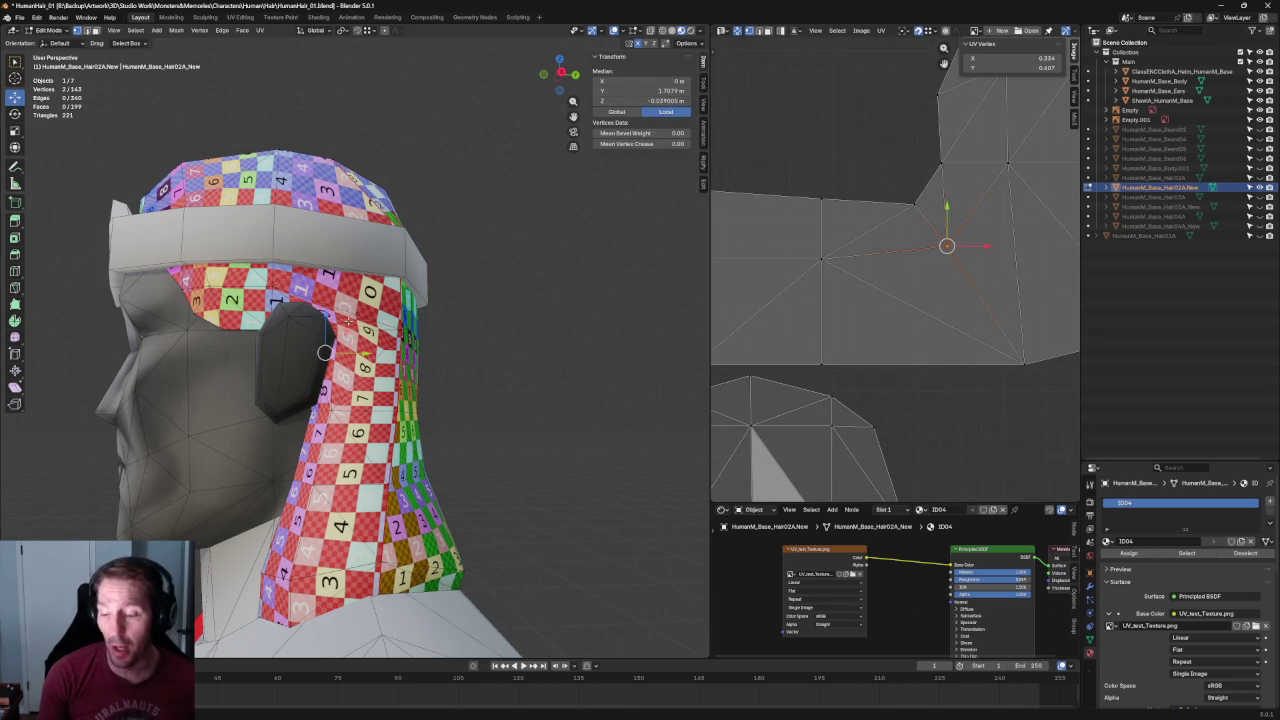
pyautogui.moveTo(348, 320); pyautogui.dragTo(530, 282, button='middle')
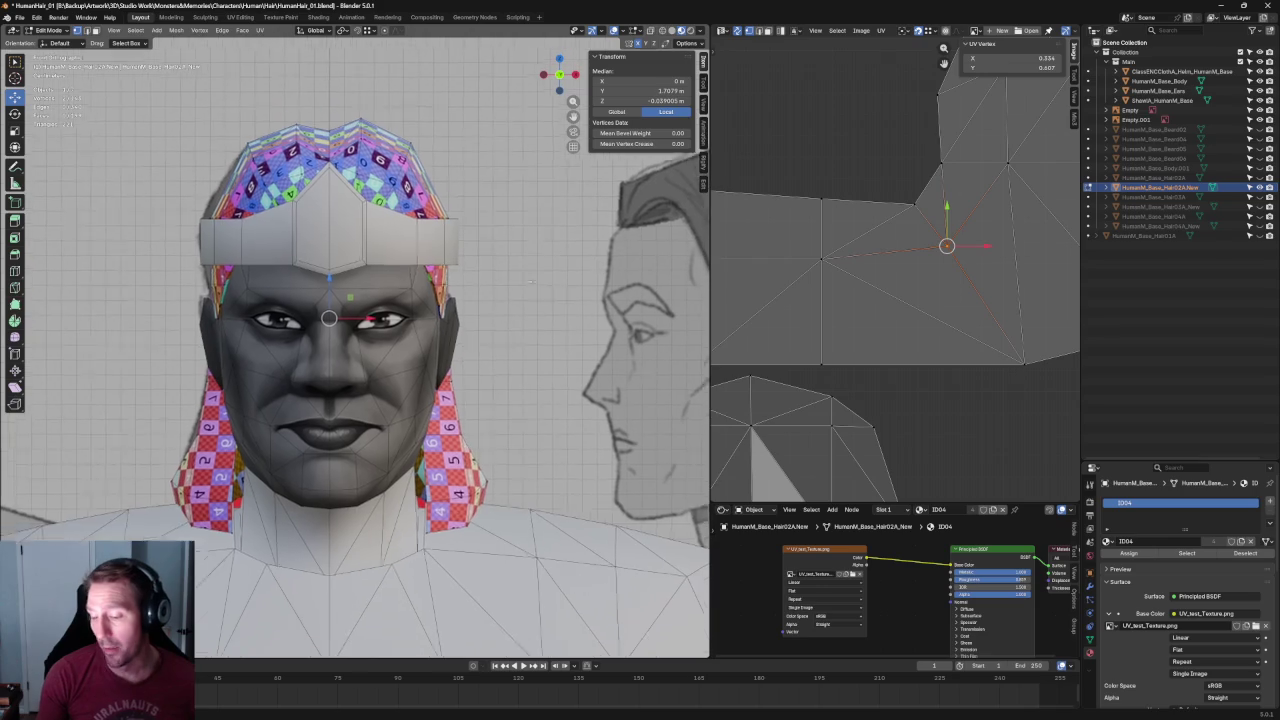
pyautogui.keyDown('shift'); pyautogui.scroll(-2, 545, 290); pyautogui.keyUp('shift')
pyautogui.moveTo(547, 318); pyautogui.dragTo(537, 297, button='middle')
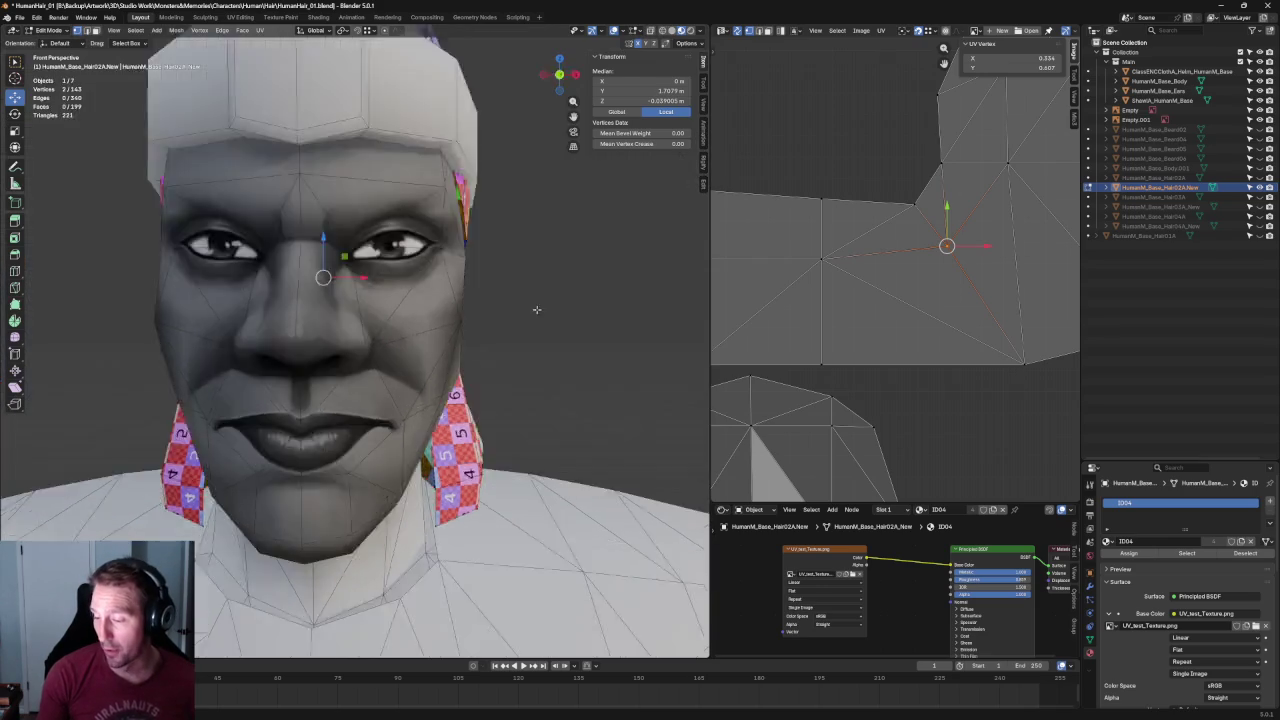
pyautogui.moveTo(893, 287); pyautogui.dragTo(866, 295, button='middle')
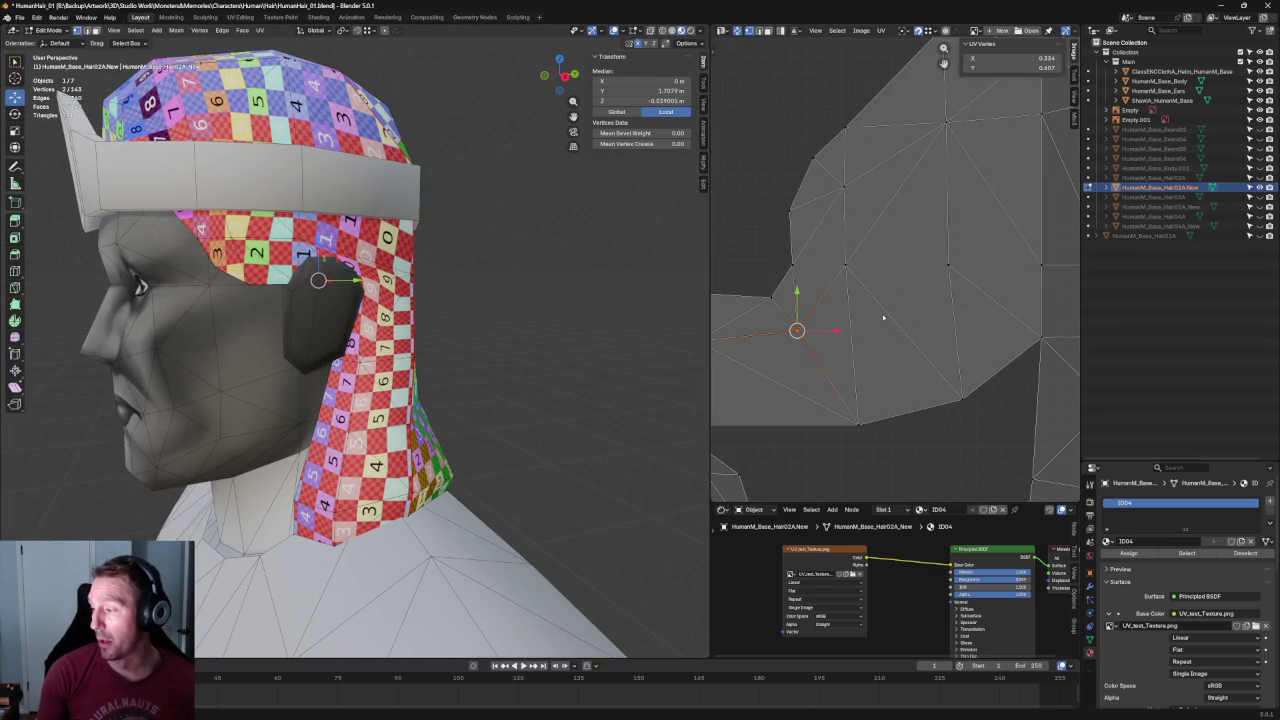
pyautogui.press('u')
pyautogui.click(879, 266)
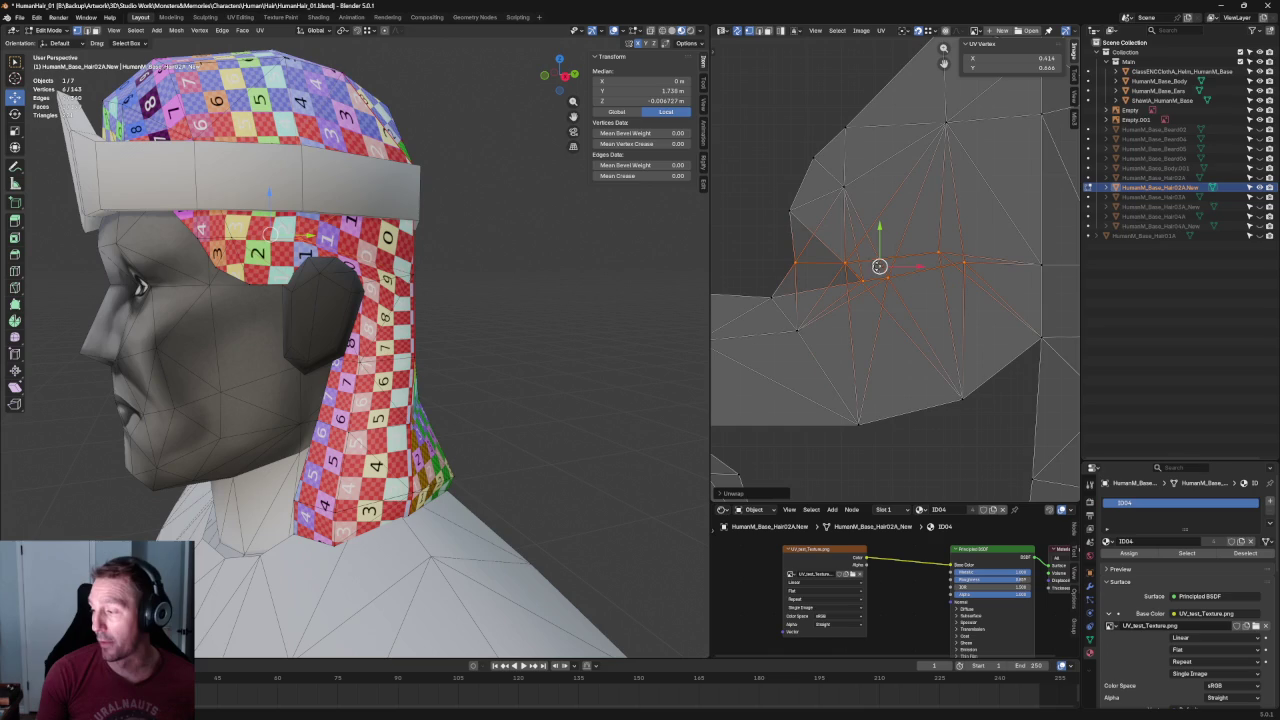
# Align the corner UV vertex cluster and vertex pair with Shift+W, then raise them slightly.
pyautogui.moveTo(1021, 229); pyautogui.dragTo(907, 289)
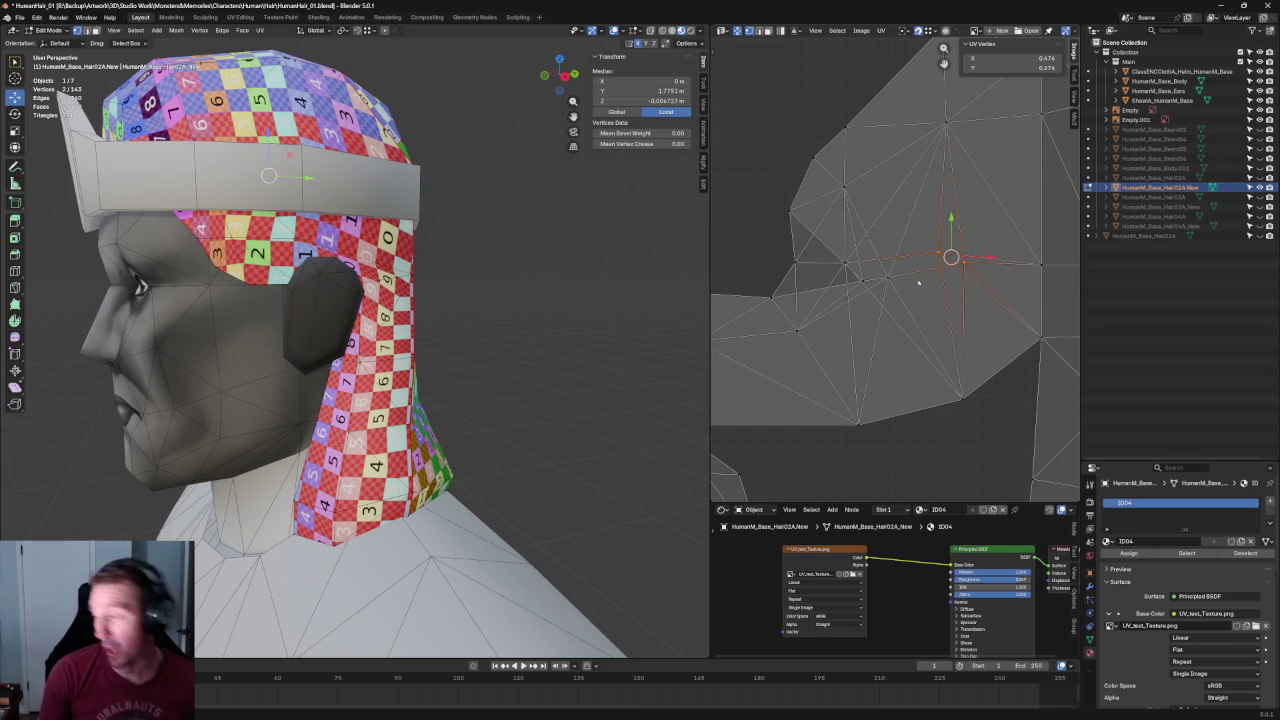
pyautogui.hotkey('shift', 'w')
pyautogui.moveTo(860, 281); pyautogui.dragTo(796, 262)
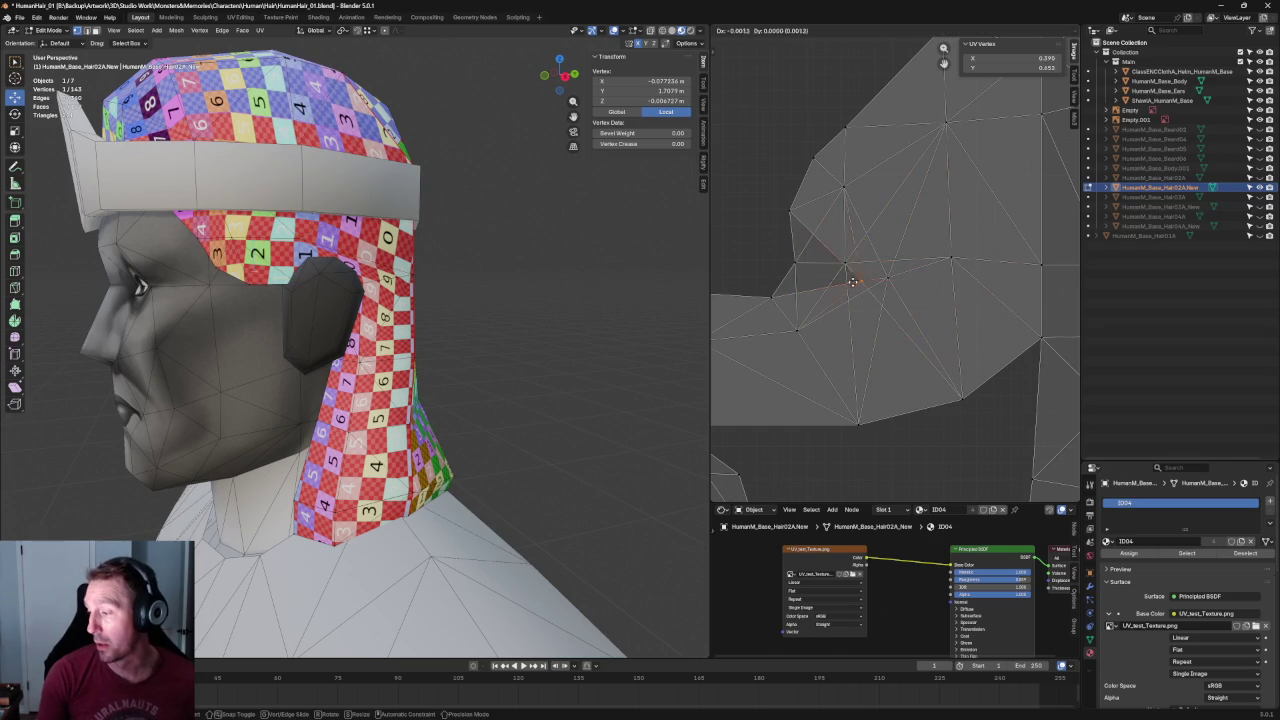
pyautogui.hotkey('ctrl', 'z')
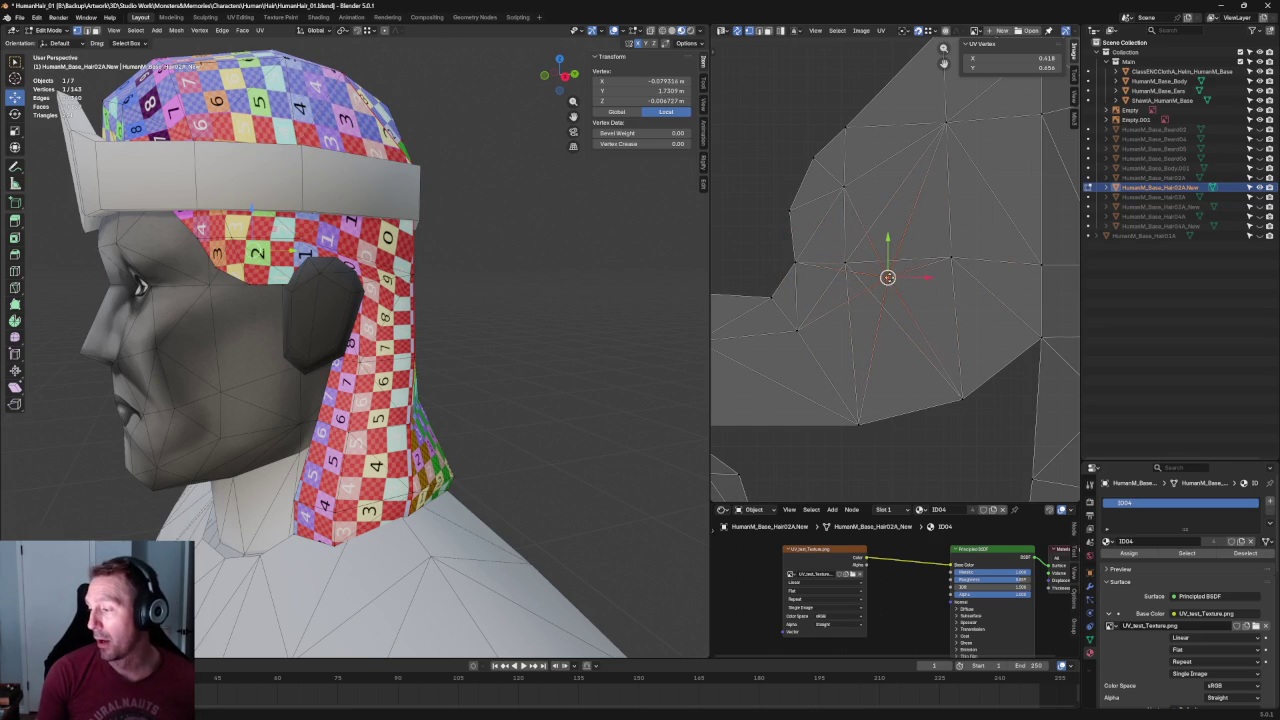
pyautogui.moveTo(828, 244)
pyautogui.mouseDown()
pyautogui.moveTo(939, 298)
pyautogui.moveTo(904, 289)
pyautogui.mouseUp()
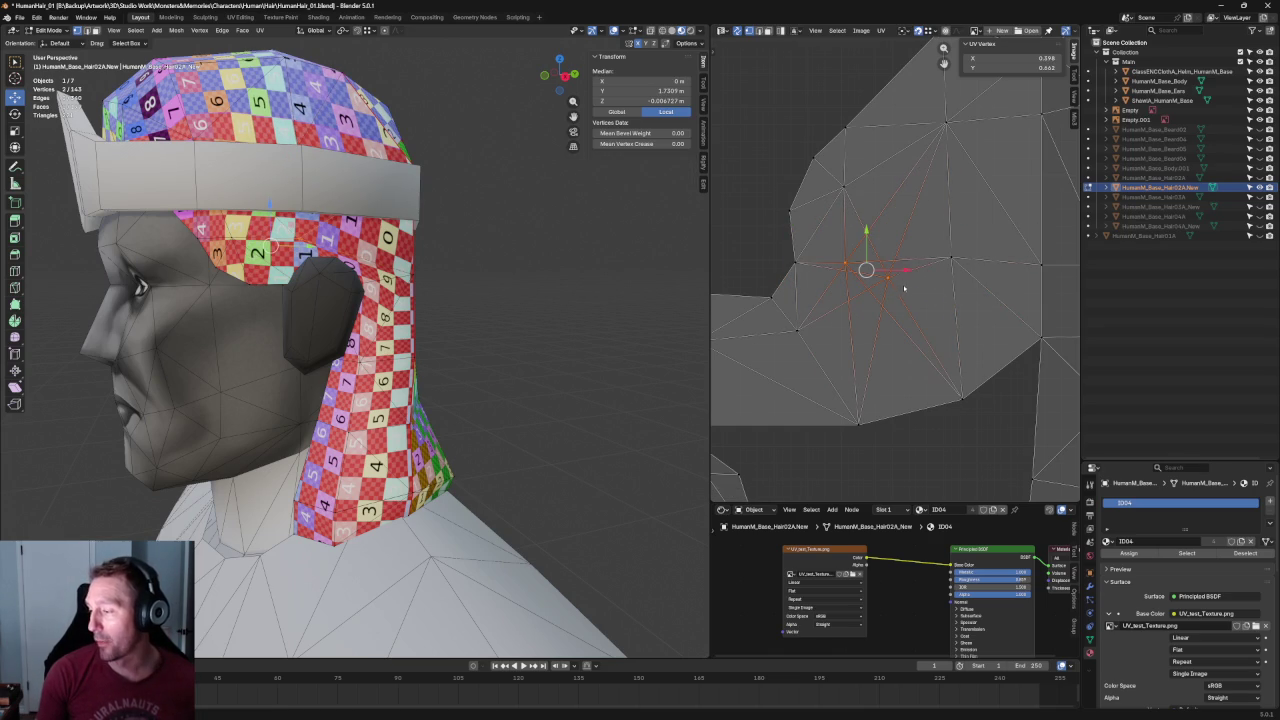
pyautogui.hotkey('shift', 'w')
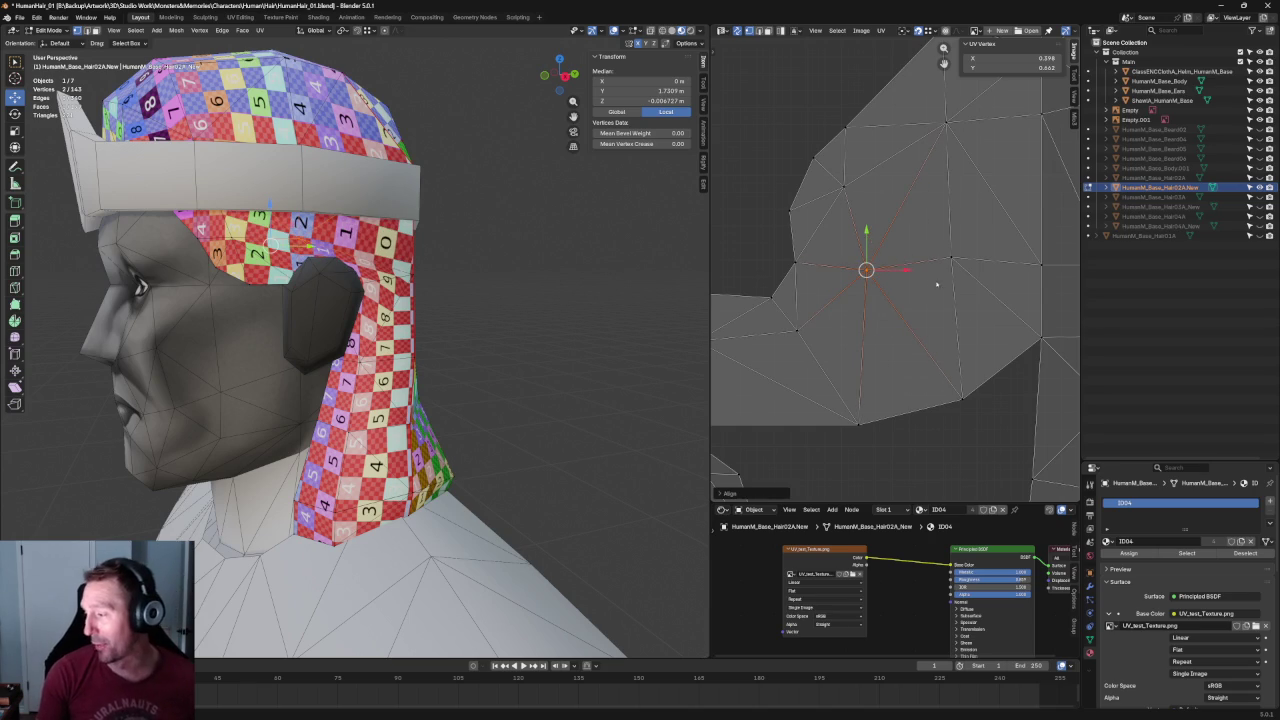
pyautogui.moveTo(866, 235); pyautogui.dragTo(866, 225)
pyautogui.scroll(-5, 866, 269)
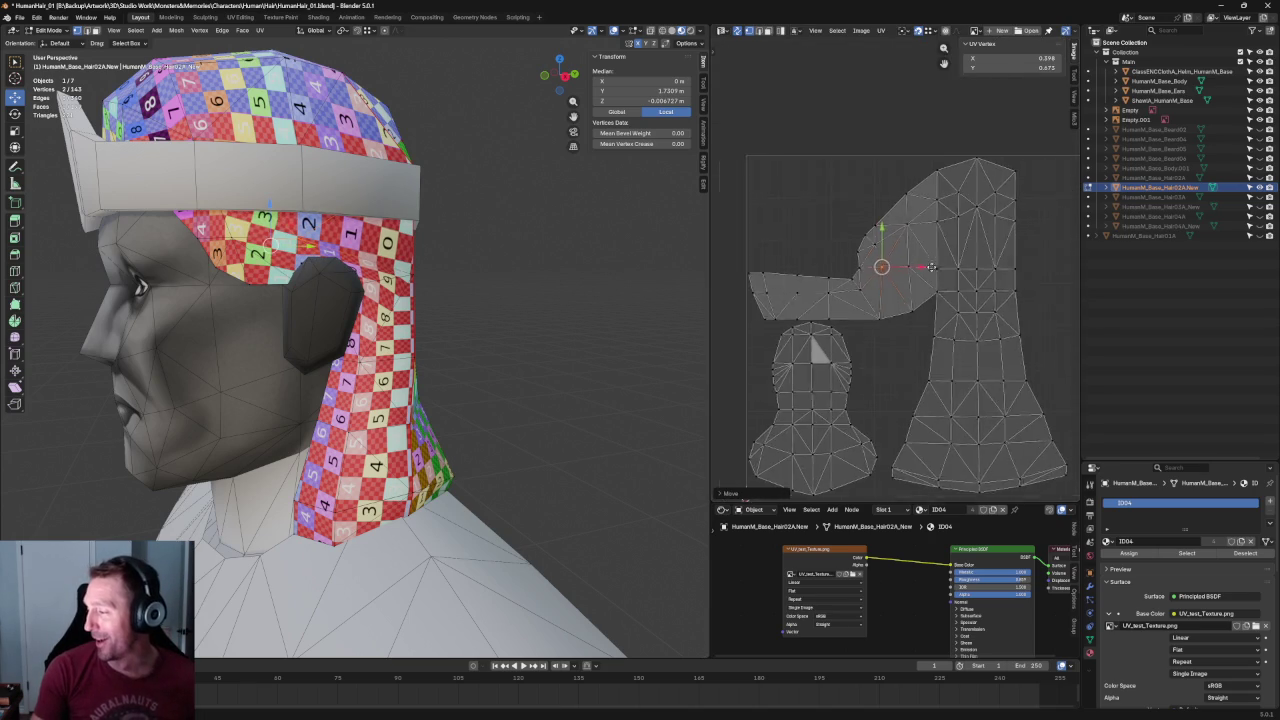
# Align a row of UV vertices onto one horizontal line and move a small corner face.
pyautogui.scroll(2, 800, 275)
pyautogui.moveTo(998, 270); pyautogui.dragTo(762, 282)
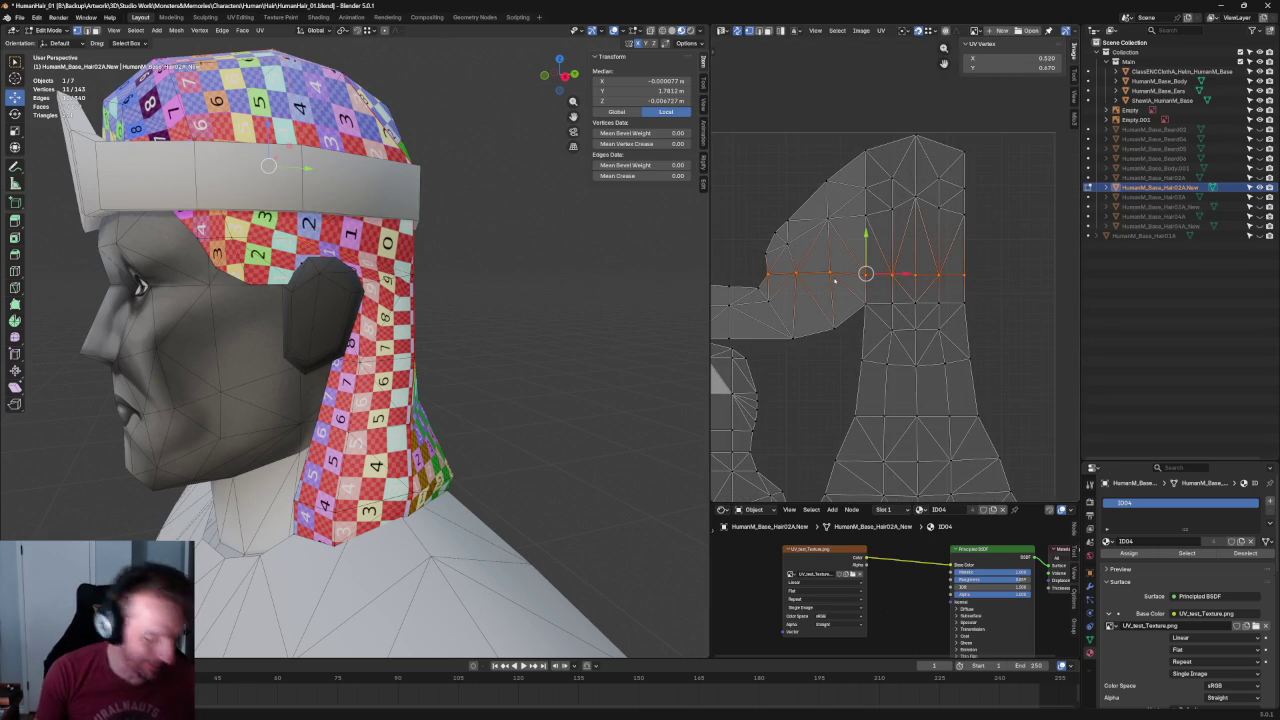
pyautogui.hotkey('shift', 'w')
pyautogui.scroll(3, 773, 232)
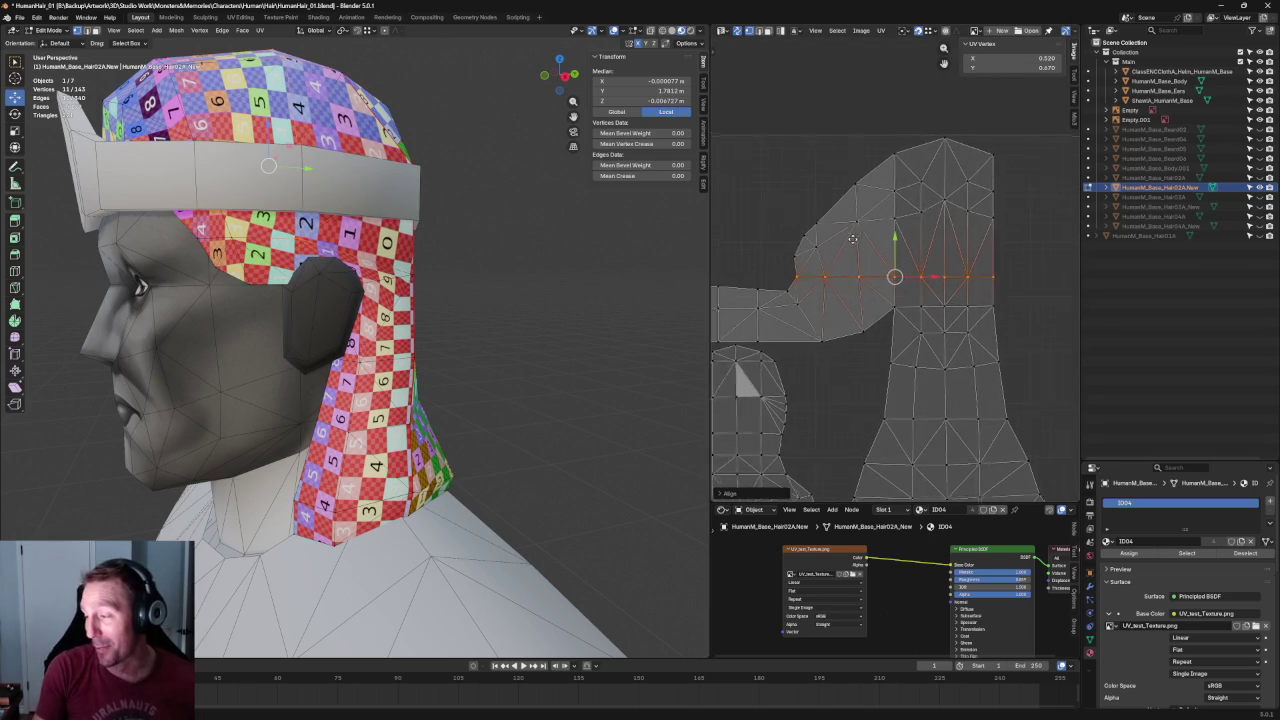
pyautogui.moveTo(932, 143); pyautogui.dragTo(828, 260)
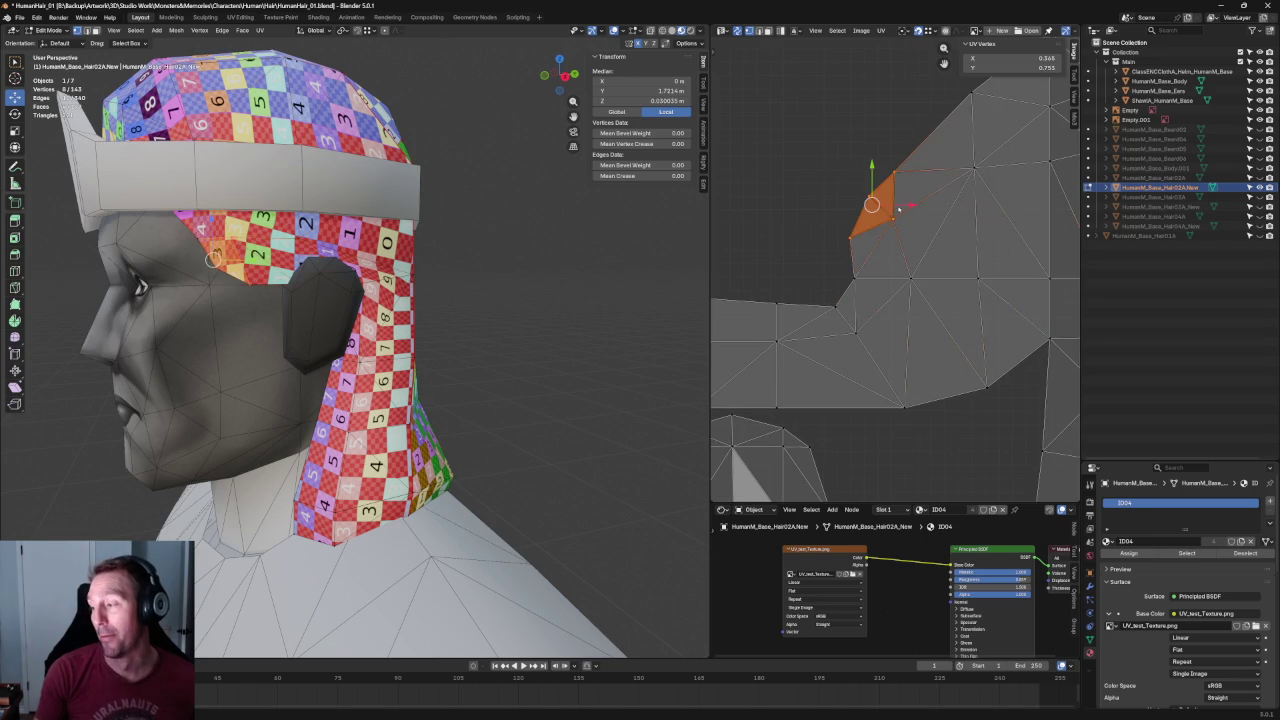
pyautogui.press('g')
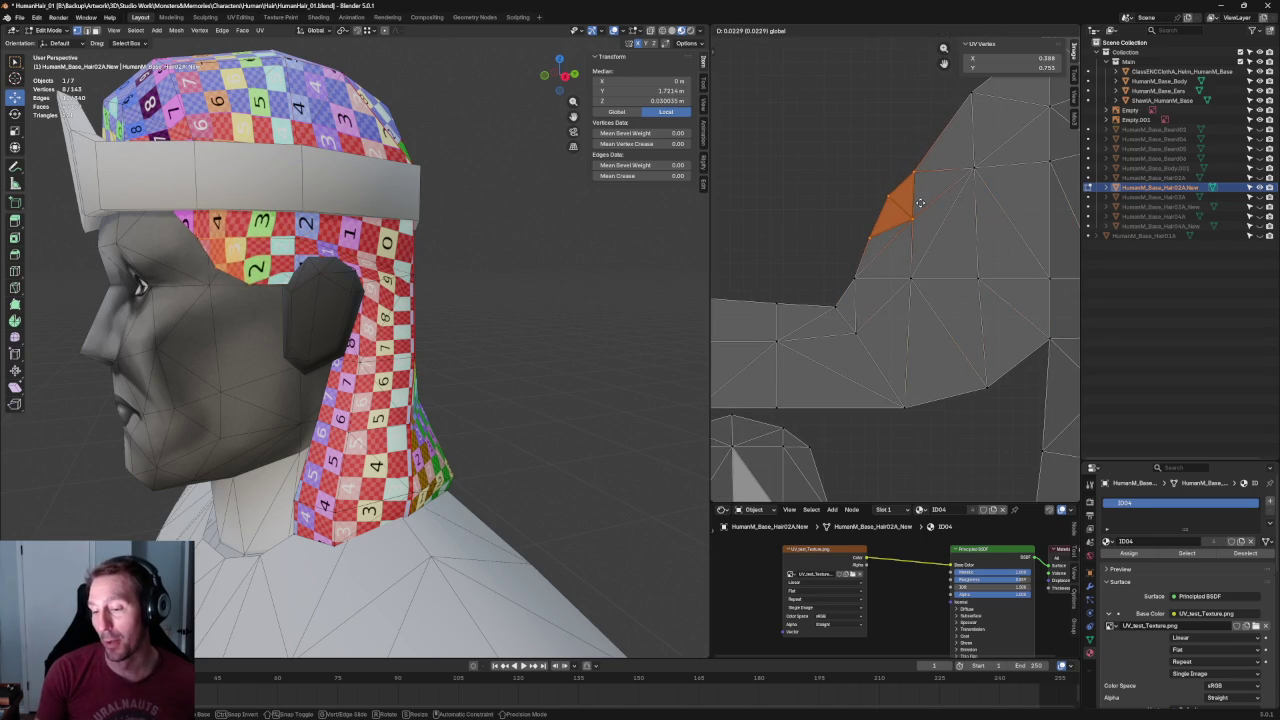
pyautogui.click(920, 203)
pyautogui.click(957, 191)
# Straighten a vertical column of UV vertices by scaling X to 0.
pyautogui.moveTo(935, 142); pyautogui.dragTo(897, 440)
pyautogui.press('s')
pyautogui.press('x')
pyautogui.press('0')
pyautogui.press('Return')
pyautogui.click(819, 153)
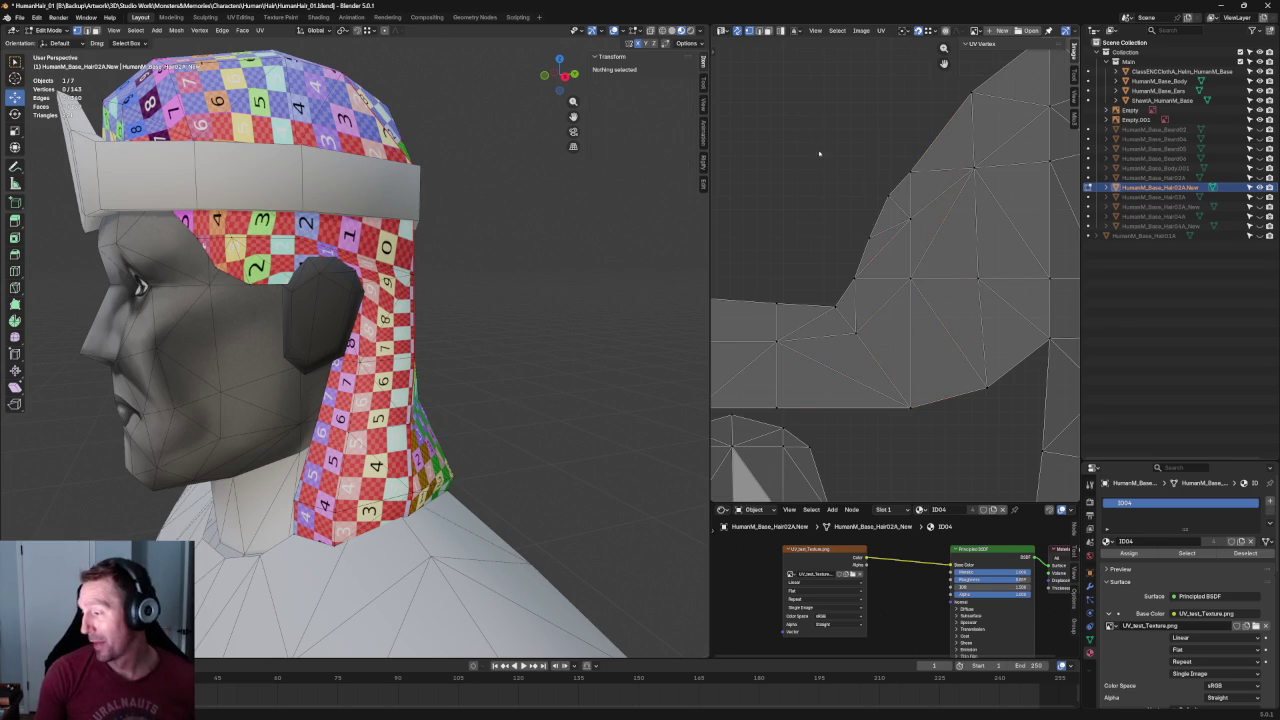
# Align the corner UV vertex with its neighbour and re-unwrap the hair UVs.
pyautogui.moveTo(770, 206); pyautogui.dragTo(882, 290)
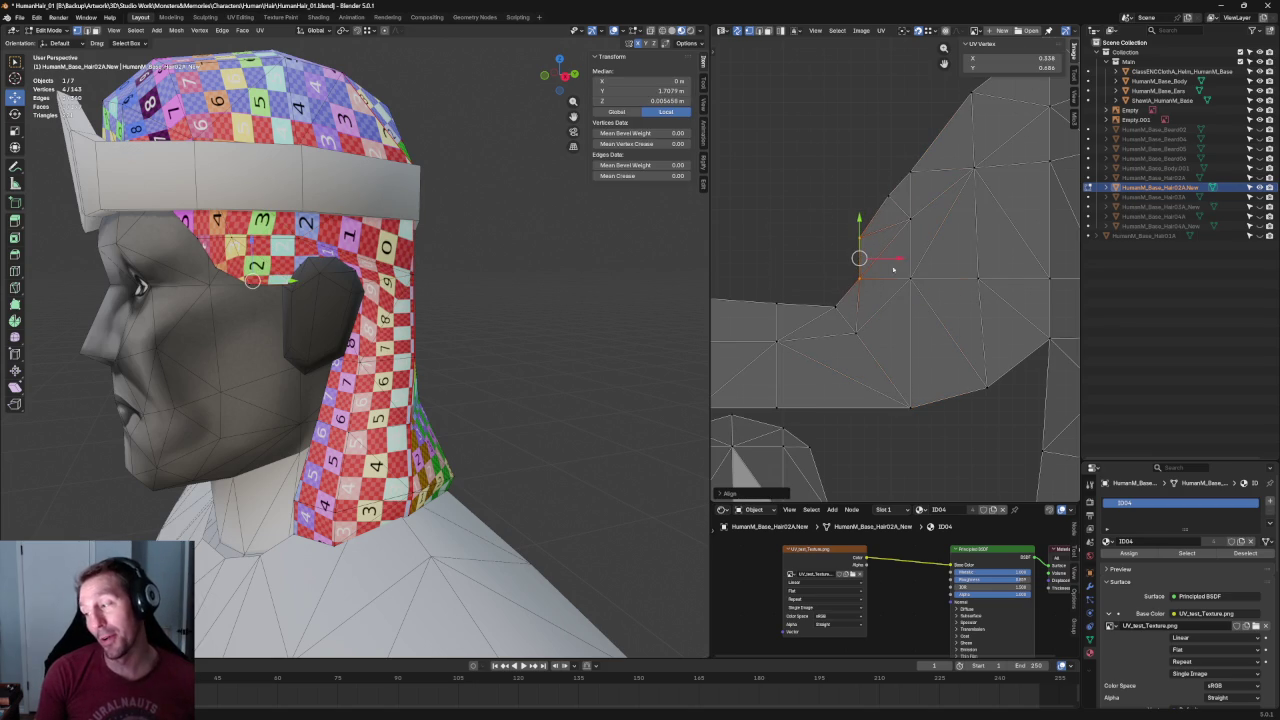
pyautogui.click(785, 249)
pyautogui.moveTo(867, 221); pyautogui.dragTo(849, 229, button='middle')
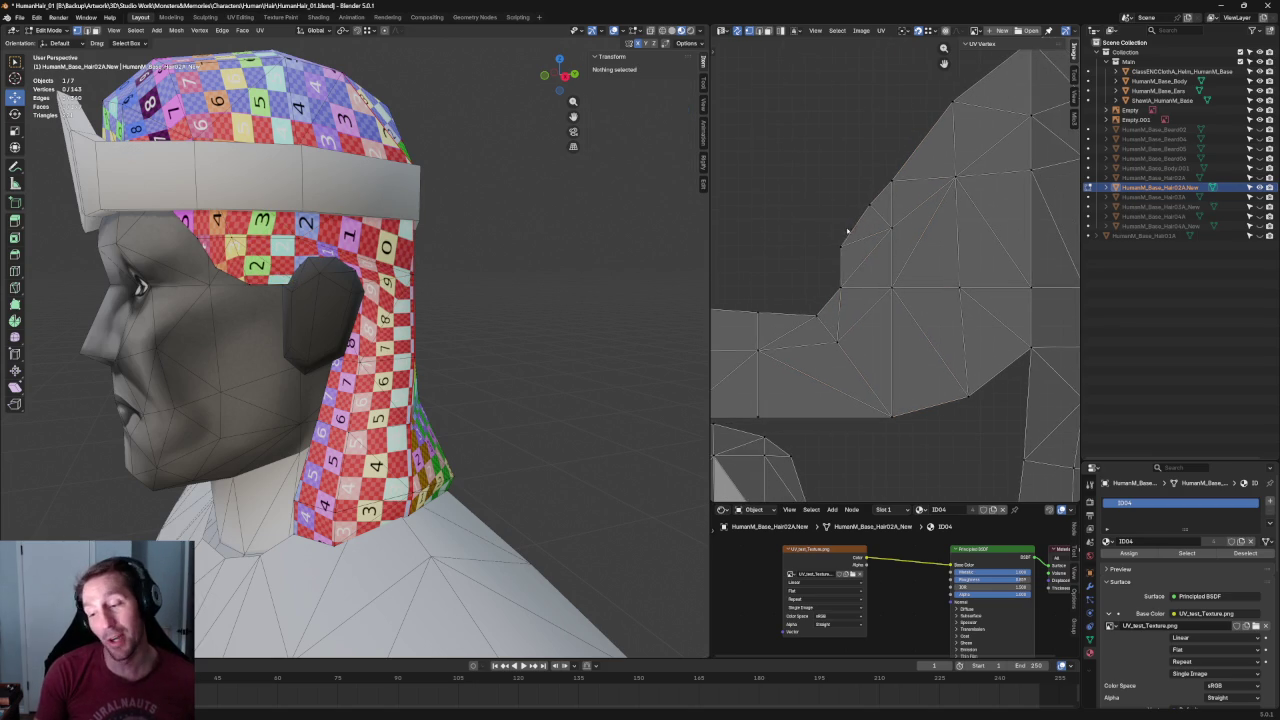
pyautogui.click(850, 229)
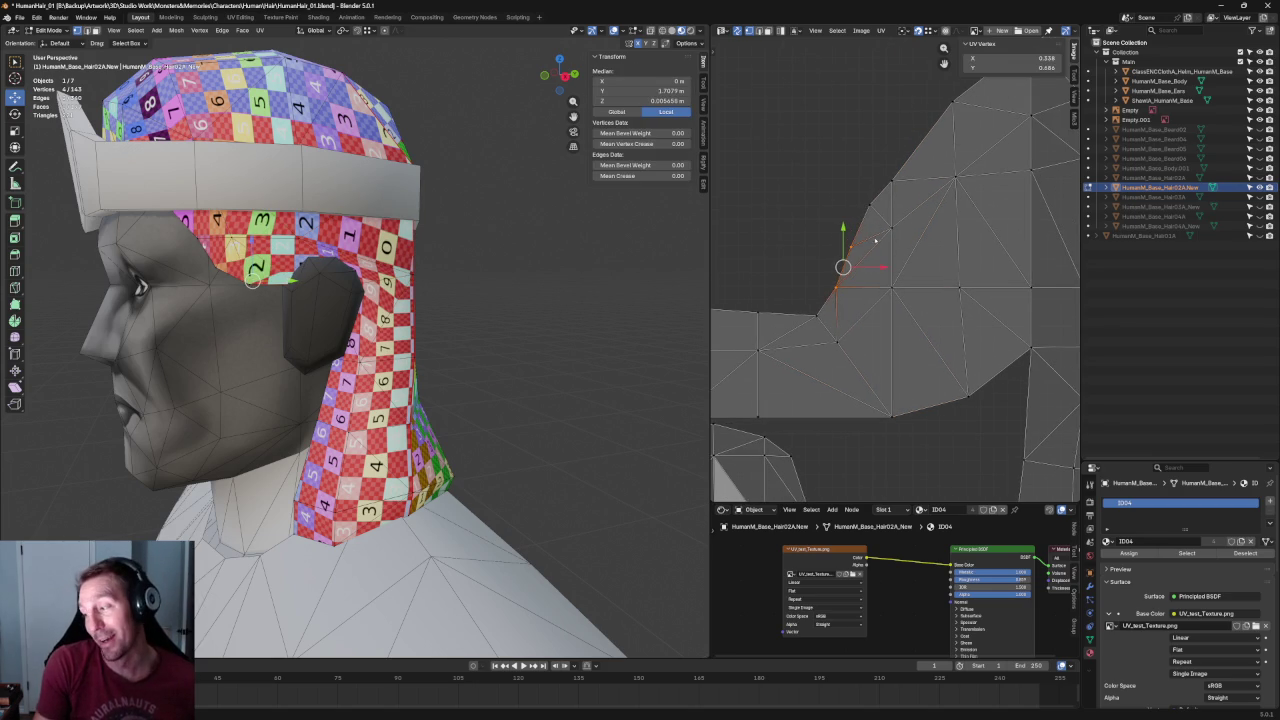
pyautogui.hotkey('shift', 'w')
pyautogui.click(938, 224)
pyautogui.press('u')
pyautogui.click(848, 212)
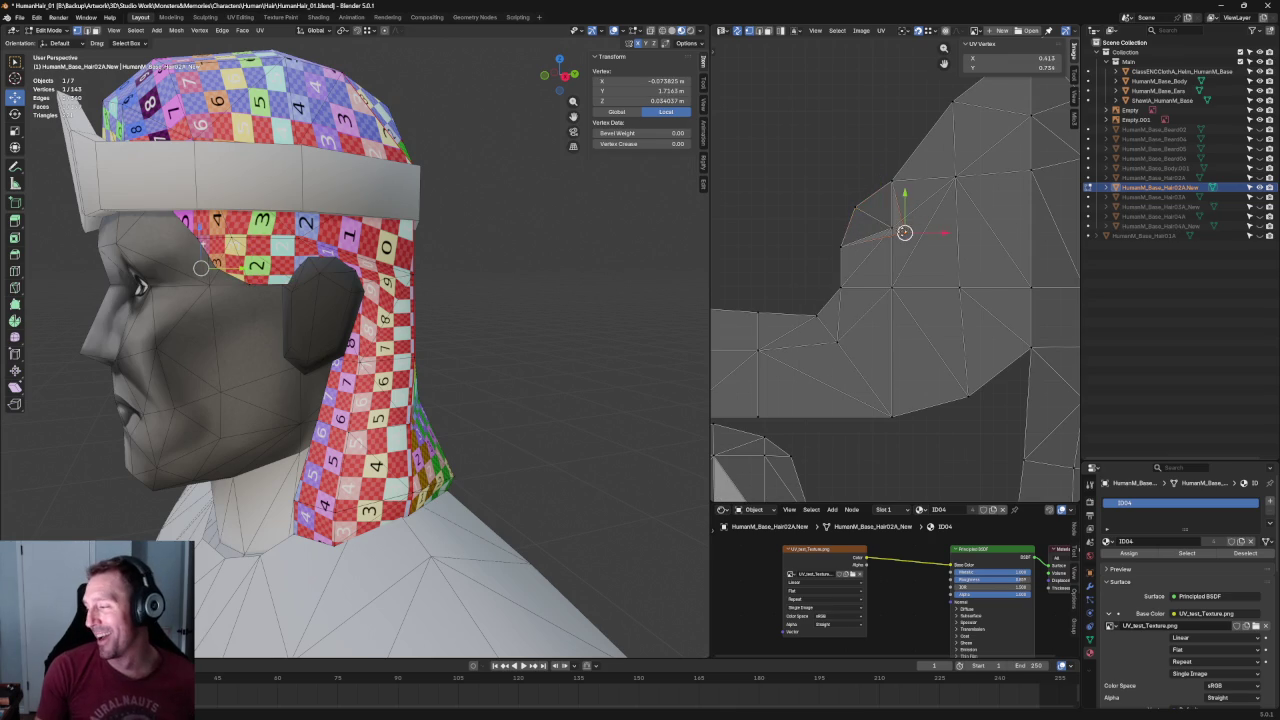
pyautogui.click(855, 208)
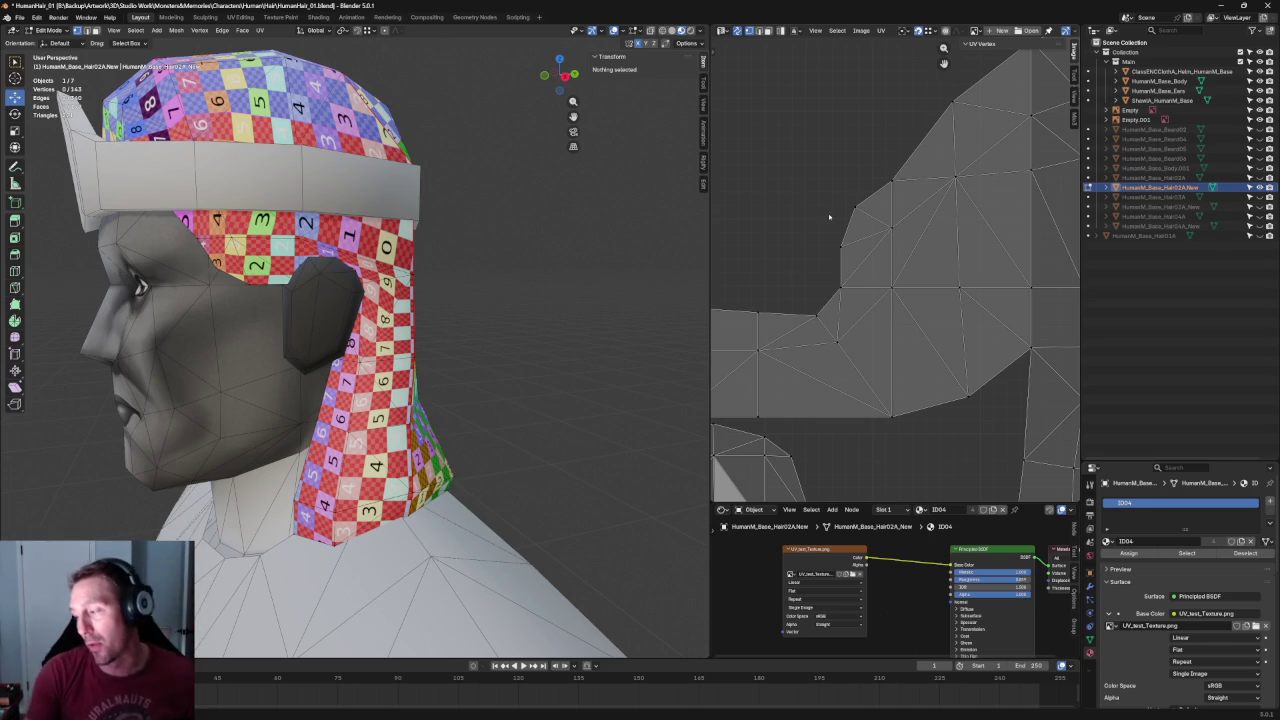
# Nudge one UV vertex on the island edge slightly downward.
pyautogui.scroll(-5, 821, 210)
pyautogui.scroll(5, 911, 251)
pyautogui.scroll(3, 911, 251)
pyautogui.scroll(-2, 911, 251)
pyautogui.moveTo(915, 213); pyautogui.dragTo(865, 239)
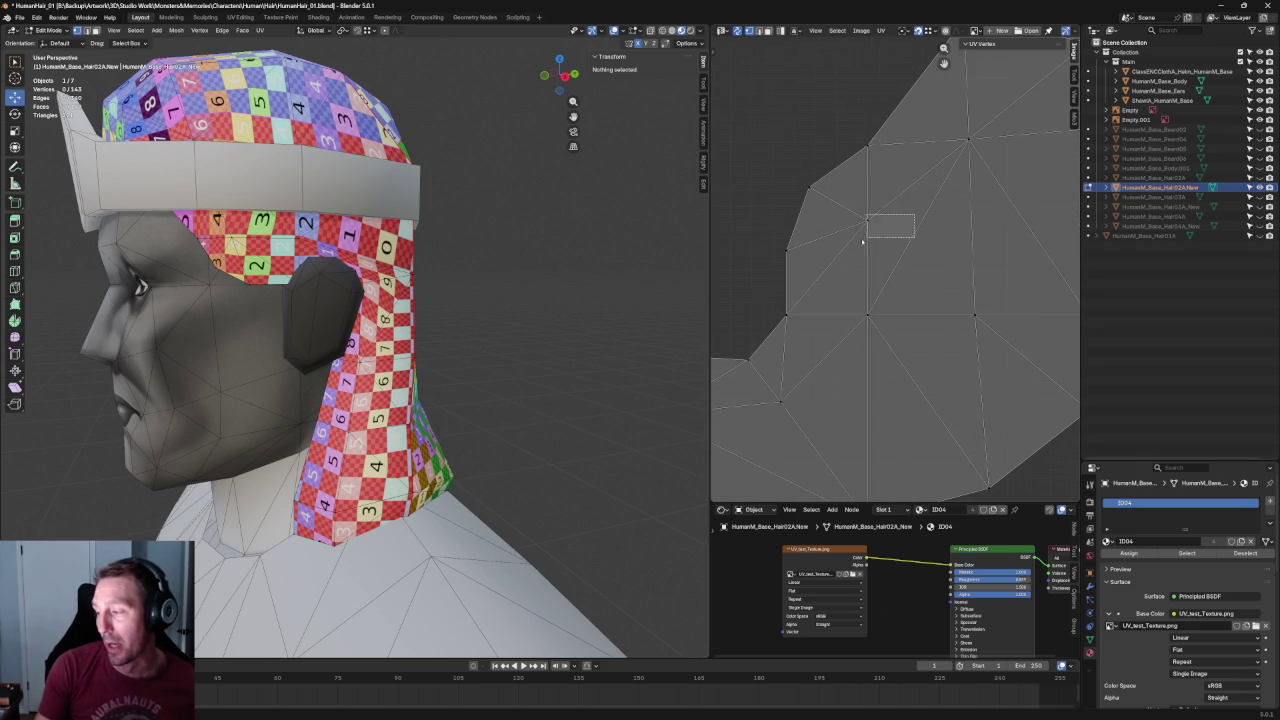
pyautogui.moveTo(868, 193); pyautogui.dragTo(895, 206)
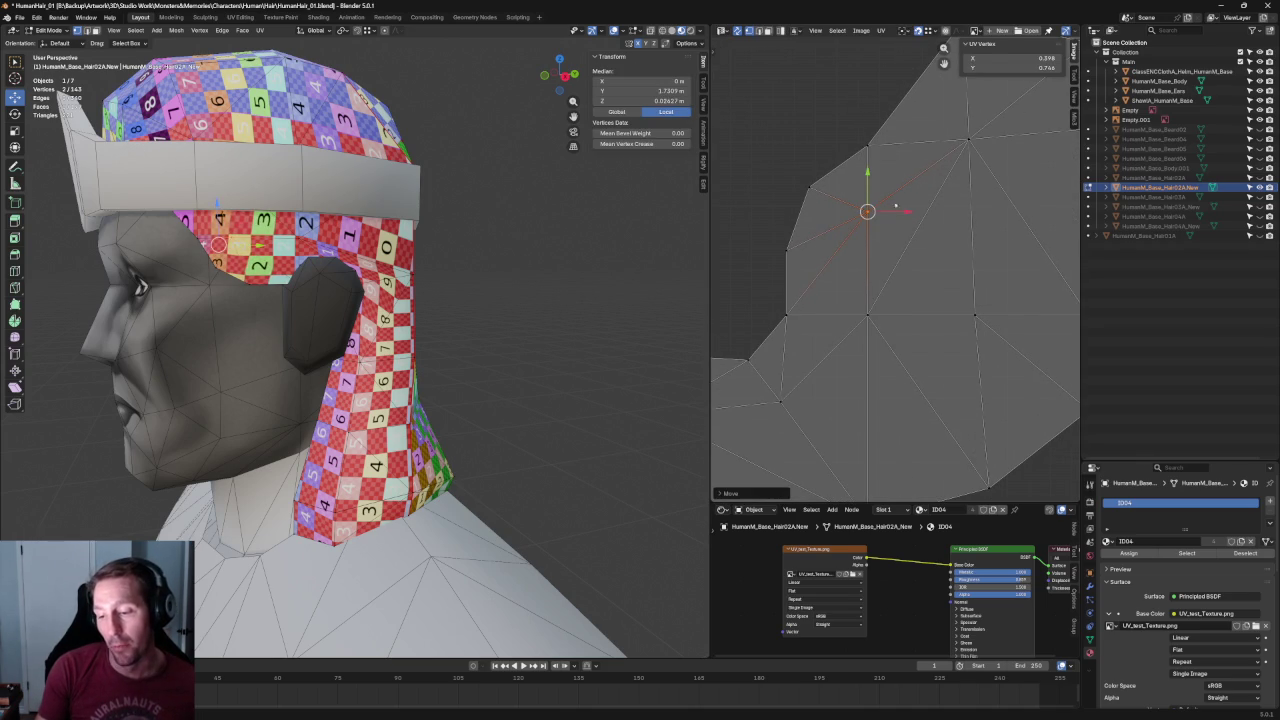
pyautogui.click(878, 245)
# Reposition two edge UV vertices, then move another vertex upward.
pyautogui.moveTo(836, 167); pyautogui.dragTo(755, 279)
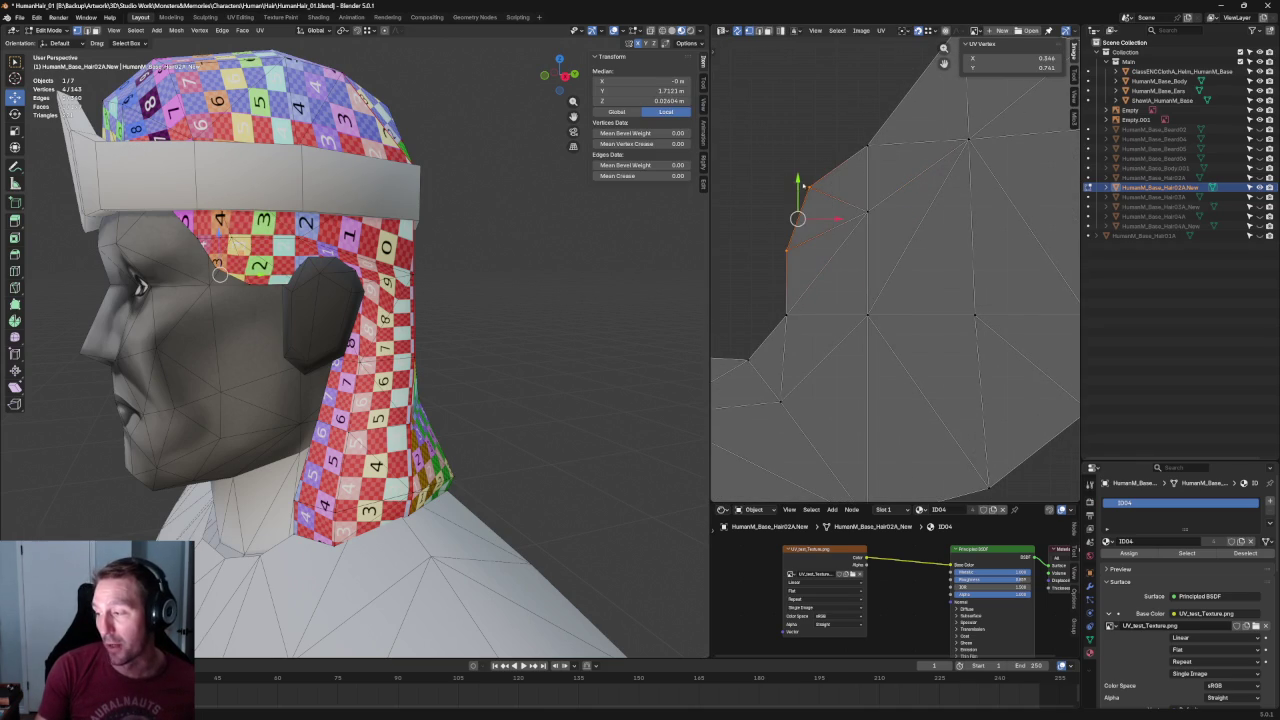
pyautogui.press('g')
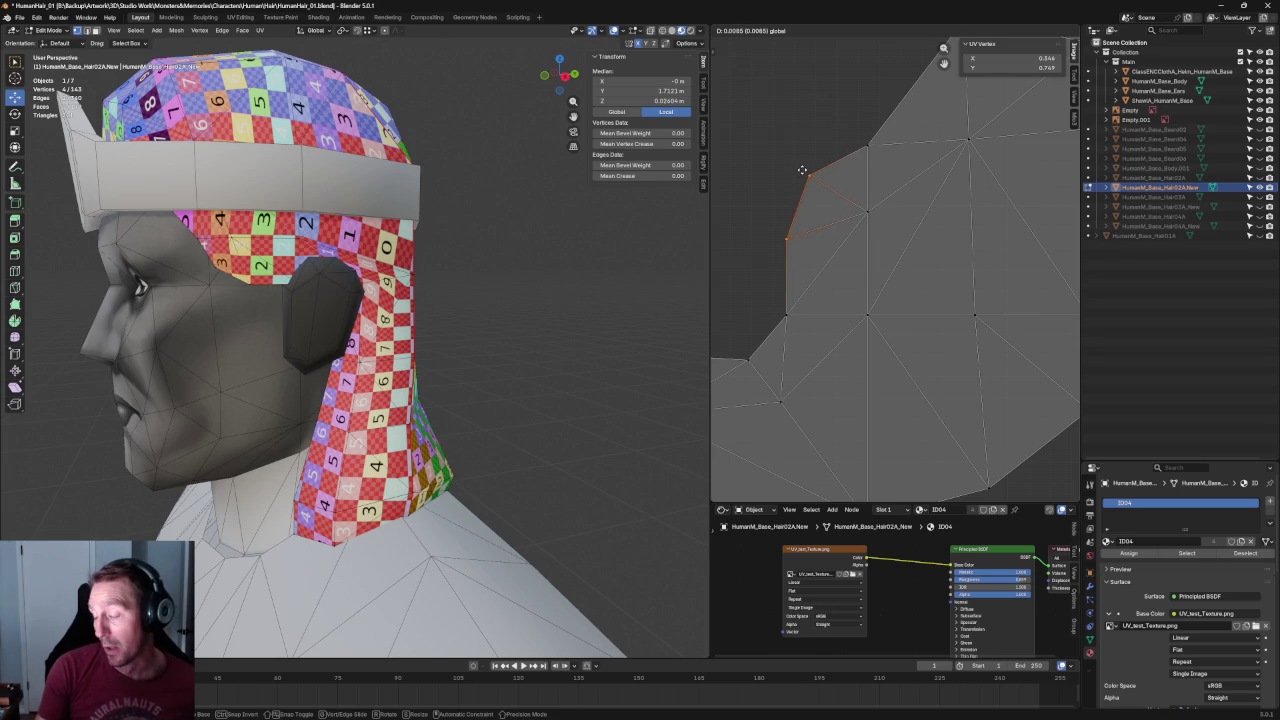
pyautogui.click(802, 167)
pyautogui.click(866, 208)
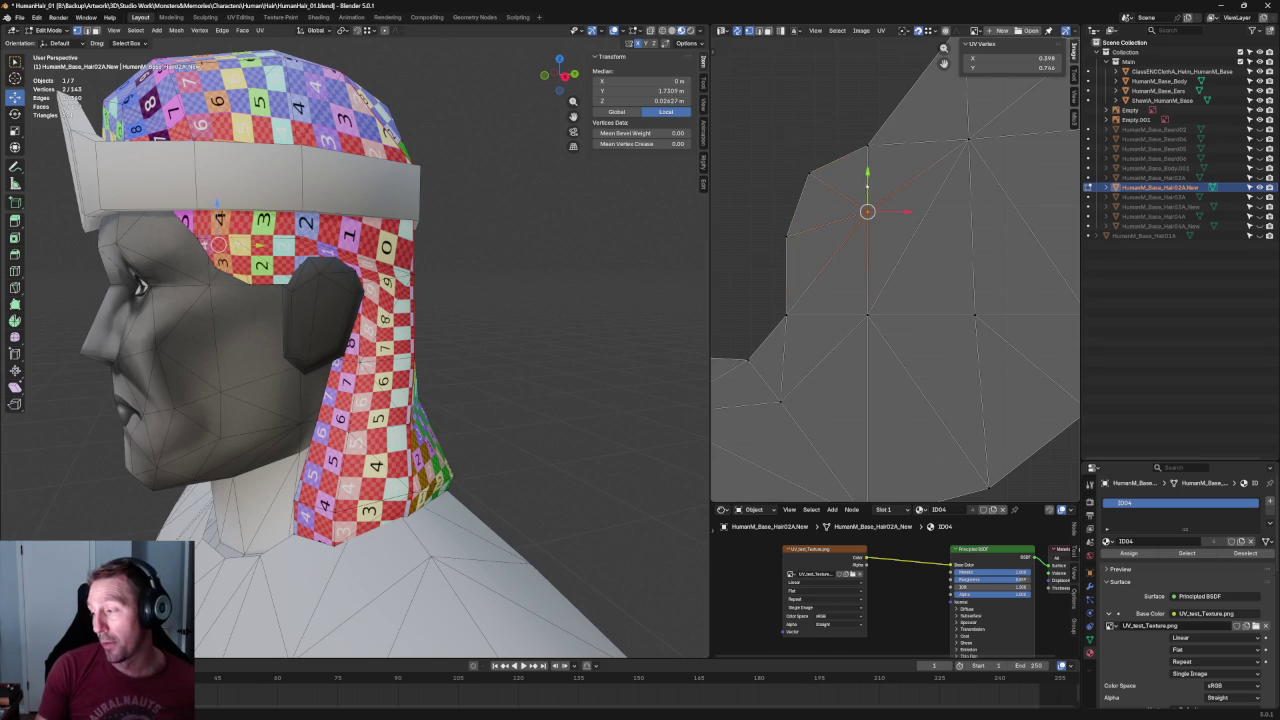
pyautogui.press('g')
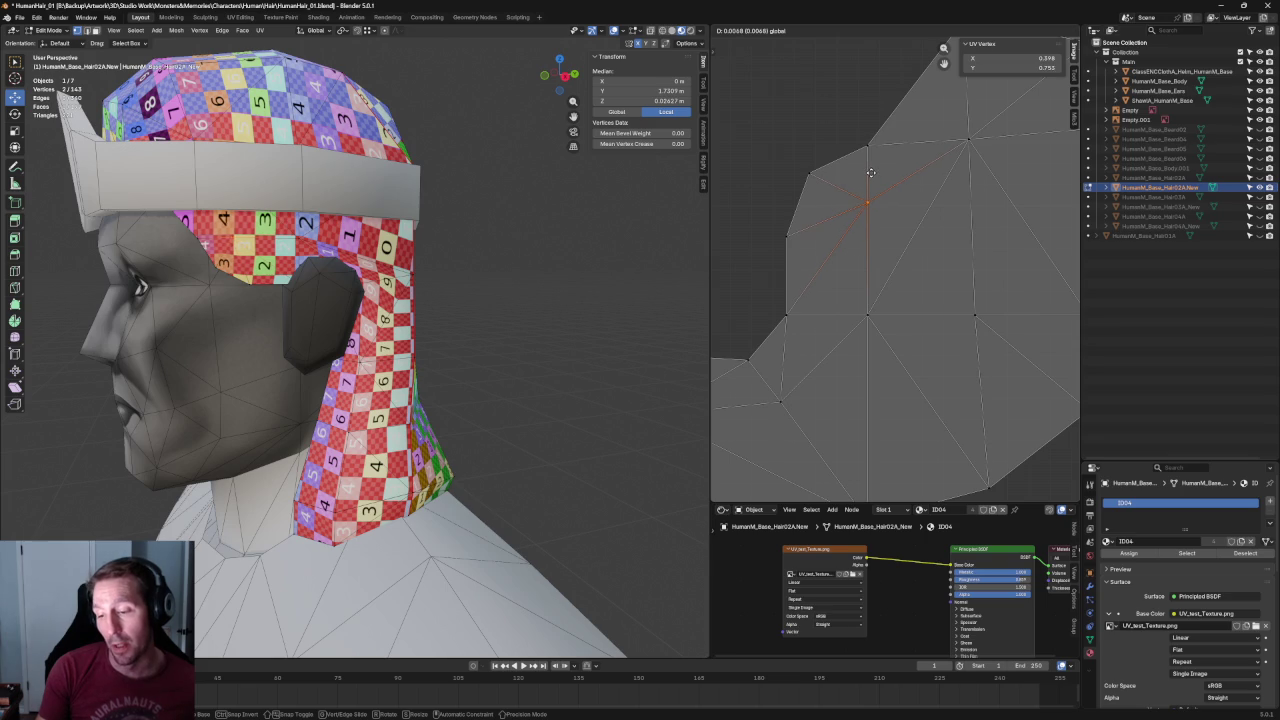
pyautogui.click(871, 173)
pyautogui.hotkey('alt', 'a')
# Level a right-edge vertex with its row partners horizontally using Shift+W.
pyautogui.scroll(-3, 914, 294)
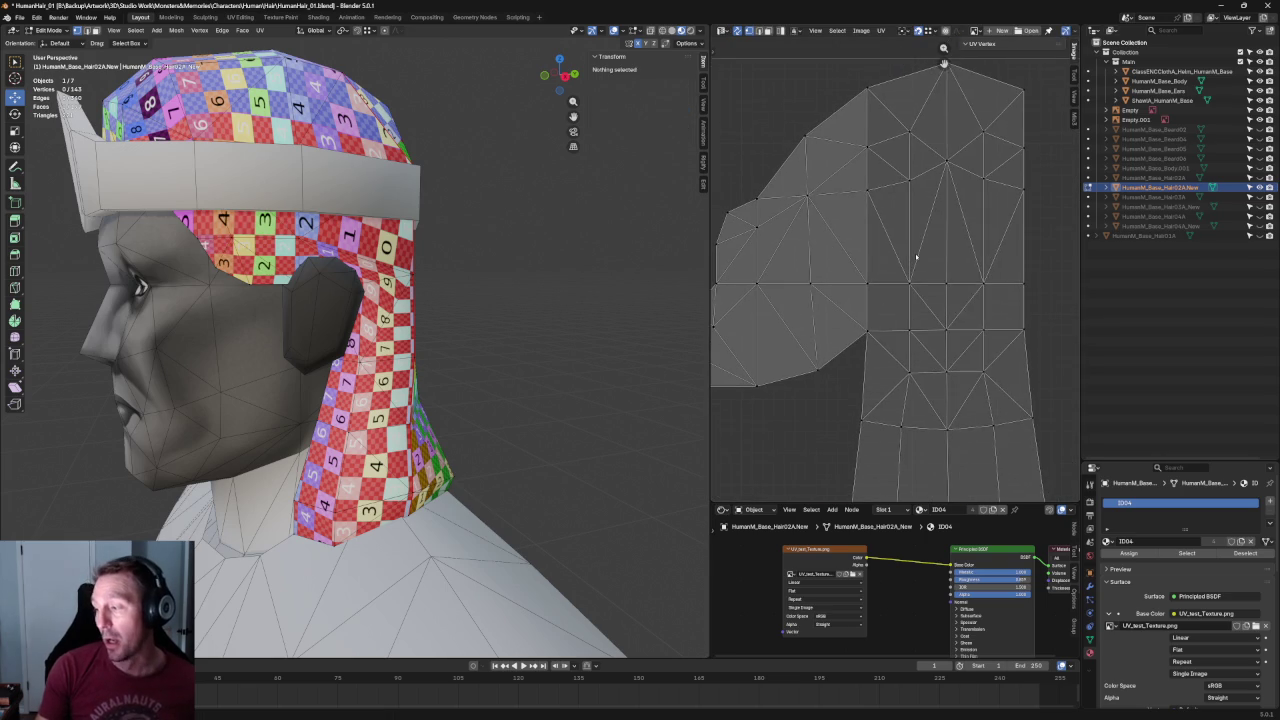
pyautogui.moveTo(972, 176); pyautogui.dragTo(993, 246, button='middle')
pyautogui.scroll(-2, 977, 266)
pyautogui.click(994, 246)
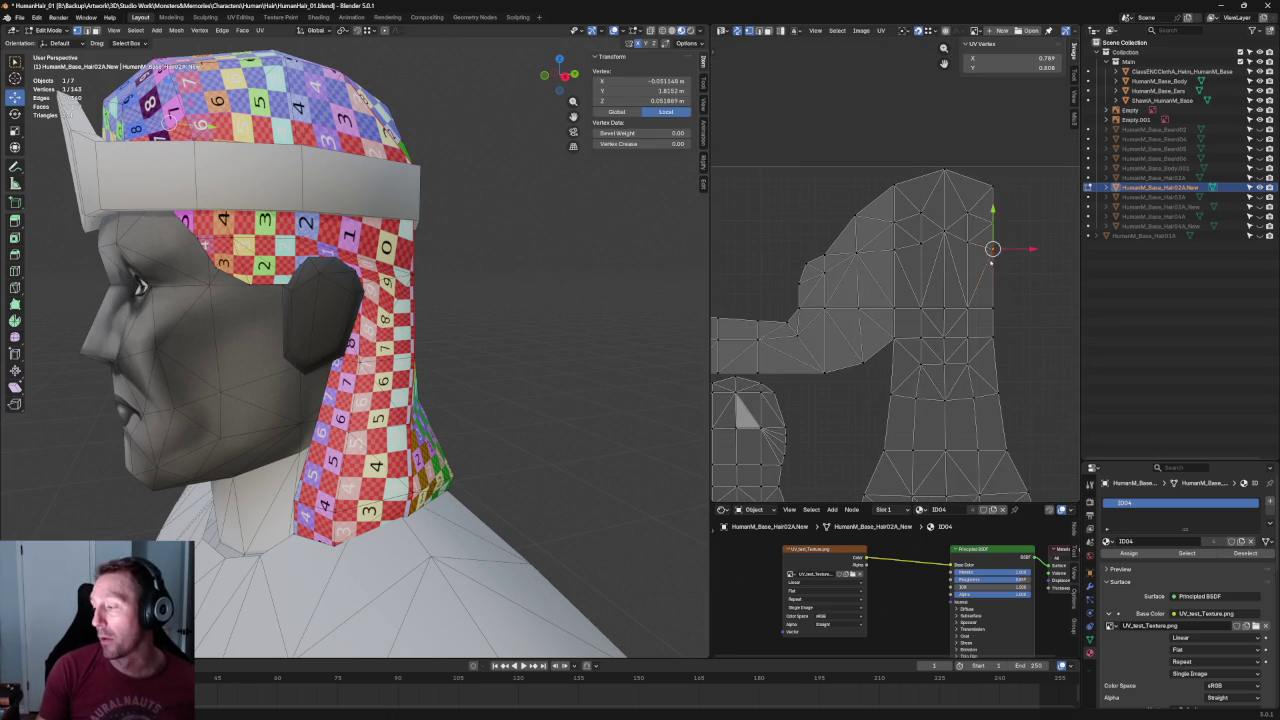
pyautogui.scroll(3, 975, 245)
pyautogui.click(980, 232)
pyautogui.keyDown('shift'); pyautogui.click(888, 236); pyautogui.keyUp('shift')
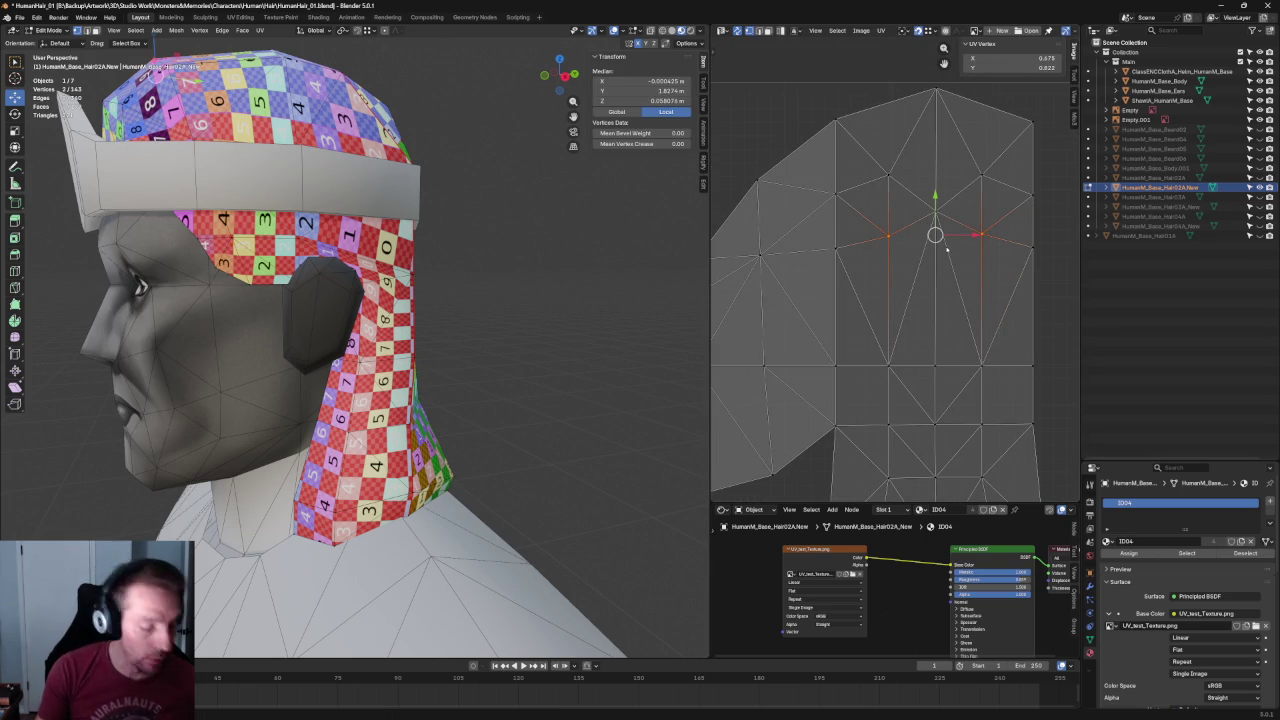
pyautogui.hotkey('shift', 'w')
# Select the right and left vertices of the next row, then deselect.
pyautogui.scroll(-3, 887, 262)
pyautogui.click(963, 258)
pyautogui.keyDown('shift'); pyautogui.click(859, 262); pyautogui.keyUp('shift')
pyautogui.scroll(2, 880, 255)
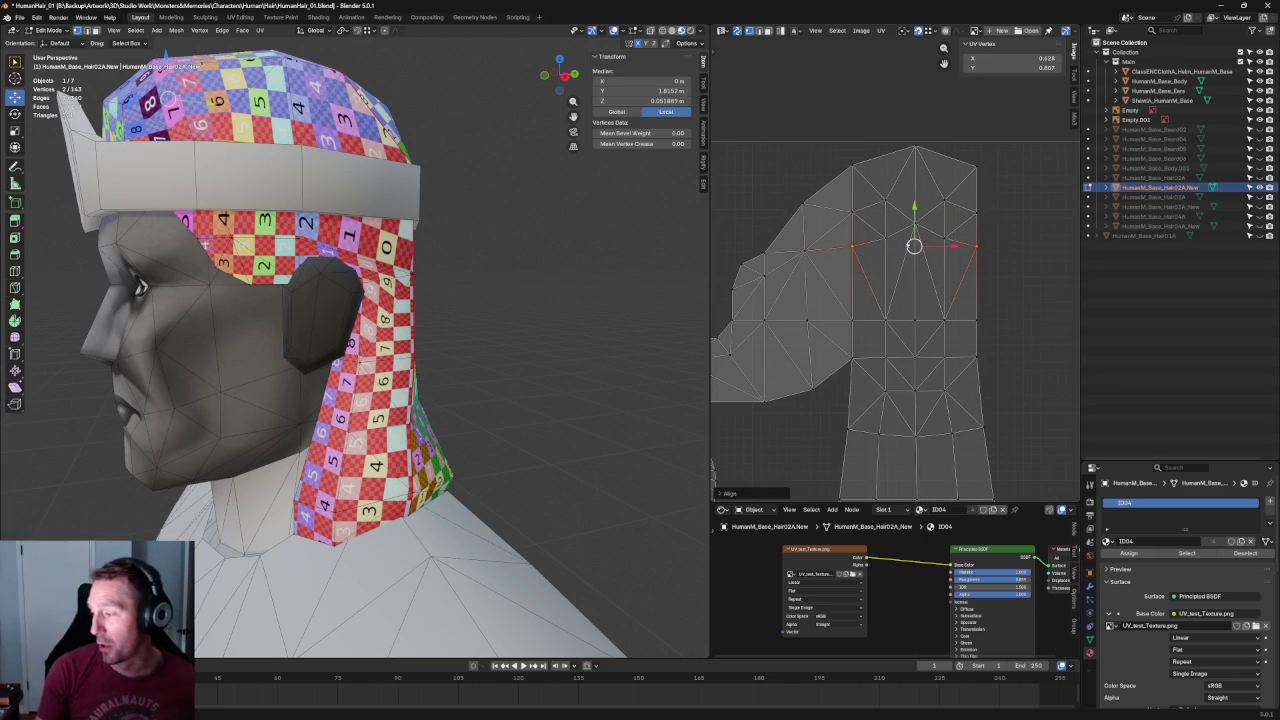
pyautogui.scroll(2, 924, 244)
pyautogui.scroll(2, 860, 244)
pyautogui.keyDown('shift'); pyautogui.click(888, 237); pyautogui.keyUp('shift')
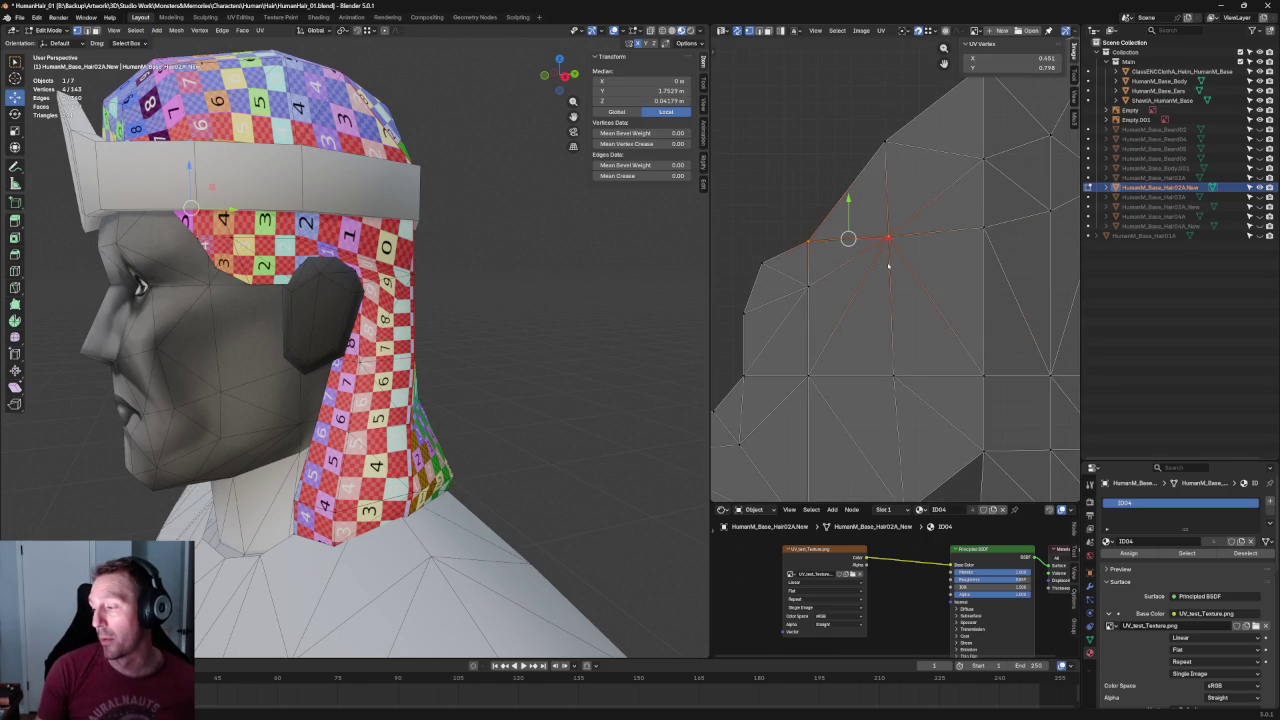
pyautogui.hotkey('alt', 'a')
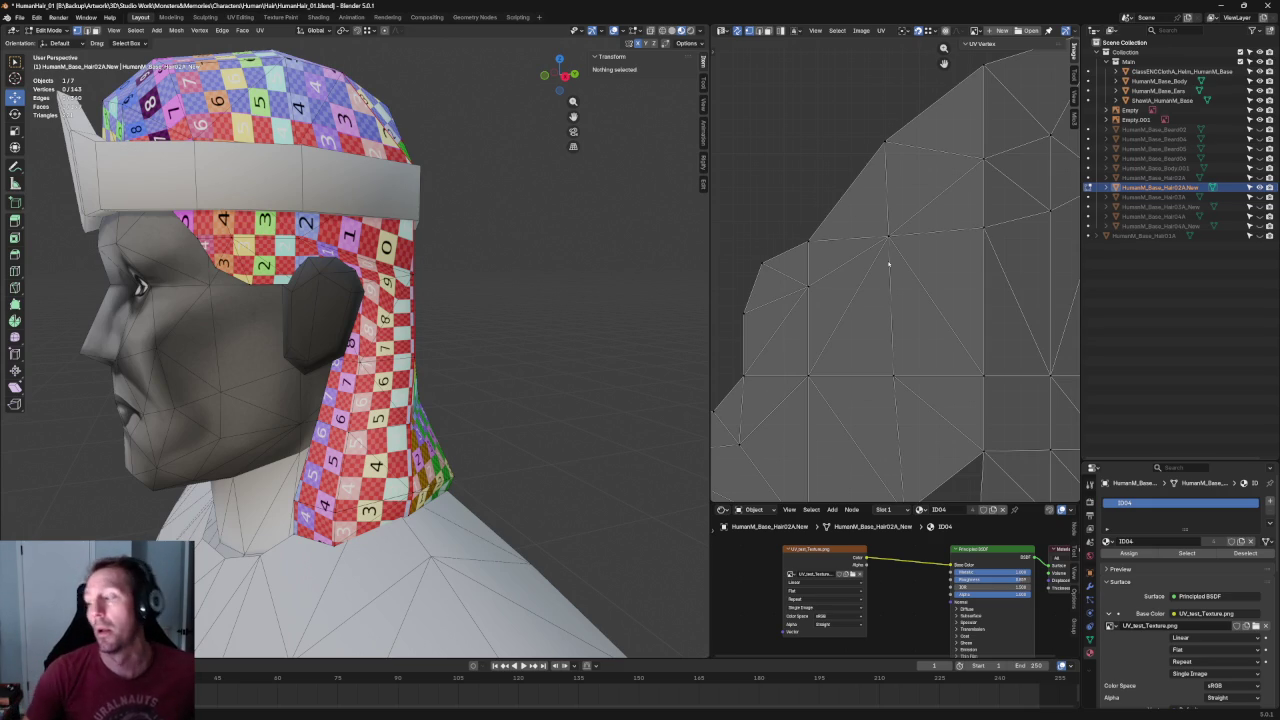
# Select row vertices on the island's right side and move them into position.
pyautogui.scroll(-3, 883, 189)
pyautogui.scroll(4, 914, 149)
pyautogui.moveTo(914, 149); pyautogui.dragTo(893, 171, button='middle')
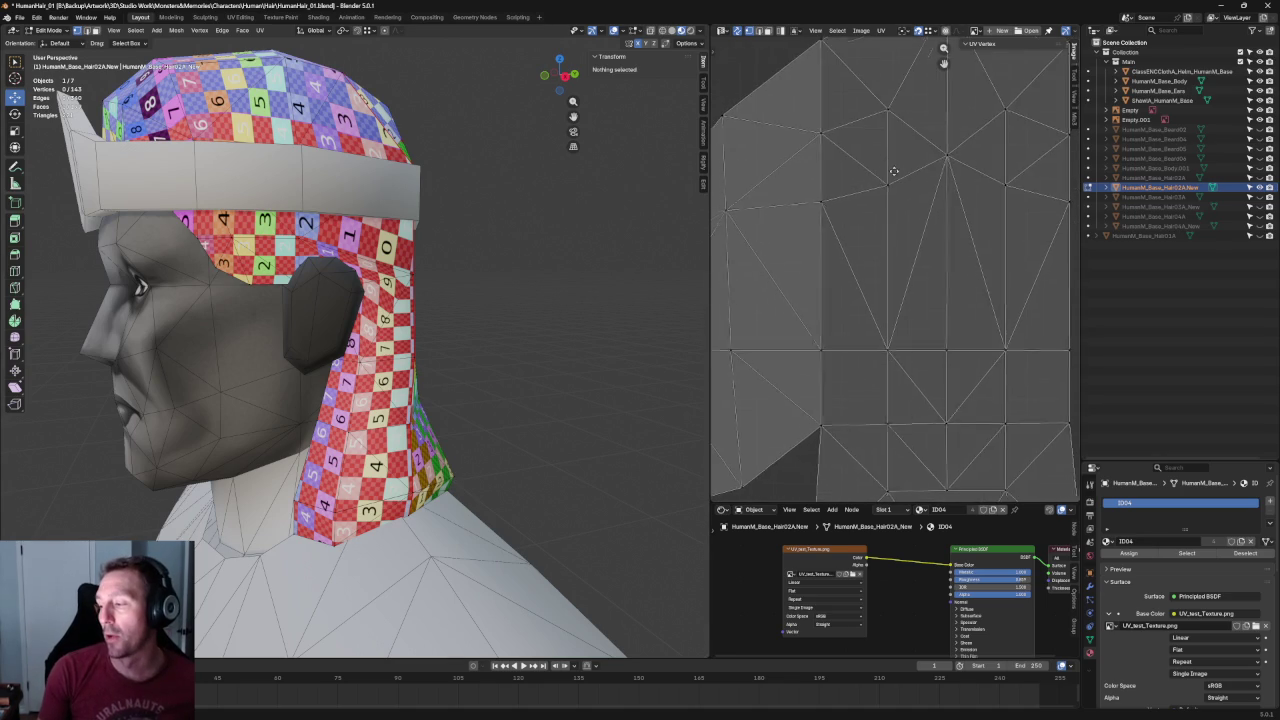
pyautogui.scroll(-2, 893, 171)
pyautogui.scroll(-2, 880, 137)
pyautogui.click(1016, 235)
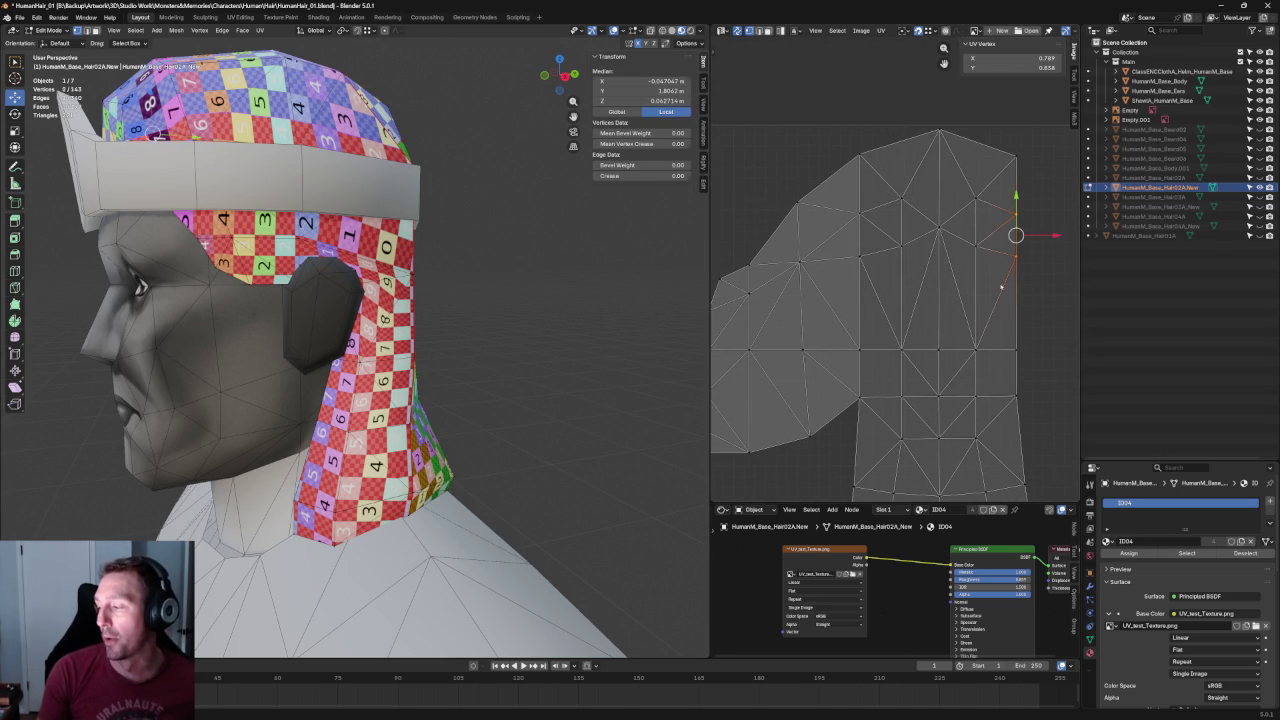
pyautogui.keyDown('shift'); pyautogui.moveTo(884, 198); pyautogui.dragTo(826, 296); pyautogui.keyUp('shift')
pyautogui.moveTo(470, 140); pyautogui.dragTo(491, 228, button='middle')
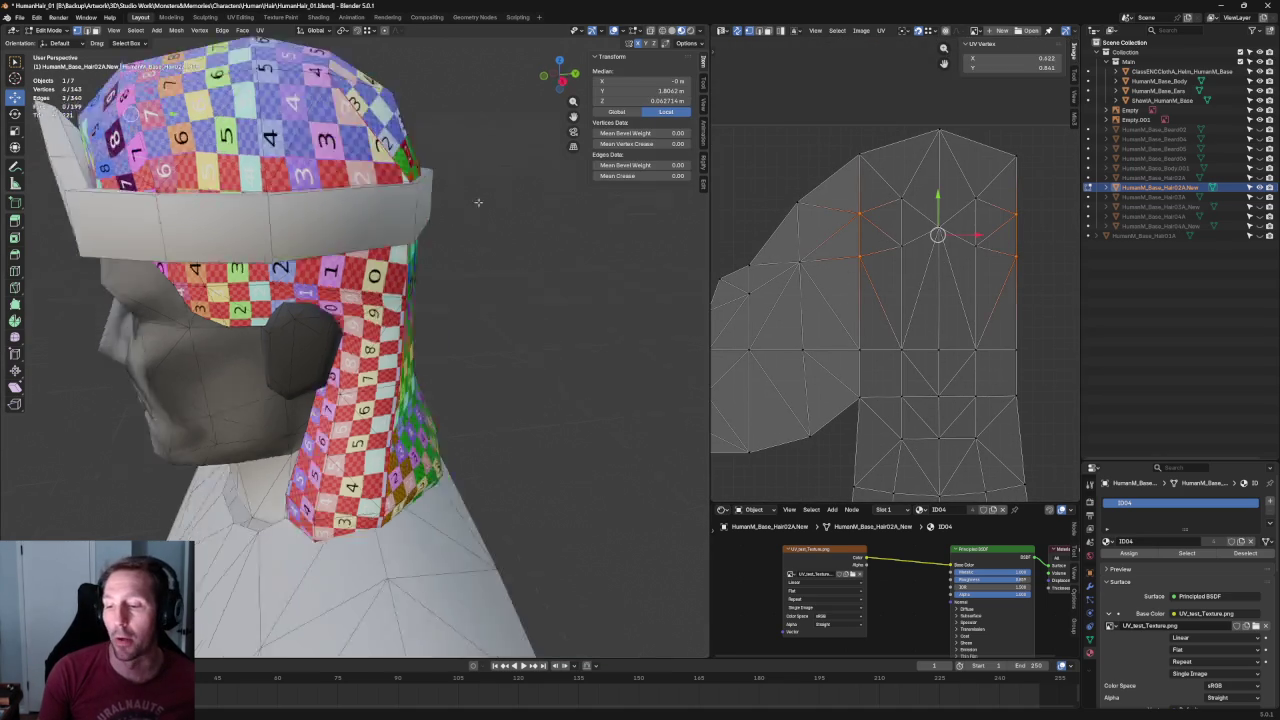
pyautogui.moveTo(469, 305); pyautogui.dragTo(508, 251, button='middle')
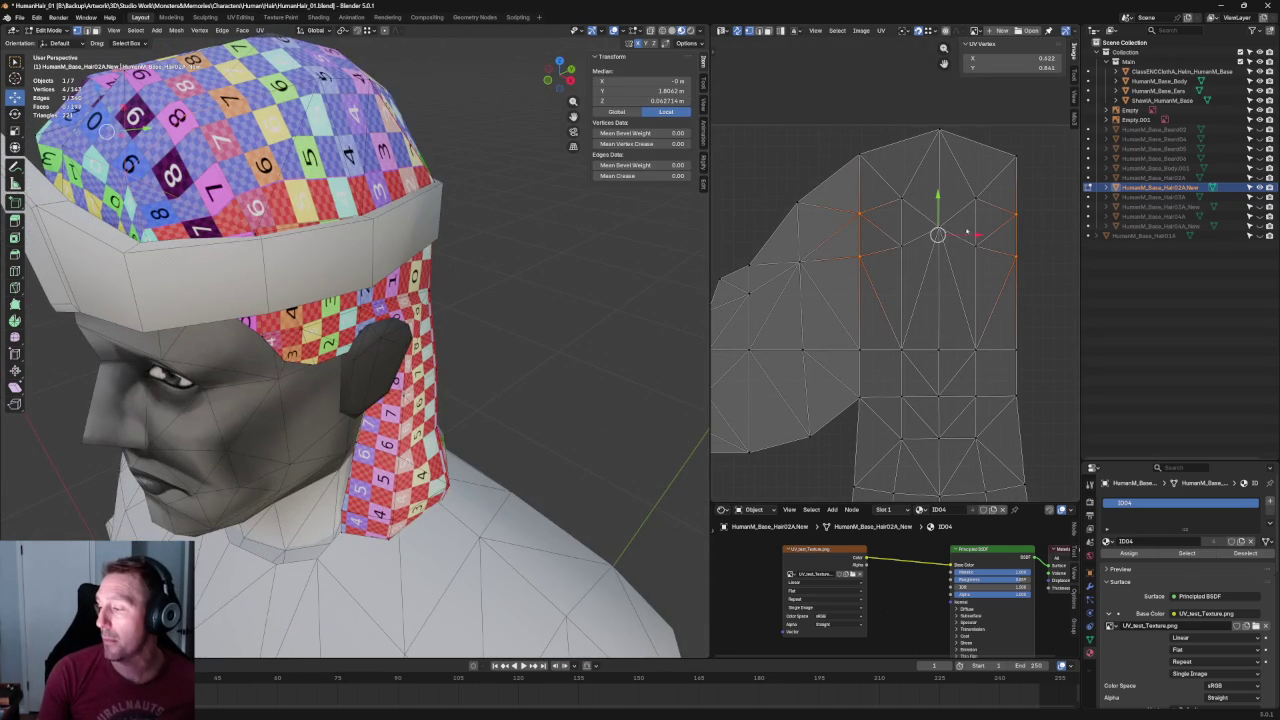
pyautogui.press('g')
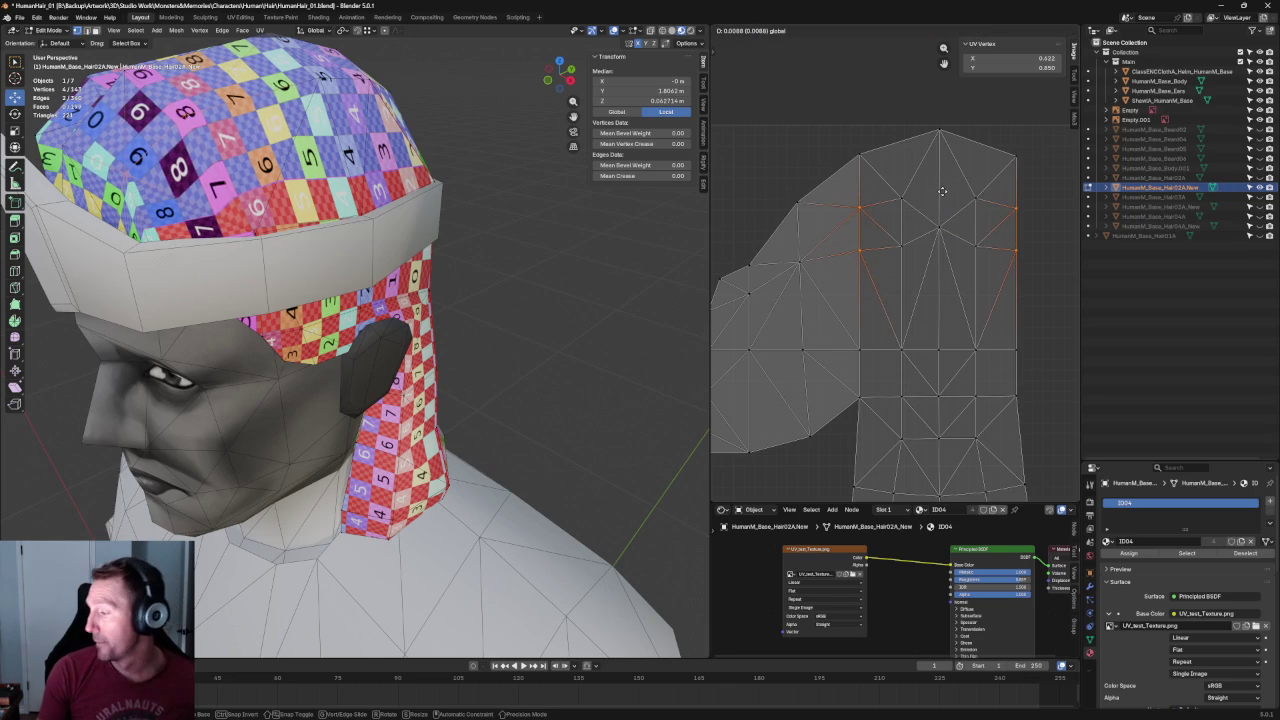
pyautogui.click(940, 200)
pyautogui.hotkey('alt', 'a')
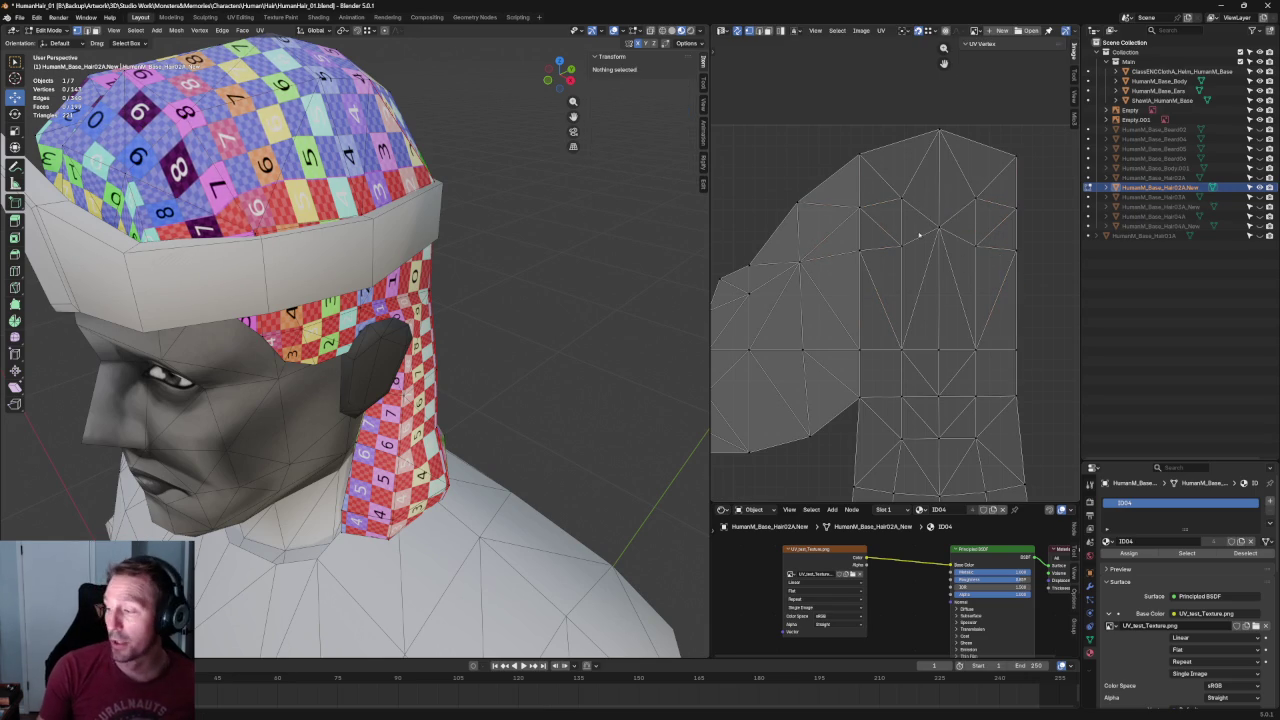
# Straighten a row between its left and right vertices with UV Align.
pyautogui.click(1015, 207)
pyautogui.keyDown('shift'); pyautogui.click(860, 207); pyautogui.keyUp('shift')
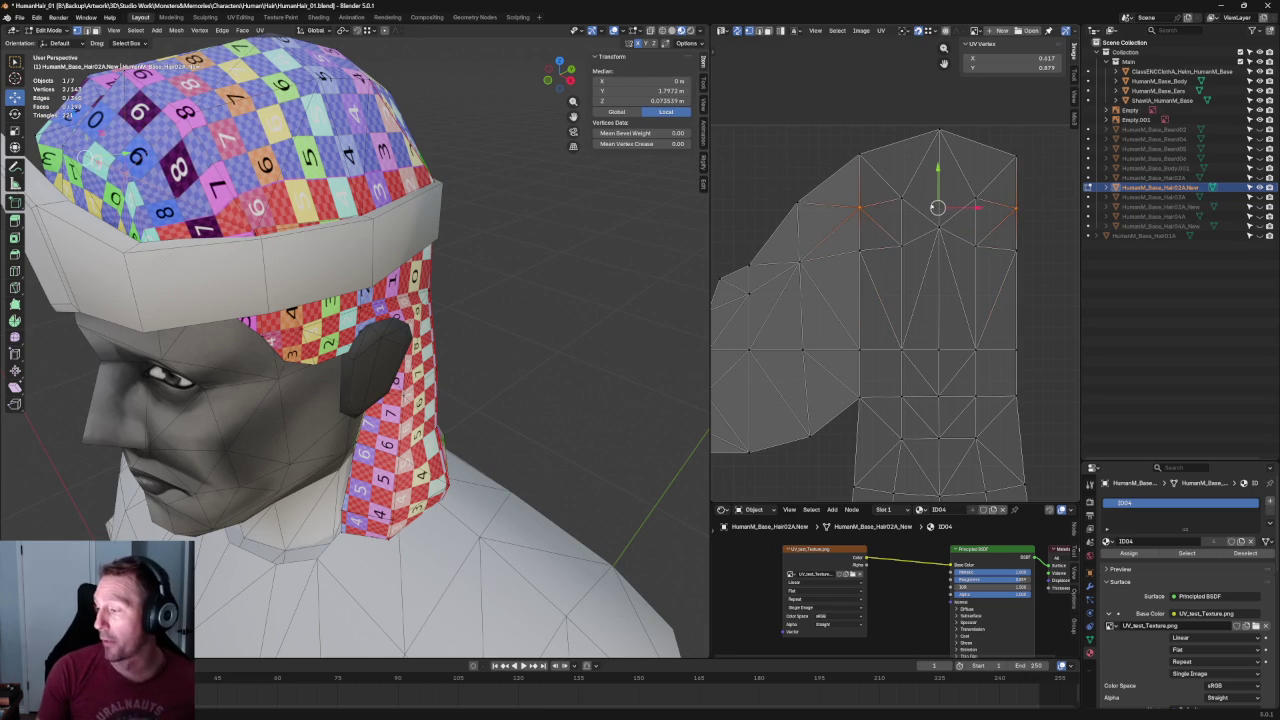
pyautogui.hotkey('shift', 'w')
pyautogui.click(829, 196)
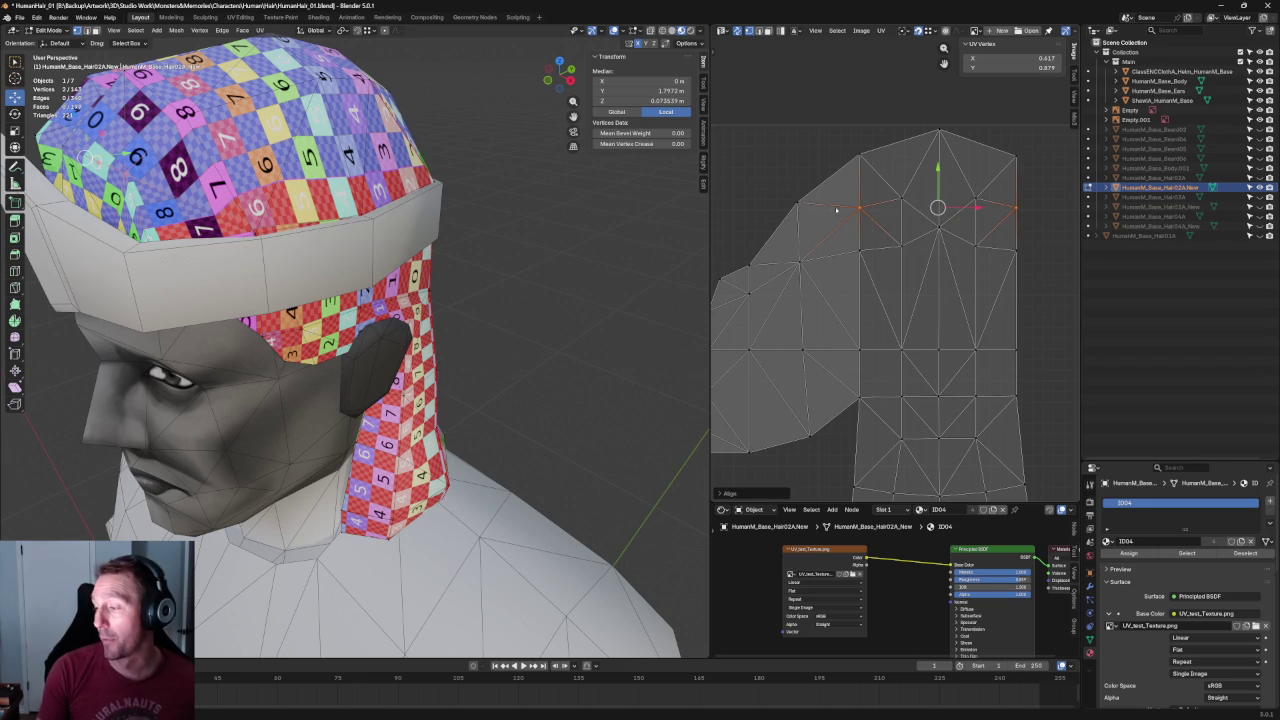
pyautogui.hotkey('alt', 'a')
pyautogui.moveTo(900, 178)
pyautogui.mouseDown()
pyautogui.moveTo(994, 212)
pyautogui.moveTo(880, 266)
pyautogui.mouseUp()
pyautogui.hotkey('alt', 'a')
pyautogui.hotkey('alt', 'a')
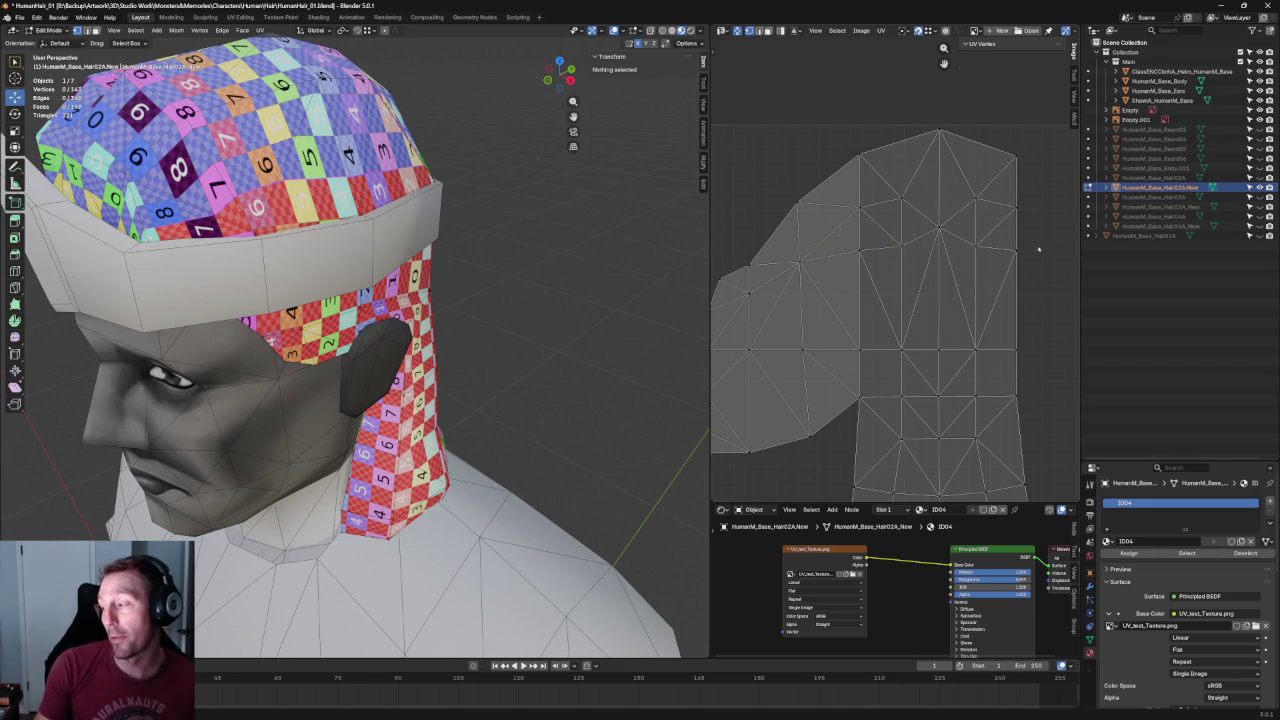
pyautogui.moveTo(1038, 249); pyautogui.dragTo(810, 298)
pyautogui.hotkey('alt', 'a')
# Box-select a full horizontal row of UV vertices across the island.
pyautogui.scroll(-3, 883, 299)
pyautogui.scroll(2, 880, 286)
pyautogui.scroll(-2, 880, 286)
pyautogui.scroll(4, 902, 240)
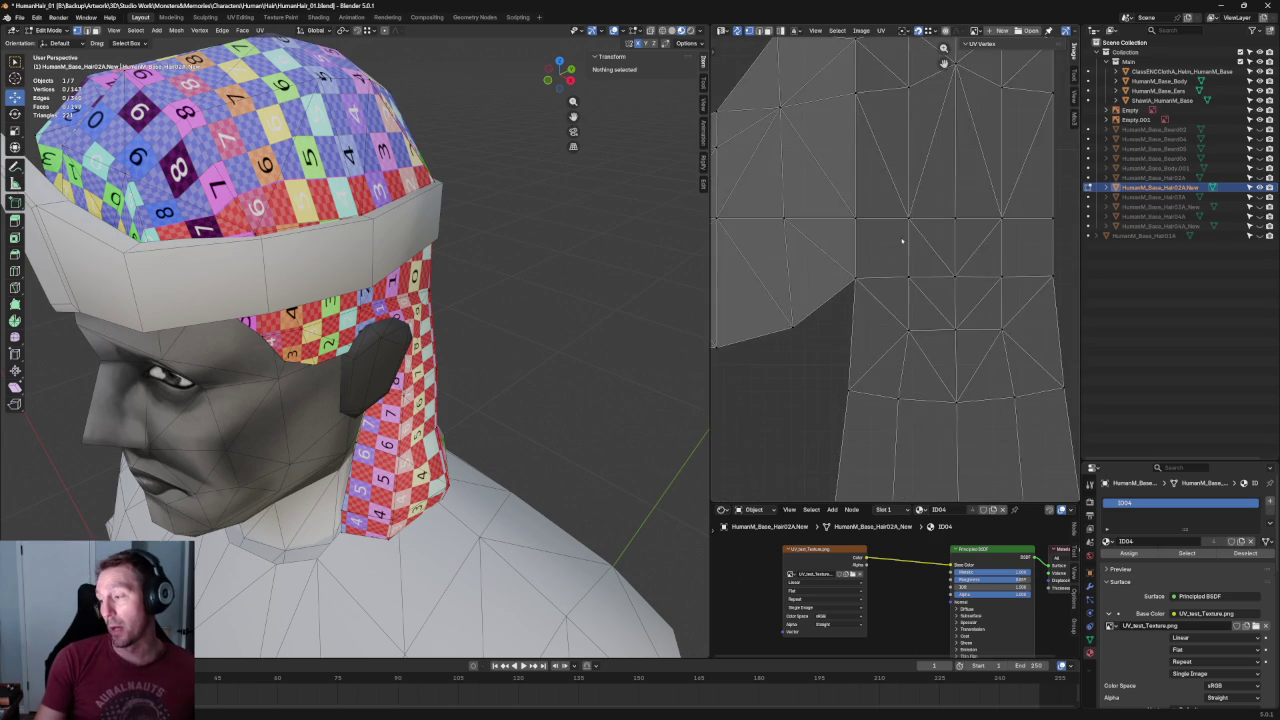
pyautogui.scroll(-2, 902, 240)
pyautogui.moveTo(1011, 223); pyautogui.dragTo(743, 275)
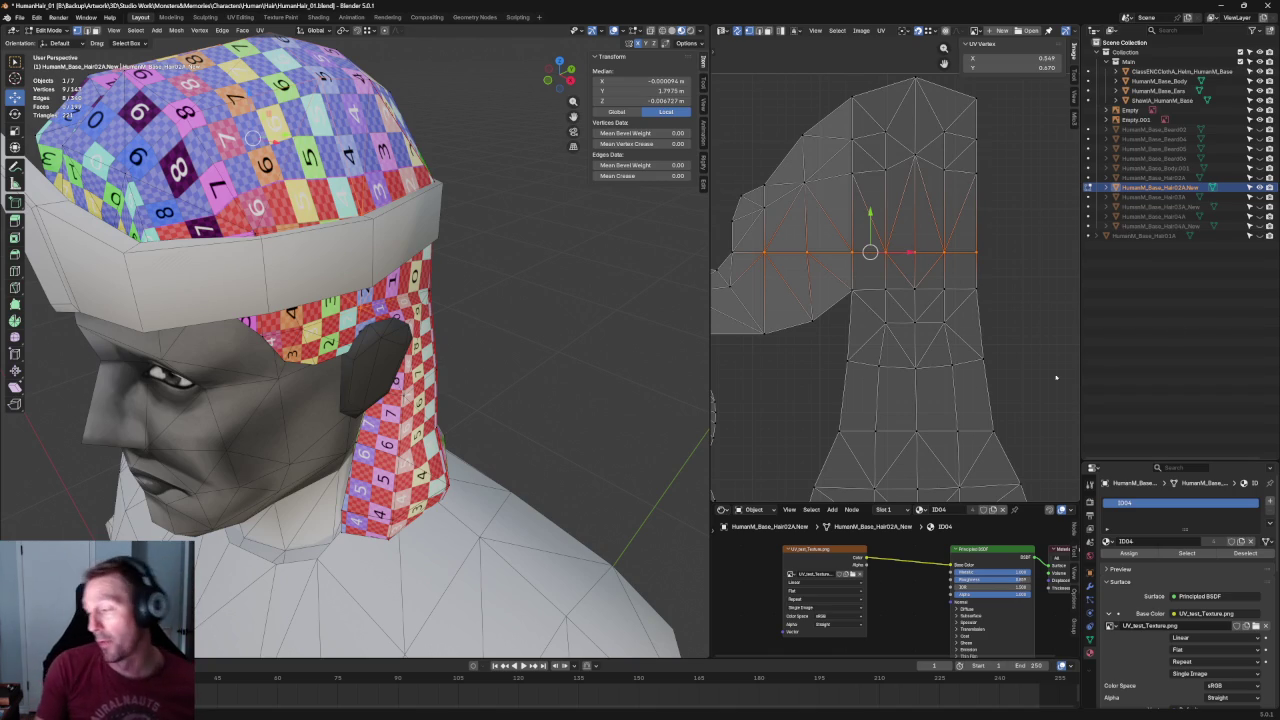
# Align Straight the next UV row down, inspect the checker on the head, then deselect.
pyautogui.moveTo(1008, 268); pyautogui.dragTo(822, 306)
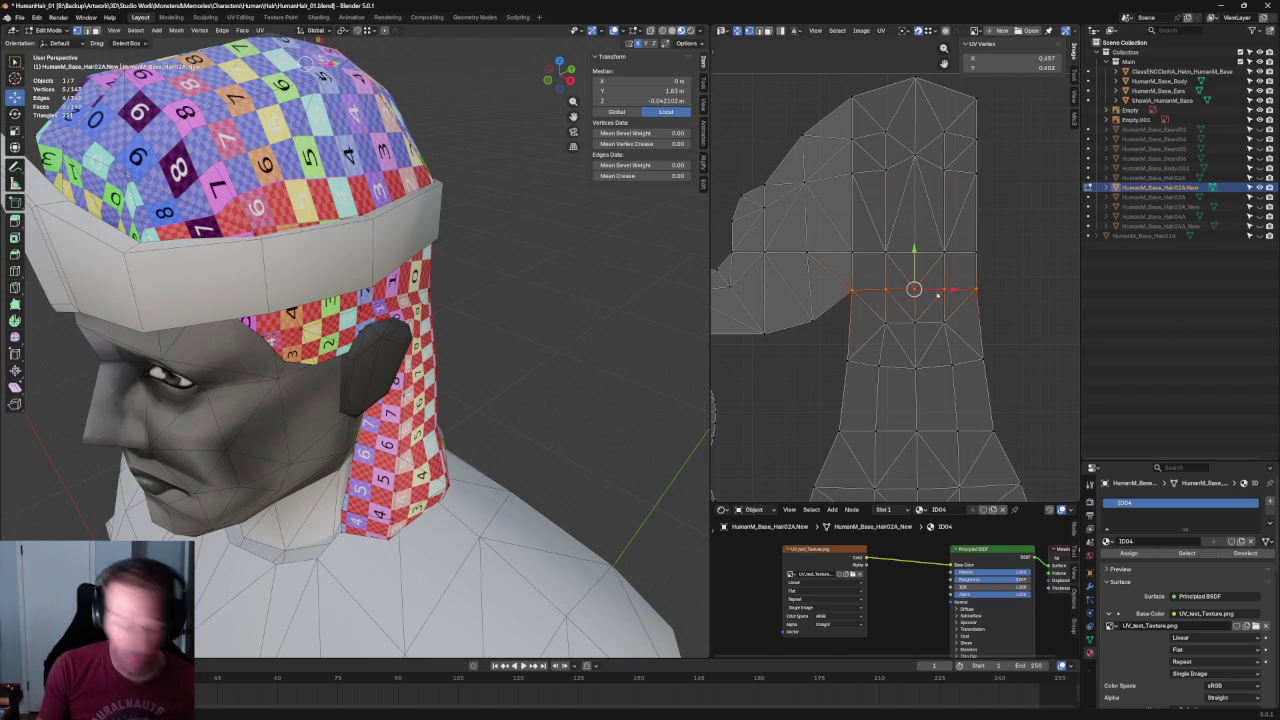
pyautogui.hotkey('shift', 'w')
pyautogui.click(893, 247)
pyautogui.moveTo(568, 306); pyautogui.dragTo(497, 308, button='middle')
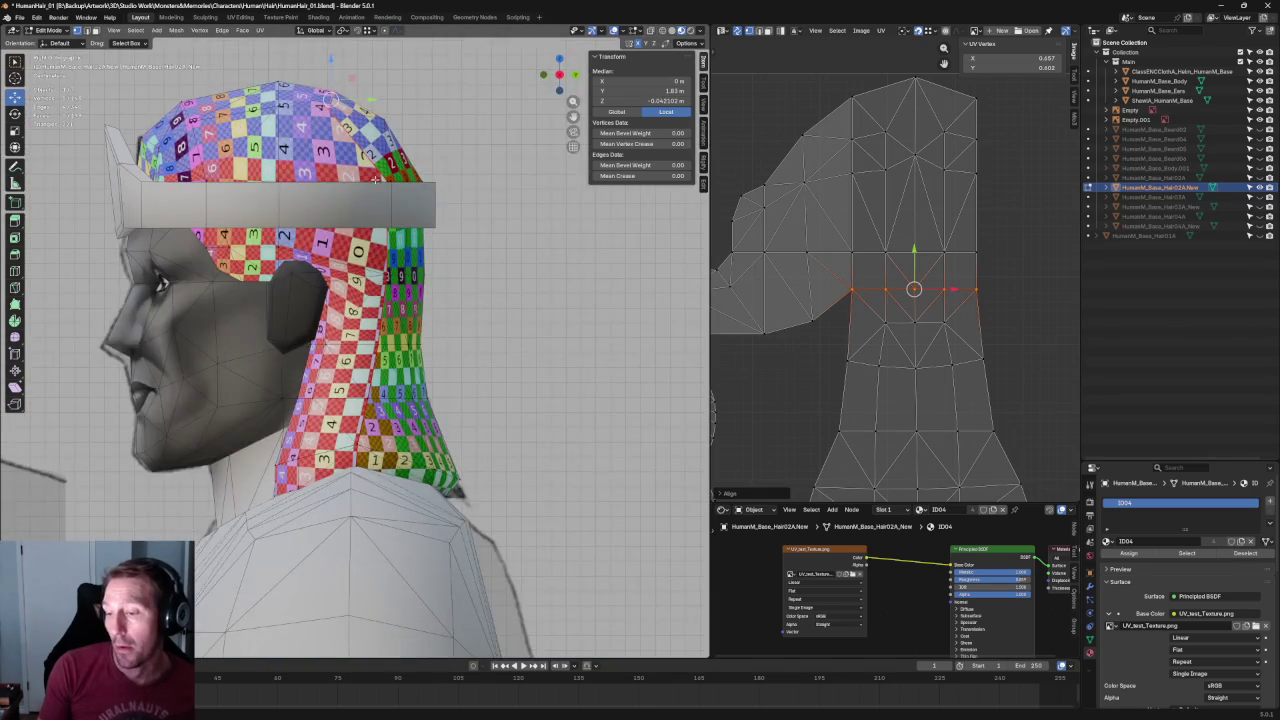
pyautogui.scroll(2, 419, 341)
pyautogui.hotkey('alt', 'a')
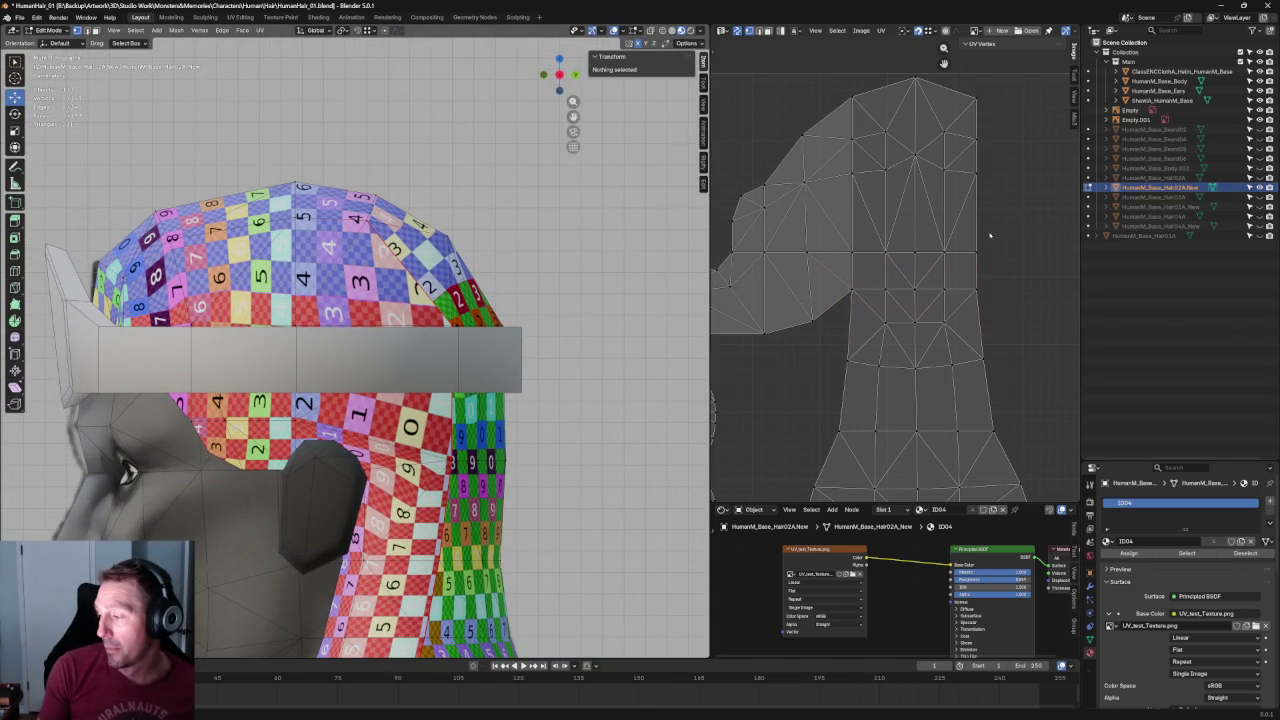
pyautogui.scroll(-2, 1004, 254)
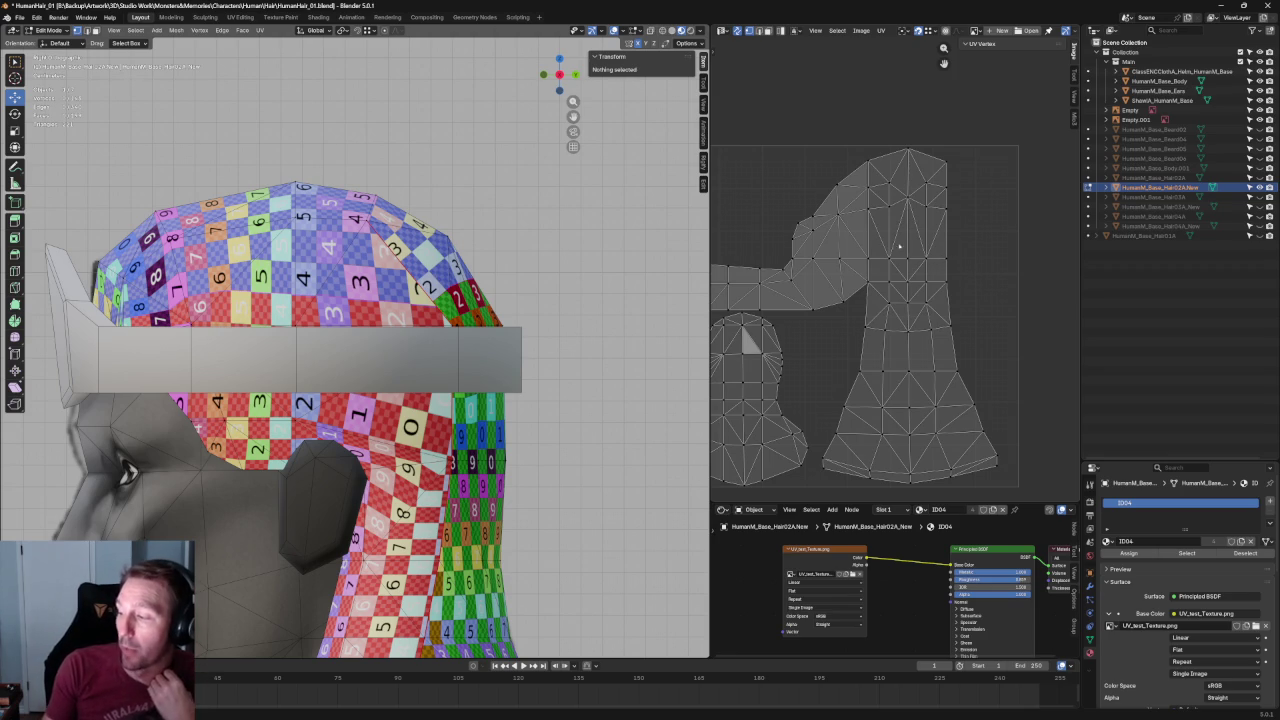
# Shift the selected notch UV vertices slightly to the left.
pyautogui.scroll(2, 838, 247)
pyautogui.scroll(3, 846, 258)
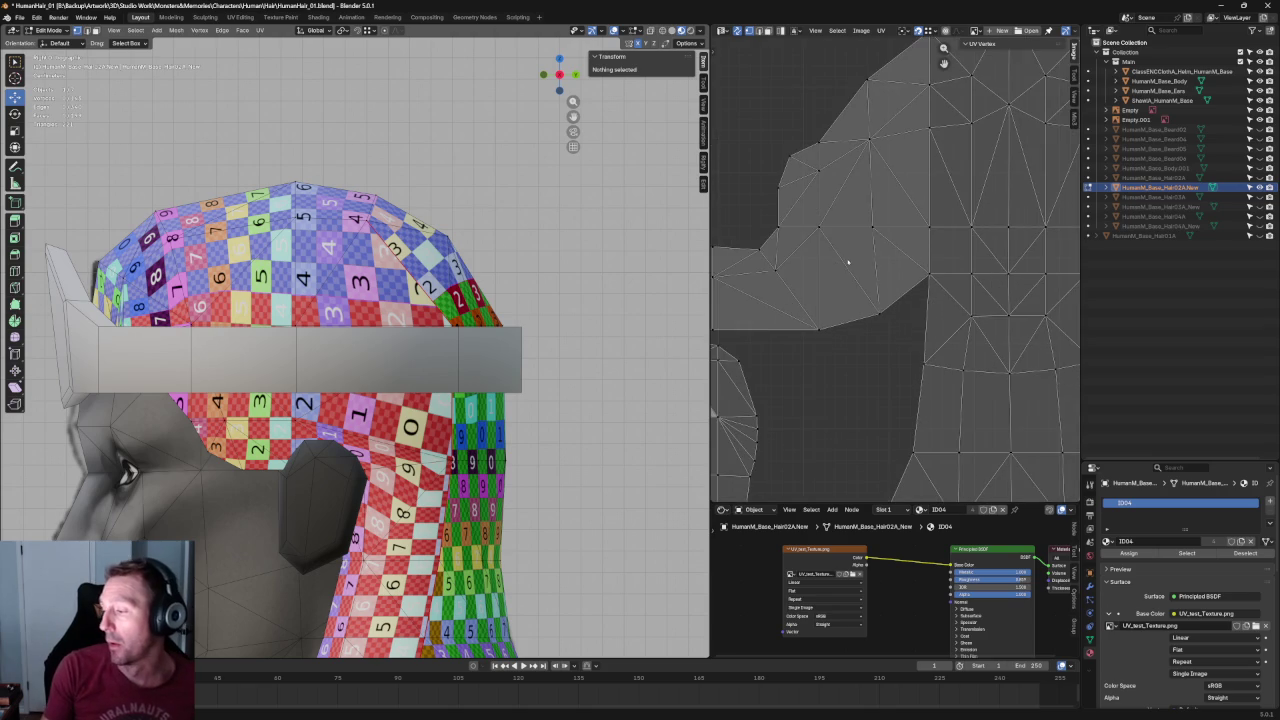
pyautogui.moveTo(753, 272); pyautogui.dragTo(755, 273)
pyautogui.keyDown('shift'); pyautogui.click(807, 332); pyautogui.keyUp('shift')
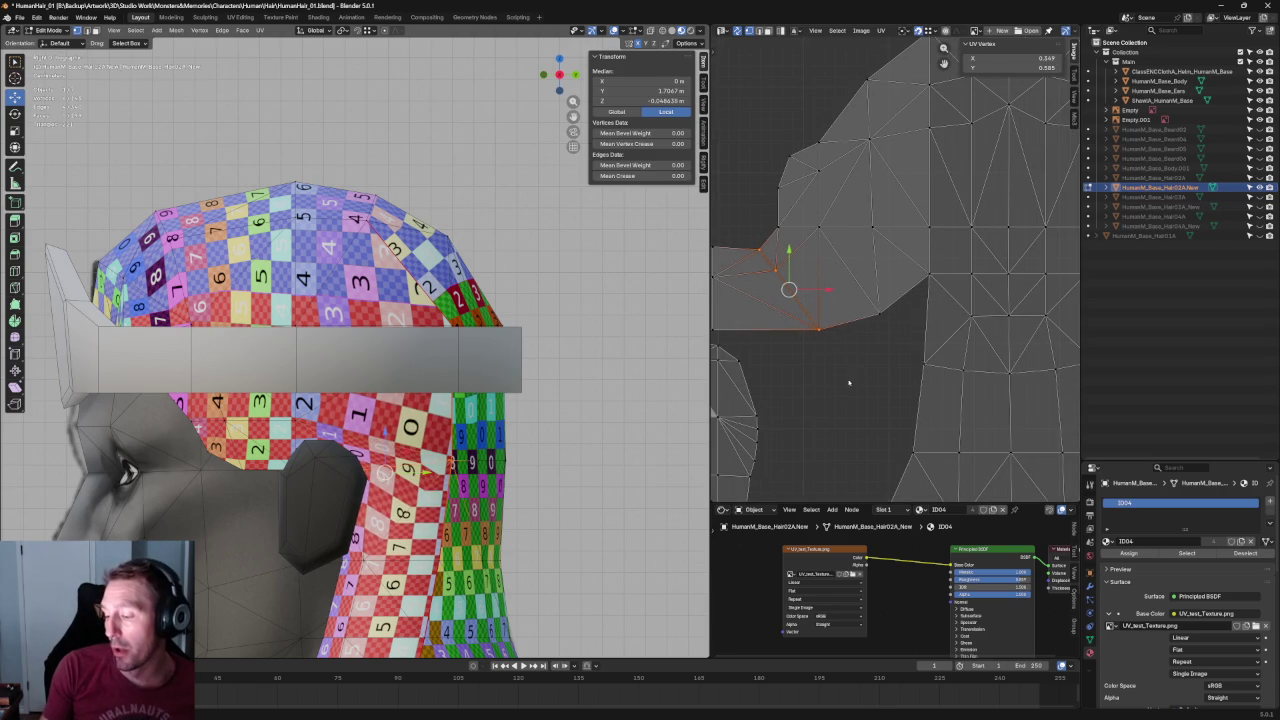
pyautogui.moveTo(818, 288); pyautogui.dragTo(922, 284, button='middle')
pyautogui.press('g')
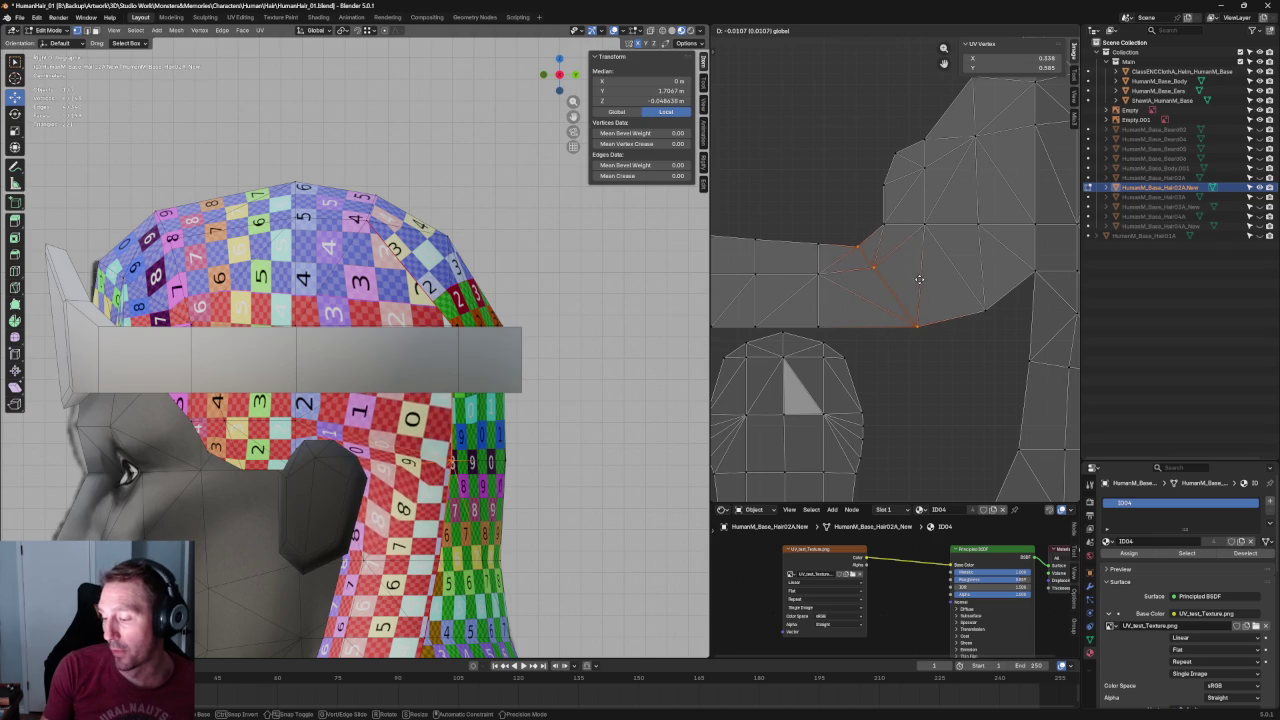
pyautogui.click(927, 280)
pyautogui.moveTo(931, 288); pyautogui.dragTo(914, 287)
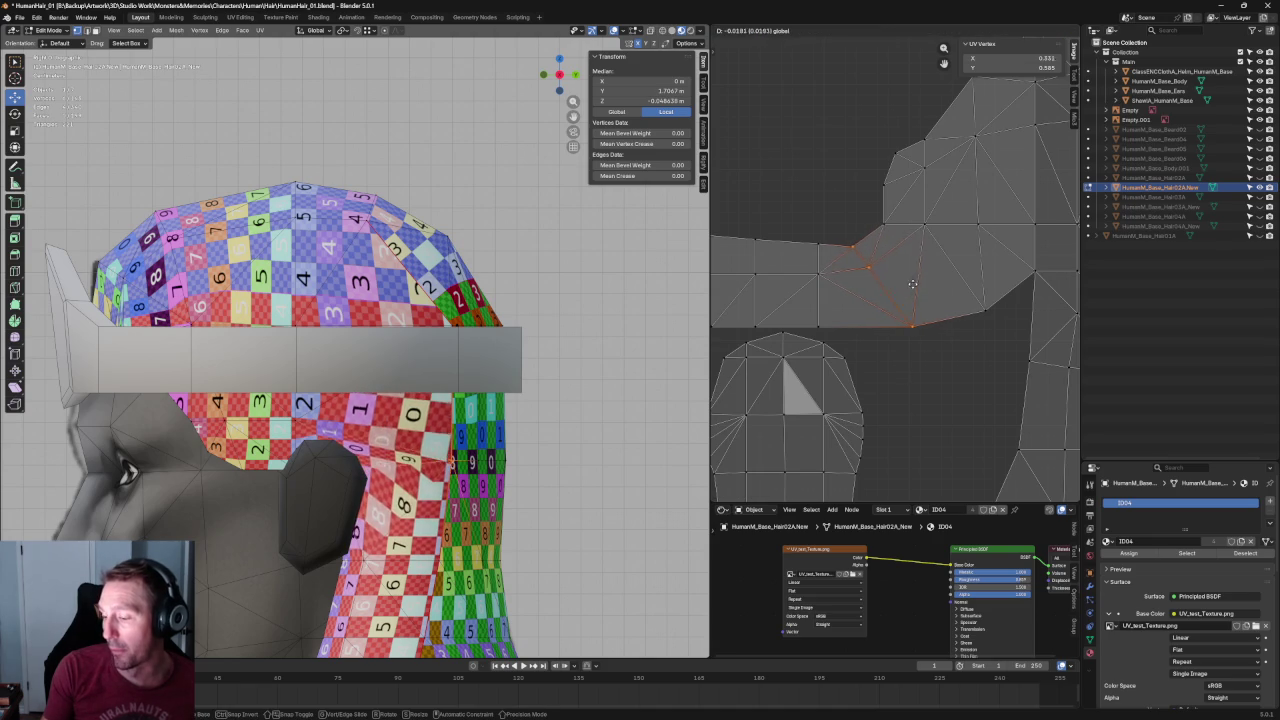
# Raise the notch corner vertex up and right, then clear the selection.
pyautogui.scroll(1, 913, 287)
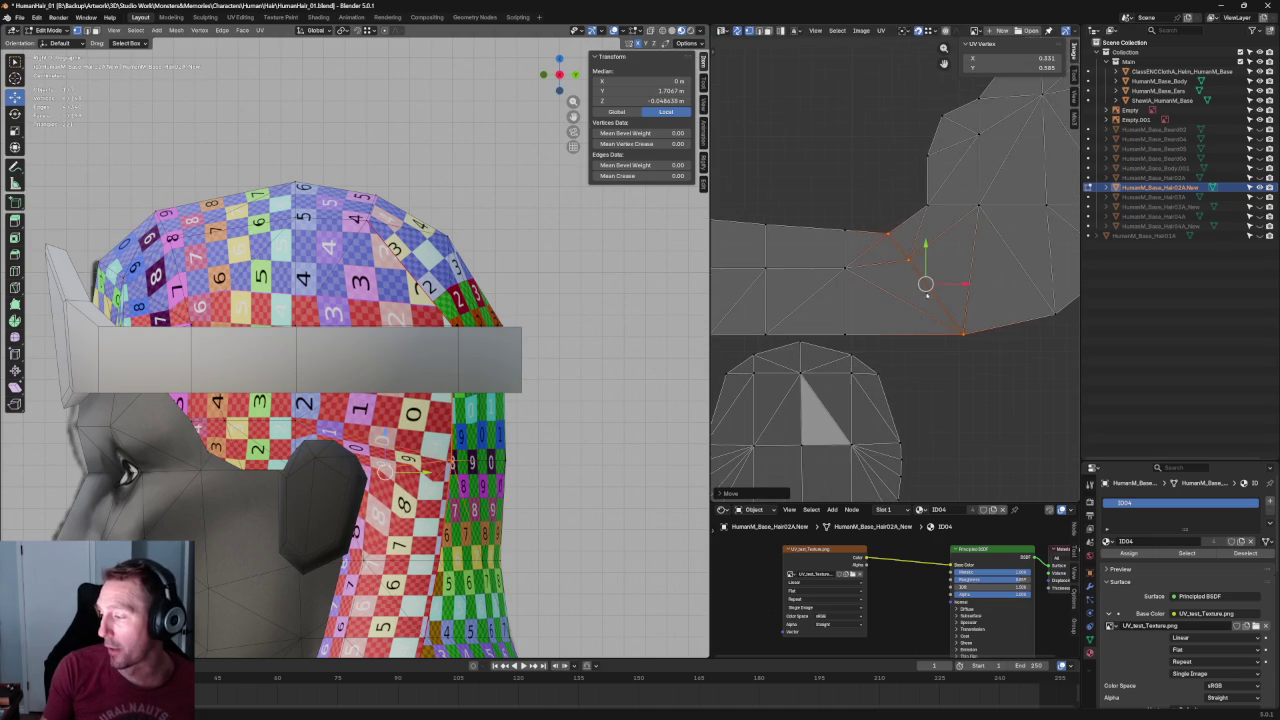
pyautogui.moveTo(914, 232); pyautogui.dragTo(884, 252, button='middle')
pyautogui.click(856, 251)
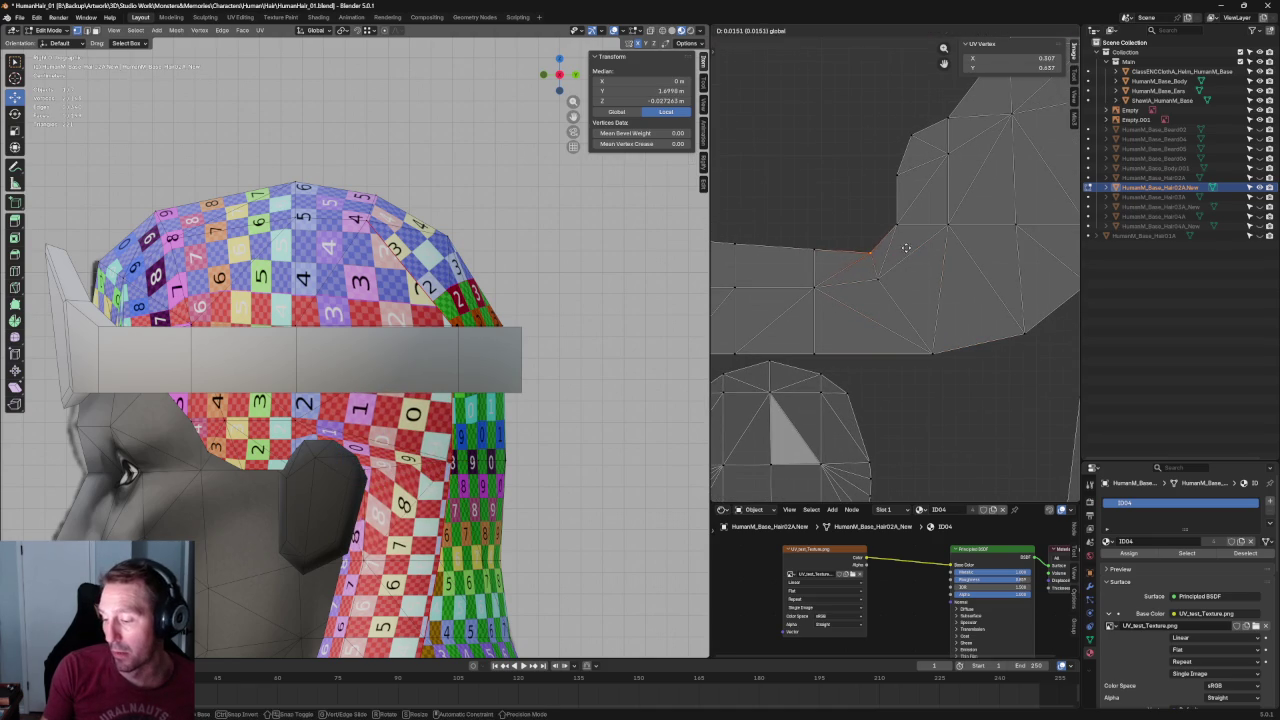
pyautogui.moveTo(857, 252)
pyautogui.mouseDown()
pyautogui.moveTo(897, 224)
pyautogui.moveTo(894, 153)
pyautogui.mouseUp()
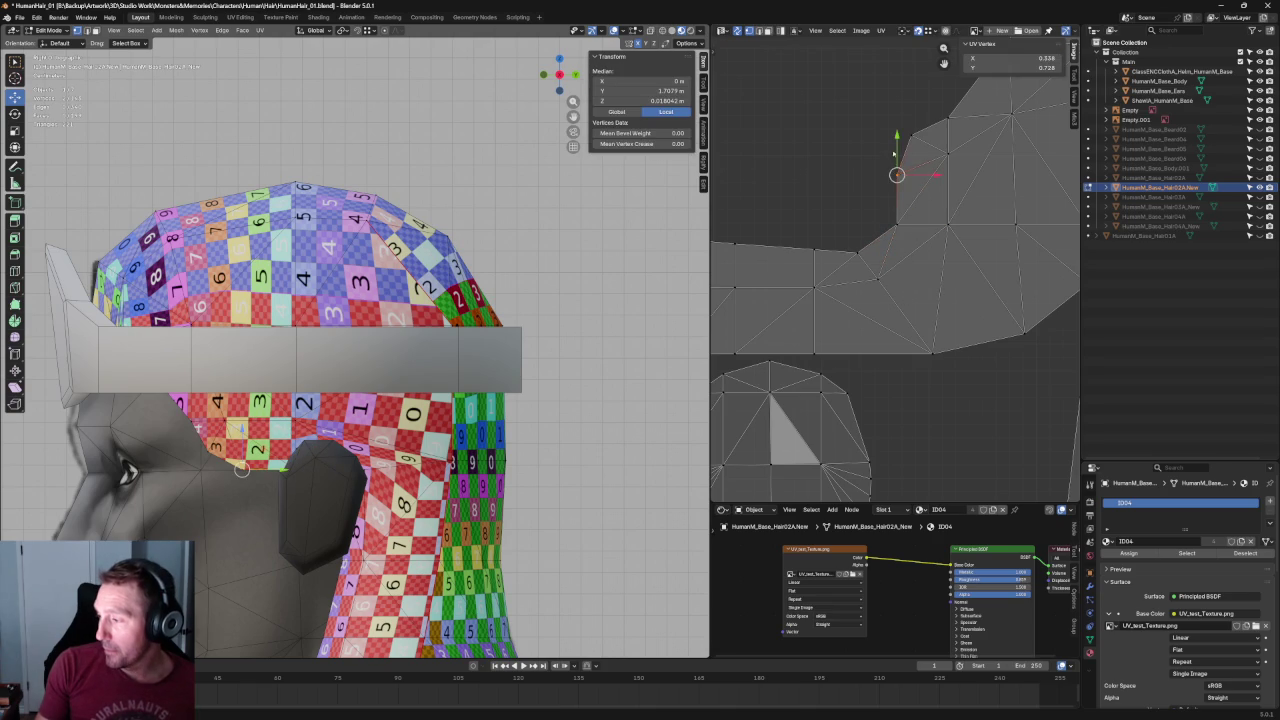
pyautogui.press('g')
pyautogui.click(898, 150)
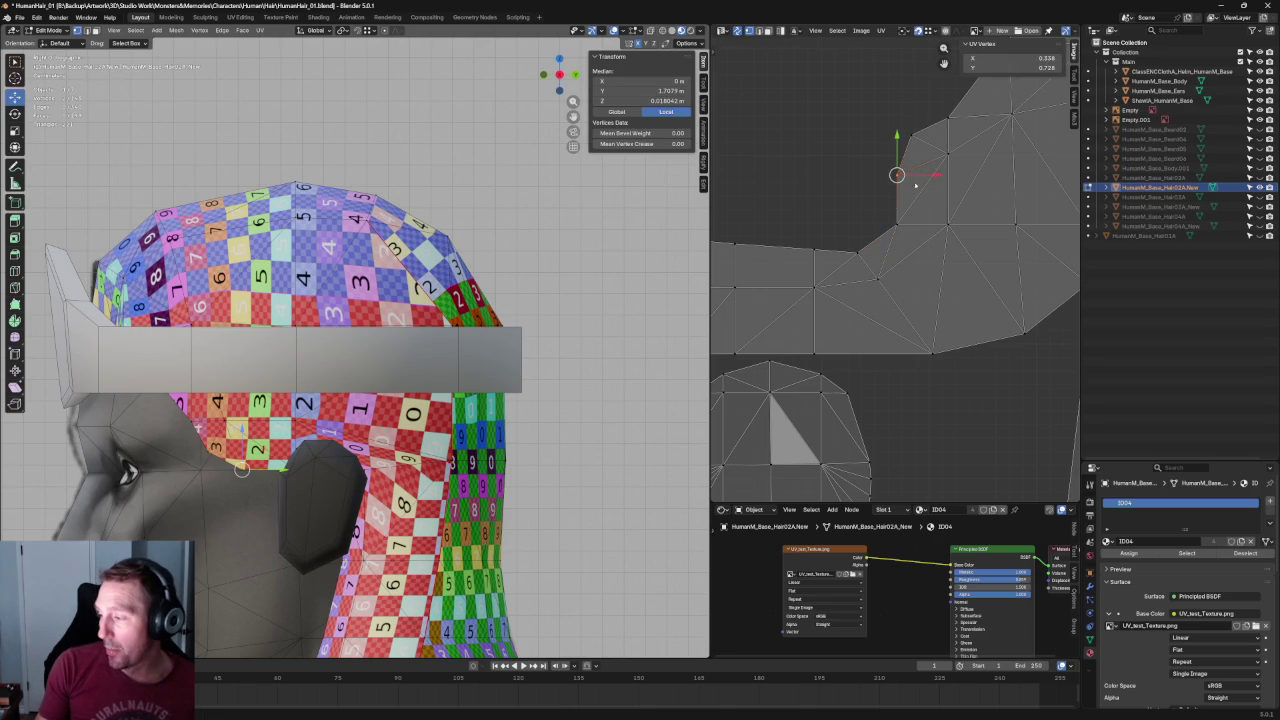
pyautogui.moveTo(894, 153); pyautogui.dragTo(896, 147)
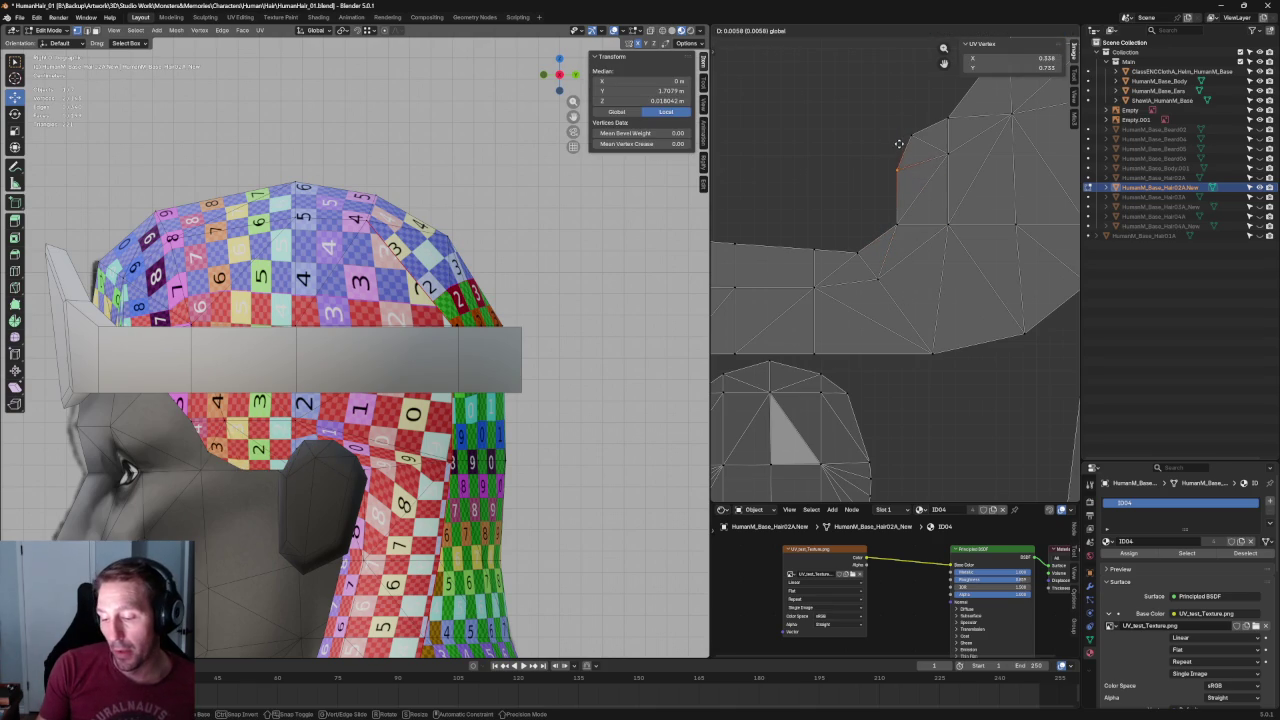
pyautogui.click(899, 143)
pyautogui.click(880, 185)
pyautogui.scroll(-4, 876, 198)
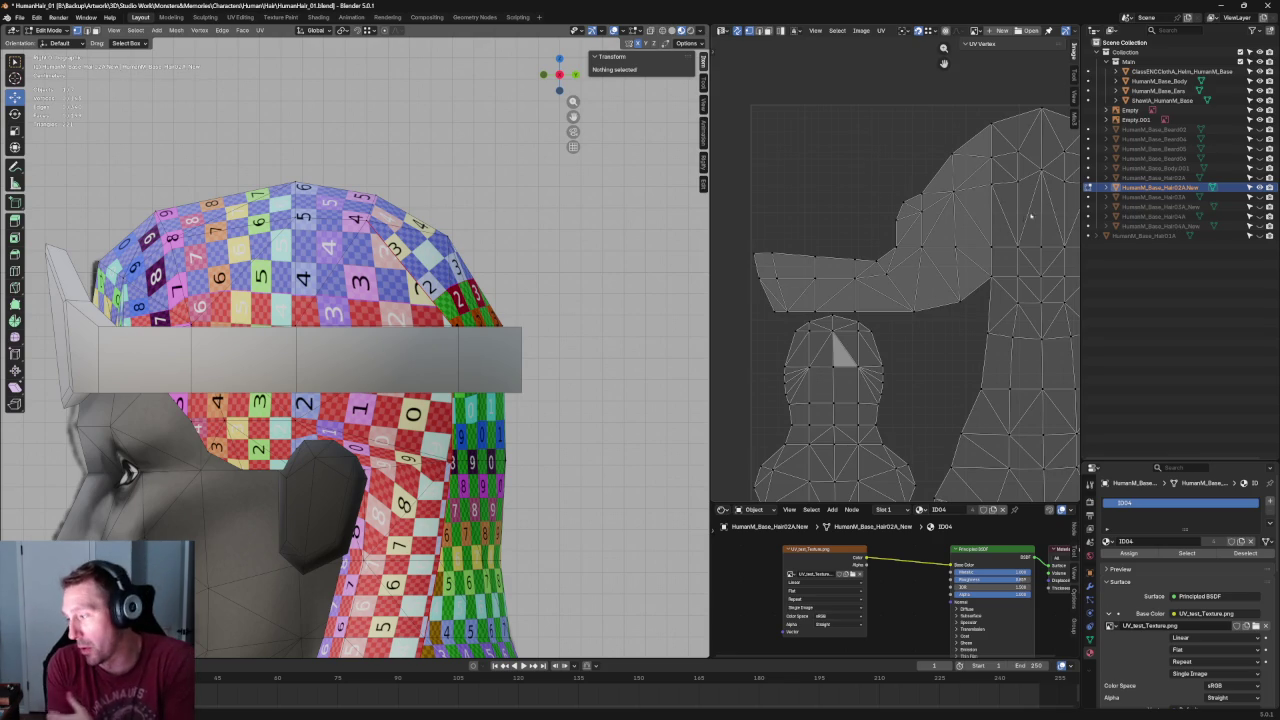
pyautogui.click(921, 309)
pyautogui.press('g')
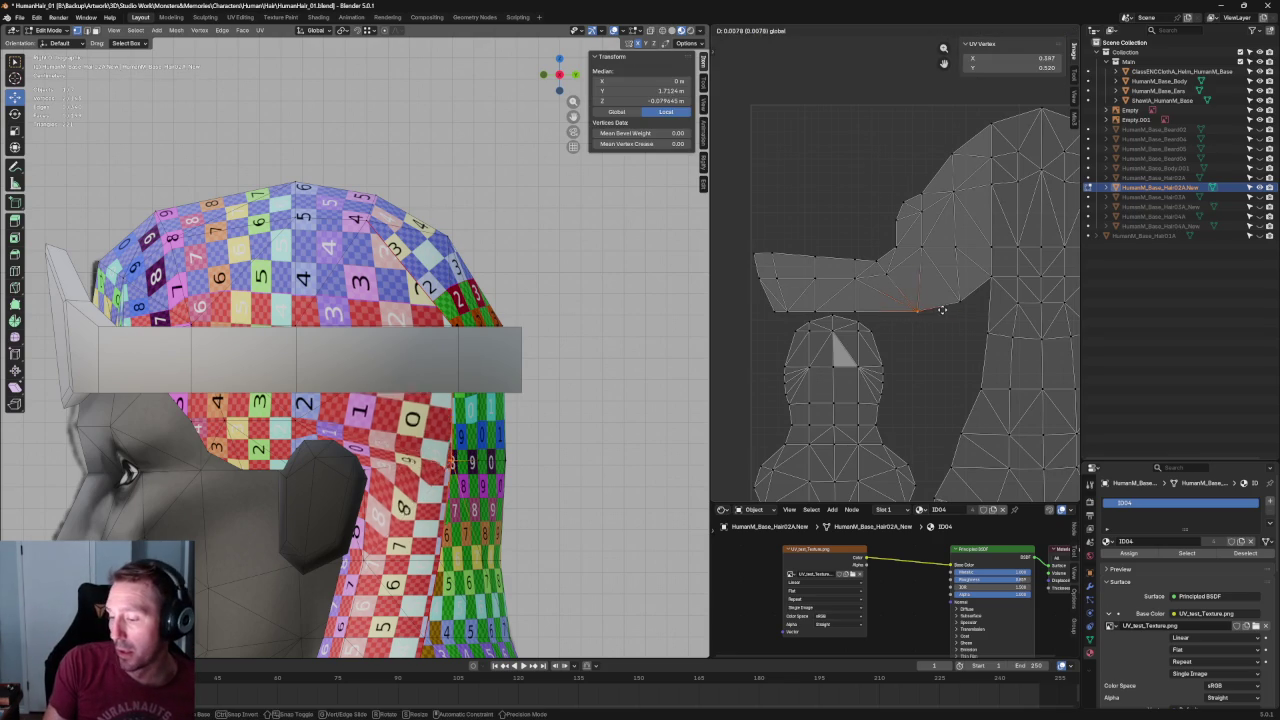
pyautogui.click(944, 309)
pyautogui.hotkey('alt', 'a')
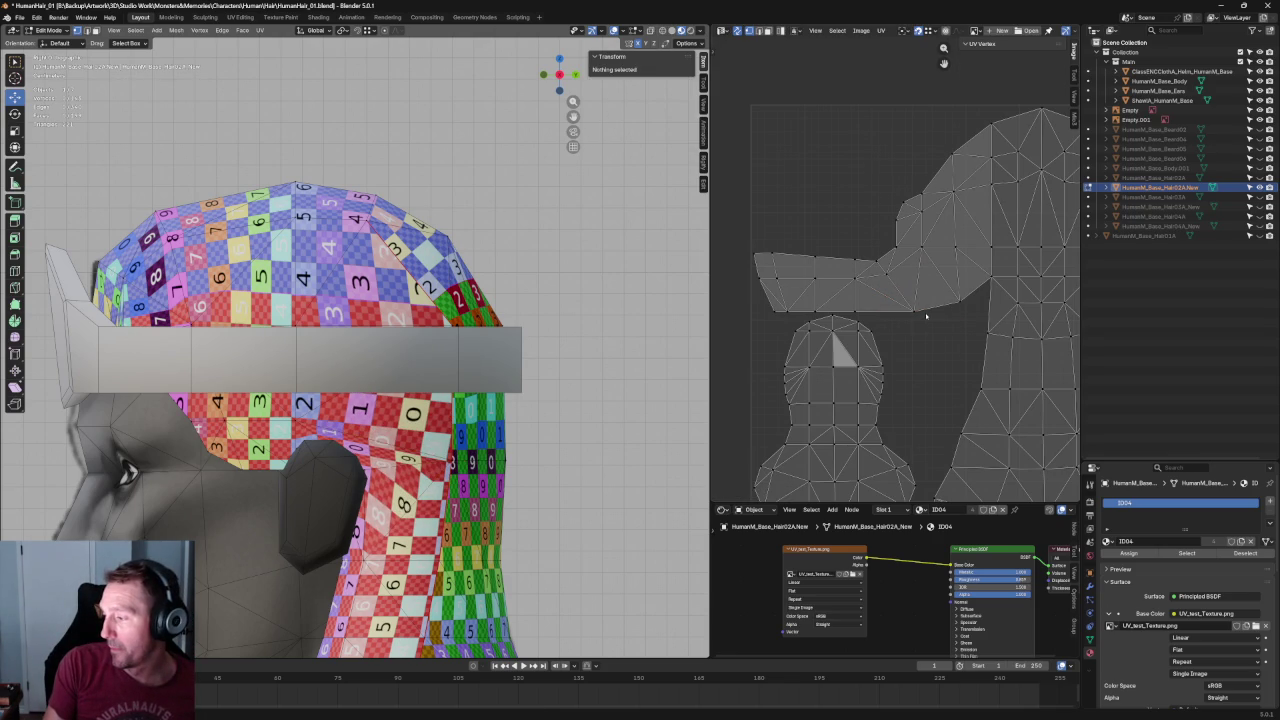
pyautogui.click(886, 274)
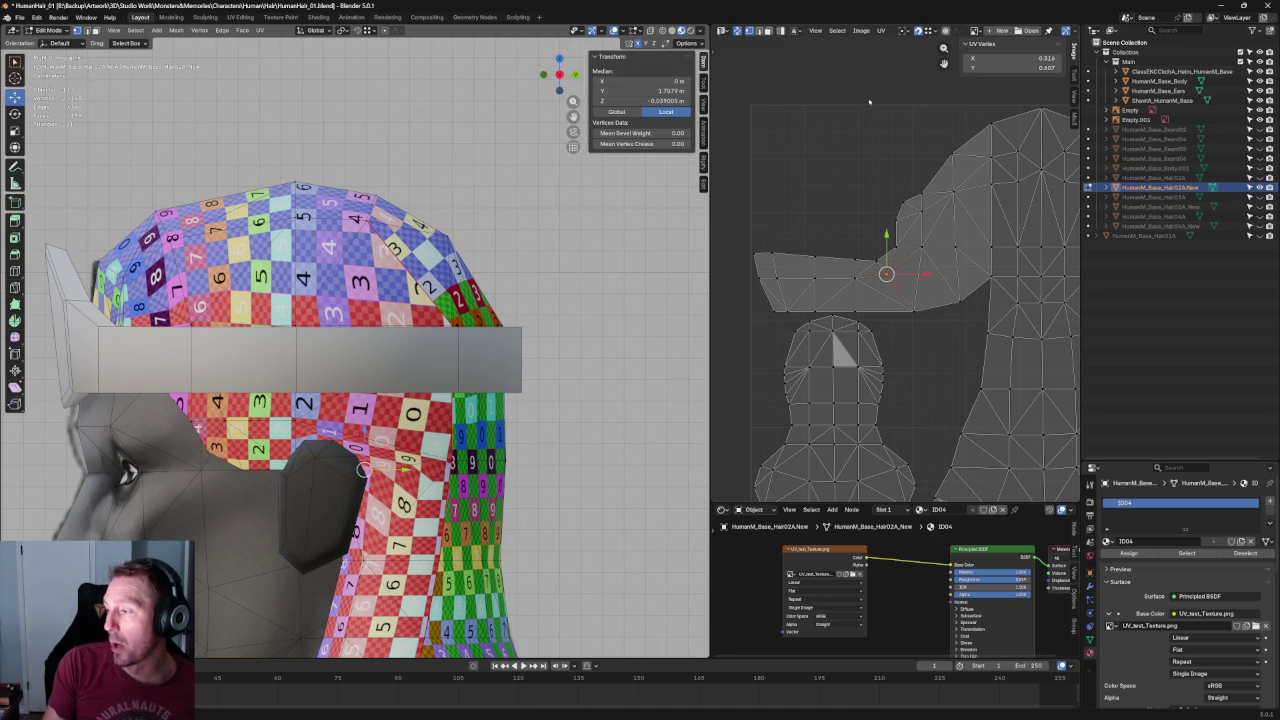
pyautogui.scroll(1, 904, 253)
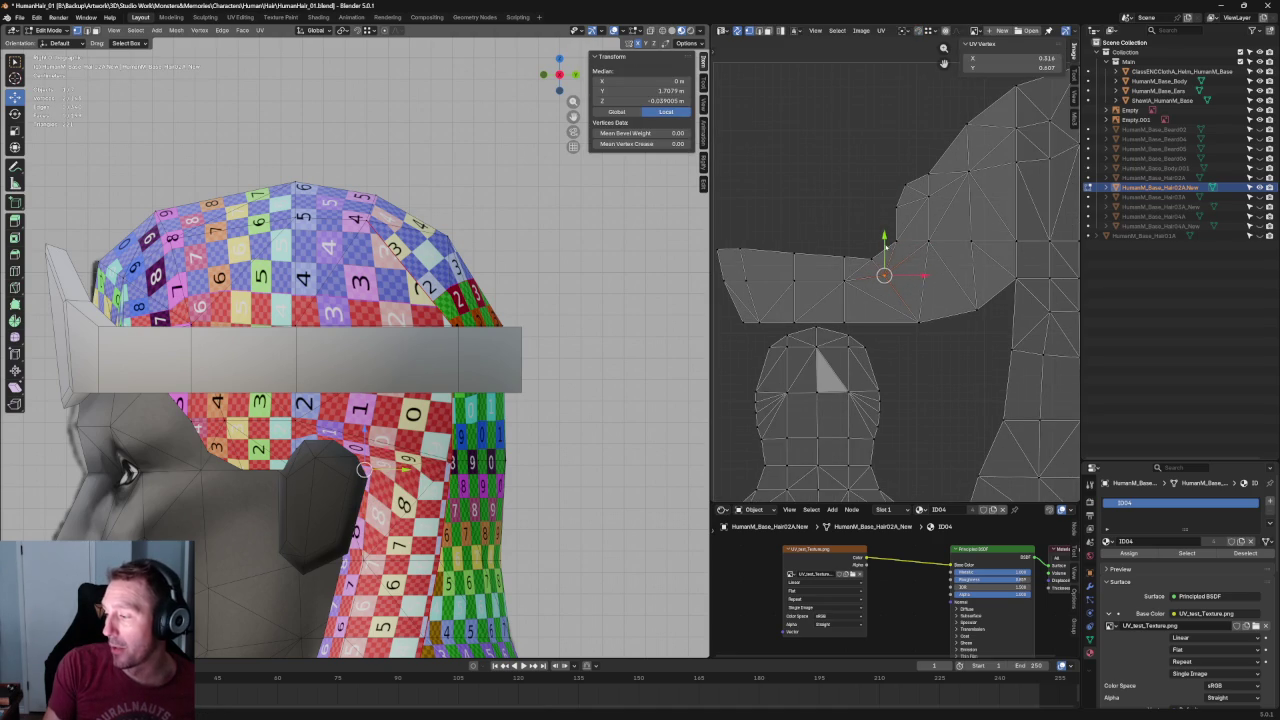
pyautogui.keyDown('shift'); pyautogui.click(867, 260); pyautogui.keyUp('shift')
pyautogui.press('g')
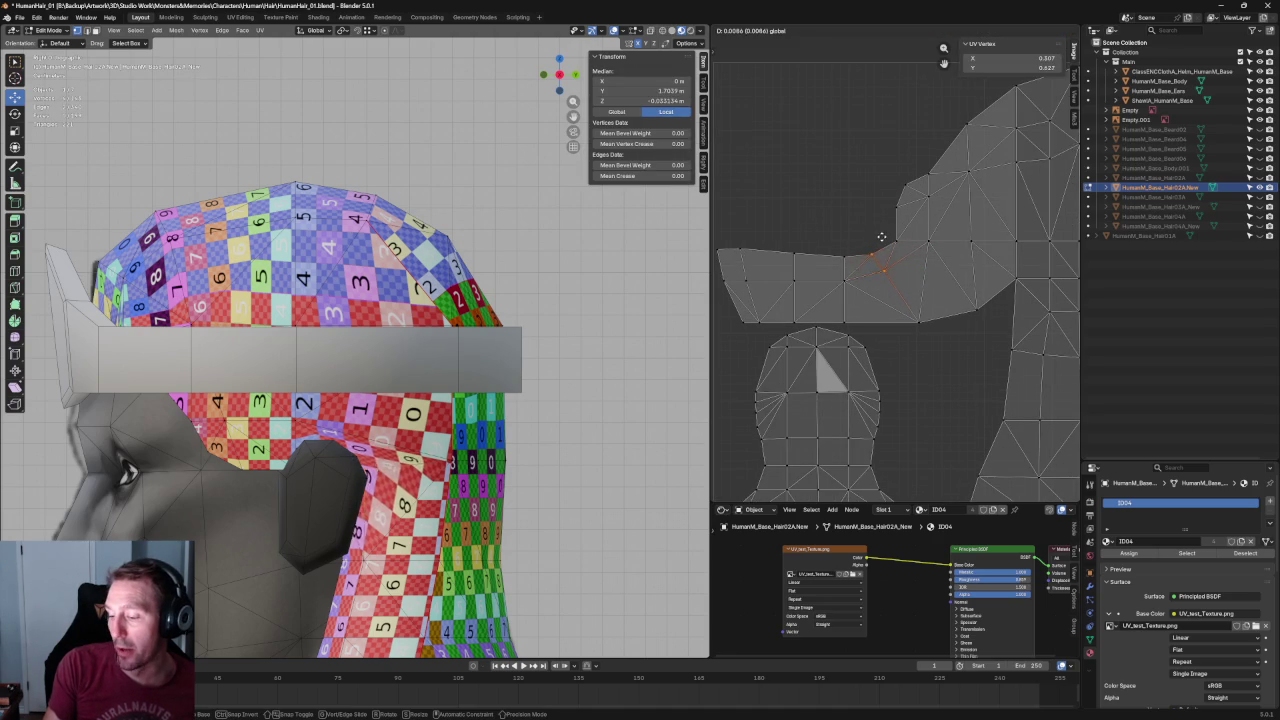
pyautogui.click(885, 246)
pyautogui.hotkey('ctrl', 'z')
pyautogui.scroll(1, 885, 246)
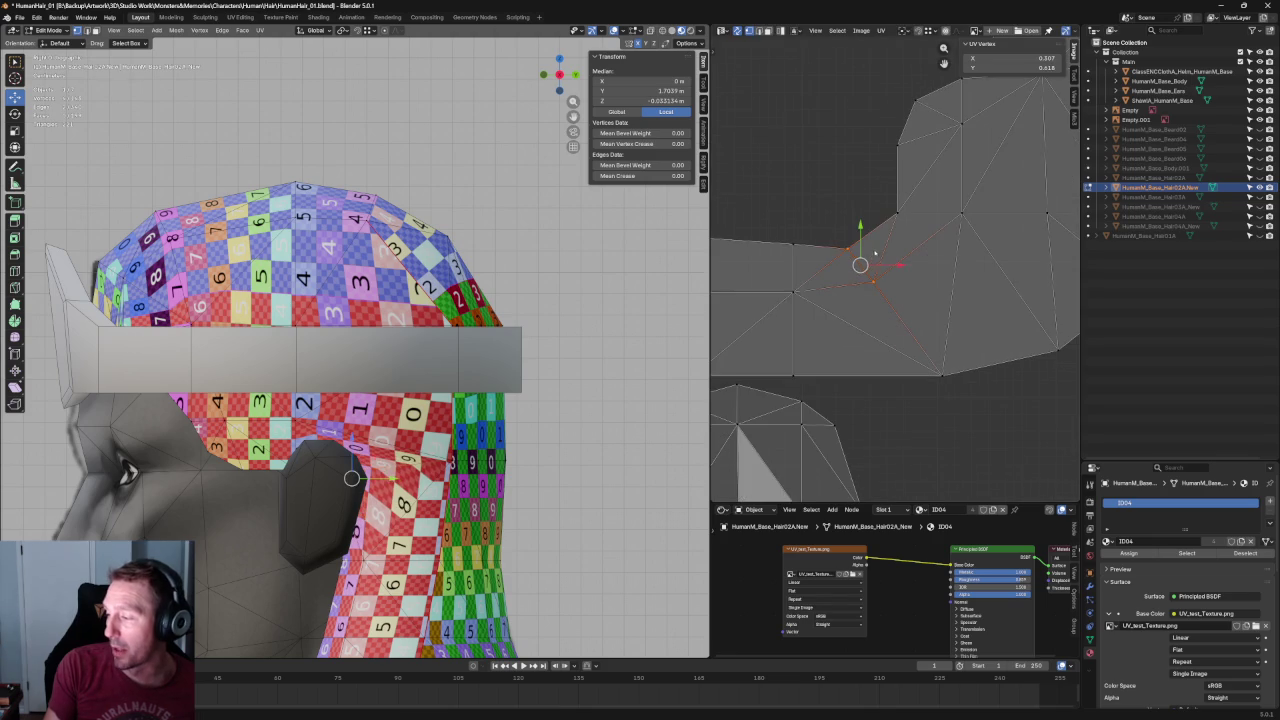
pyautogui.hotkey('ctrl', 'z')
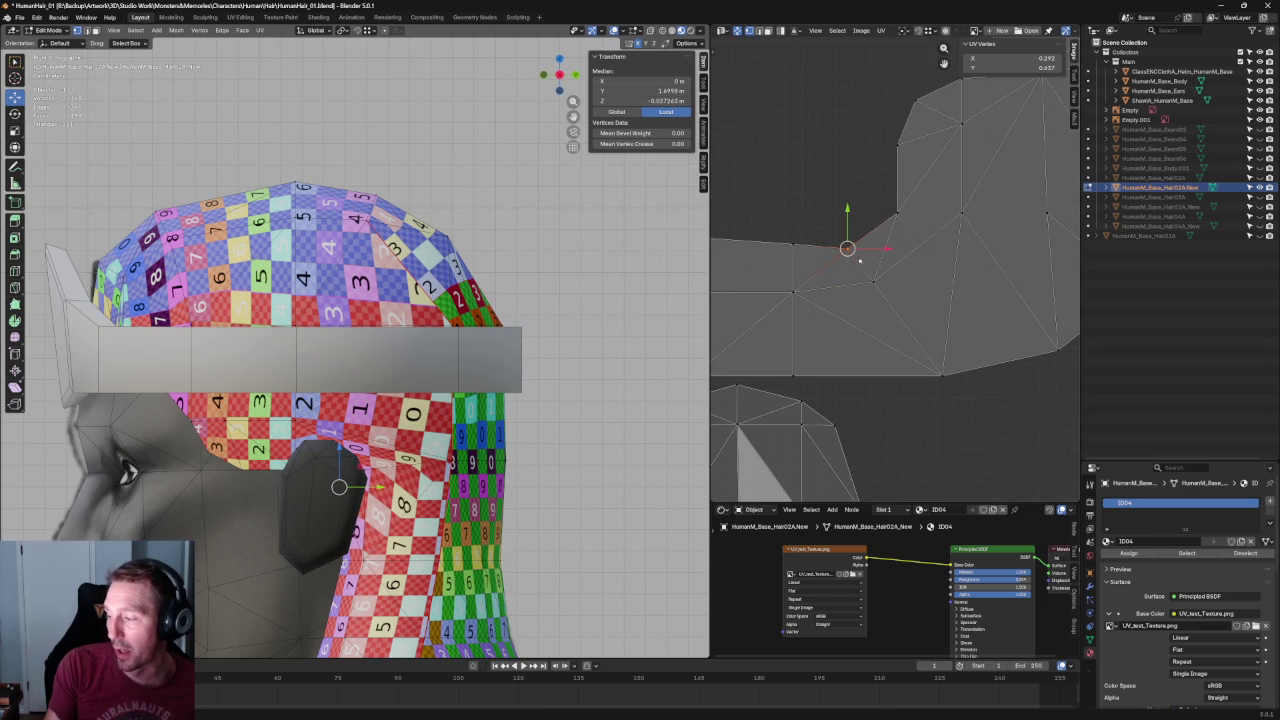